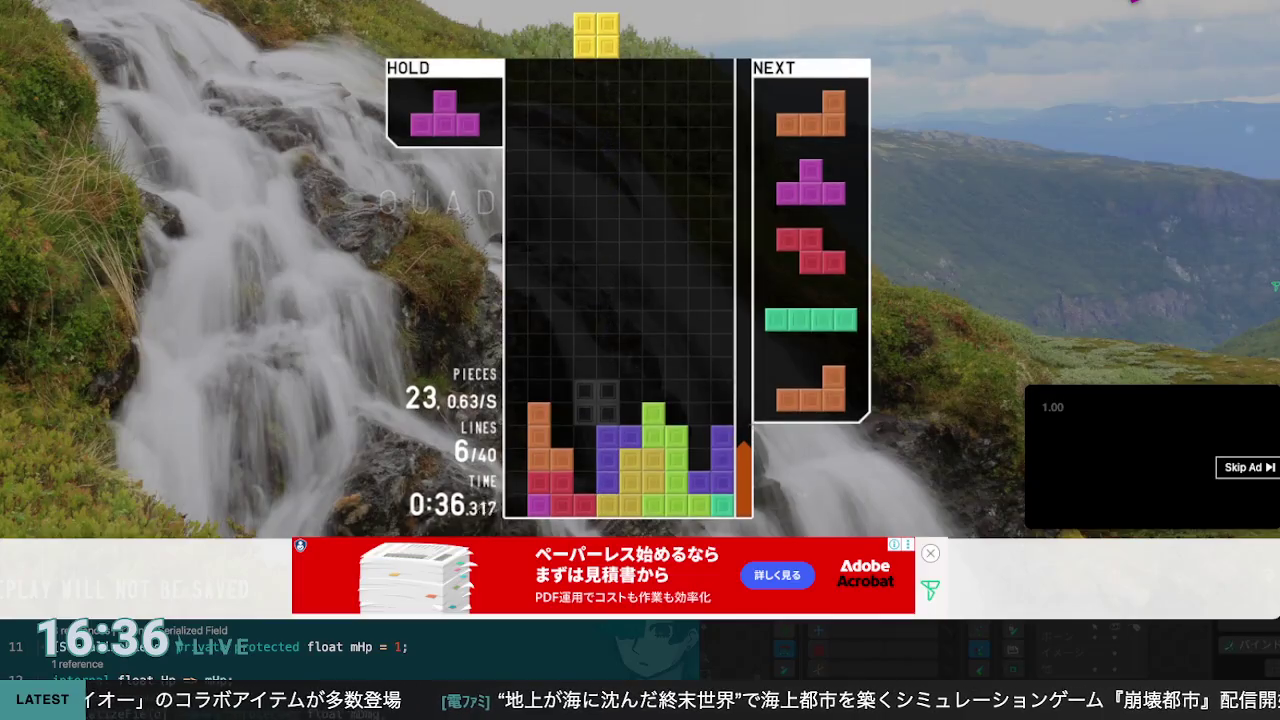
Step: Stack the L, O, T and vertical Z pieces, then drop an upright I to clear two lines
key(z)
key(Left)
key(Left)
key(Left)
key(Right)
key(space)
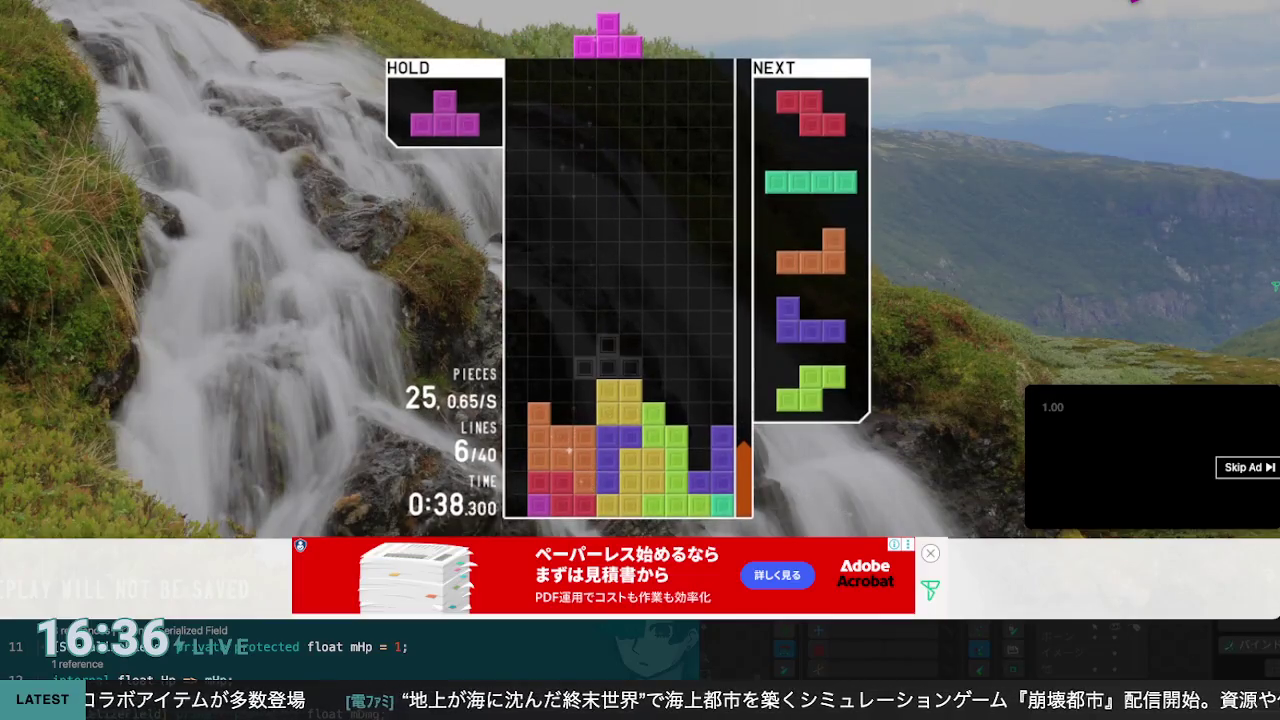
key(z)
key(Right)
key(Right)
key(Right)
key(Left)
key(Left)
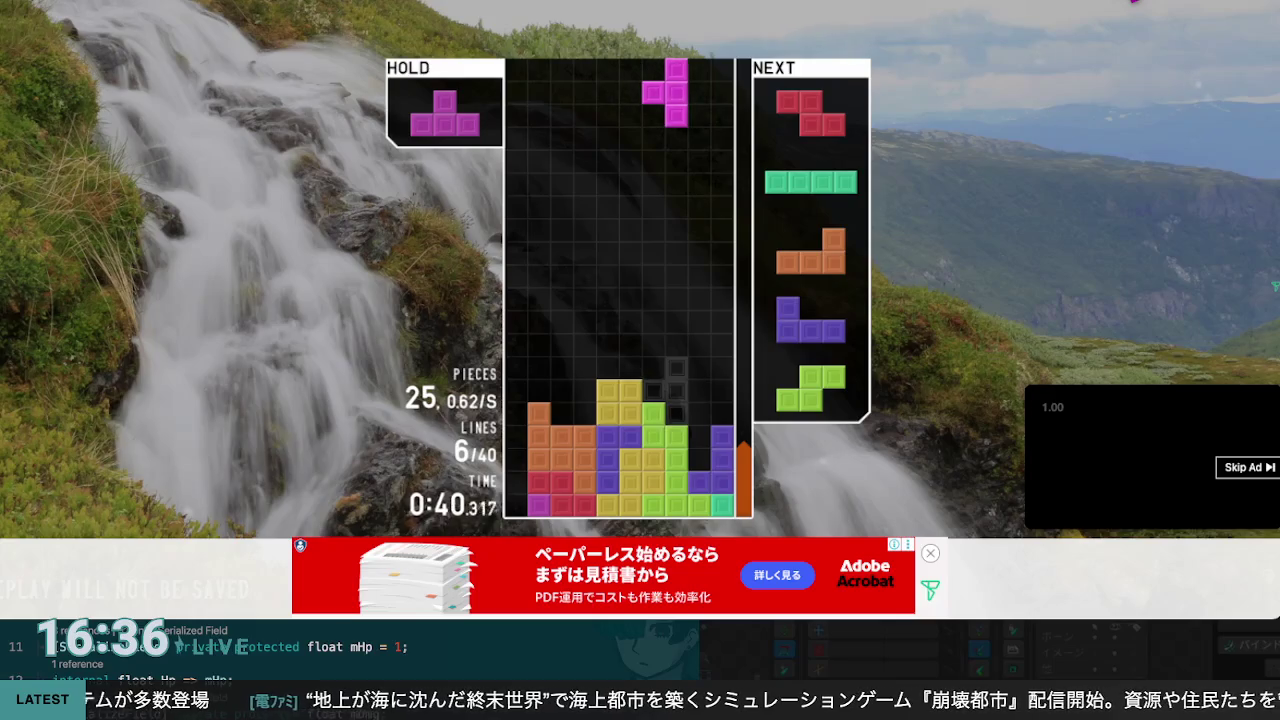
key(space)
key(z)
key(space)
key(z)
key(Left)
key(Left)
key(Left)
key(space)
Step: Place the L and T, hold the J and Z, and set the S and J at the left edge
key(z)
key(z)
key(space)
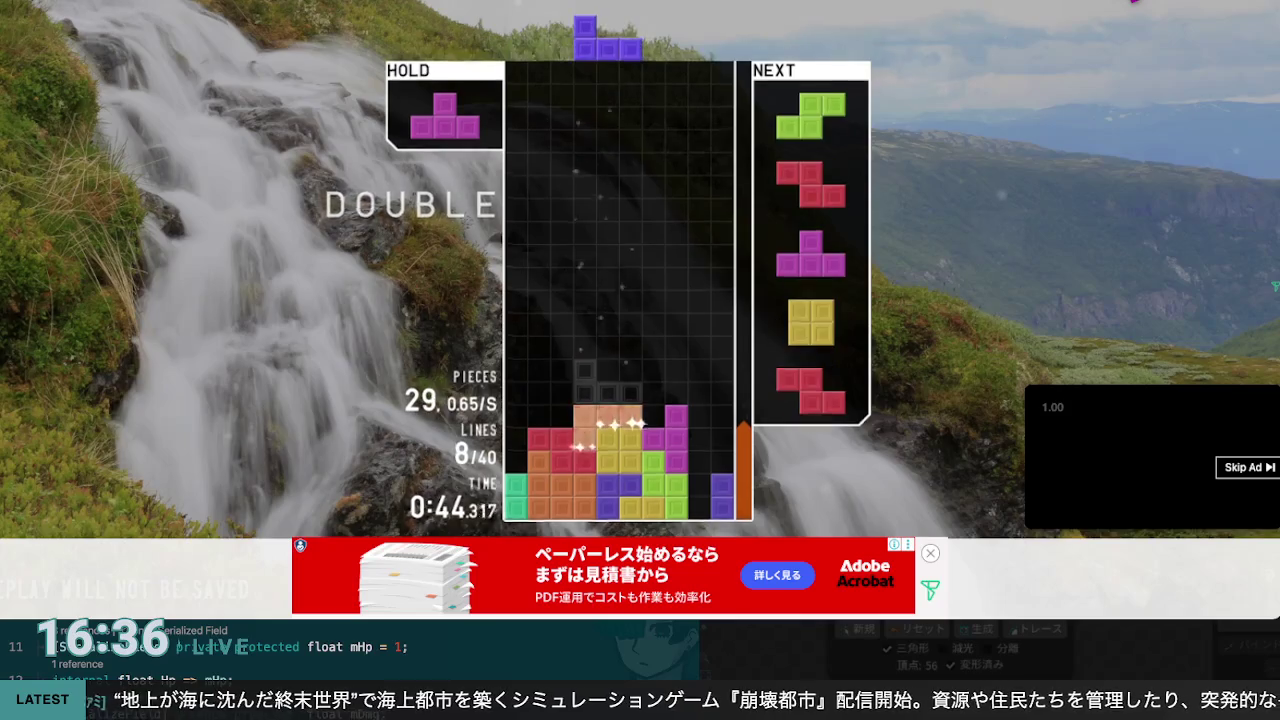
key(Left)
key(Left)
key(Left)
key(c)
key(Left)
key(Left)
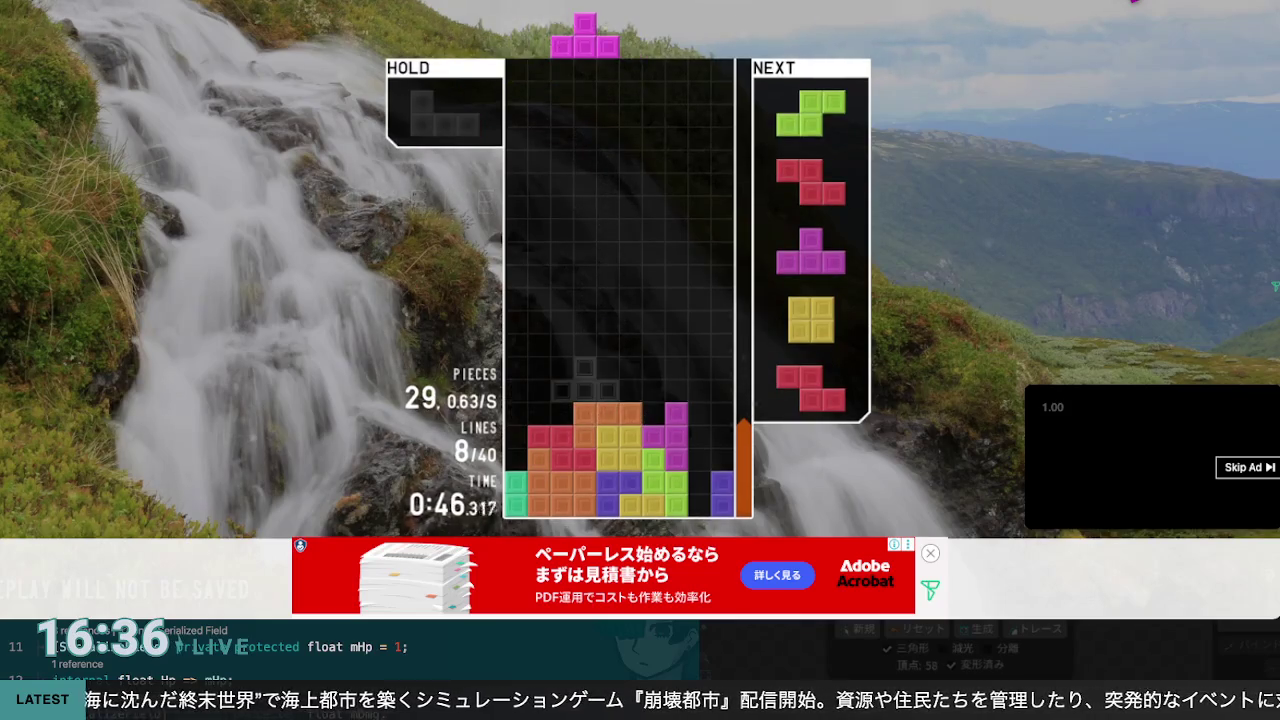
key(z)
key(Left)
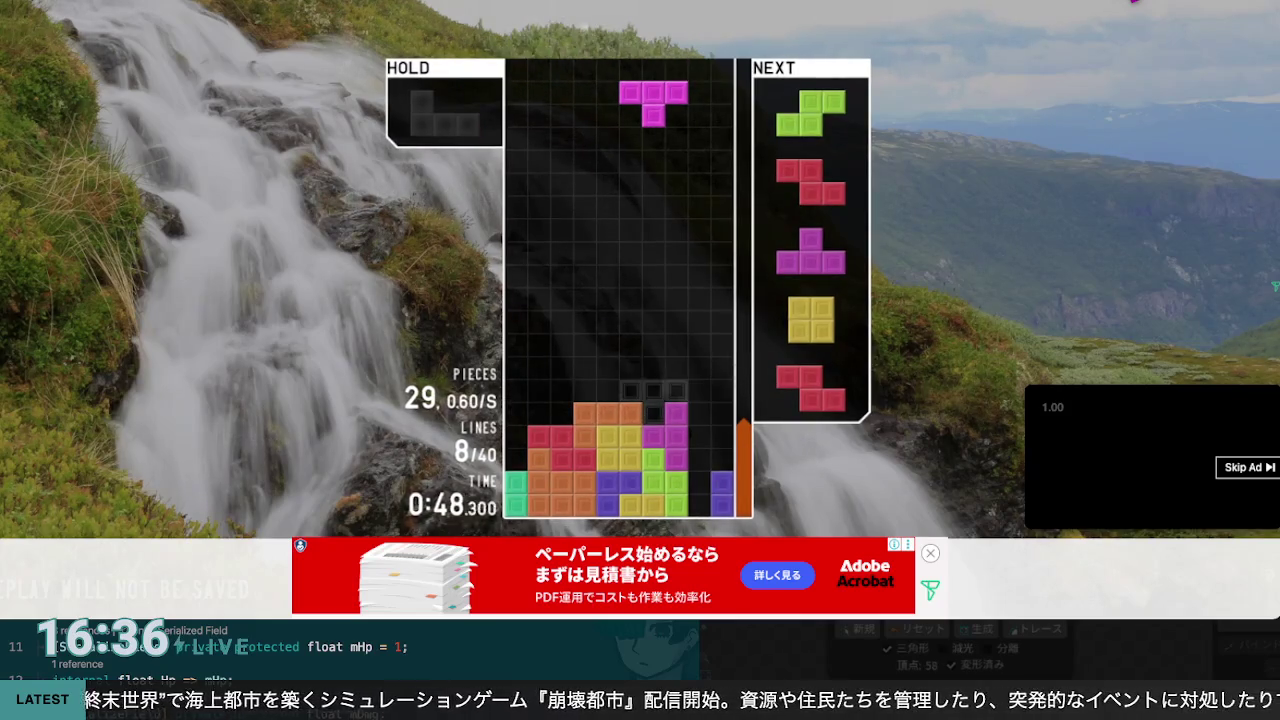
key(space)
key(space)
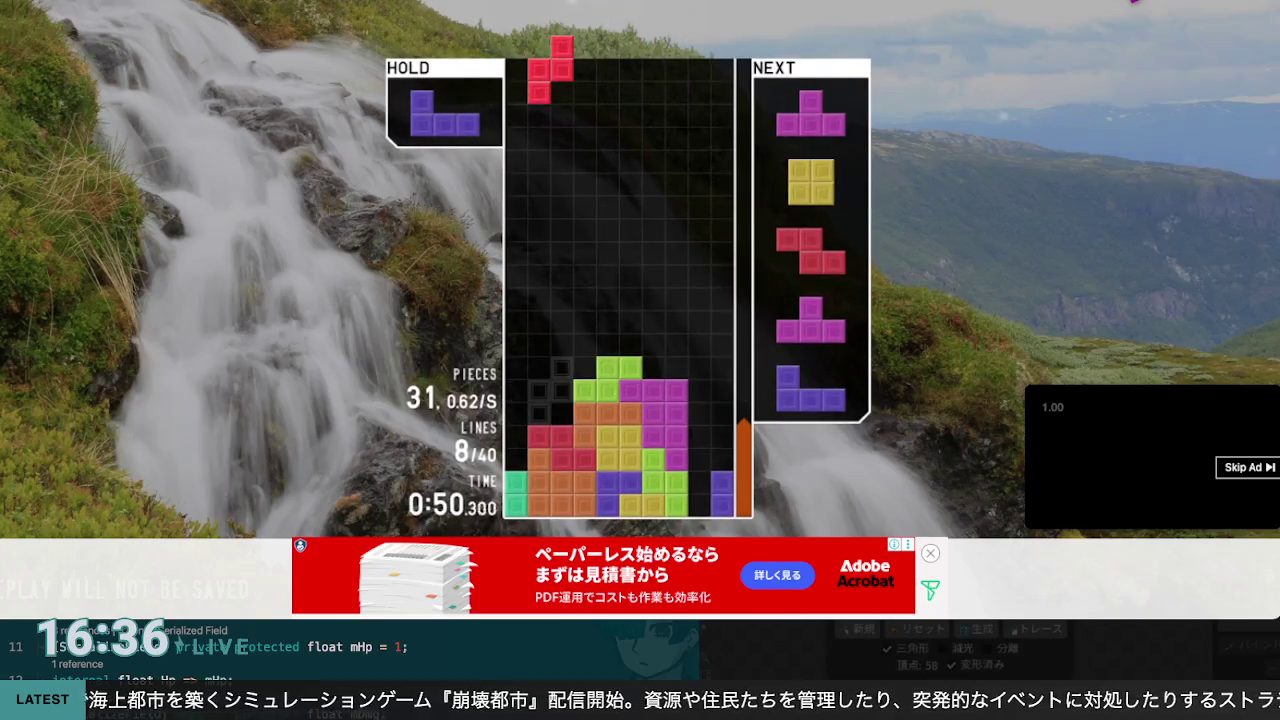
key(c)
key(Left)
key(Left)
key(Left)
key(x)
key(Left)
key(space)
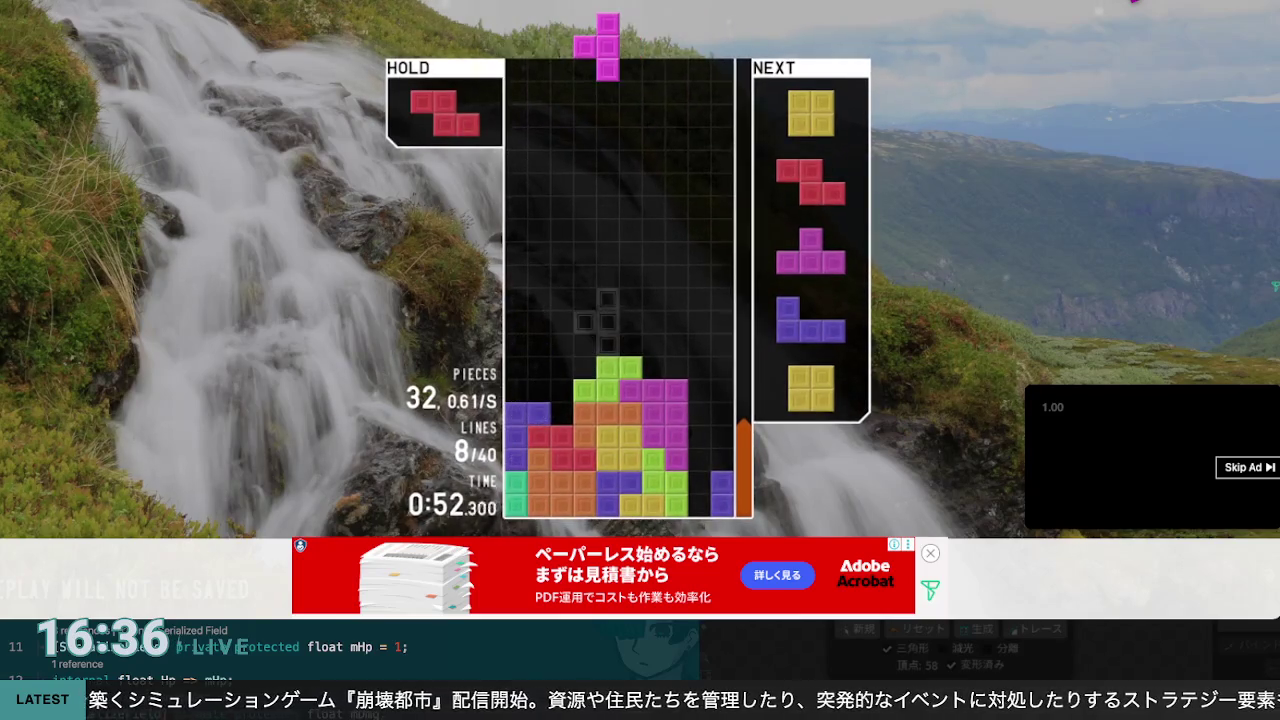
Step: Clear two lines with the O piece and two more with the Z, then place a T far left
key(space)
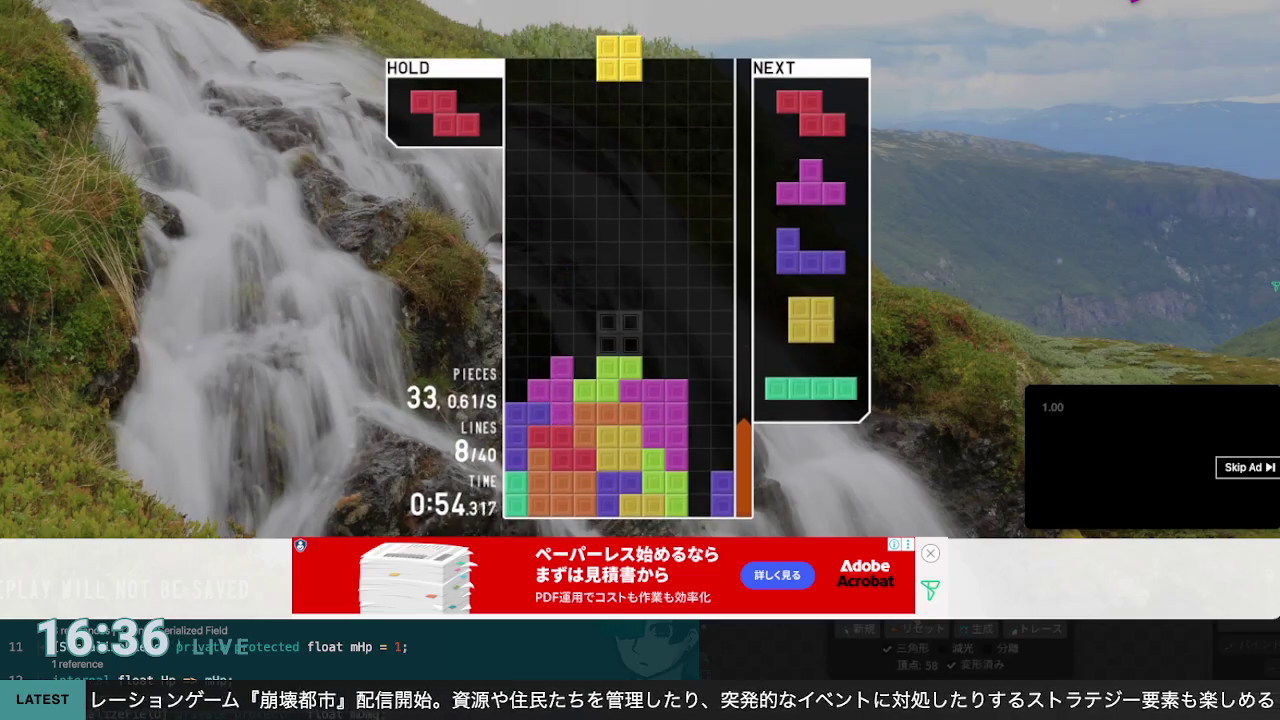
key(Right)
key(Right)
key(Right)
key(space)
key(x)
key(Right)
key(Right)
key(Right)
key(Right)
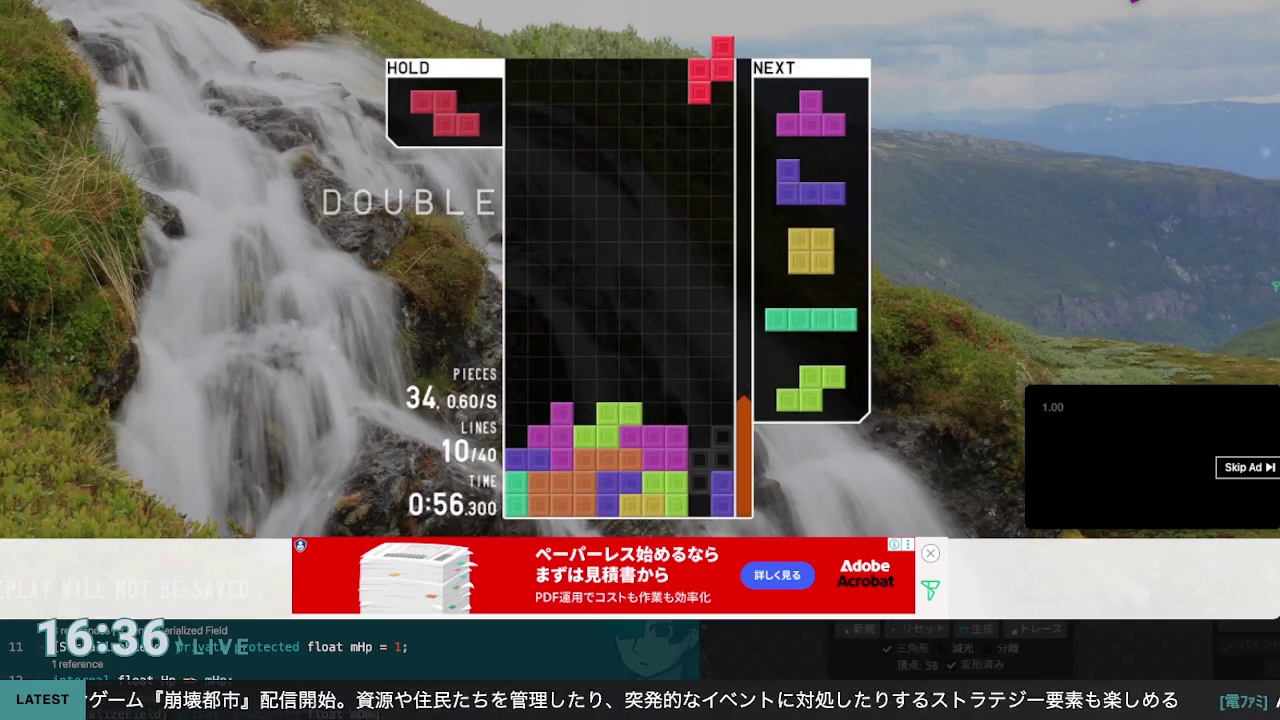
key(space)
key(Right)
key(Right)
key(Left)
key(Left)
key(Left)
key(z)
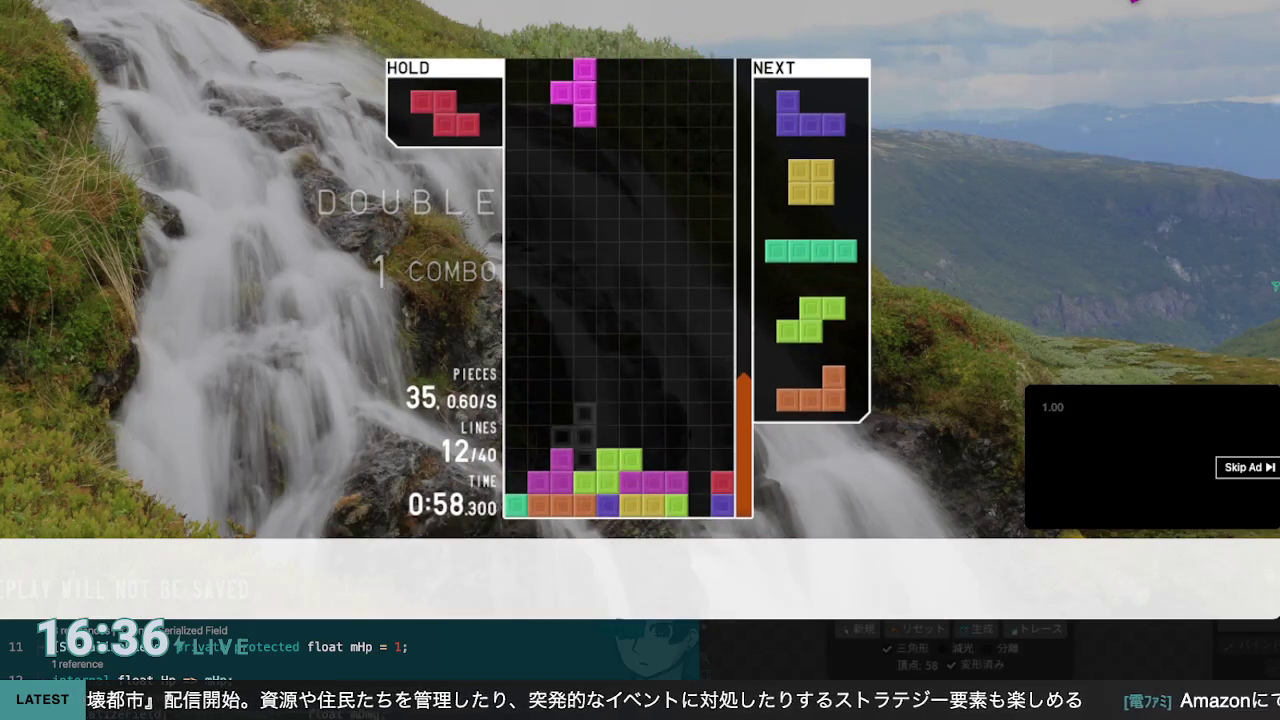
key(z)
key(z)
key(Left)
key(Left)
key(Left)
key(space)
Step: Place the J and O pieces, then drop a vertical I on the right to clear two lines
key(x)
key(x)
key(Left)
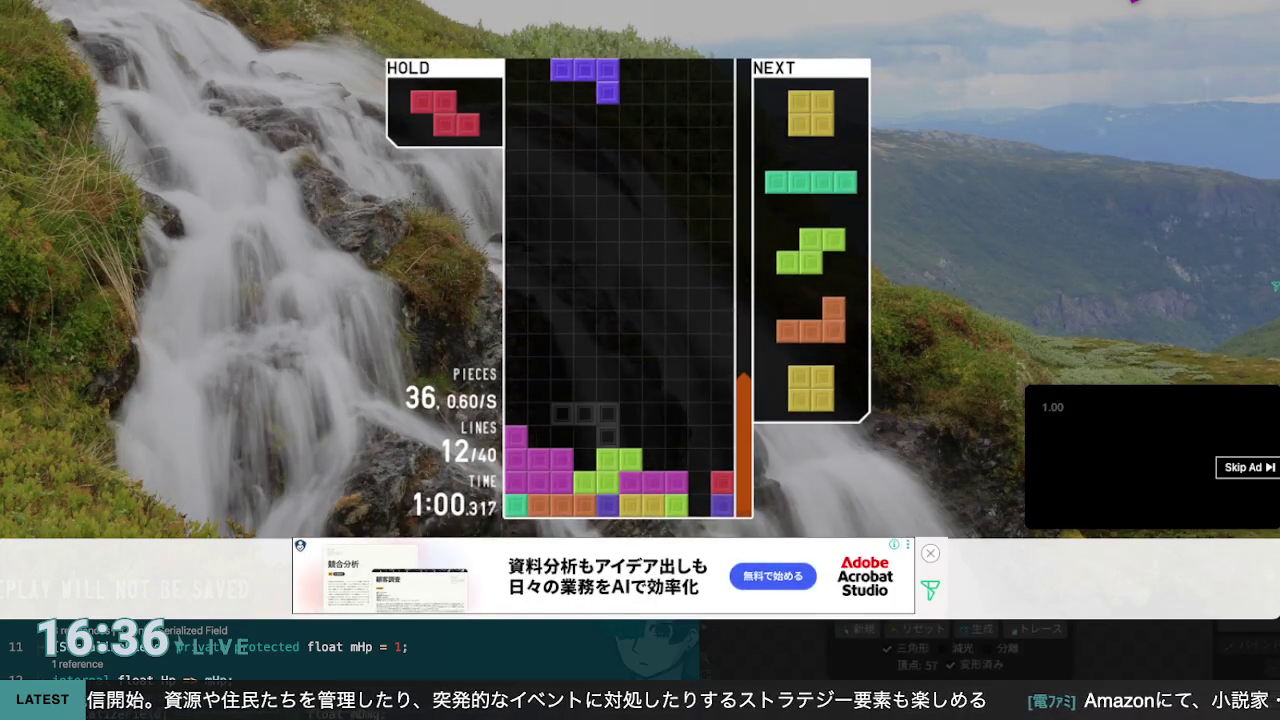
key(Left)
key(space)
key(space)
key(x)
key(Right)
key(Right)
key(Right)
Step: Set the S piece, then slide the L piece right to clear two lines
key(space)
key(Right)
key(Right)
key(Right)
key(Left)
key(Left)
key(Left)
key(space)
key(Right)
key(Right)
key(Right)
key(z)
key(Right)
key(Right)
key(space)
Step: Place the O, vertical S, vertical Z and J pieces, and drop a T at the left for a single
key(Right)
key(Right)
key(Right)
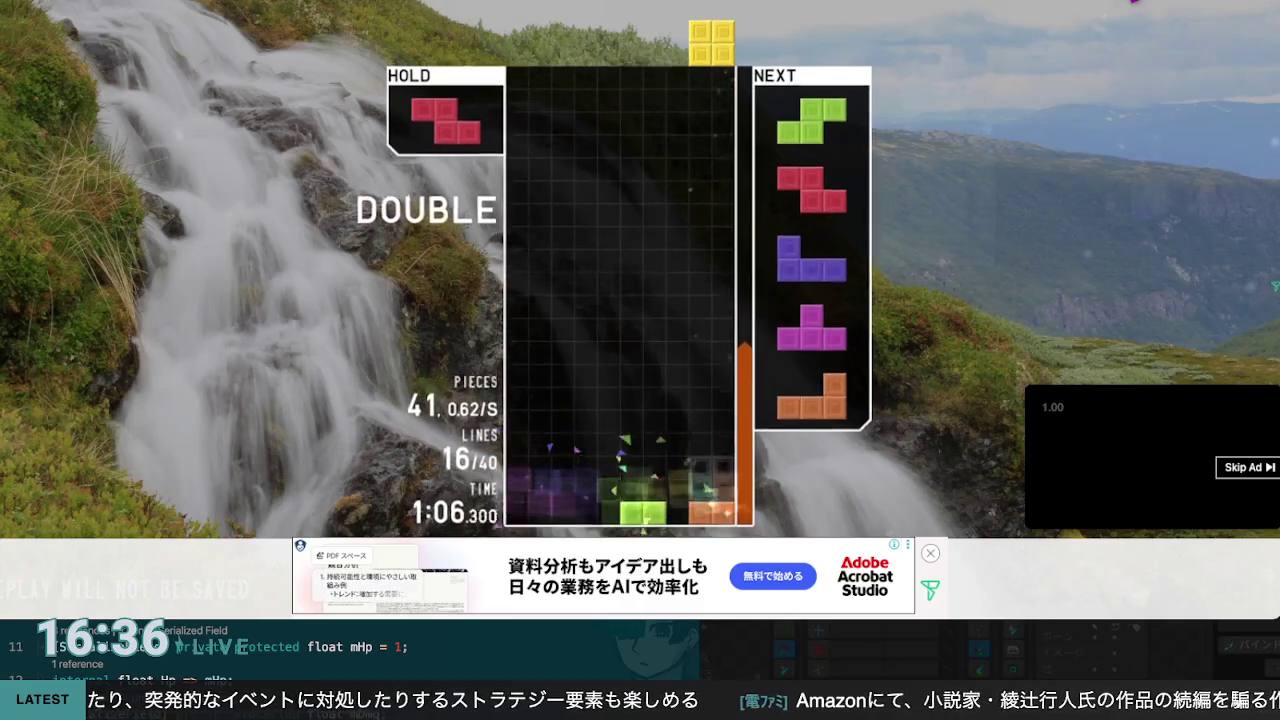
key(space)
key(Right)
key(Right)
key(Right)
key(x)
key(Left)
key(Left)
key(space)
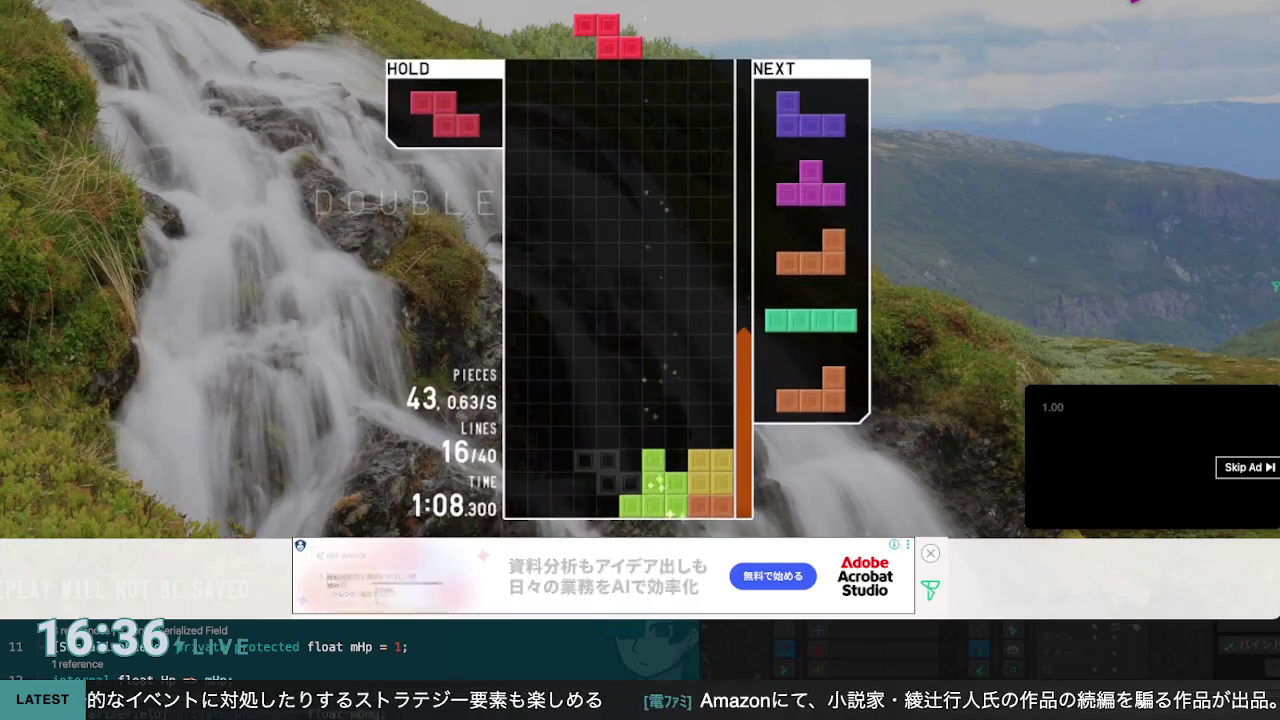
key(x)
key(space)
key(Left)
key(Left)
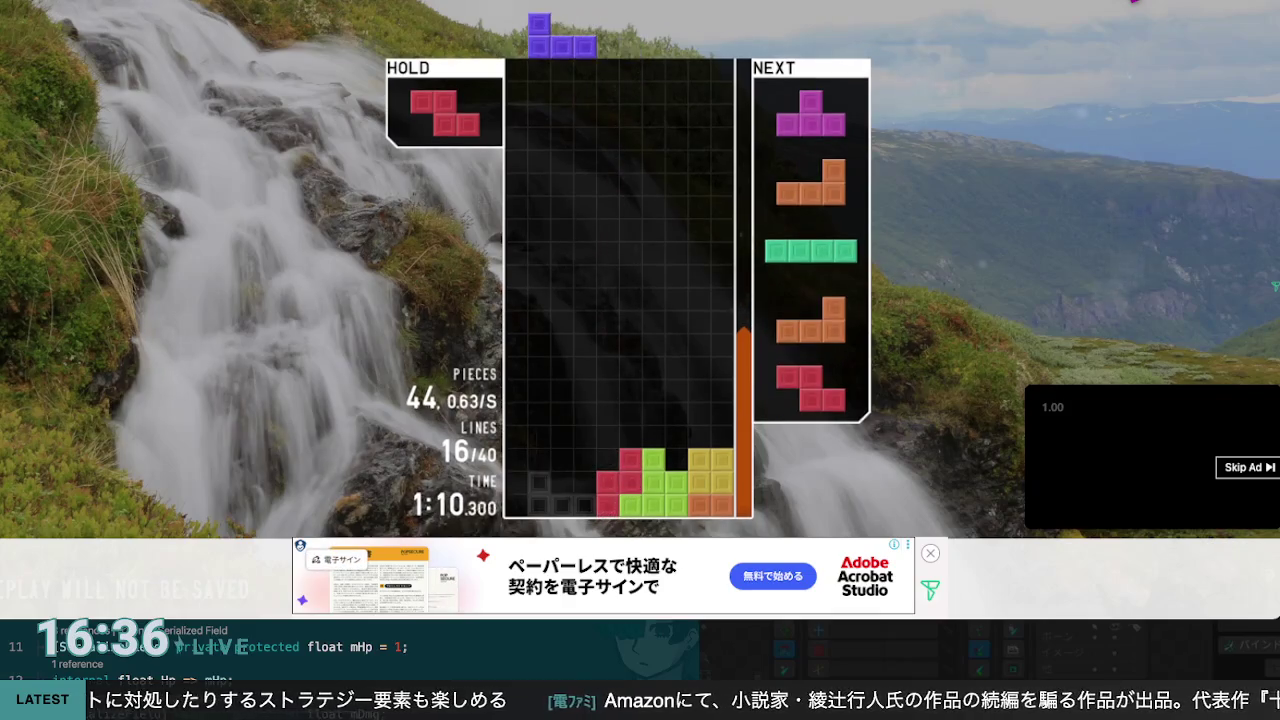
key(Right)
key(space)
key(Left)
key(Left)
key(Left)
key(space)
Step: Place two L pieces, one at the right edge, and an upright I in the leftmost column
key(z)
key(Left)
key(Left)
key(Left)
key(Right)
key(z)
key(Right)
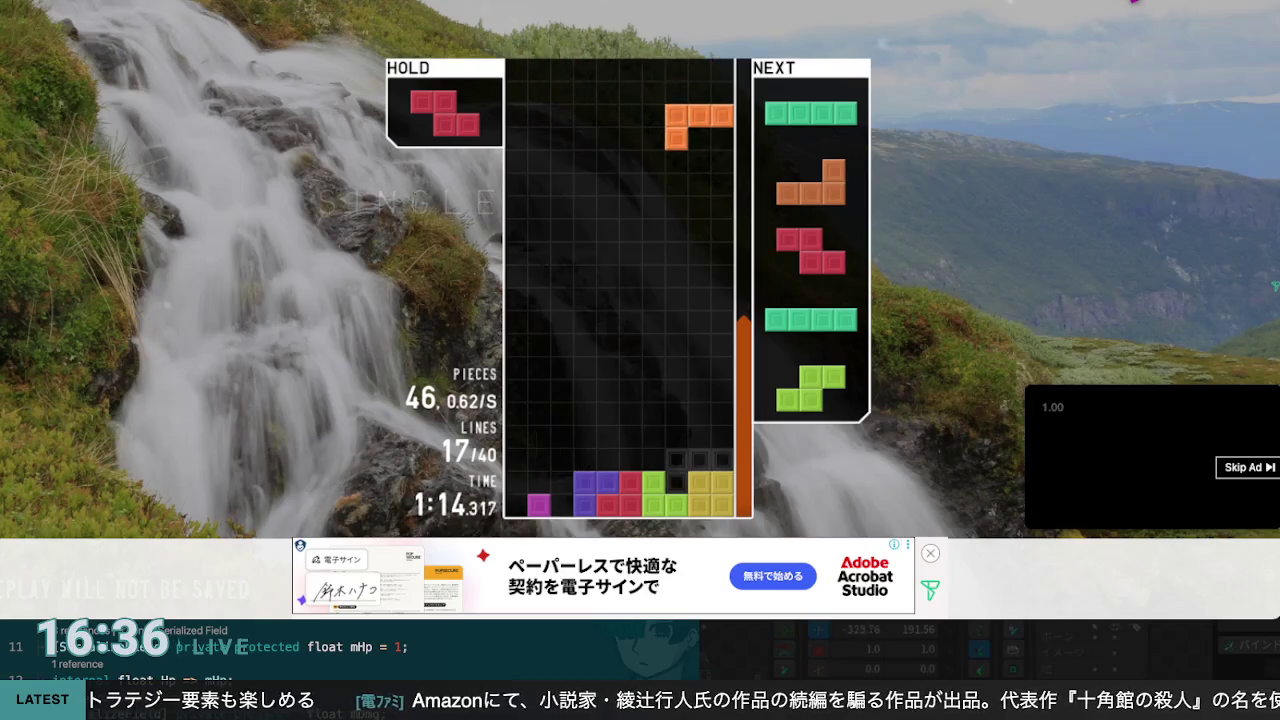
key(space)
key(Left)
key(z)
key(Left)
key(Left)
key(Left)
key(space)
key(Left)
key(Left)
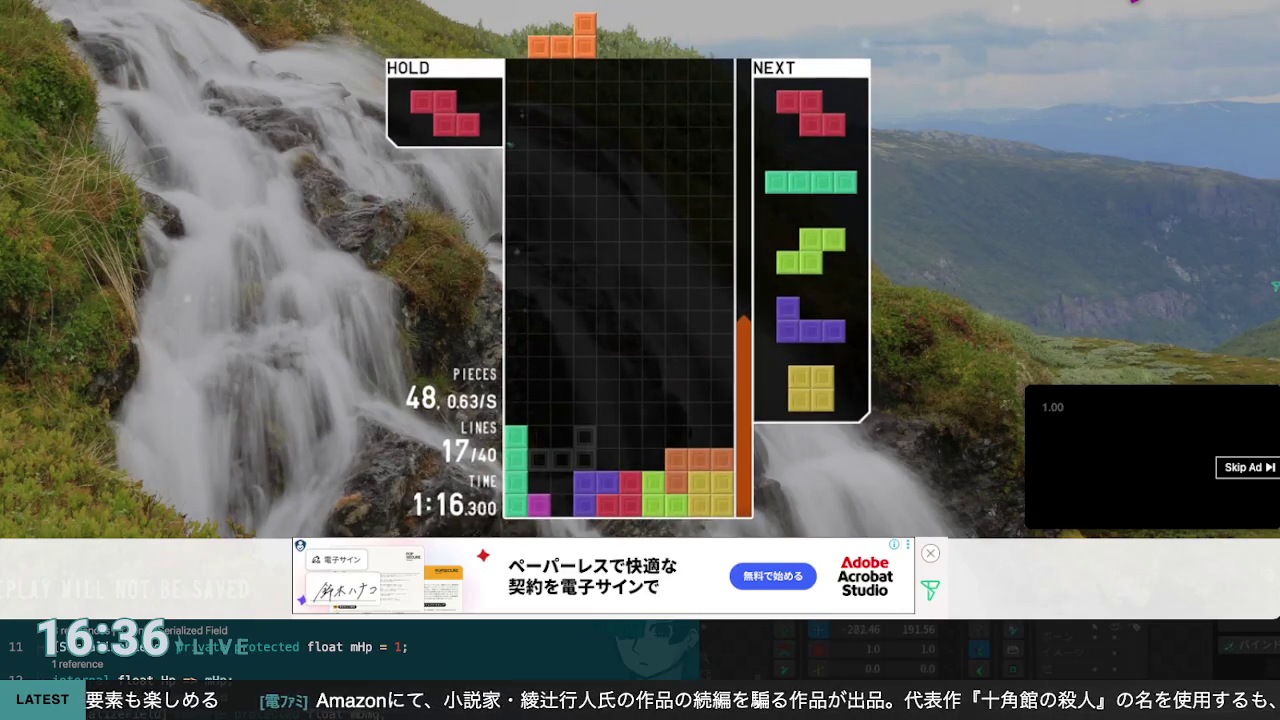
key(a)
key(Right)
key(space)
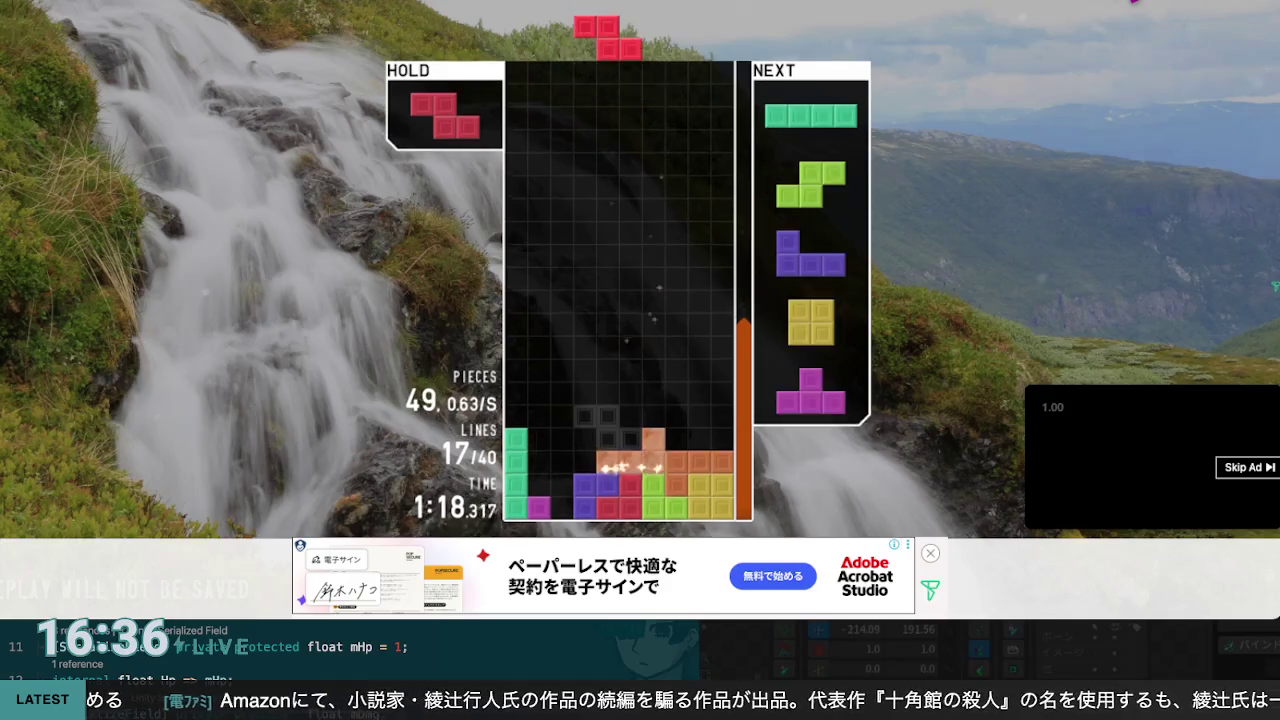
Step: Drop a Z on the right, an I in column 1, an S, then hold the J and drop a vertical Z
key(Left)
key(Right)
key(Right)
key(Right)
key(Right)
key(space)
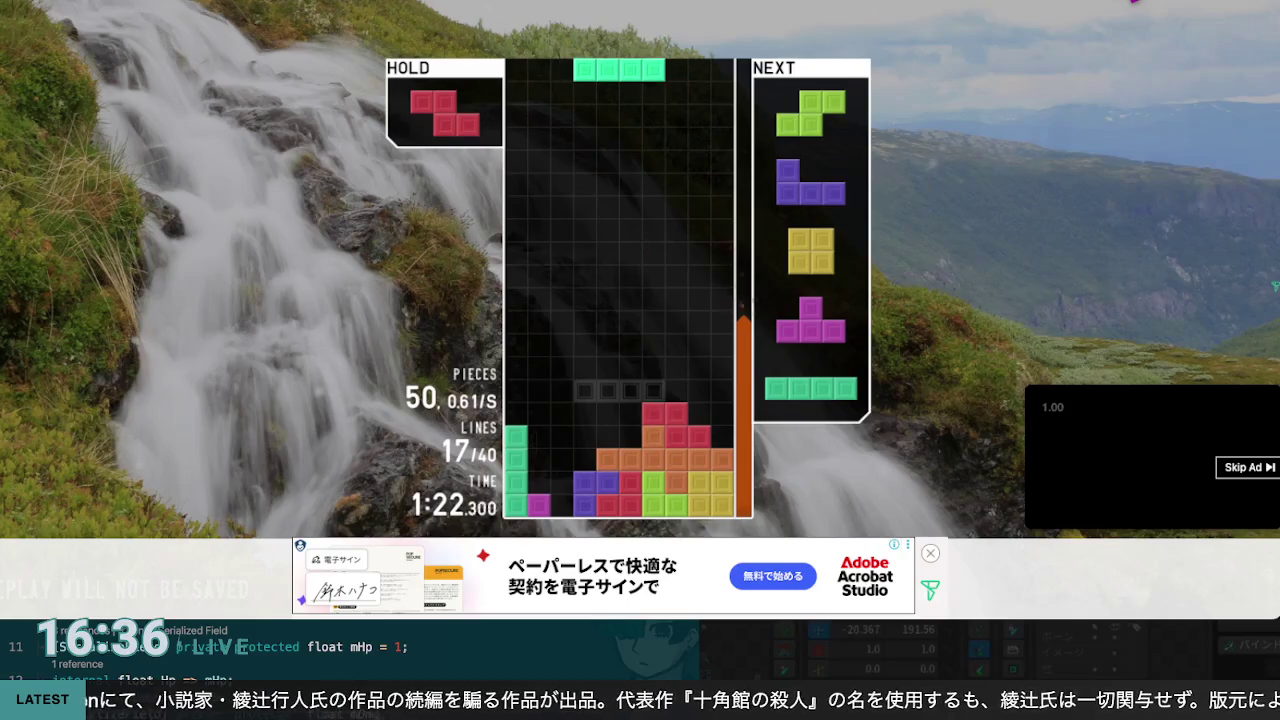
key(Up)
key(Left)
key(Left)
key(Left)
key(space)
key(Right)
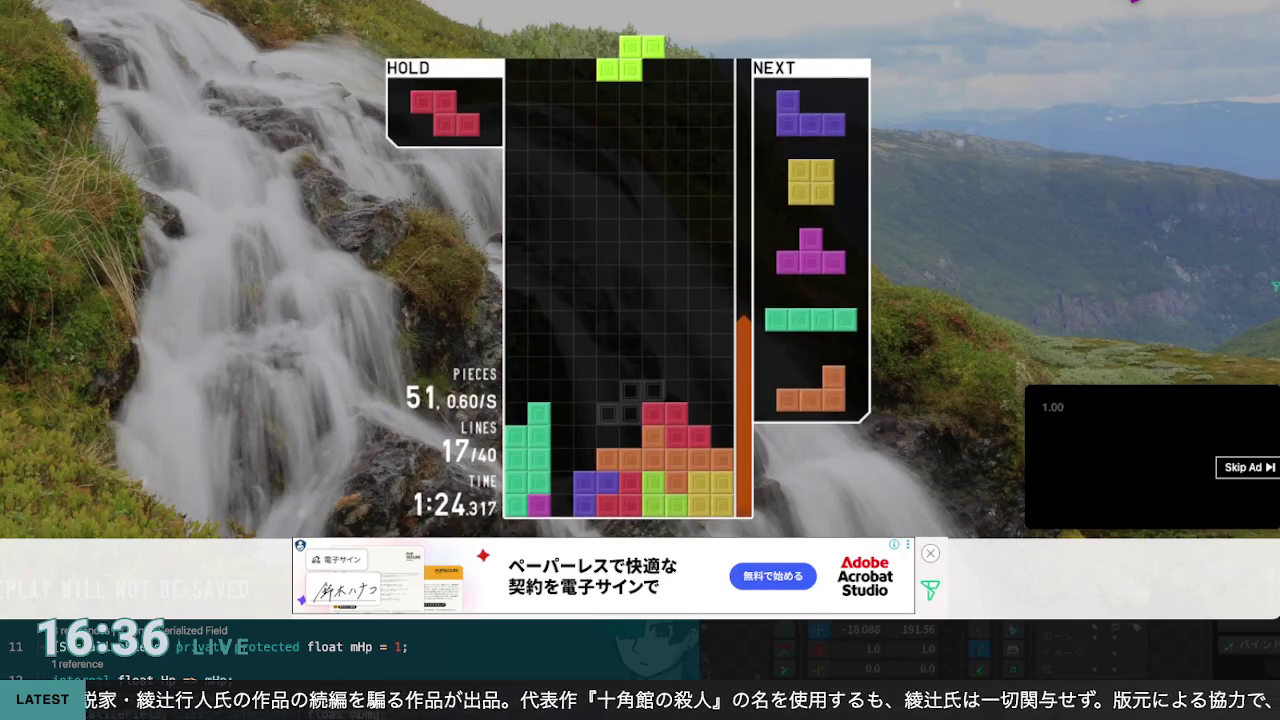
key(Up)
key(Right)
key(Right)
key(Right)
key(space)
key(c)
key(Right)
key(Right)
key(Right)
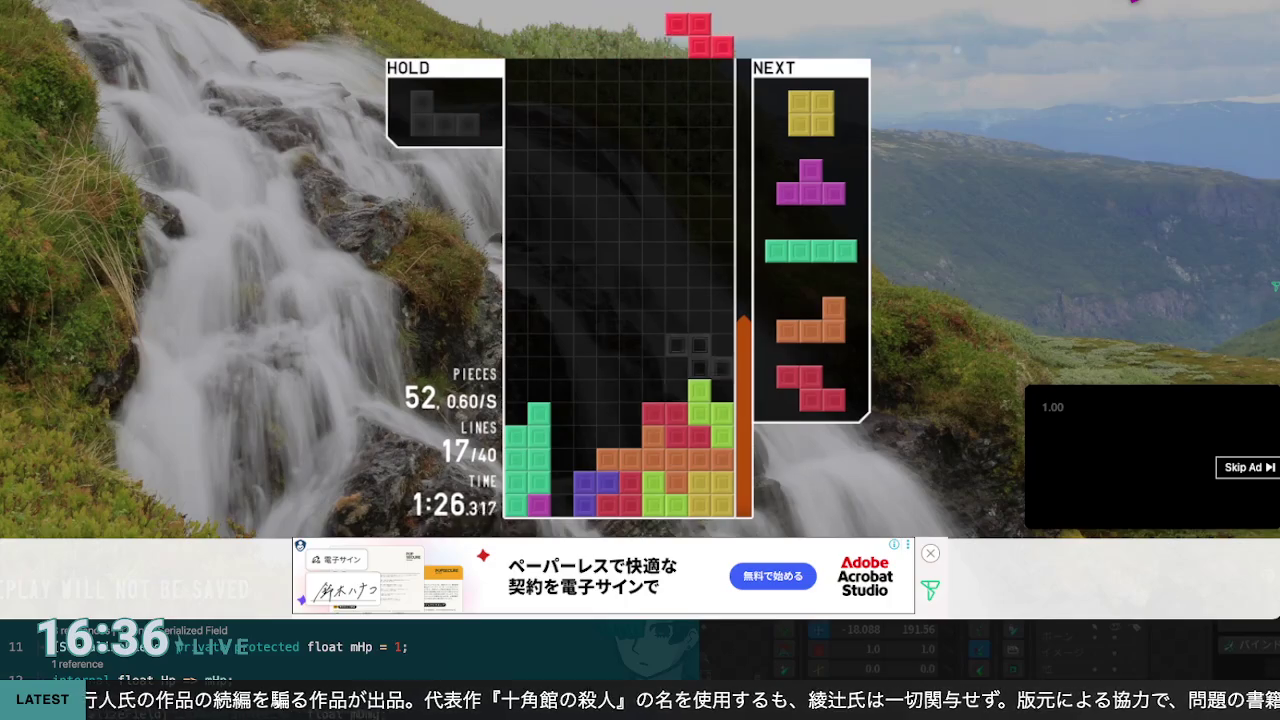
key(z)
key(space)
Step: Drop the O into columns 5–6 and a T, clear two lines with an I, then triple with the L
key(Left)
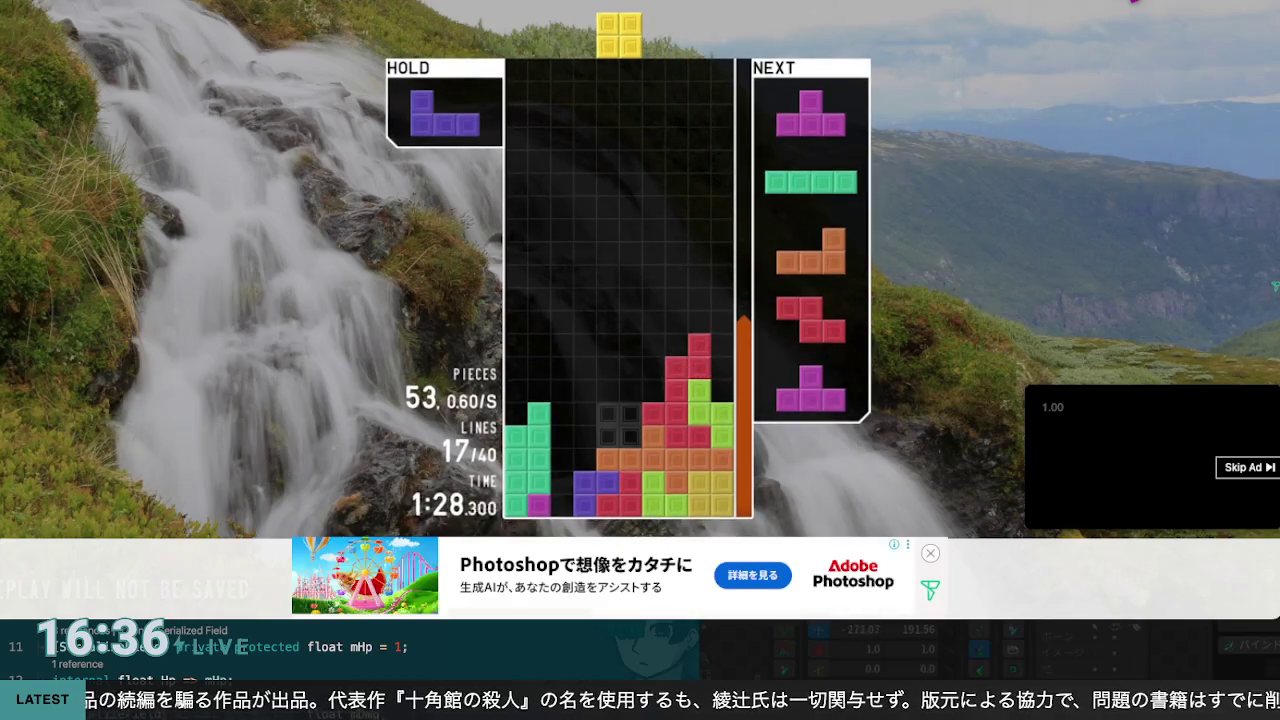
key(space)
key(Up)
key(Left)
key(Left)
key(Left)
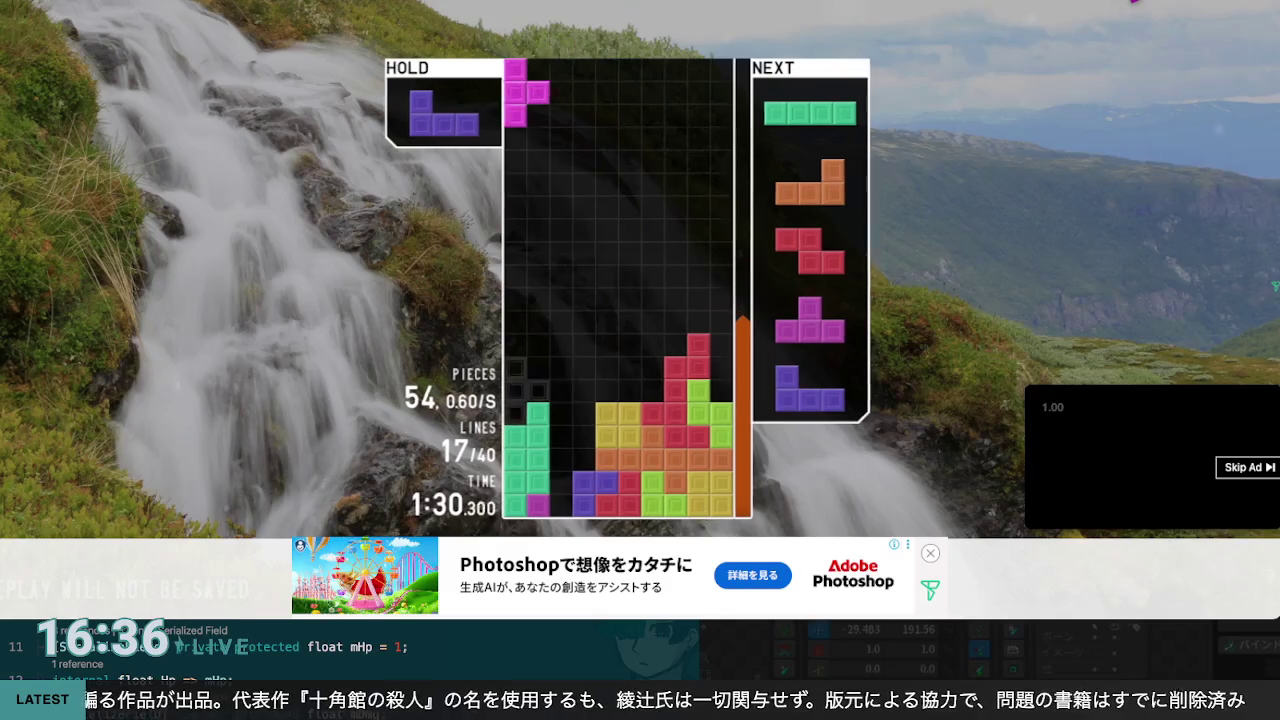
key(space)
key(Up)
key(Left)
key(Left)
key(Left)
key(space)
key(z)
key(Left)
key(space)
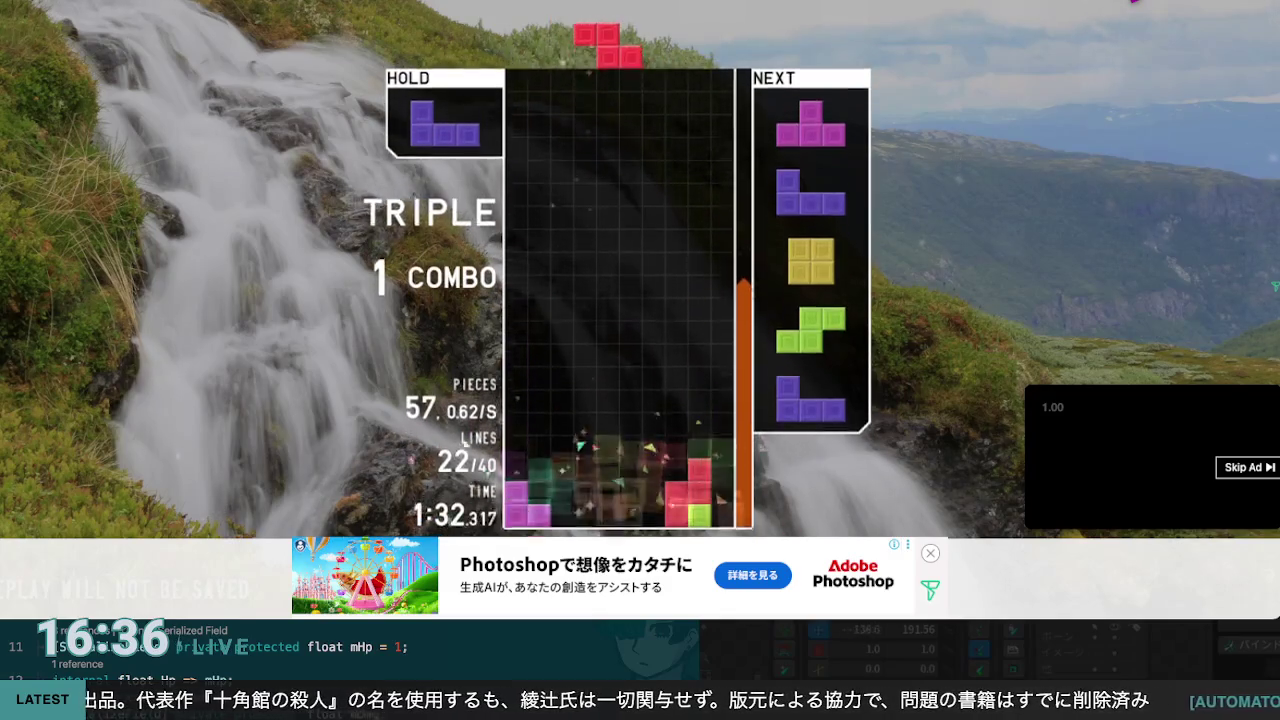
Step: Stack the Z, J, O, S, J and T pieces, putting the T into hold and then into the leftmost column
key(Left)
key(Left)
key(space)
key(z)
key(Right)
key(Up)
key(c)
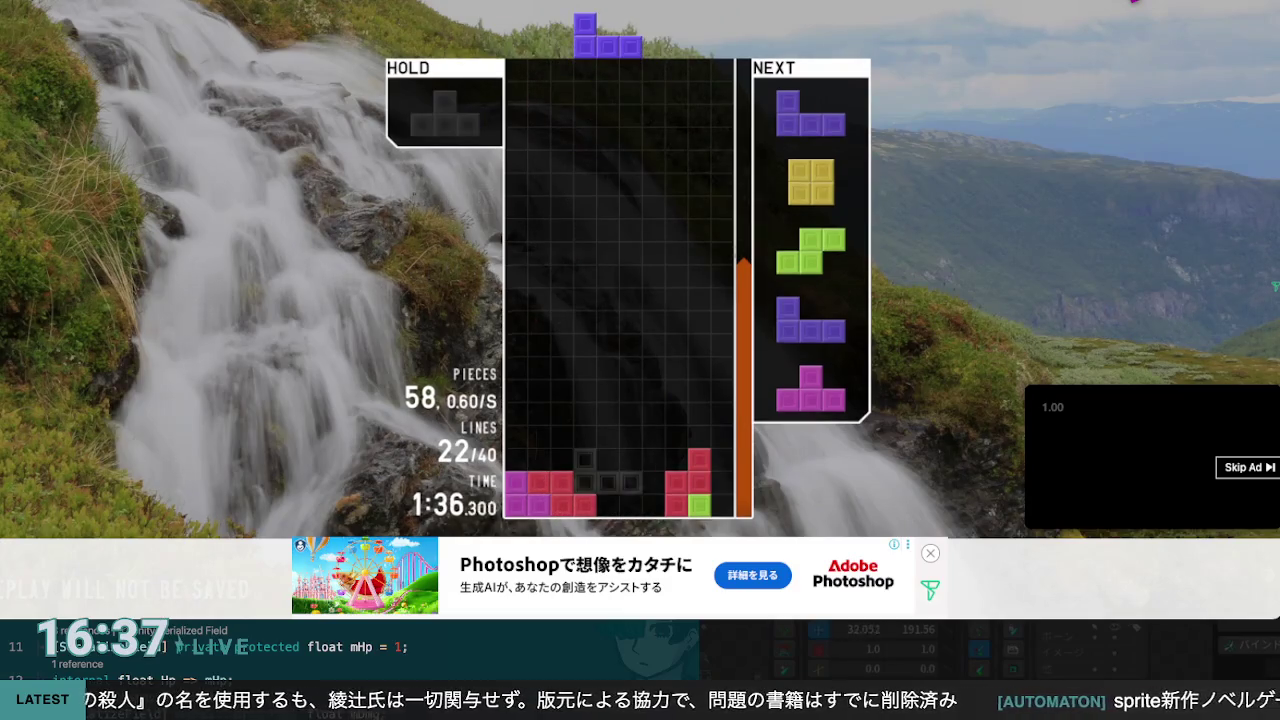
key(space)
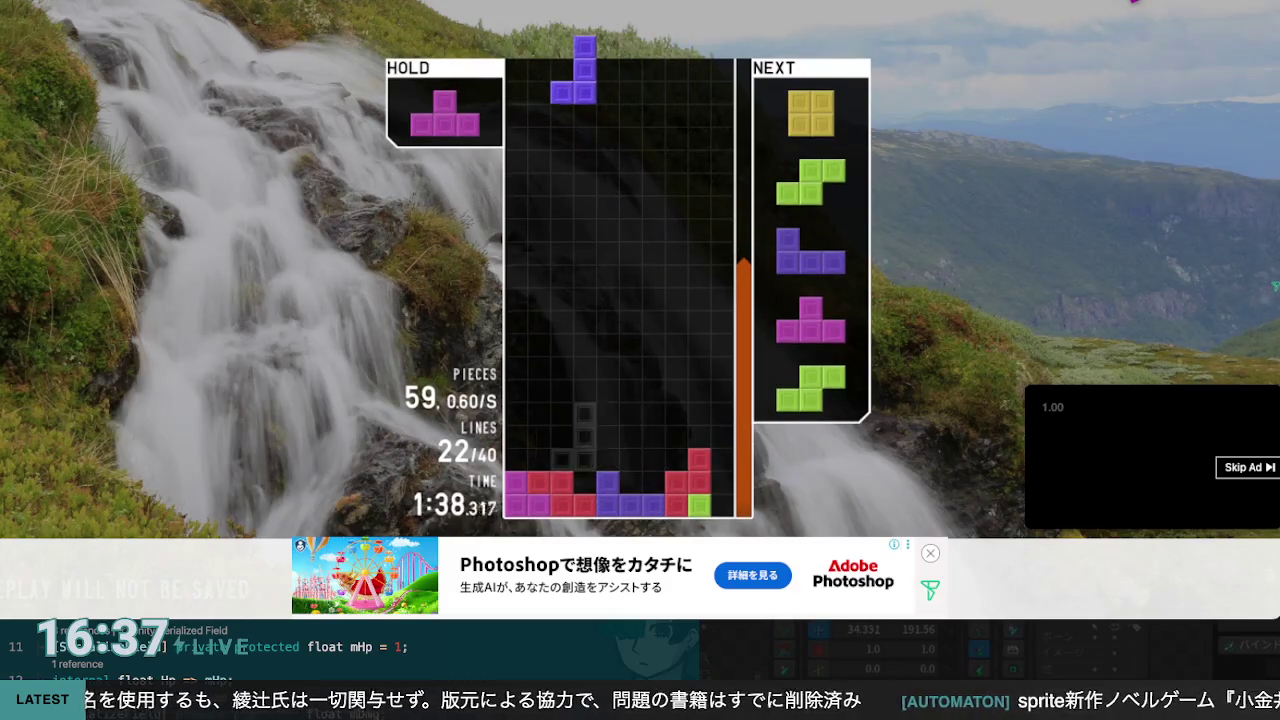
key(space)
key(Right)
key(space)
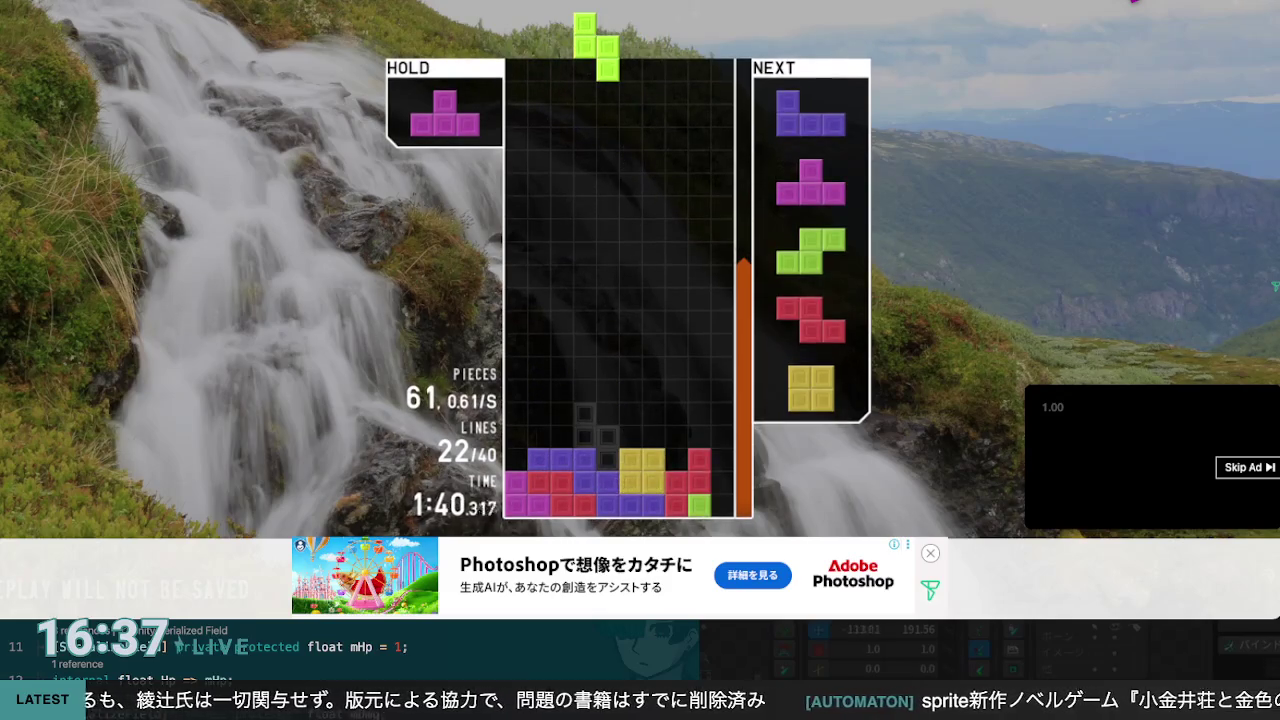
key(space)
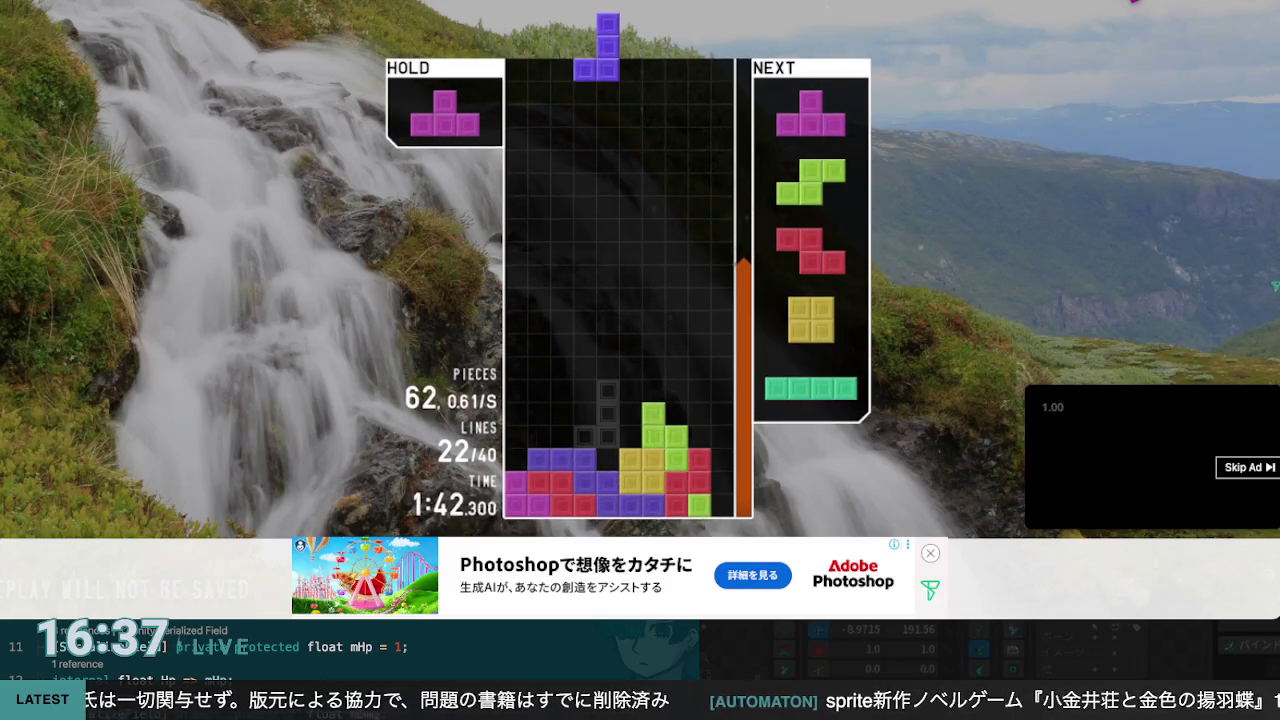
key(space)
key(Left)
key(Left)
key(Left)
key(Up)
key(space)
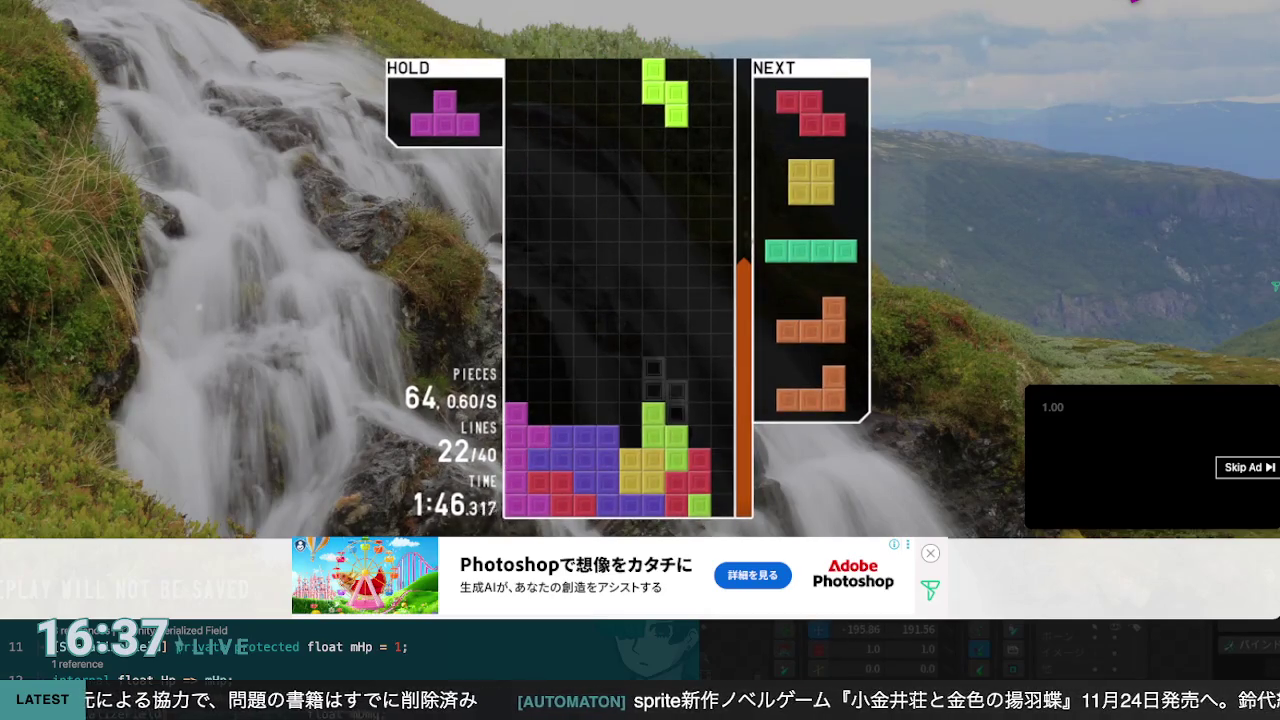
Step: Place the S, the left-pointing T and the O, then drop a vertical I into the well for a QUAD
key(Right)
key(space)
key(c)
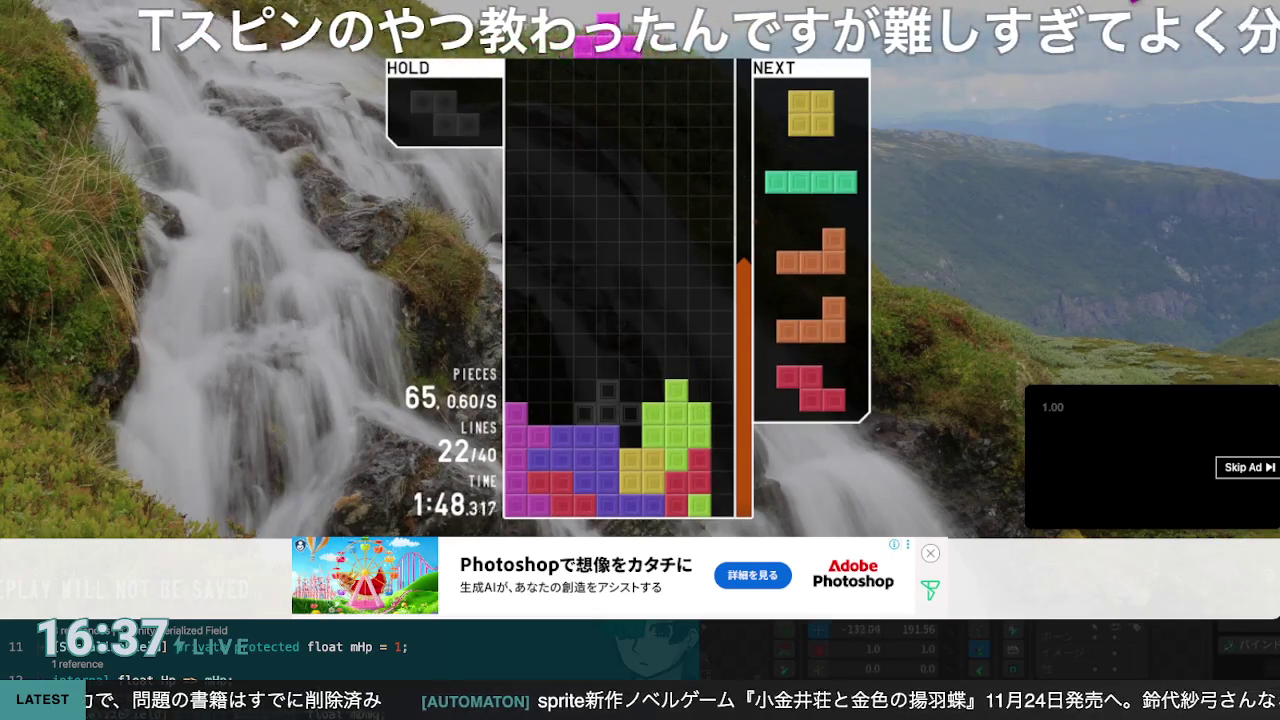
key(z)
key(Right)
key(space)
key(Left)
key(Left)
key(Left)
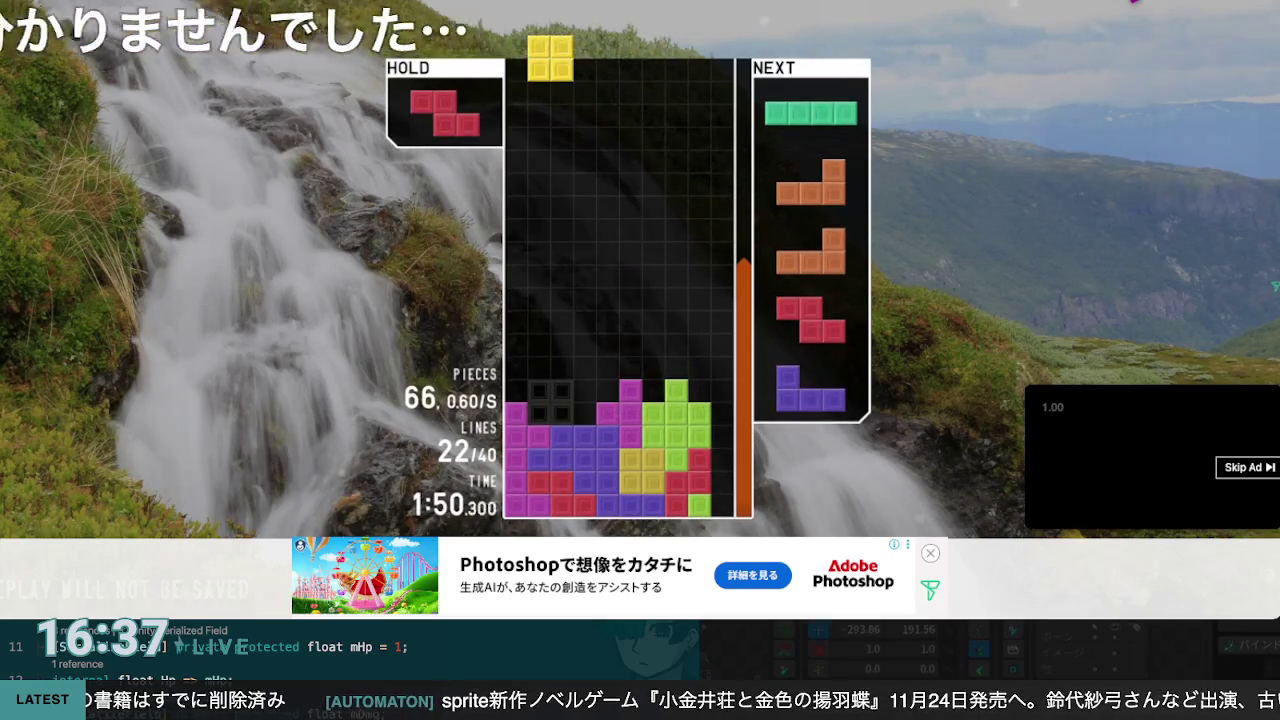
key(space)
key(z)
key(Right)
key(Right)
key(Right)
key(space)
Step: Fill the left side with two orange L pieces, the red S and an upright purple J
key(Right)
key(Left)
key(space)
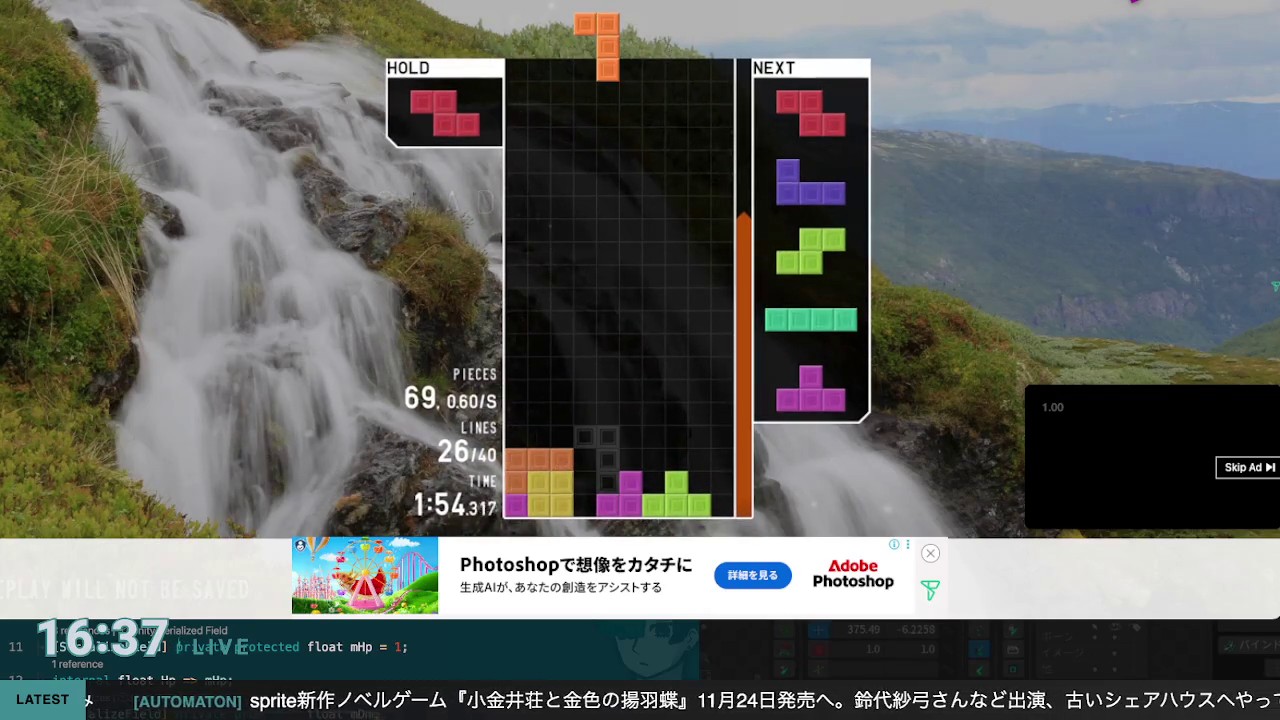
key(x)
key(Left)
key(Left)
key(Left)
key(space)
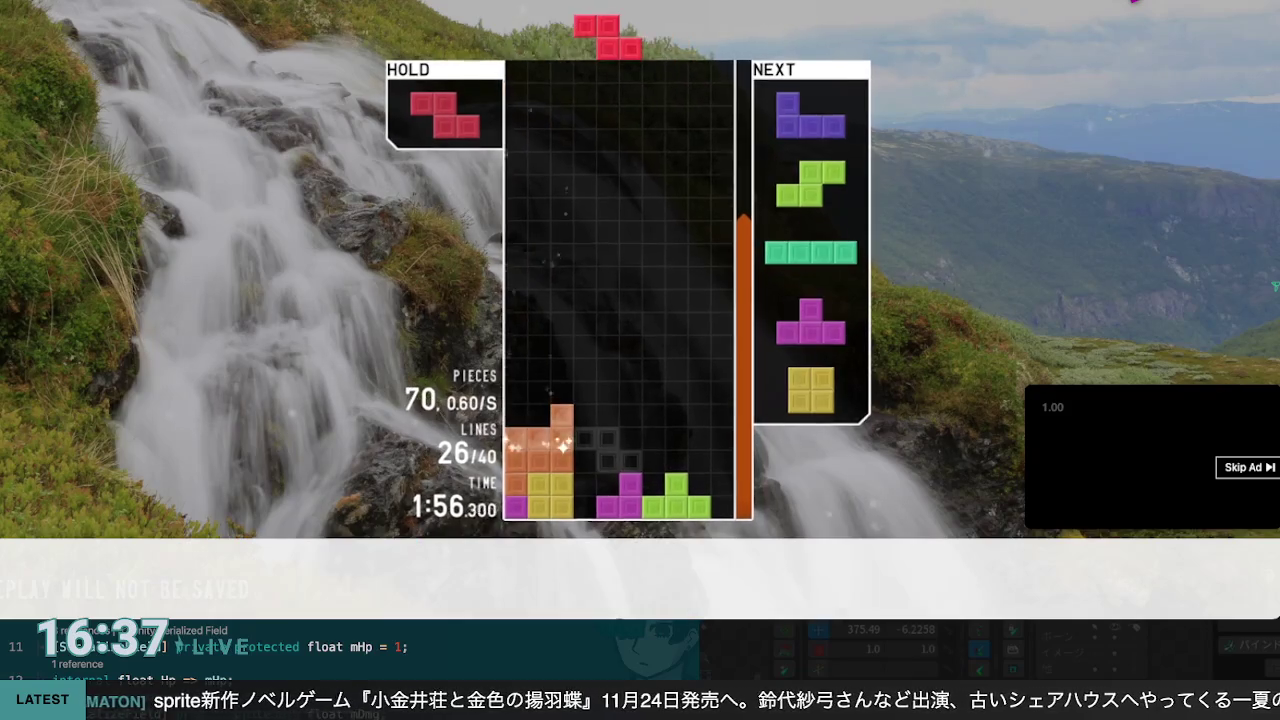
key(Left)
key(space)
key(x)
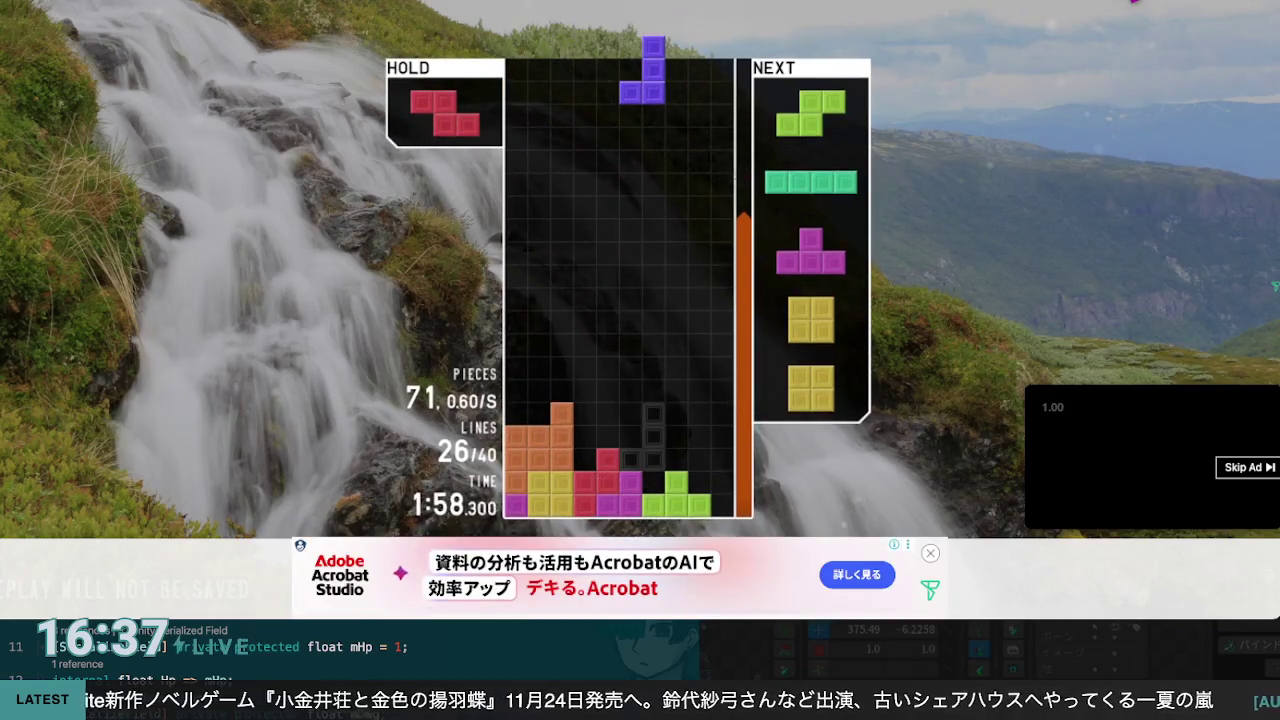
key(x)
key(Left)
key(Left)
key(Left)
key(x)
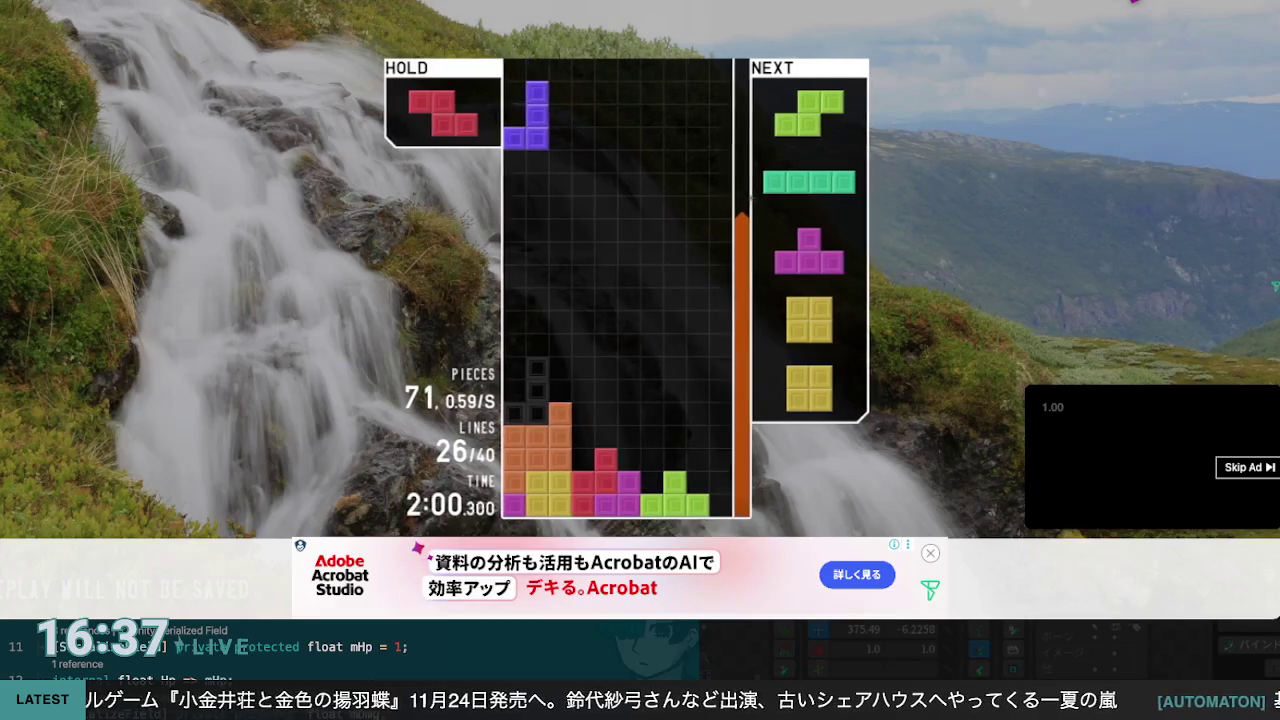
key(space)
Step: Place the green S, a vertical cyan I and the purple T on the right stack
key(Right)
key(Right)
key(Right)
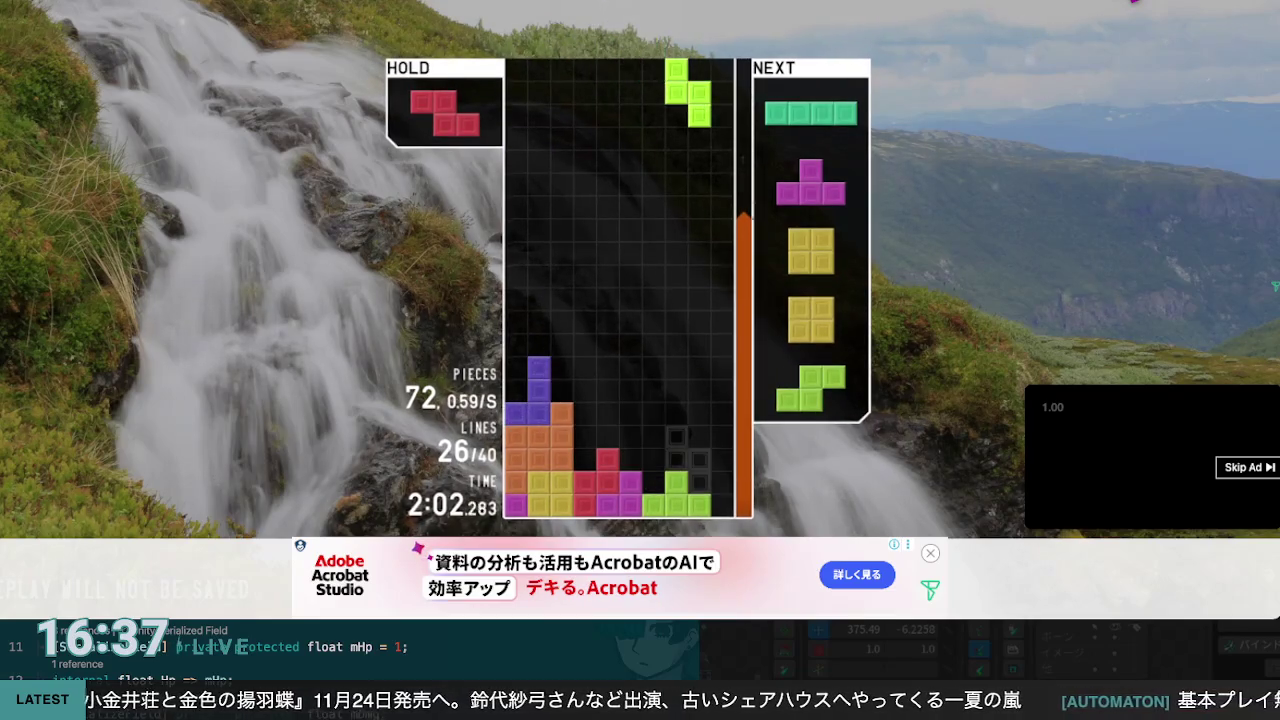
key(space)
key(x)
key(Right)
key(space)
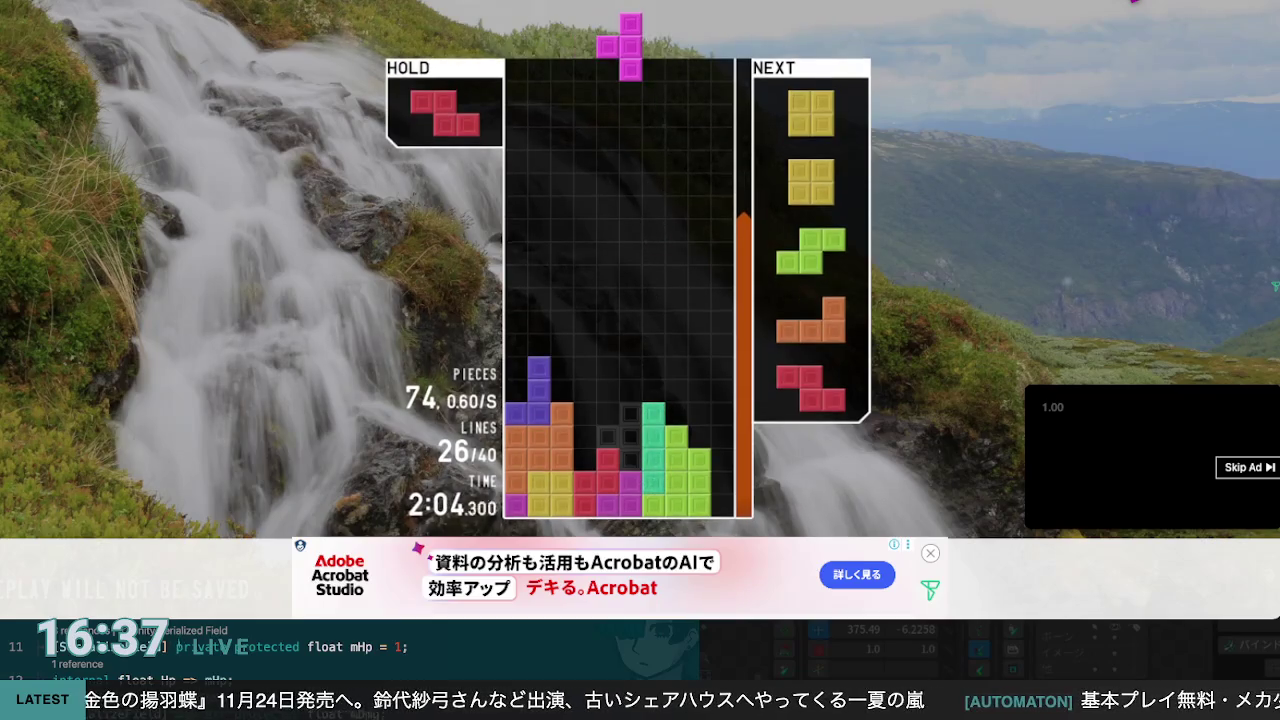
key(space)
Step: Bring back the held red Z and place it, then put the yellow O against the right wall
key(c)
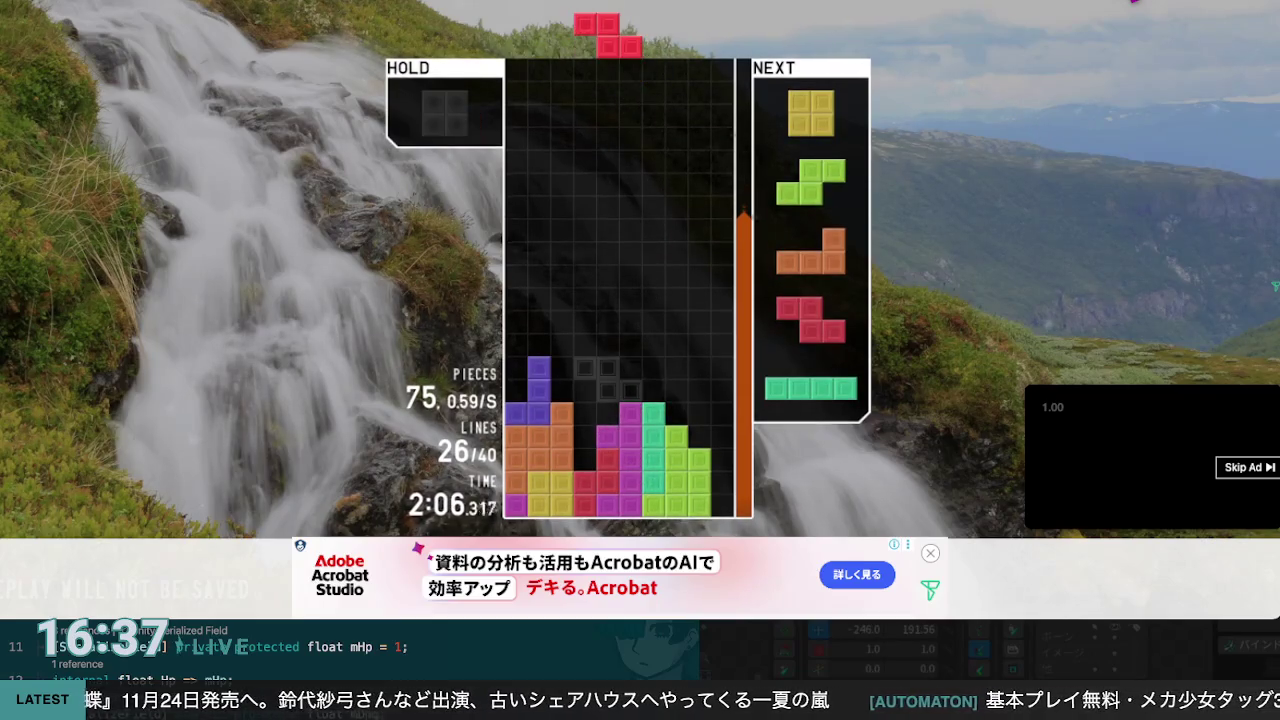
key(Right)
key(Right)
key(Left)
key(Left)
key(space)
key(Right)
key(c)
key(Right)
key(Right)
key(Right)
key(Left)
key(Left)
key(Left)
key(Right)
key(Right)
Step: Place the rotated green S on the stack and the rotated orange L on the right
key(Right)
key(Right)
key(space)
key(Up)
key(Right)
key(Right)
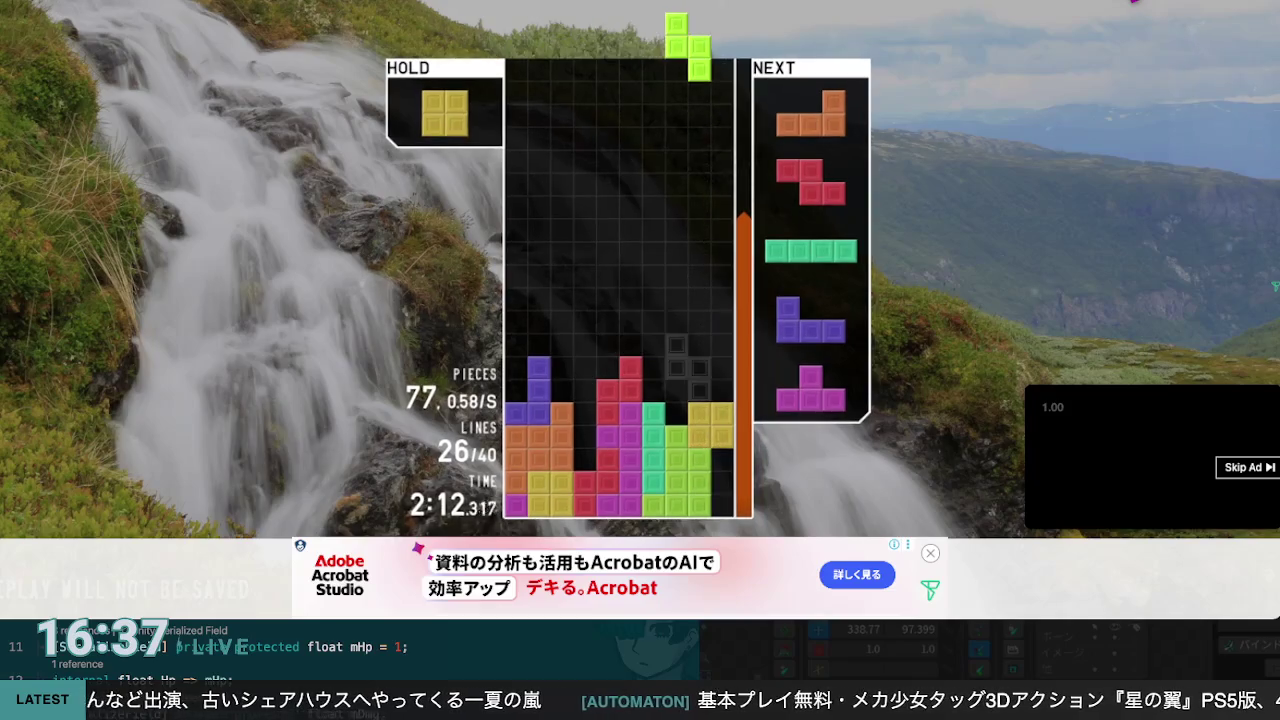
key(Left)
key(space)
key(Up)
key(Right)
key(Right)
key(space)
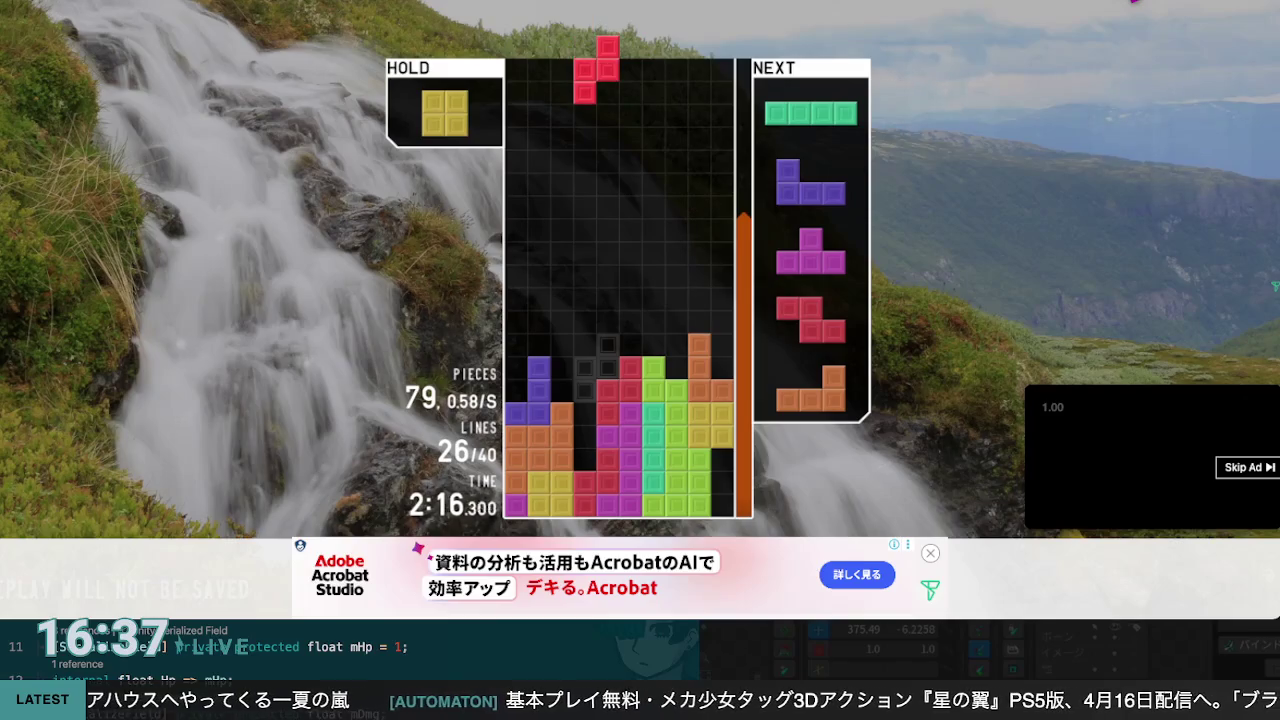
Step: Place the red Z, clear a DOUBLE with a vertical I, and clear a SINGLE with a T
key(Left)
key(space)
key(Up)
key(Left)
key(Left)
key(space)
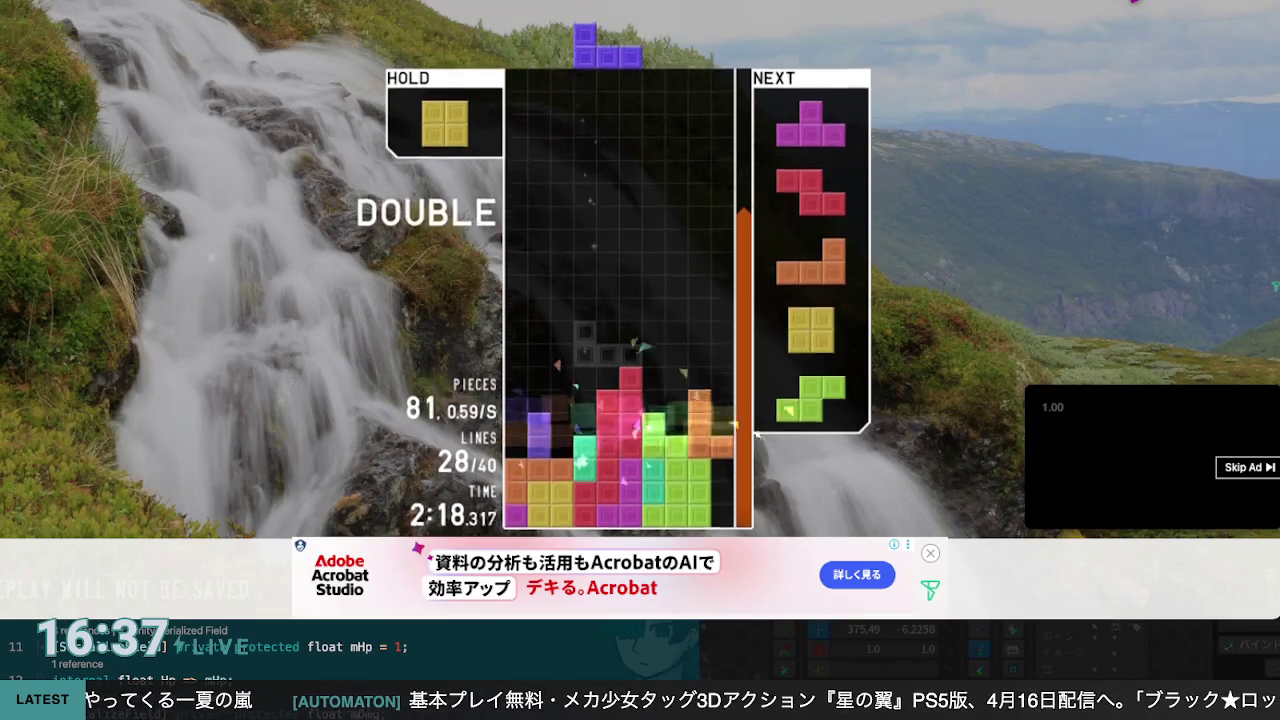
key(Up)
key(Left)
key(Left)
key(Left)
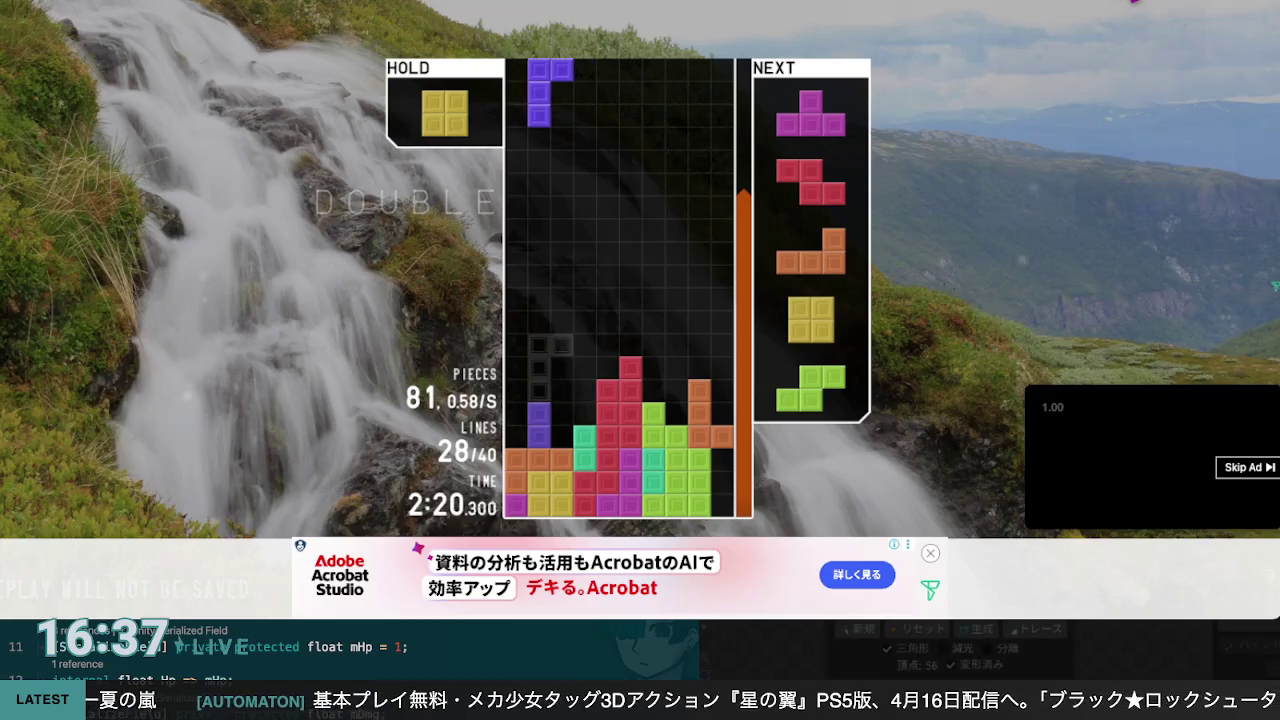
key(space)
key(z)
key(Left)
key(space)
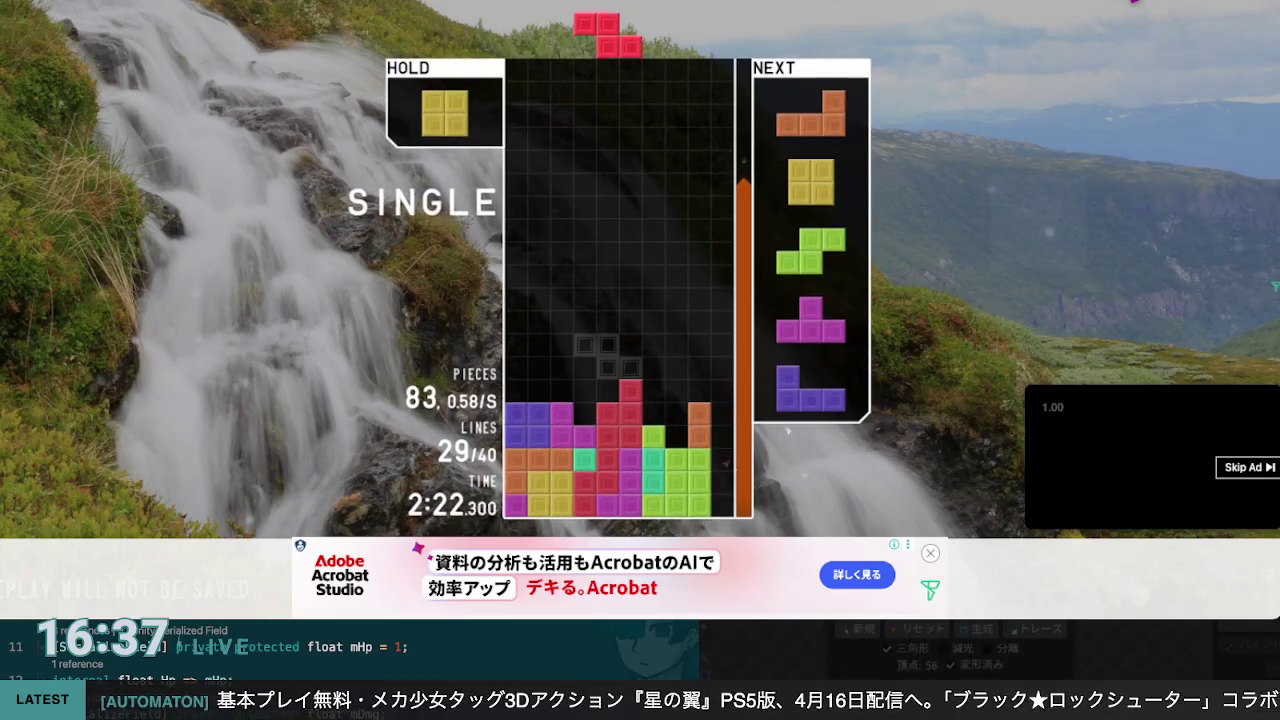
Step: Place the upright red Z, then swap the L for the yellow O and drop it far left
key(Up)
key(Left)
key(space)
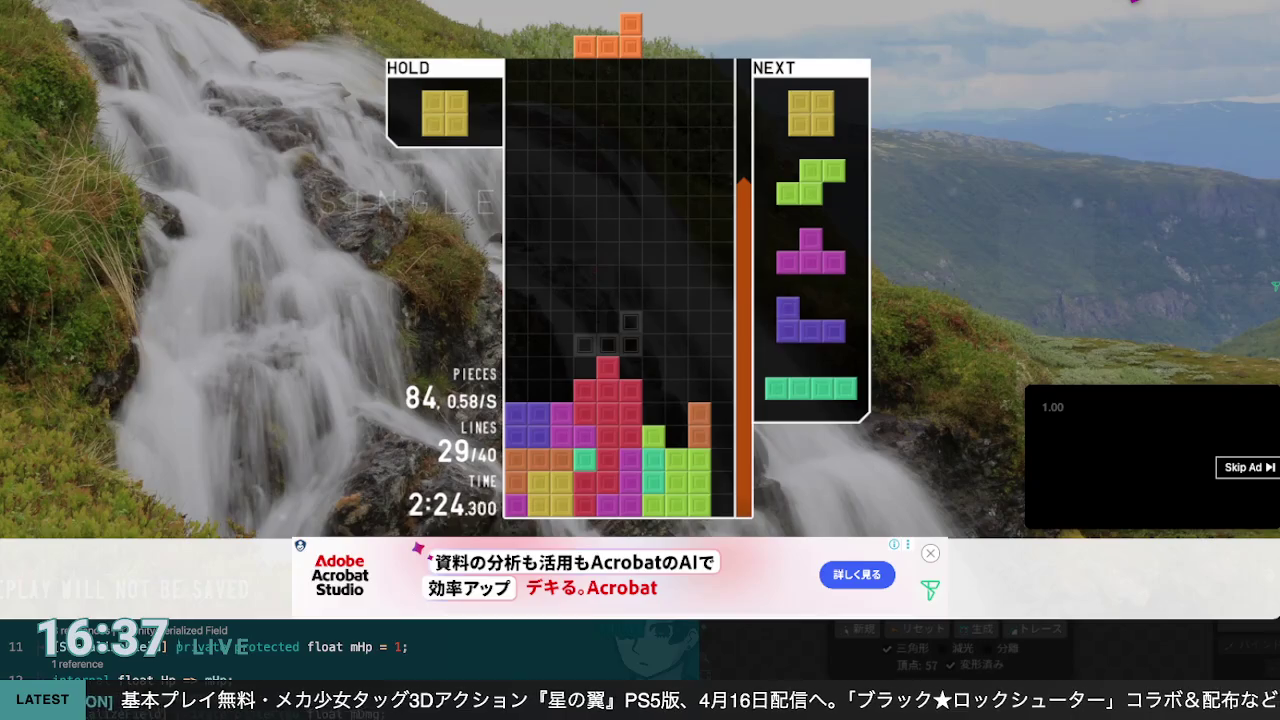
key(c)
key(Left)
key(Left)
key(Left)
key(space)
key(Left)
key(Left)
key(space)
Step: Drop the upright green S into columns 6-7 and the magenta T one column left
key(Up)
key(Left)
key(Left)
key(Right)
key(Right)
key(Right)
key(space)
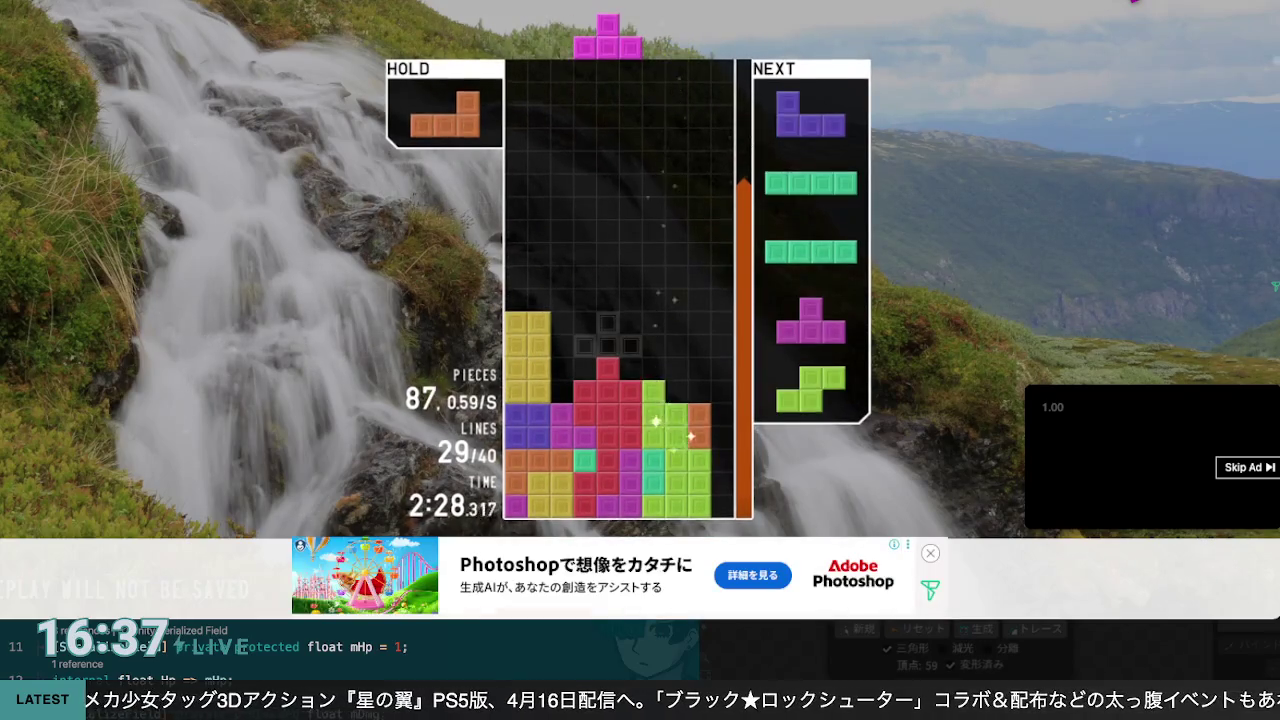
key(Up)
key(Left)
key(Left)
key(space)
Step: Place the purple J on the right and clear a QUAD with a vertical I
key(Up)
key(Up)
key(Right)
key(Right)
key(space)
key(Up)
key(Right)
key(Right)
key(Right)
key(space)
key(Right)
key(Right)
key(Right)
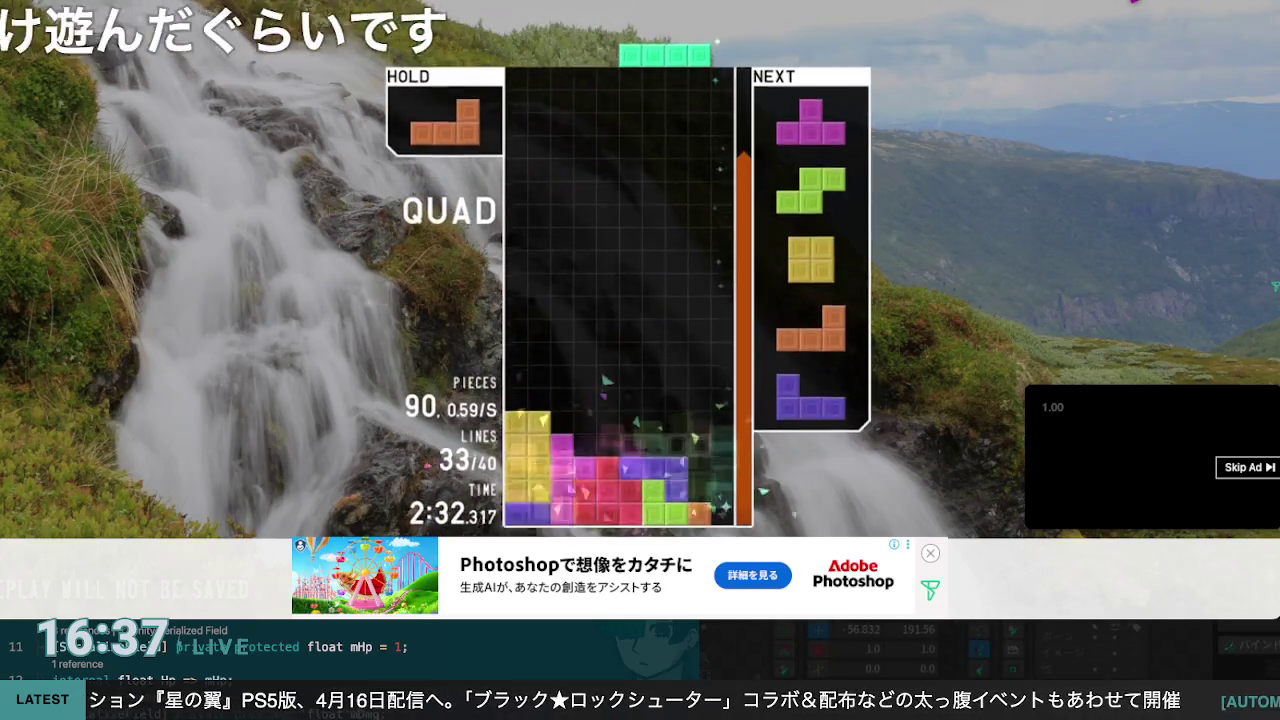
key(Up)
Step: Clear a SINGLE with a second I and drop the vertical magenta T into columns 3-4
key(Right)
key(space)
key(Right)
key(Right)
key(Right)
key(Left)
key(Left)
key(Left)
key(z)
key(Left)
key(Left)
key(space)
Step: Put the green S into hold, then place the orange L and the yellow O
key(Right)
key(Right)
key(Up)
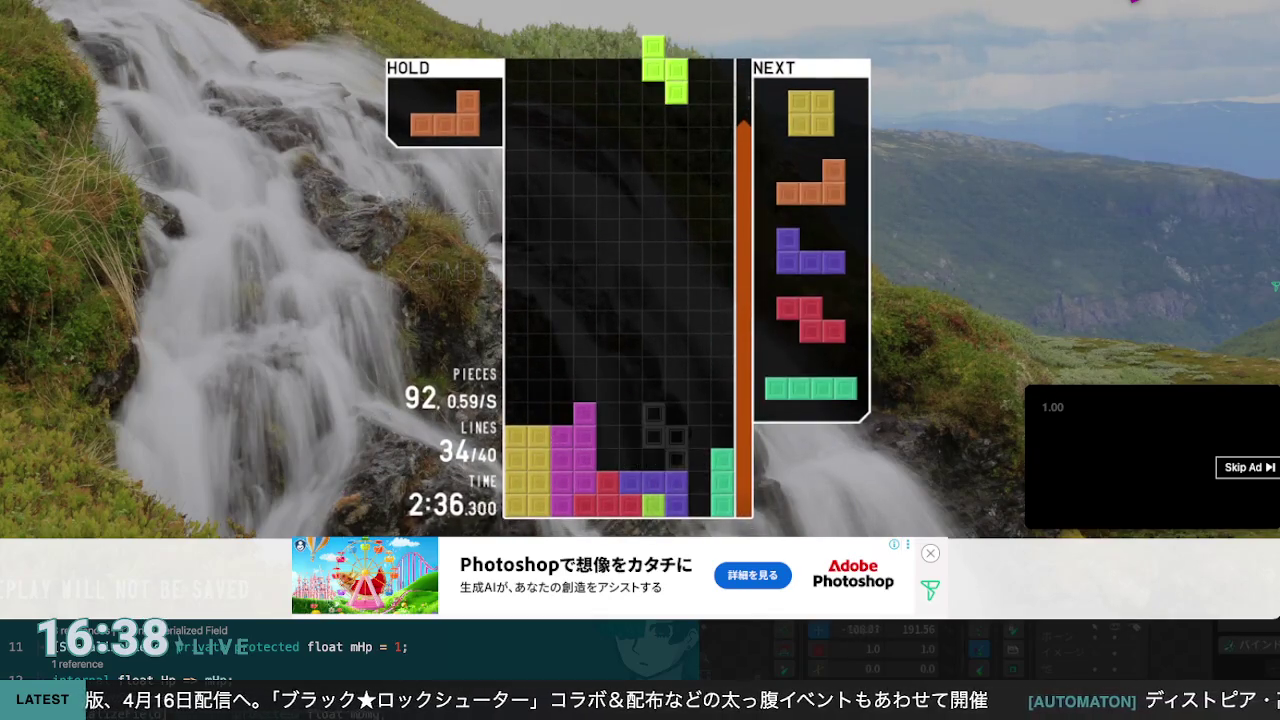
key(c)
key(Right)
key(Right)
key(space)
key(Right)
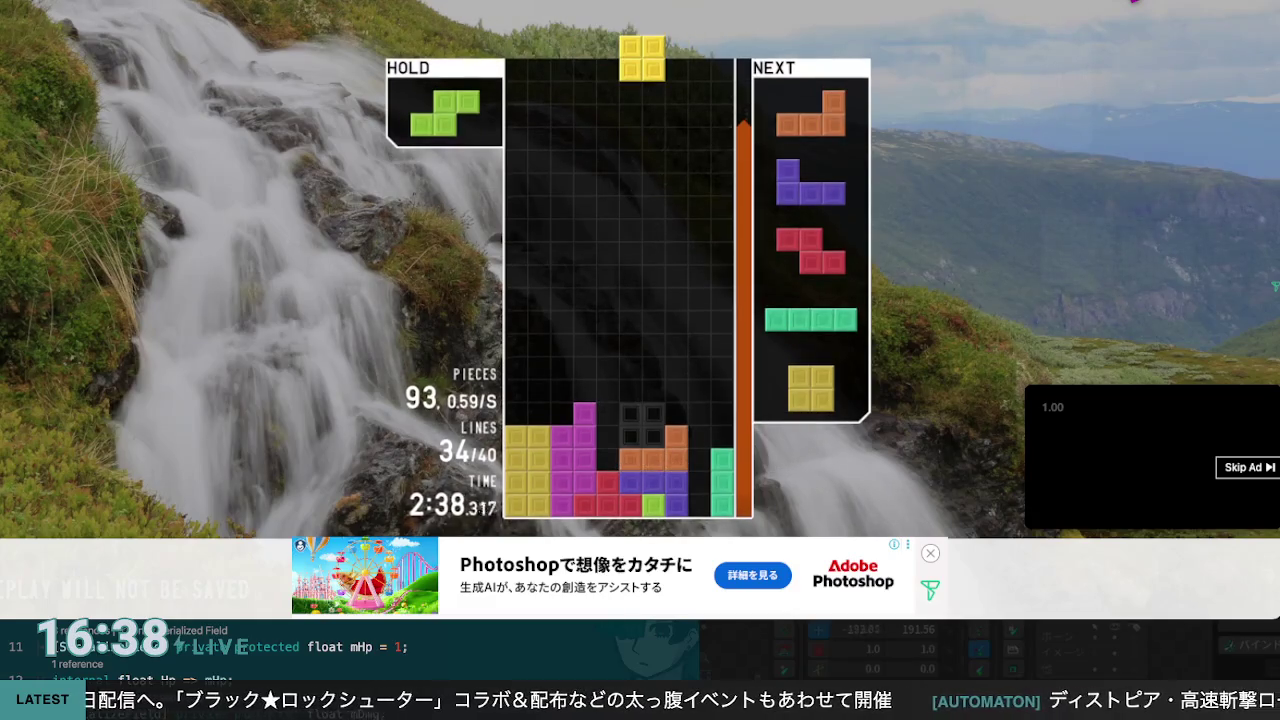
key(space)
Step: Drop the orange L three columns left and the purple J one column left
key(Left)
key(Left)
key(Left)
key(Left)
key(Left)
key(space)
key(Left)
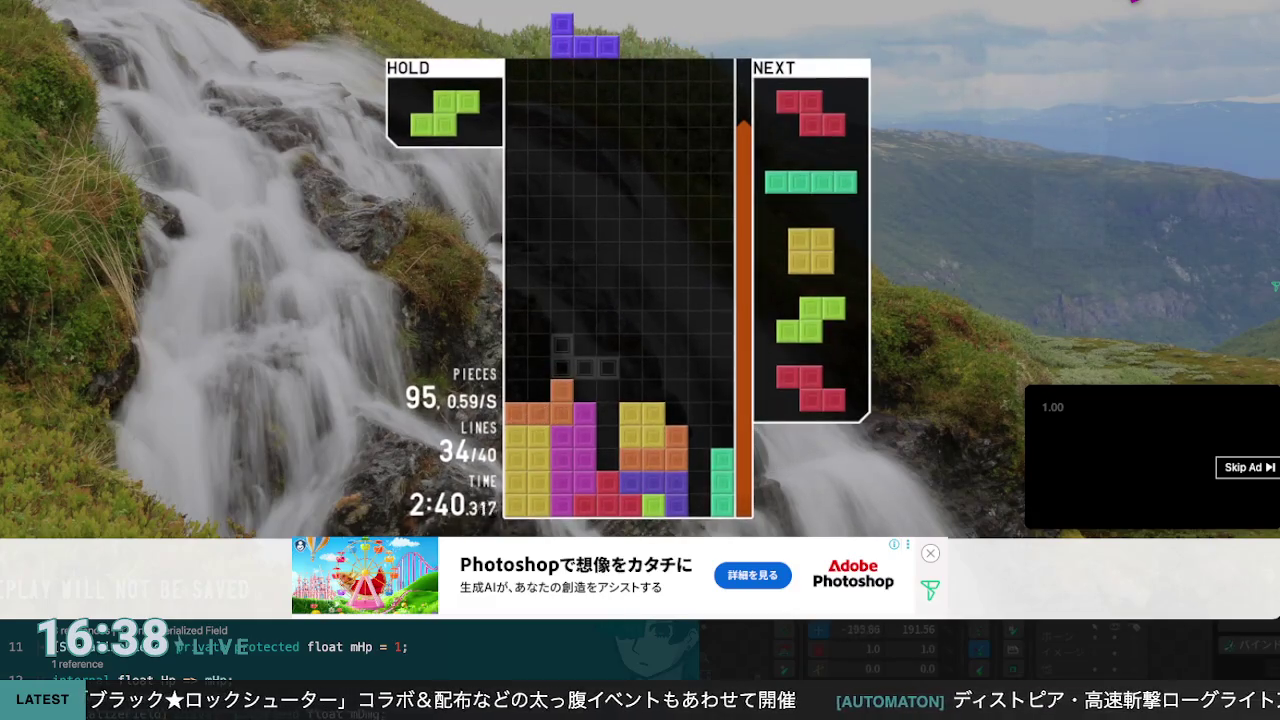
key(Left)
key(space)
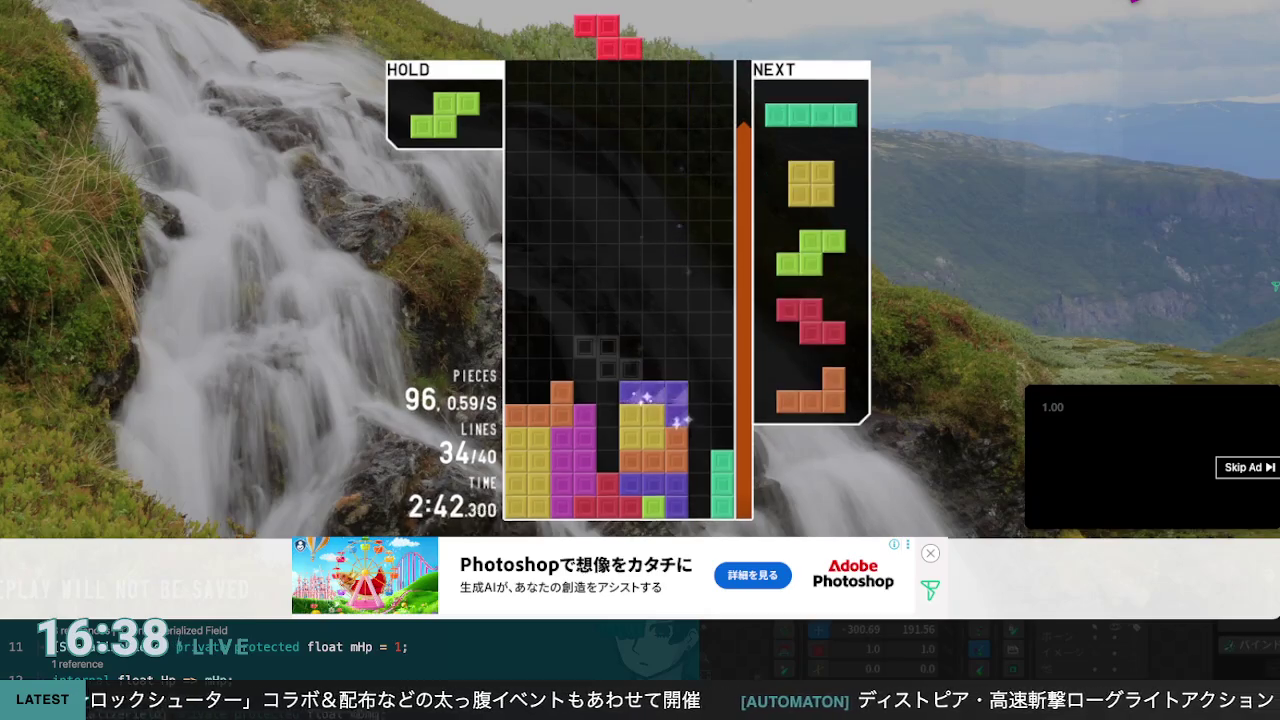
key(Up)
key(Left)
key(Left)
key(Left)
Step: Put the red Z into hold, place the green S, then drop the upright Z in the far-left columns
key(Right)
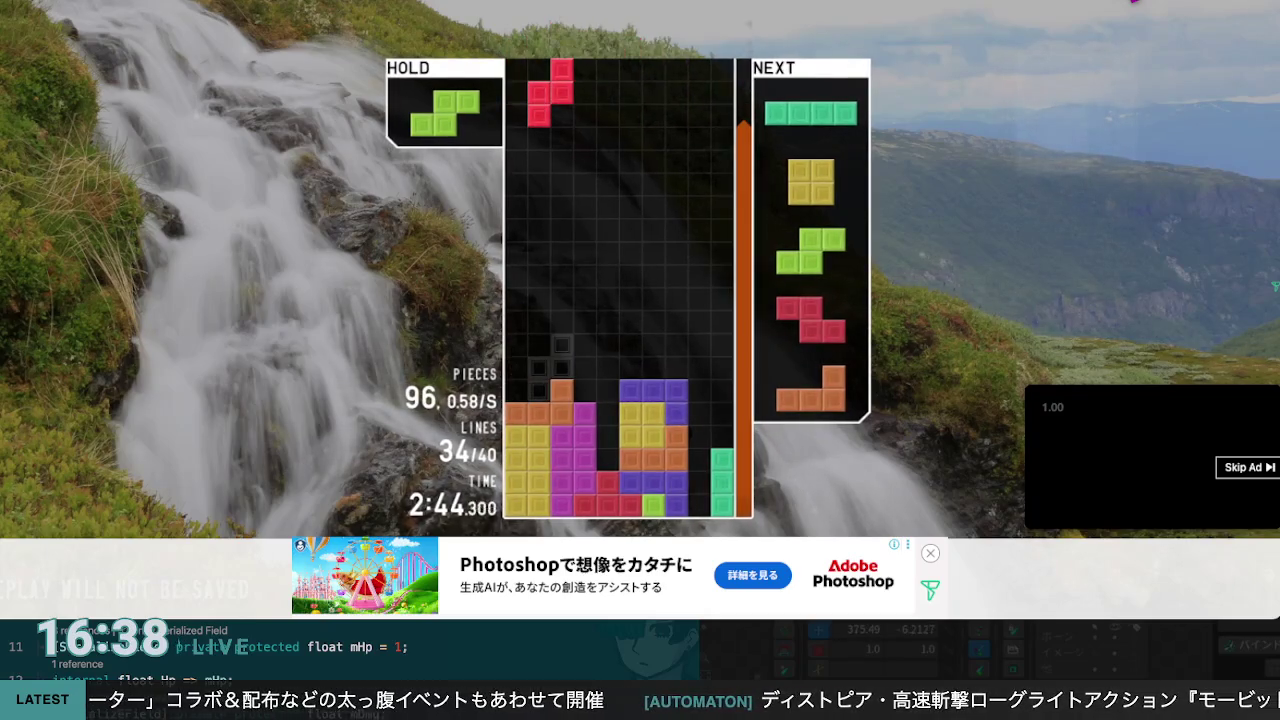
key(c)
key(Left)
key(Left)
key(Left)
key(space)
key(Up)
key(c)
key(Left)
key(Left)
key(Left)
key(Up)
key(Left)
key(space)
Step: Drop the held I vertically one column right, then swap in the held yellow O and place it
key(c)
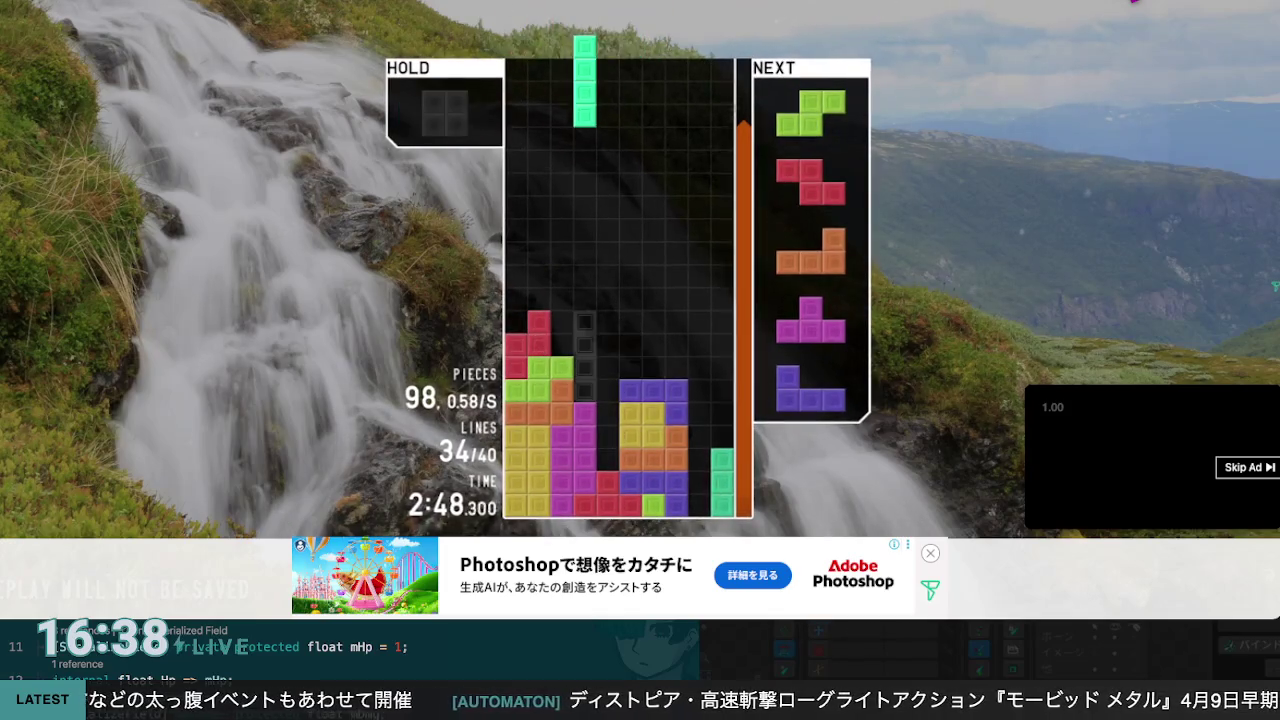
key(Right)
key(space)
key(Right)
key(Right)
key(Right)
key(Left)
key(Left)
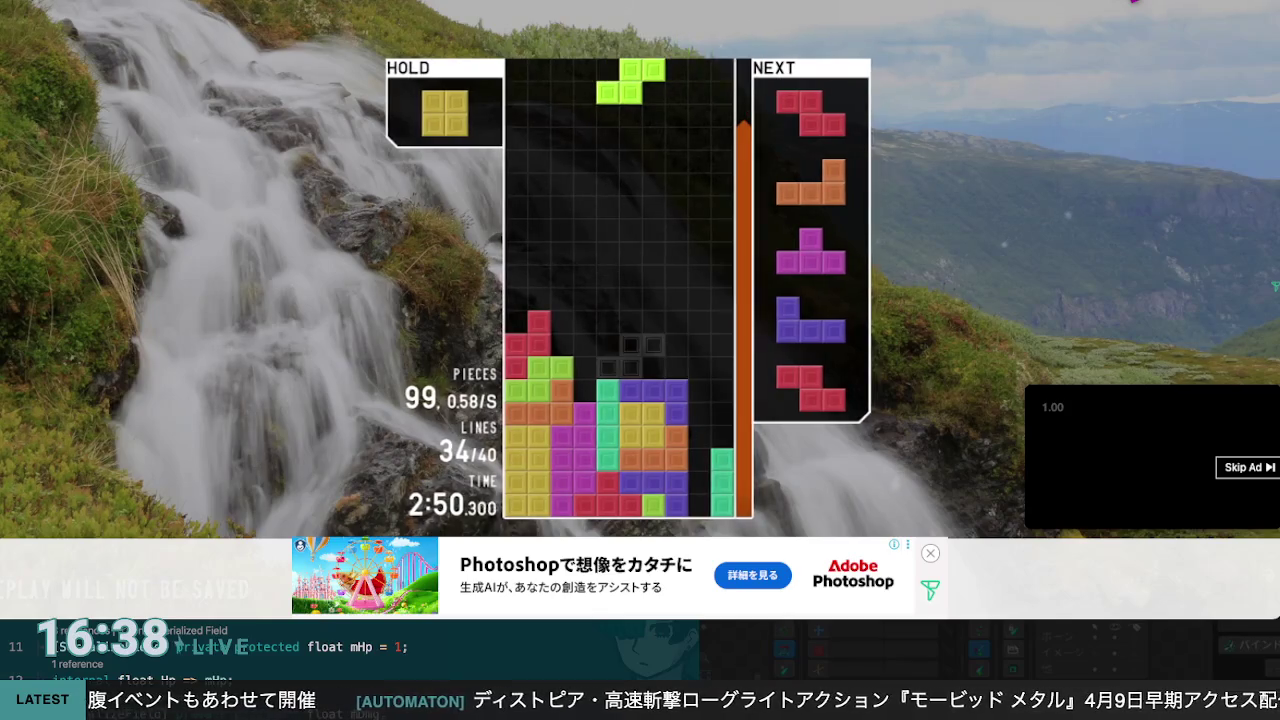
key(c)
key(space)
Step: Fill the left gap with the red Z, place the orange L, and drop the magenta T at the left wall
key(Up)
key(Left)
key(space)
key(z)
key(Right)
key(space)
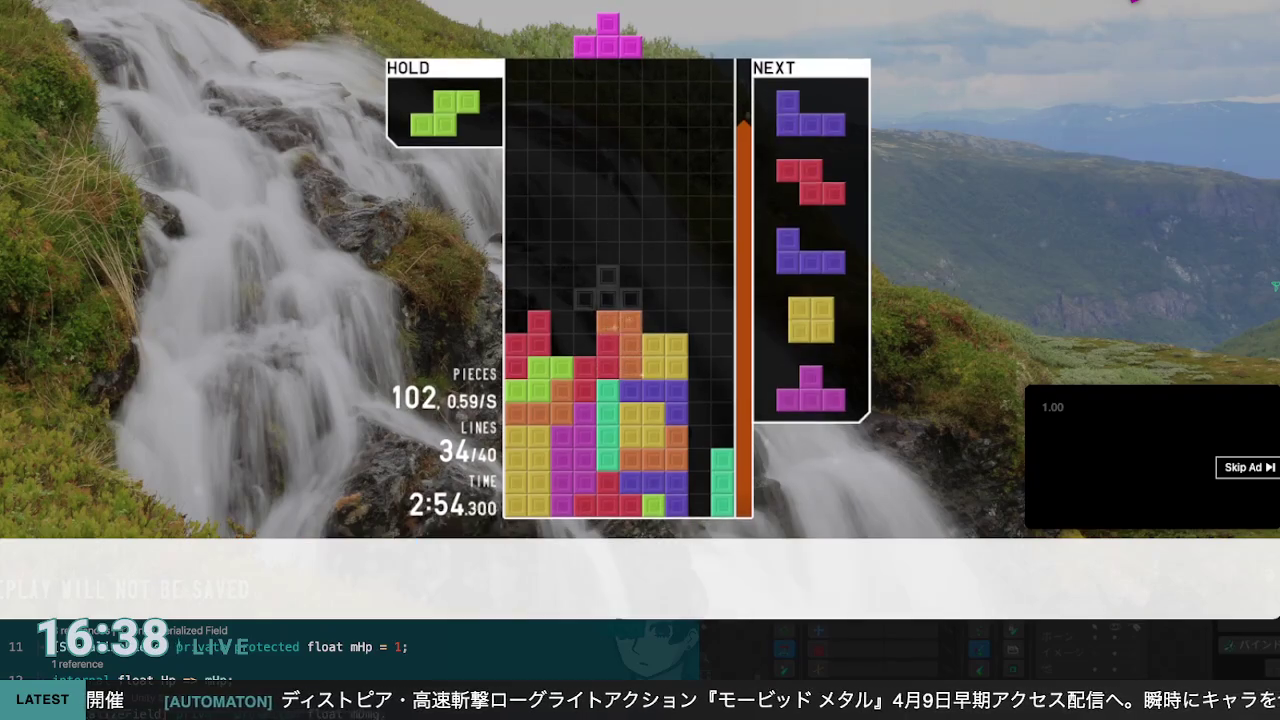
key(Up)
key(Left)
key(Left)
key(Left)
key(space)
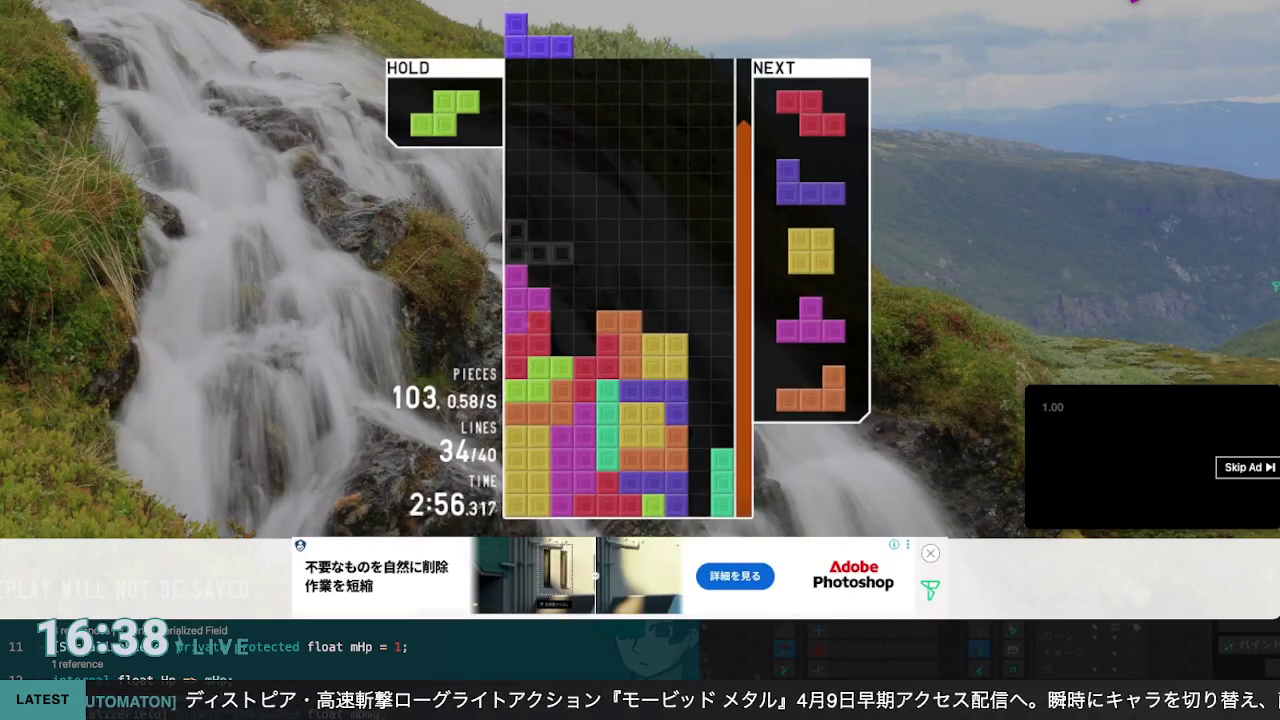
Step: Clear a TRIPLE with the purple J, a DOUBLE with the red Z, then the final line
key(Right)
key(Right)
key(Right)
key(Up)
key(Up)
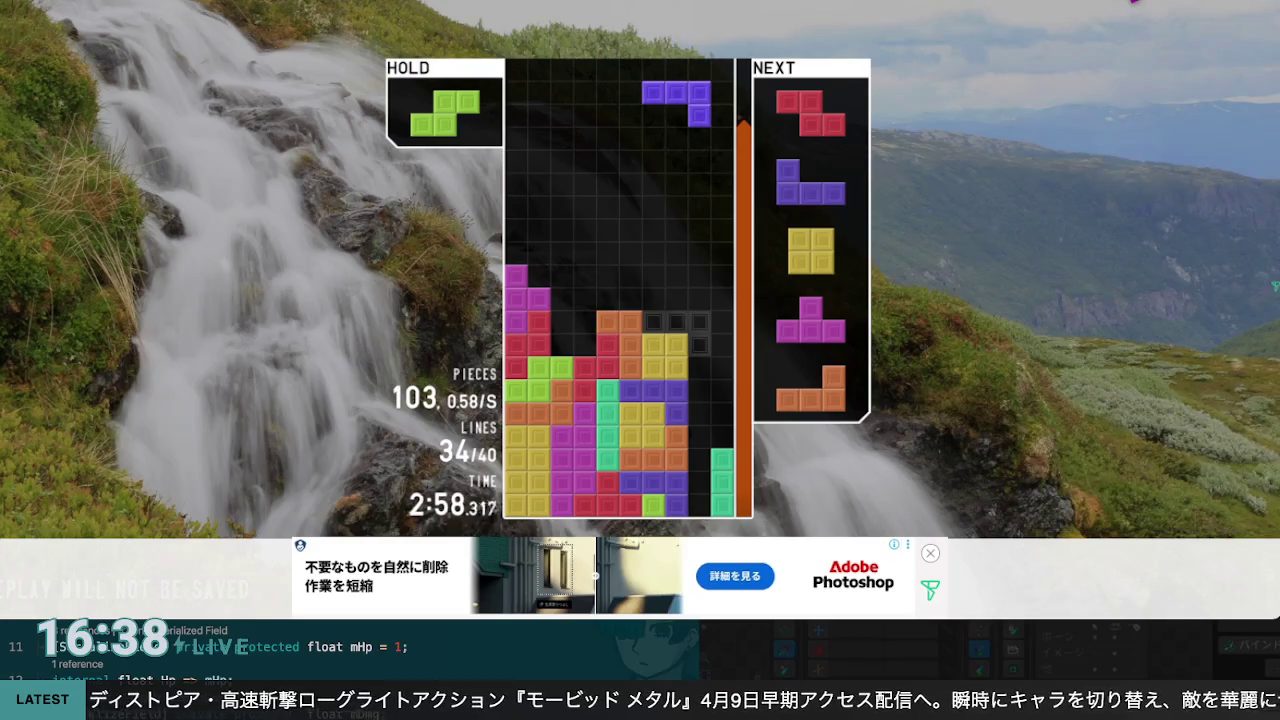
key(Up)
key(space)
key(Right)
key(Right)
key(Right)
key(space)
key(Right)
key(Right)
key(Up)
key(space)
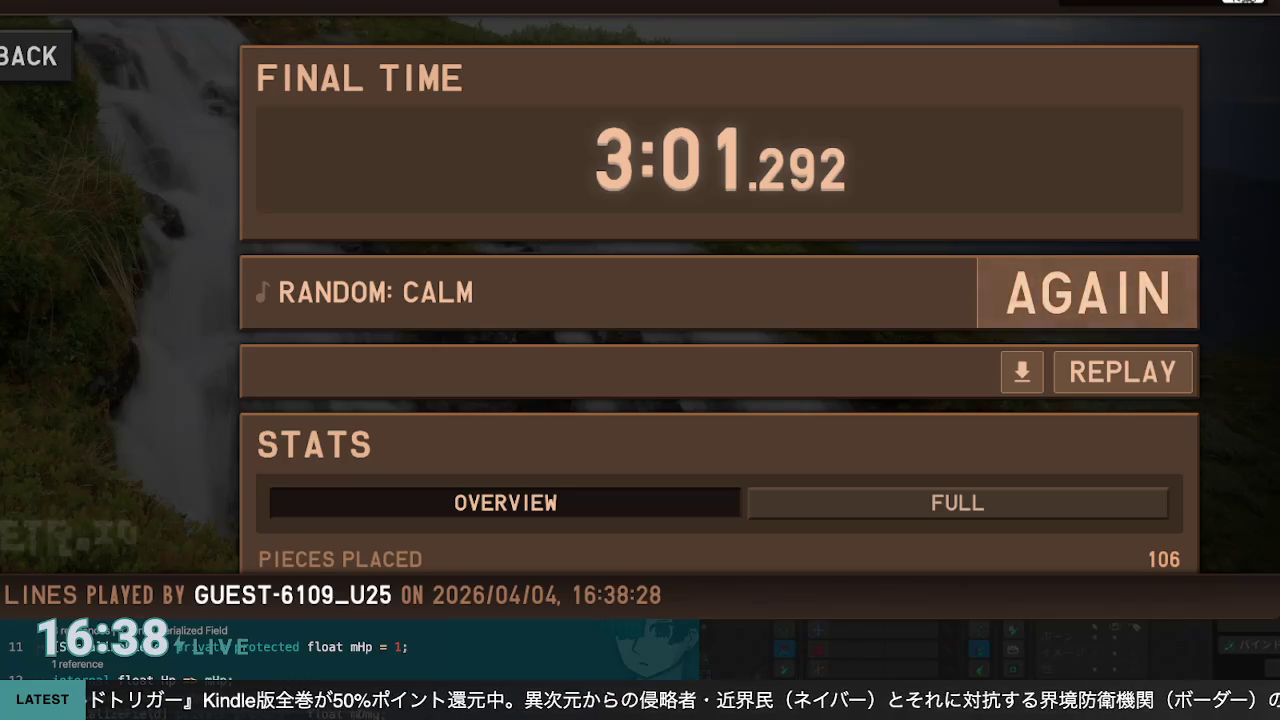
Step: Leave the 3:01.292 sprint results page through the browser address bar
key(ctrl+l)
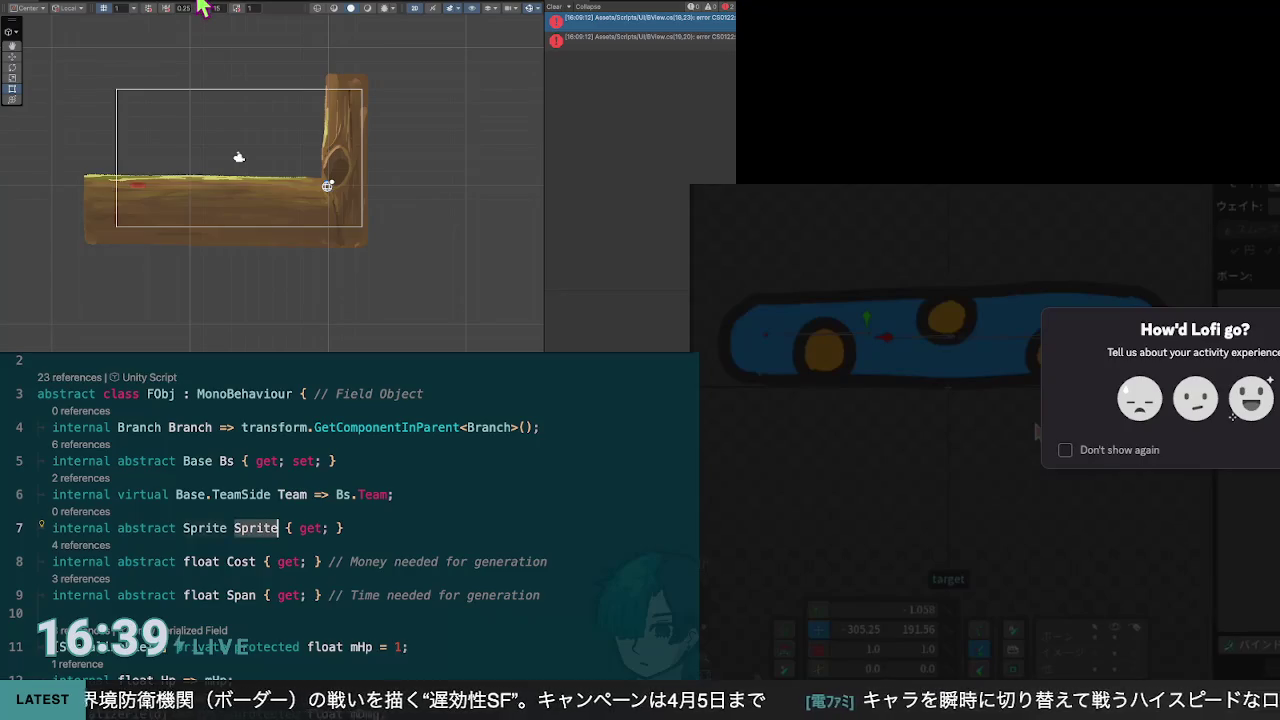
Step: Check FObj's abstract Sprite property and jump to its implementation in the Base class
scroll(440, 220, up, 1)
key(Up)
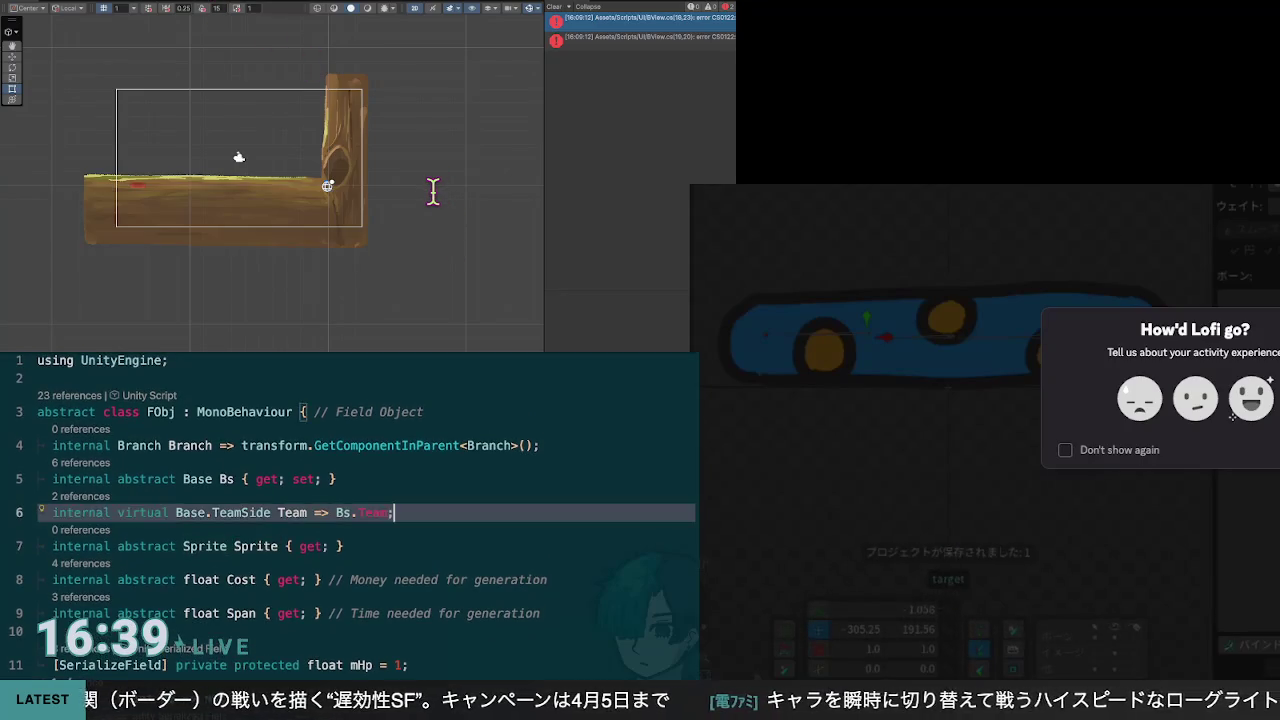
key(Down)
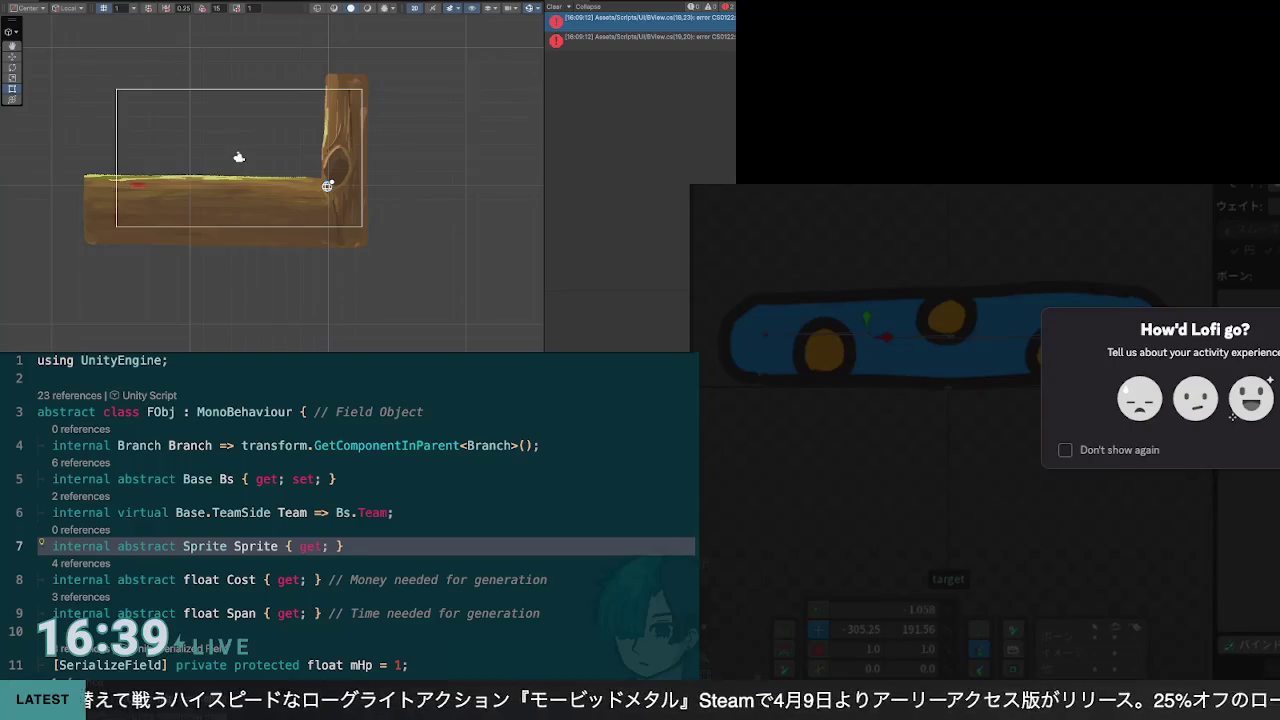
click(416, 445)
click(398, 190)
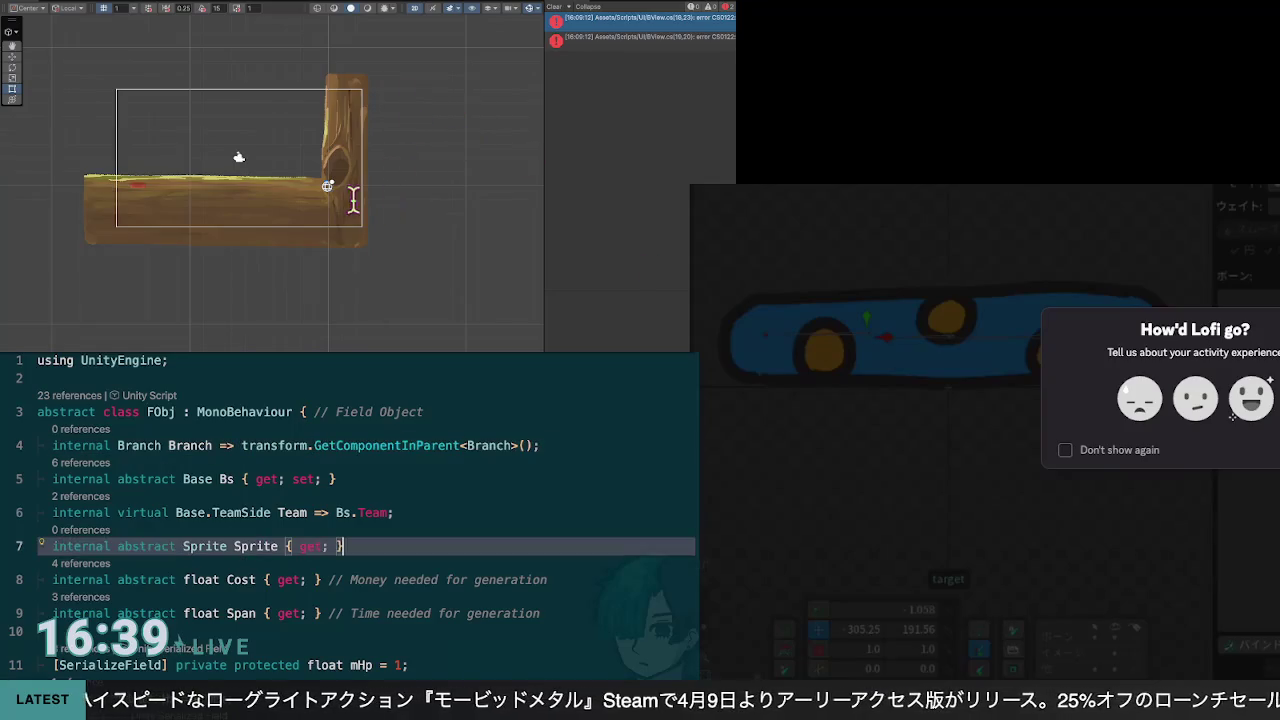
click(274, 198)
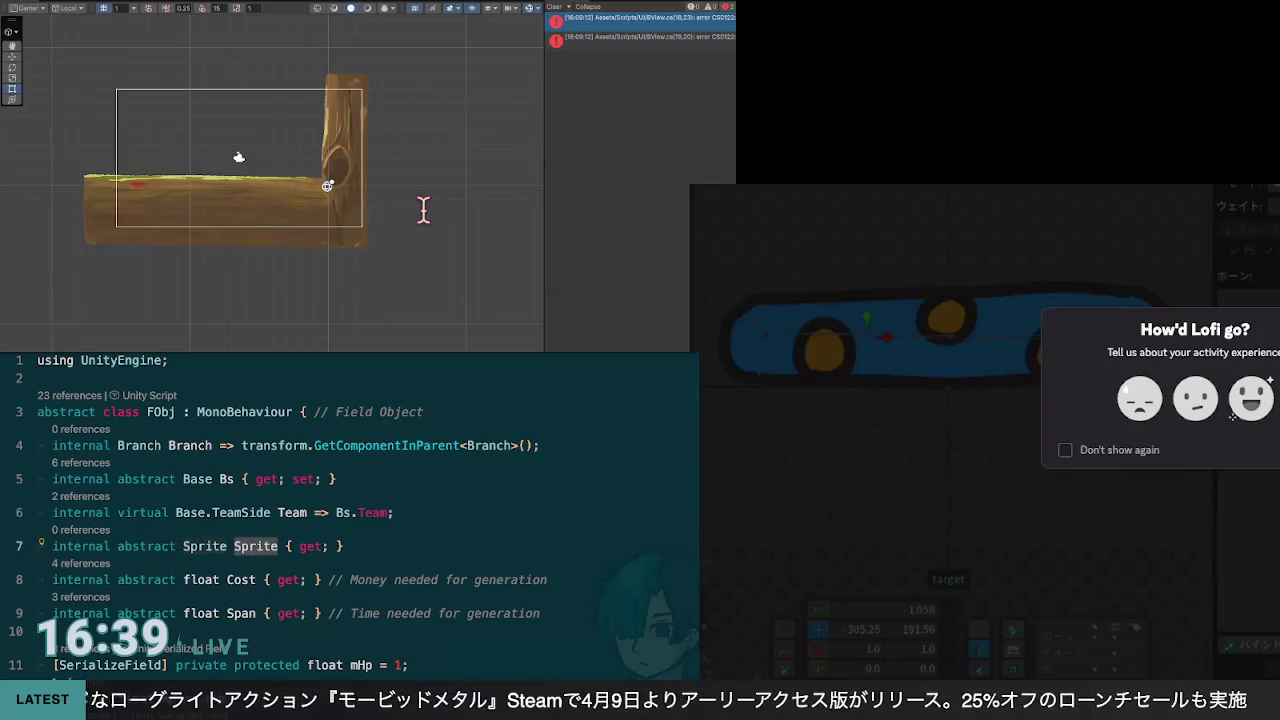
click(334, 209)
click(274, 200)
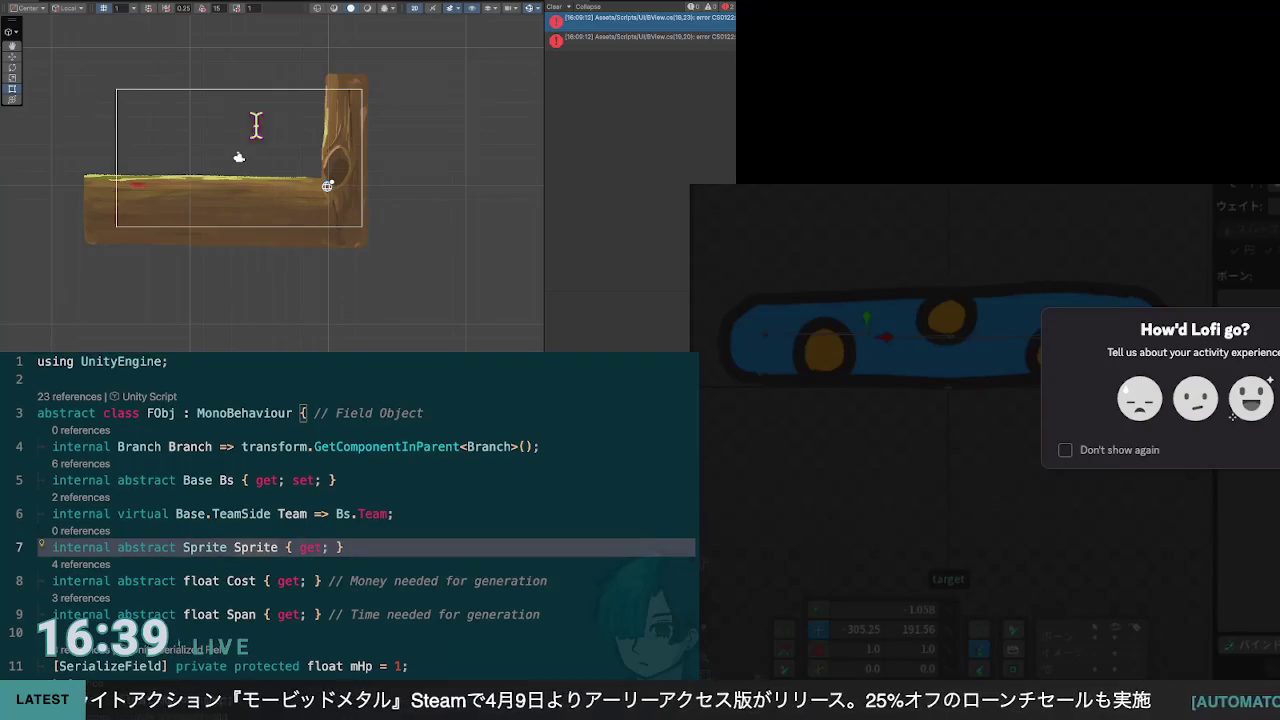
key(ctrl+minus)
key(ctrl+minus)
key(ctrl+minus)
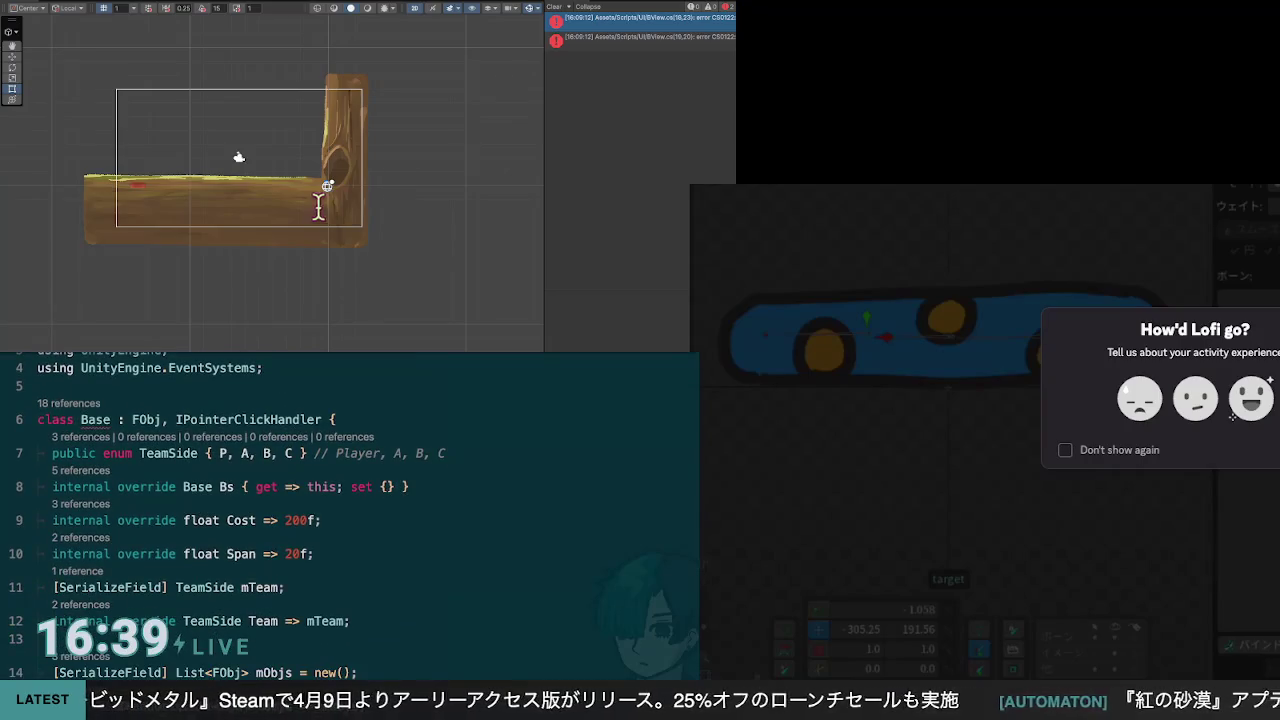
Step: Move between Base's overrides and FObj's Sprite declaration, ending on the Bs override line
key(ctrl+minus)
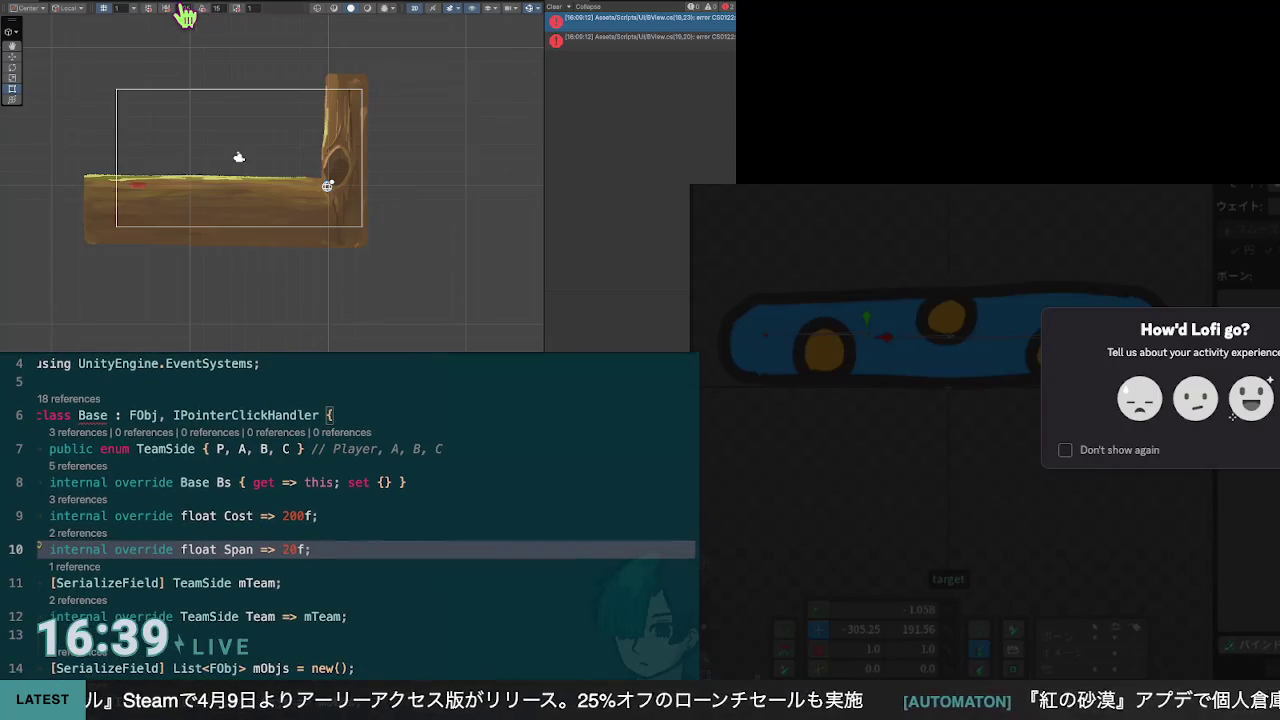
key(ctrl+minus)
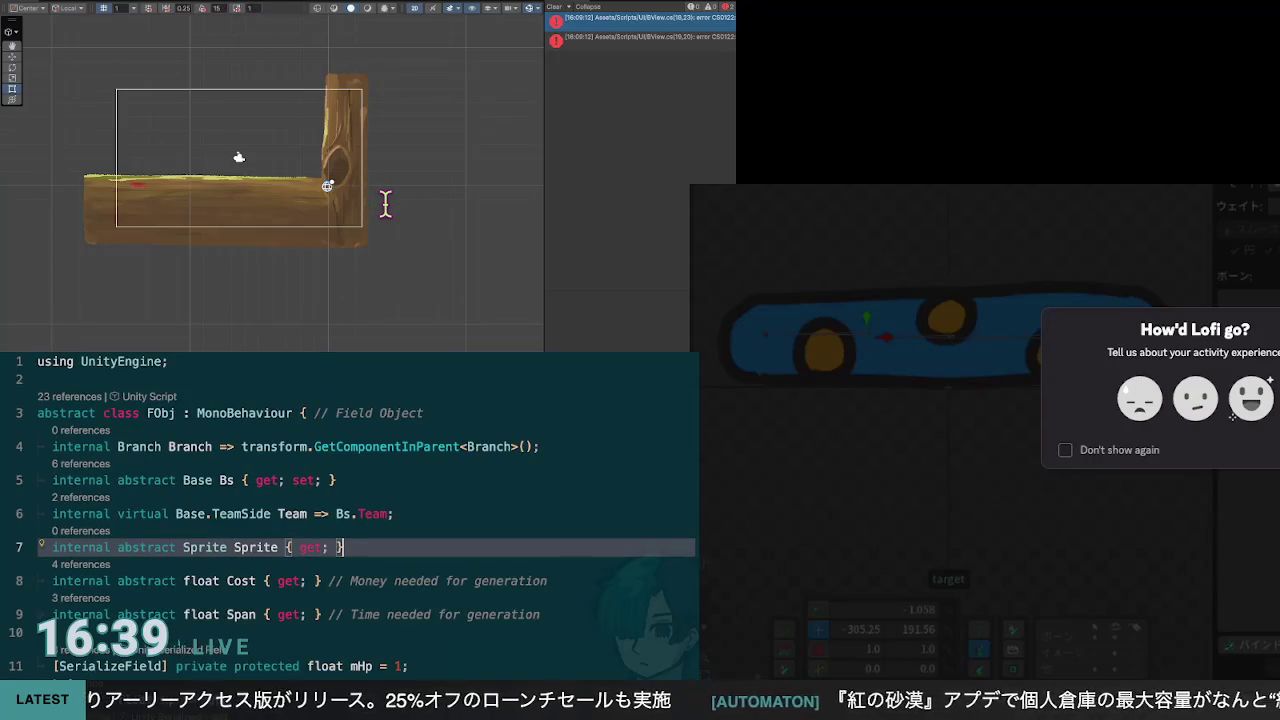
key(ctrl+shift+minus)
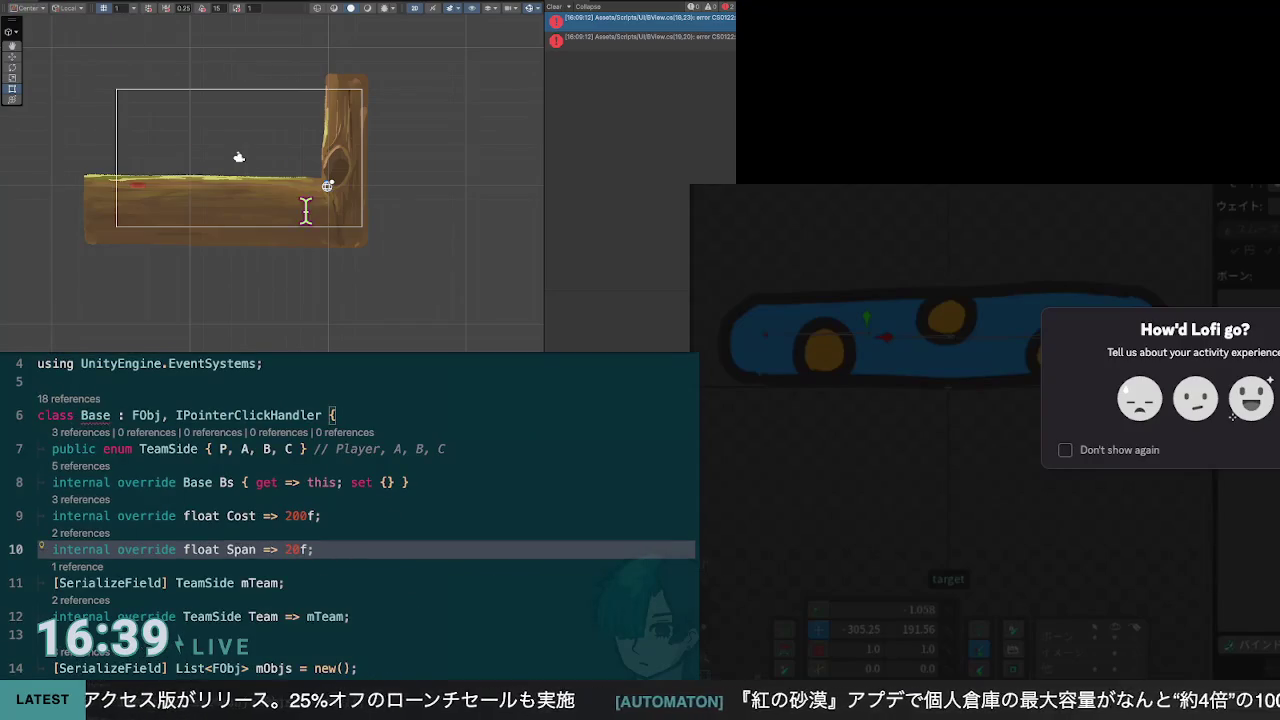
key(ctrl+minus)
Step: Add an 'internal override Sprite Sprite' member below Bs that returns null
key(Return)
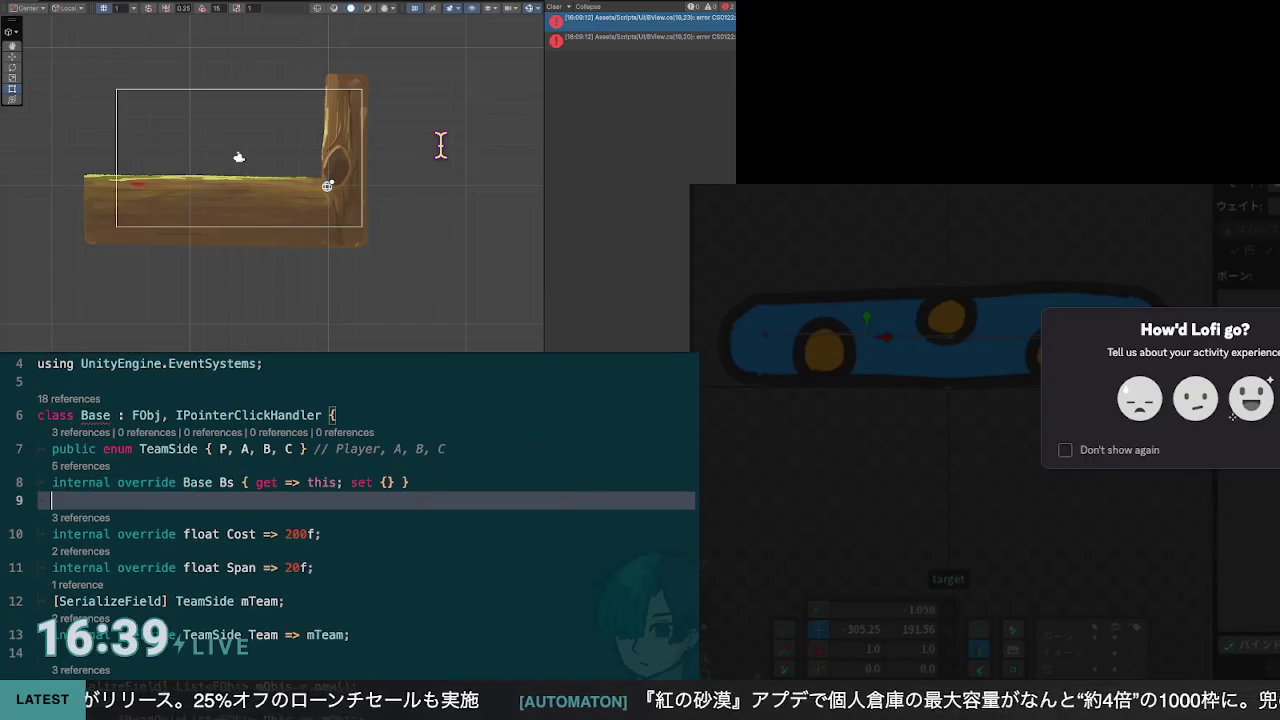
text(internal override S)
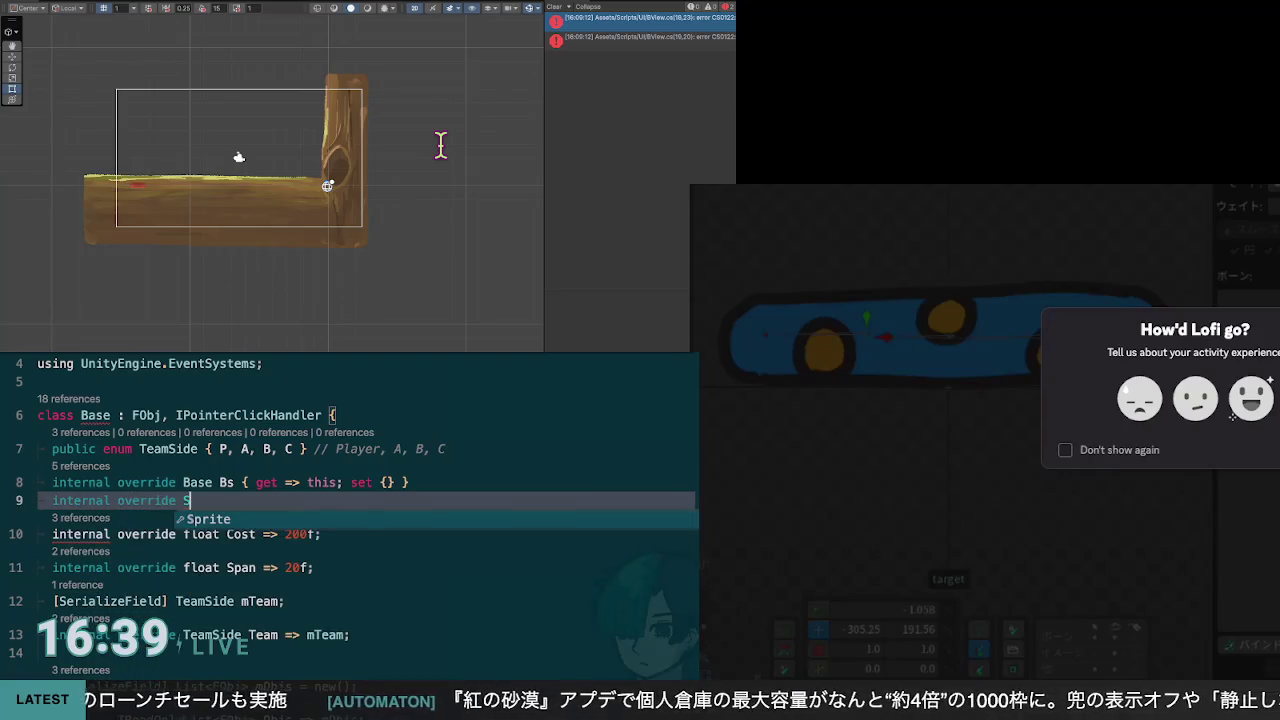
key(Return)
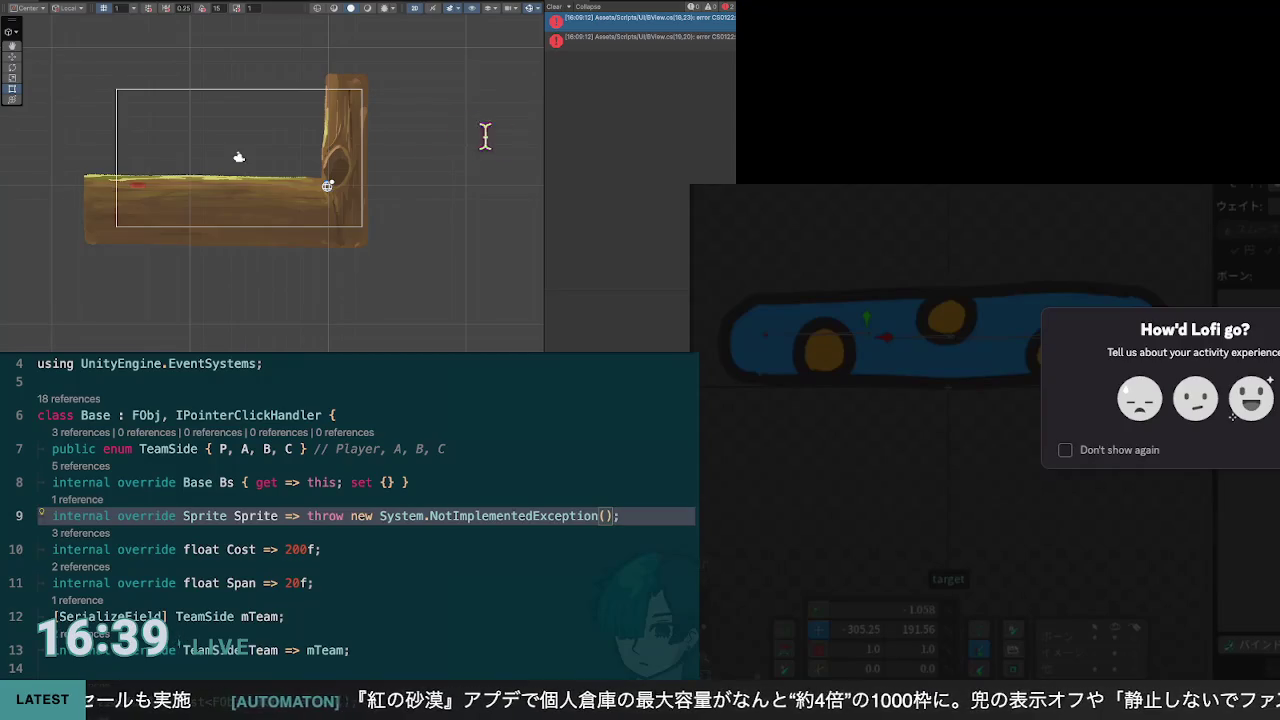
drag(592, 172, 310, 170)
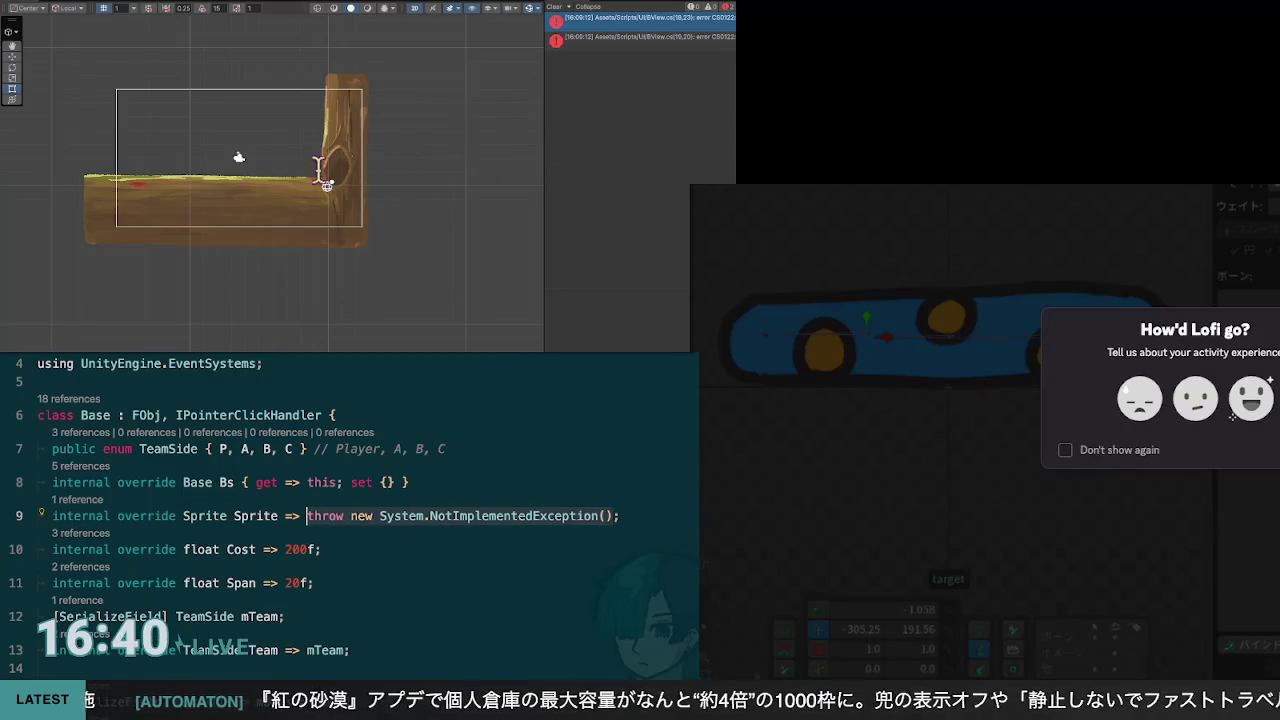
text(null;)
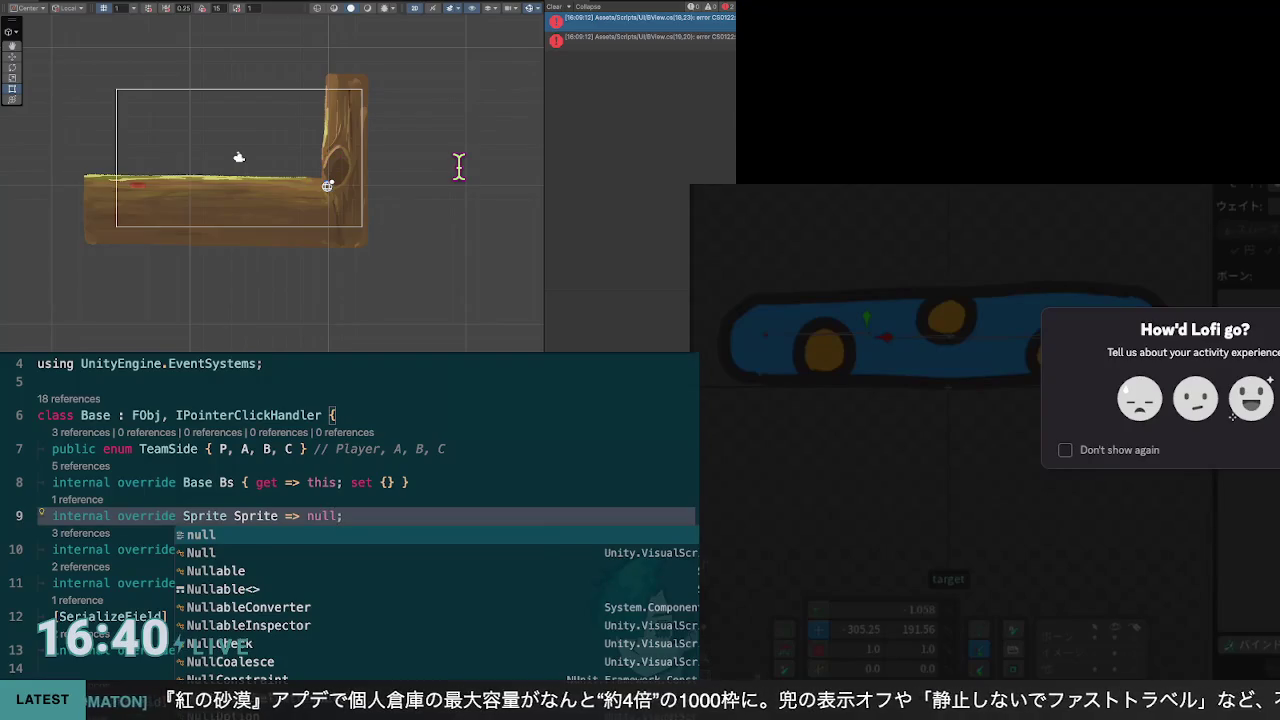
Step: Select and copy the new Sprite override line for reuse
click(447, 140)
key(Down)
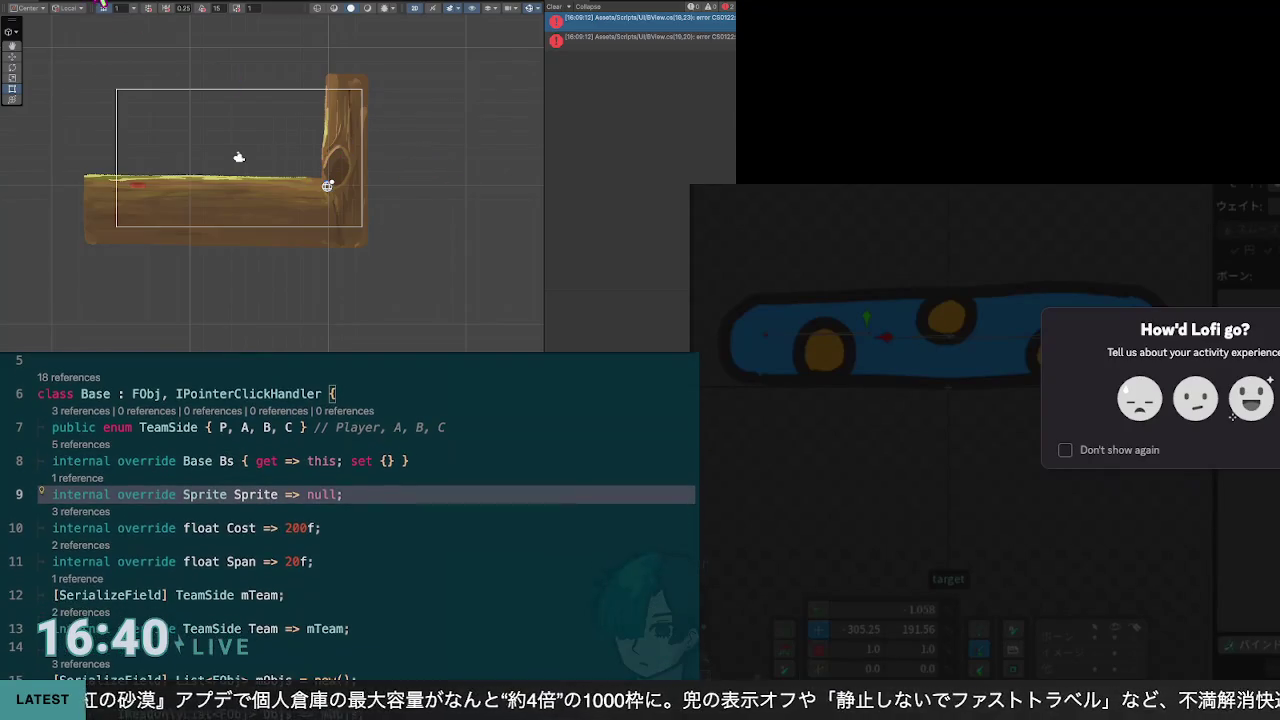
key(Down)
key(Up)
key(shift+Home)
key(ctrl+c)
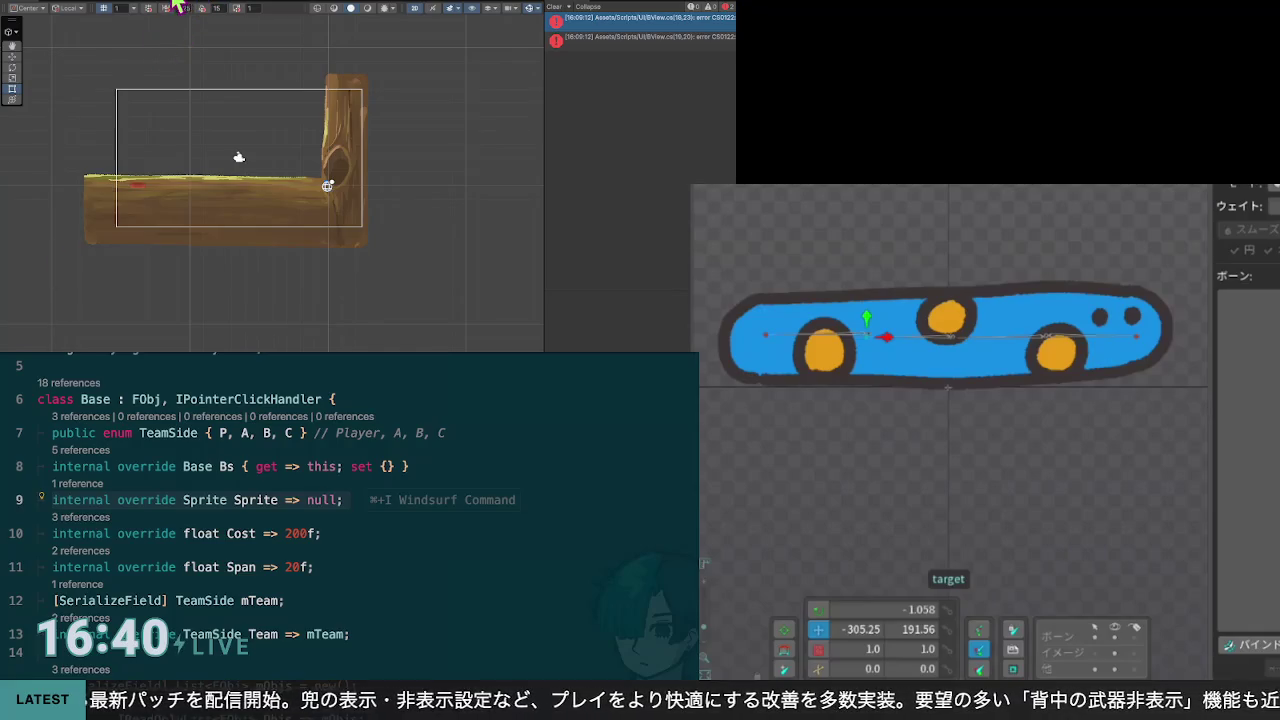
key(Down)
key(Up)
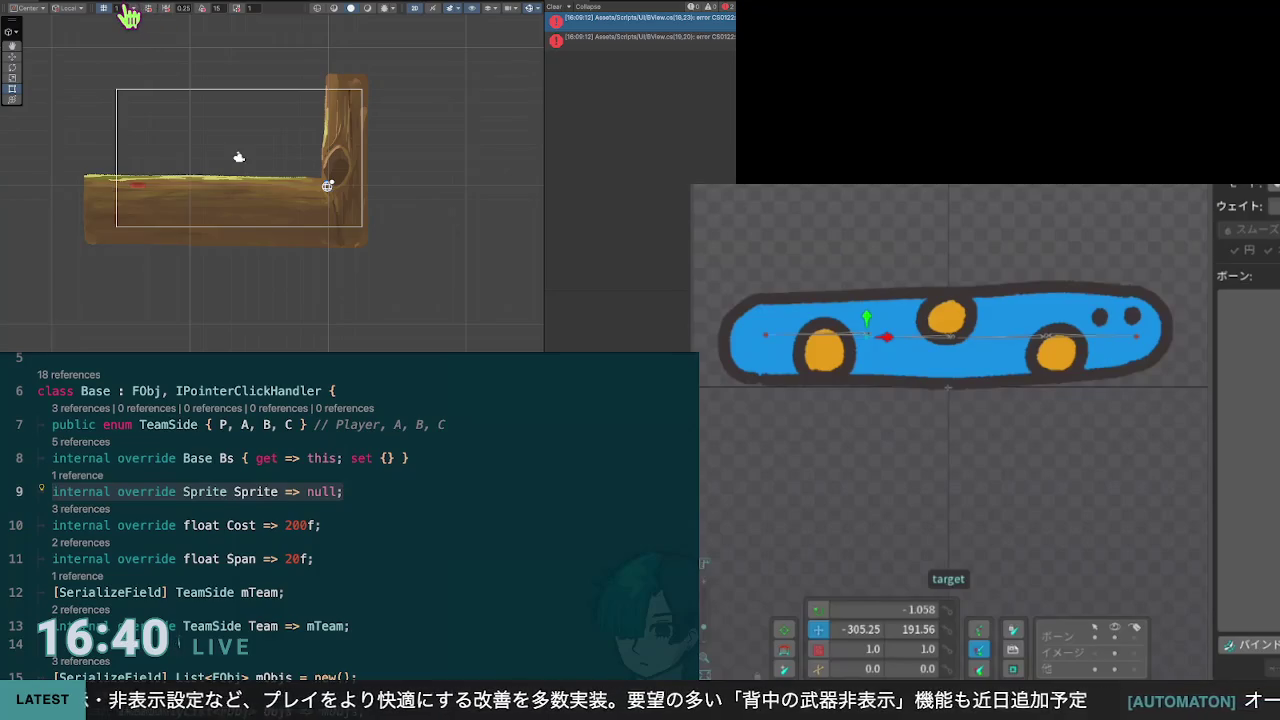
Step: Paste the null-returning Sprite override below the Bs line in Unit.cs
key(ctrl+Tab)
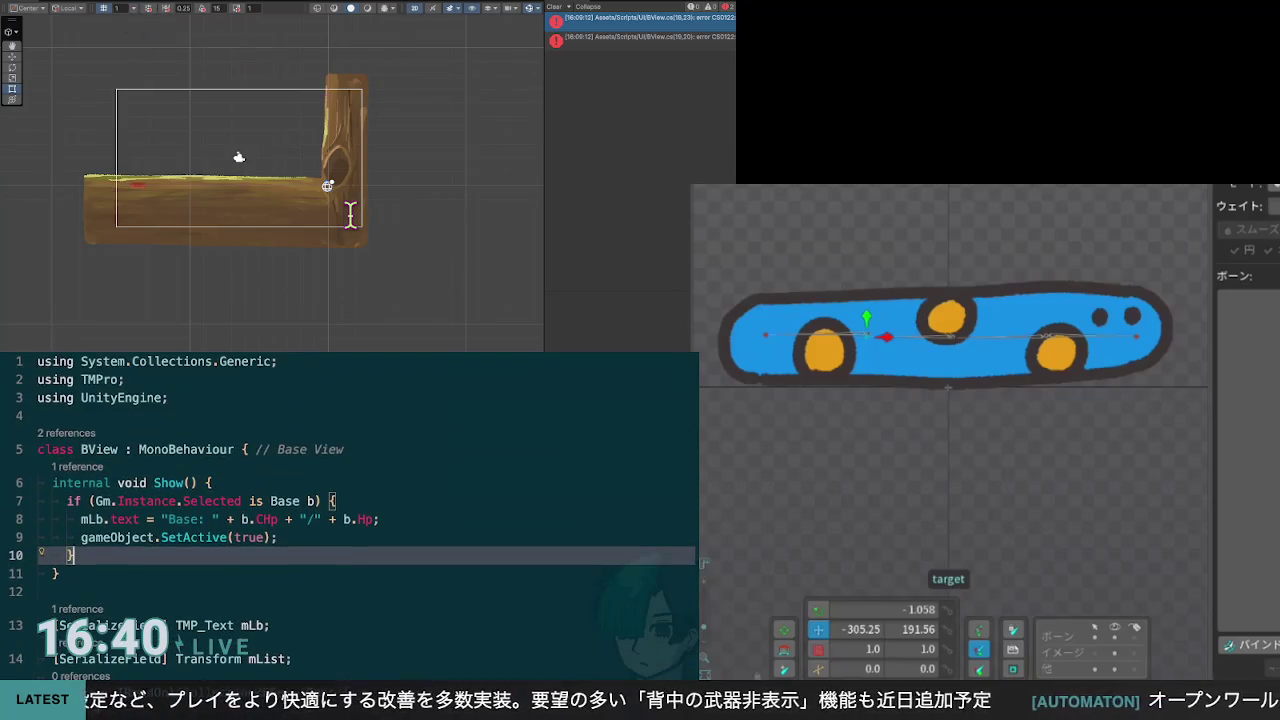
key(ctrl+Tab)
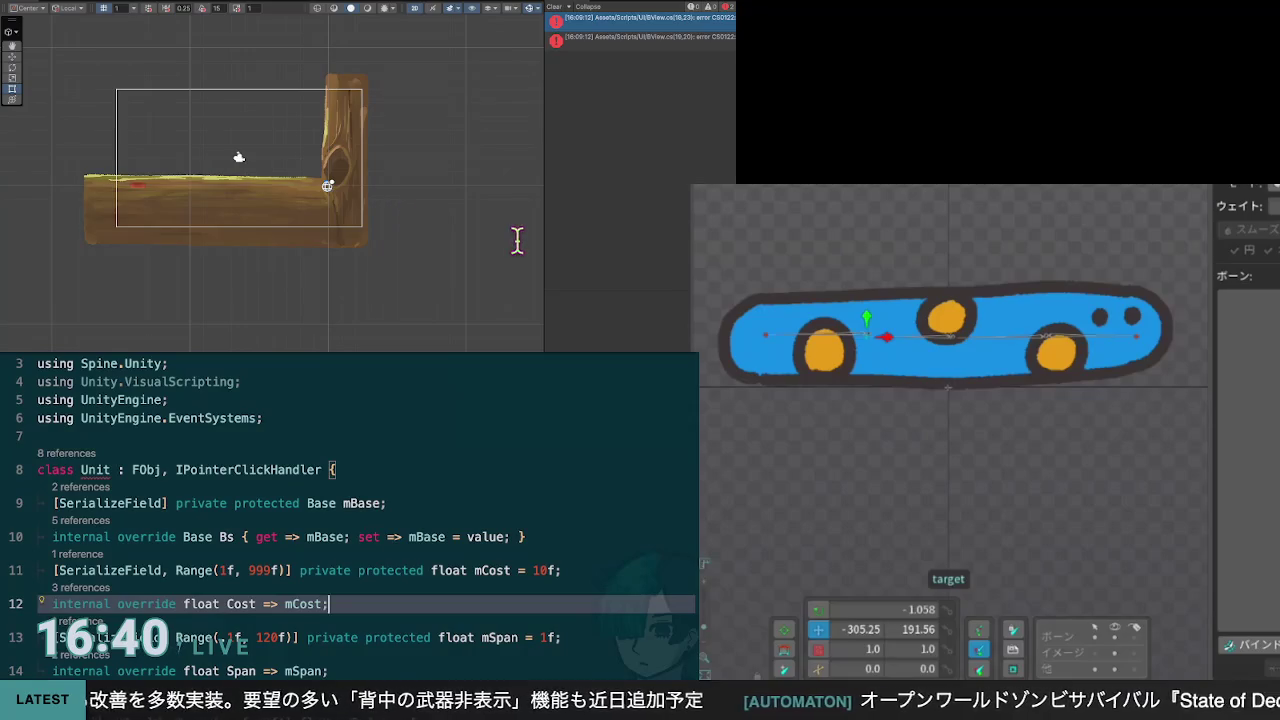
key(Up)
key(Up)
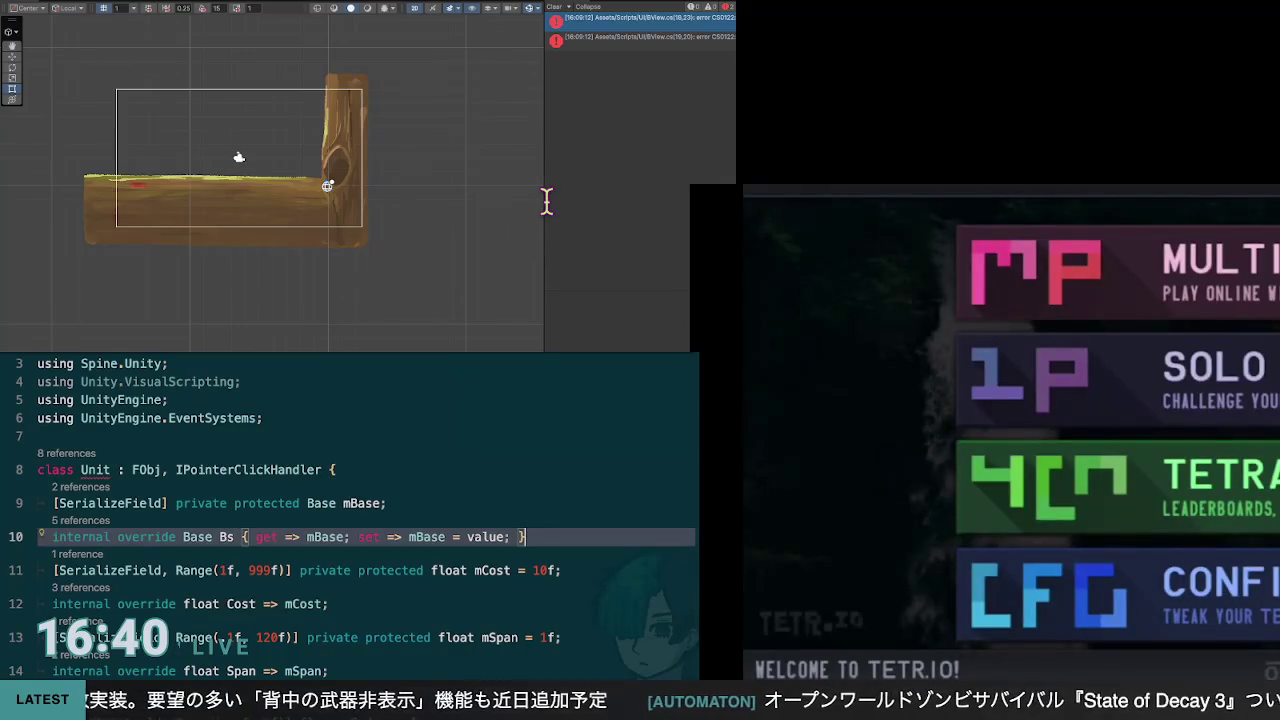
key(ctrl+v)
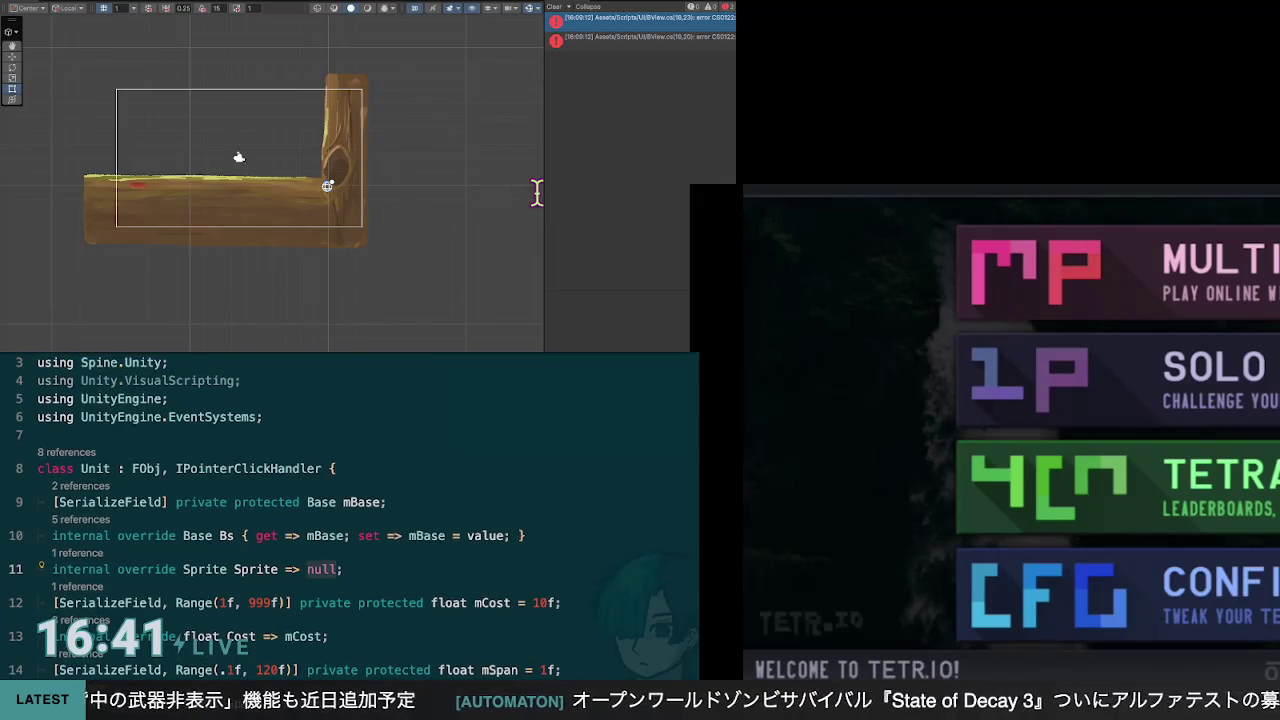
Step: Prefix the new Sprite line with the [SerializeField] attribute
key(Up)
key(Down)
text([Seril)
key(Down)
key(Down)
key(Down)
key(Return)
text(d])
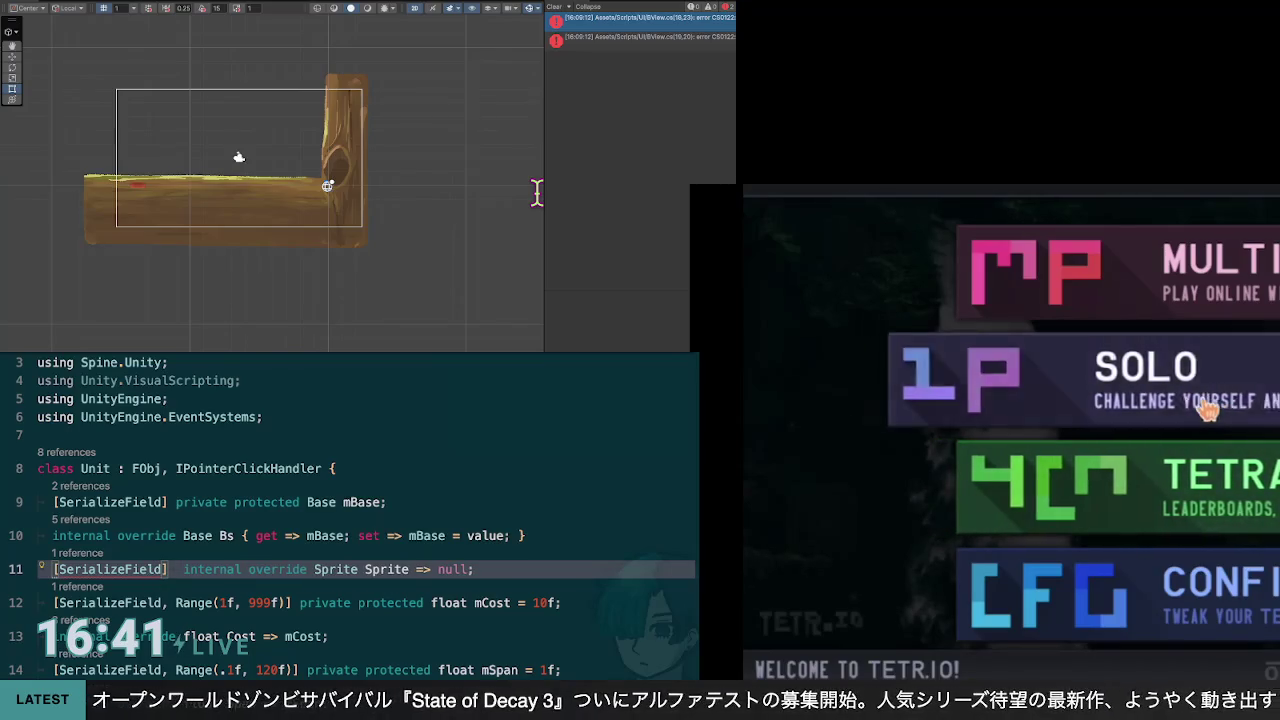
Step: Choose SOLO, then the 40 LINES mode, and start a sprint game
click(1208, 398)
text(priv)
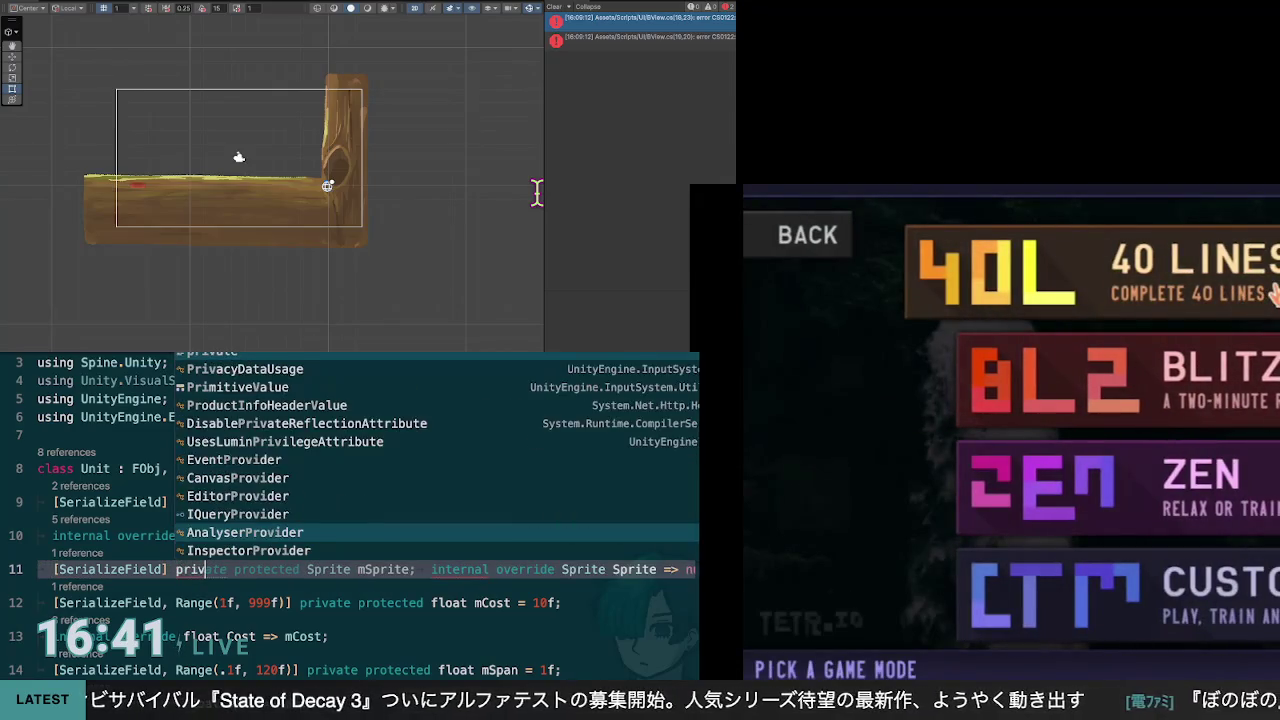
click(1274, 292)
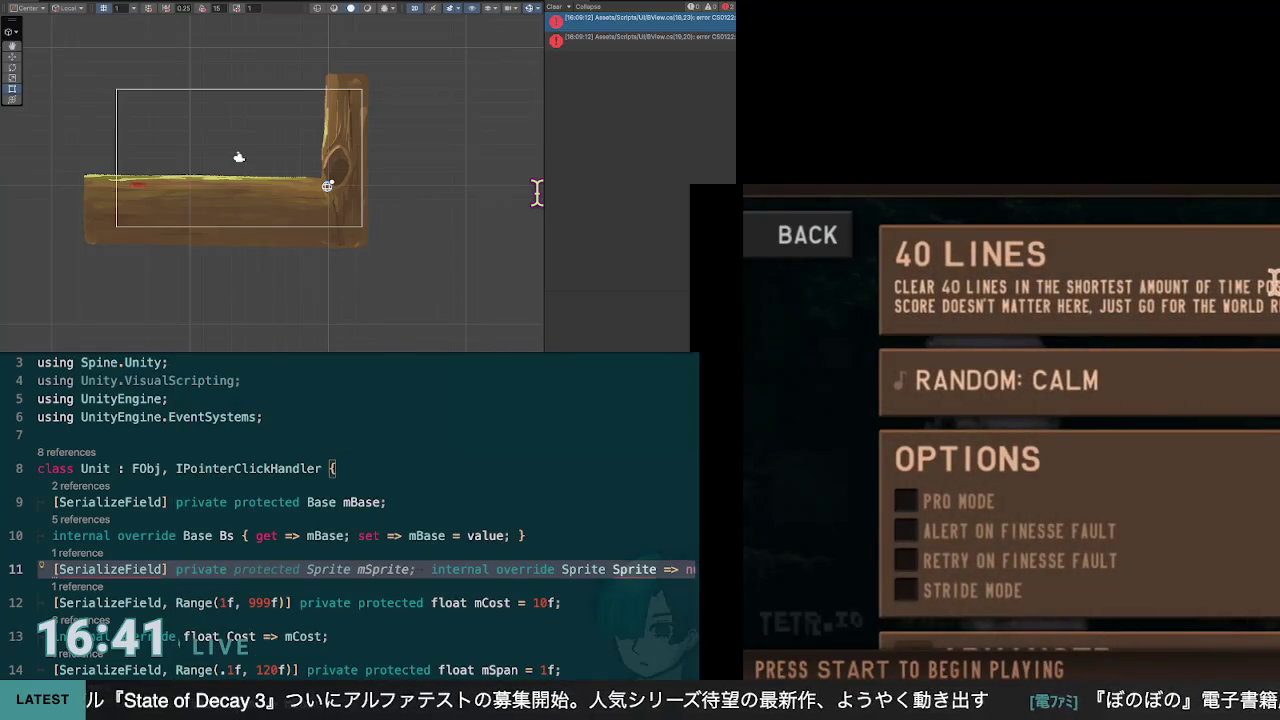
click(1273, 283)
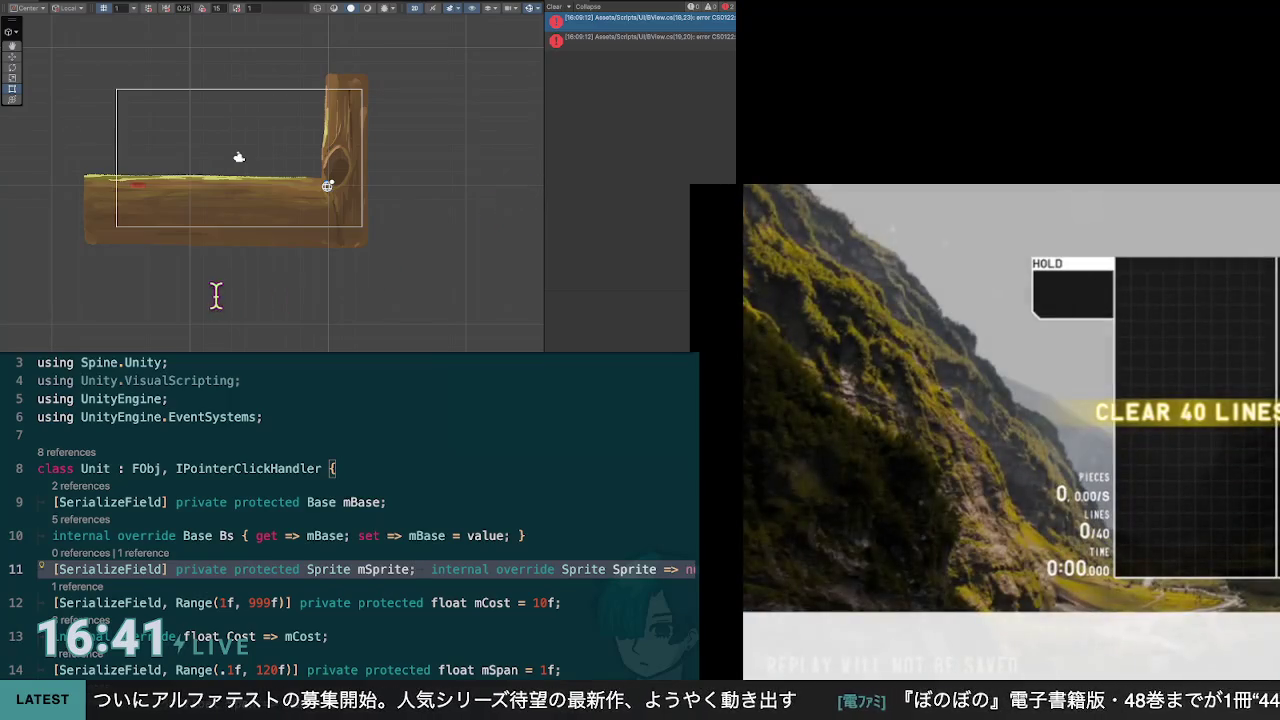
Step: Put Unit's Sprite override on its own line and make it return mSprite instead of null
scroll(475, 234, right, 2)
key(ctrl+Left)
key(ctrl+Left)
key(ctrl+Left)
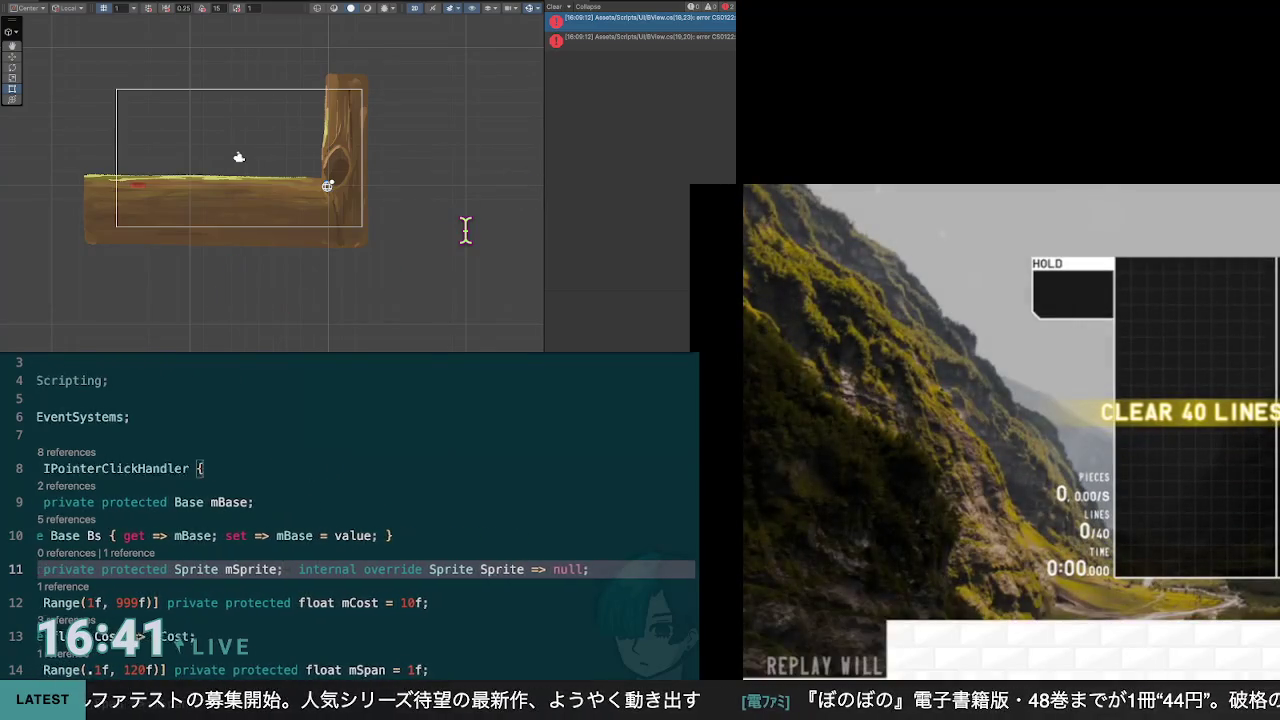
key(Return)
key(End)
key(Left)
key(Left)
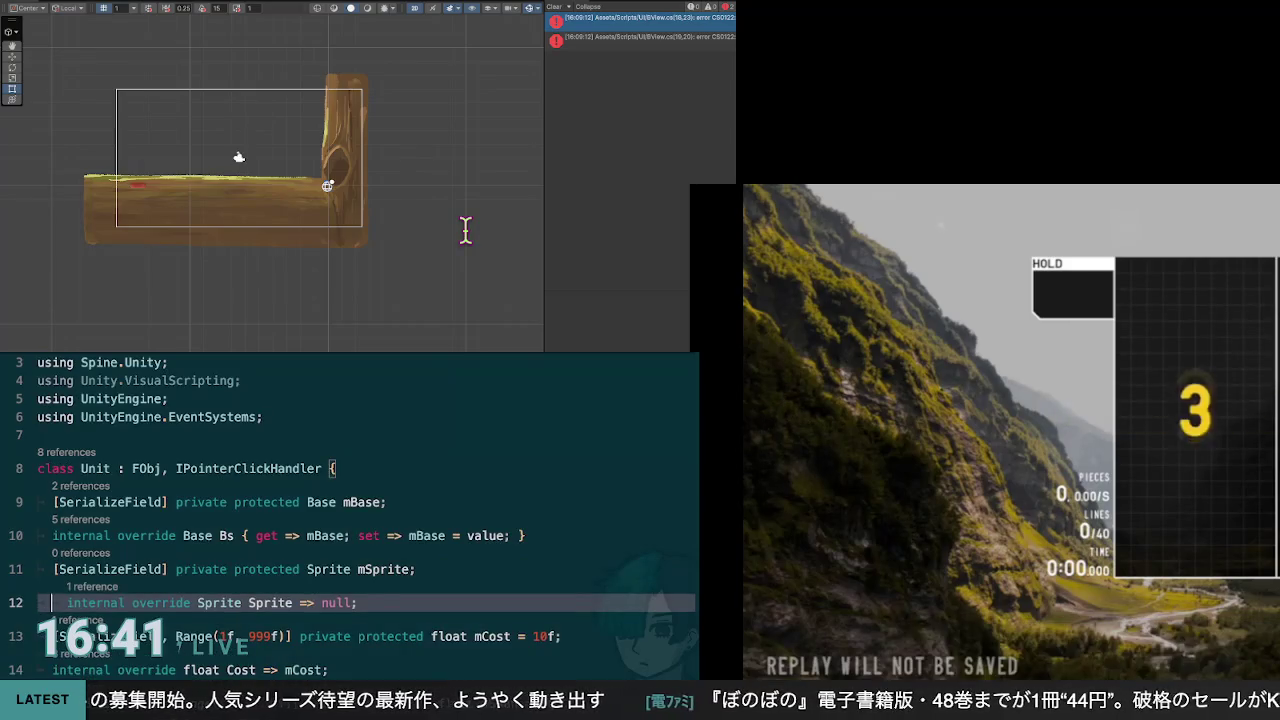
key(Delete)
key(BackSpace)
key(BackSpace)
key(BackSpace)
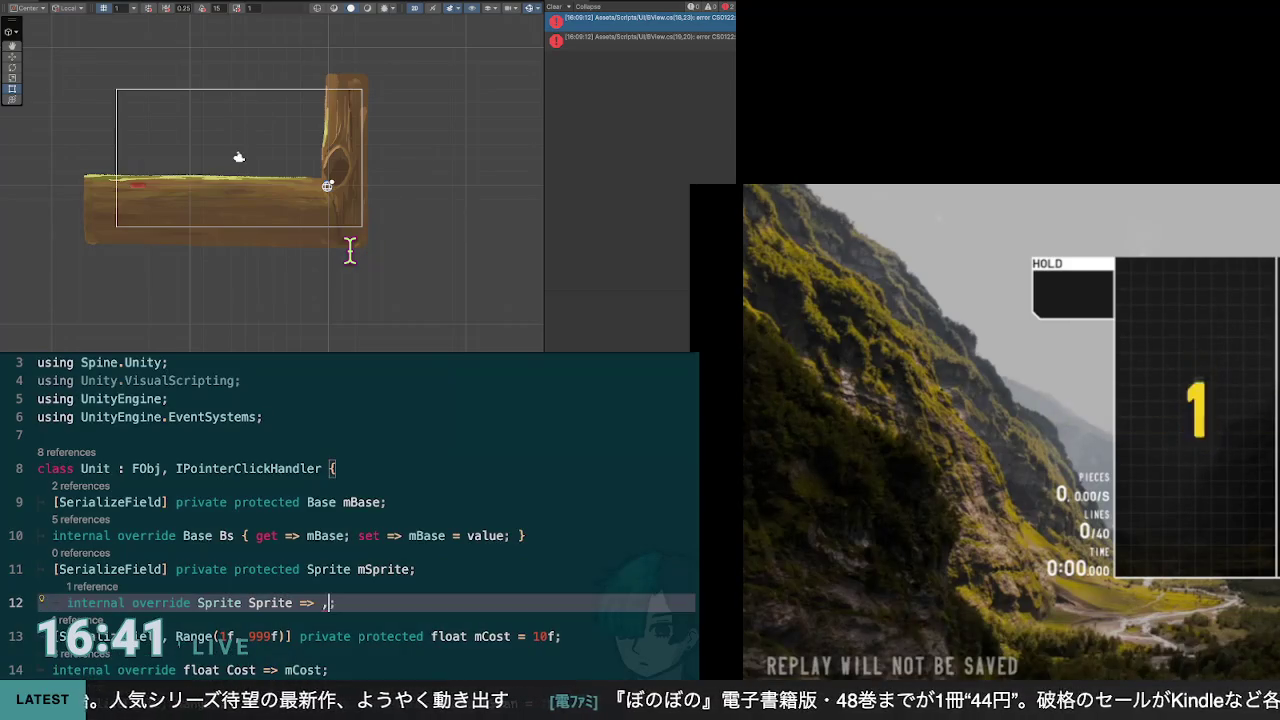
text(mSp)
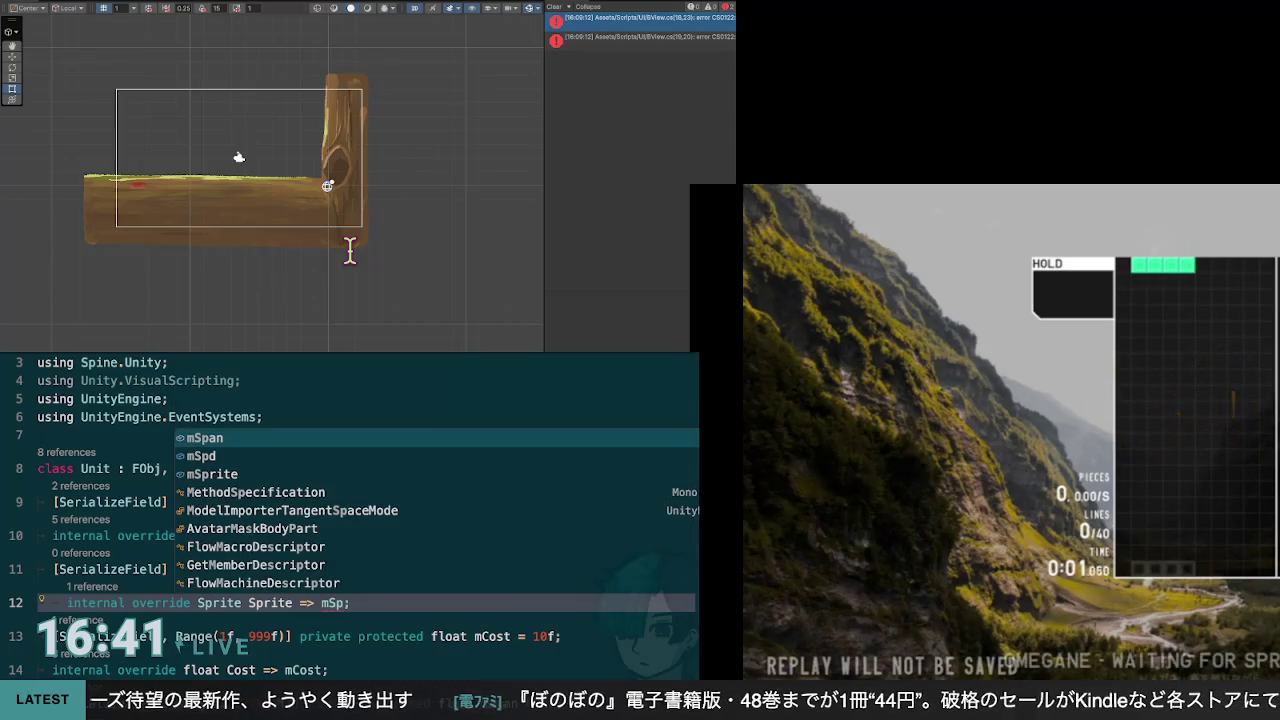
text(rite)
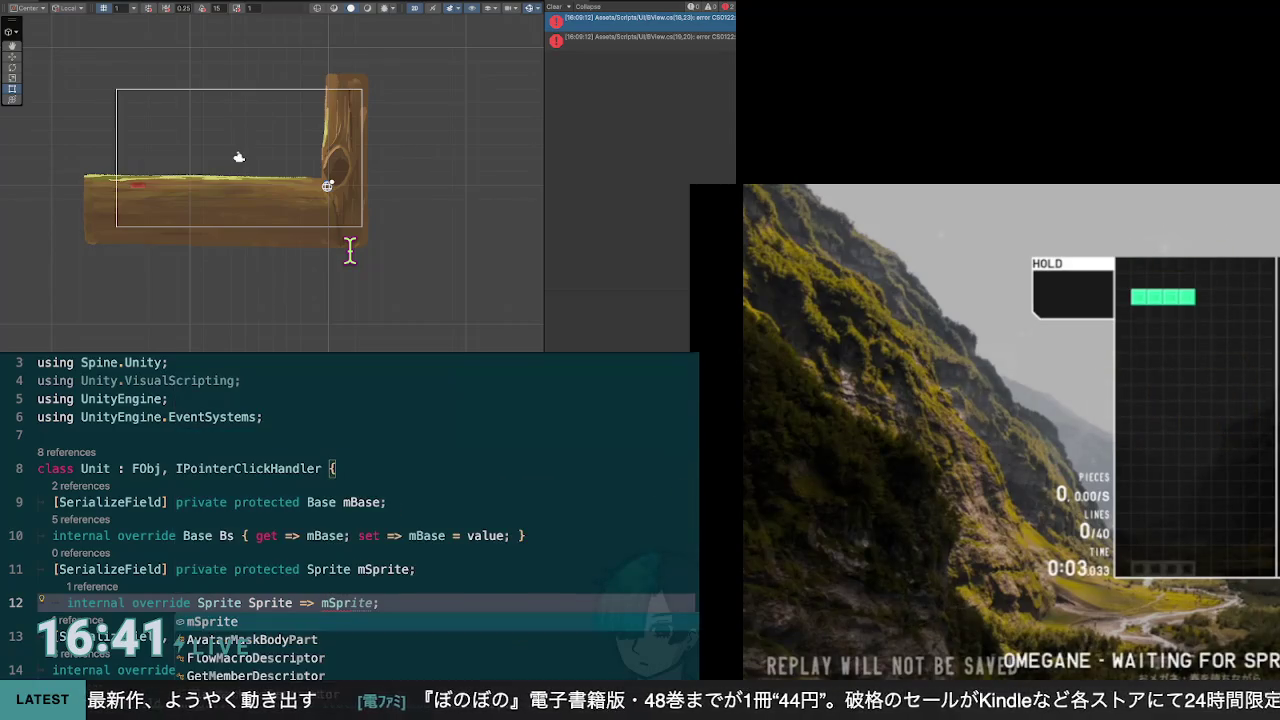
key(Escape)
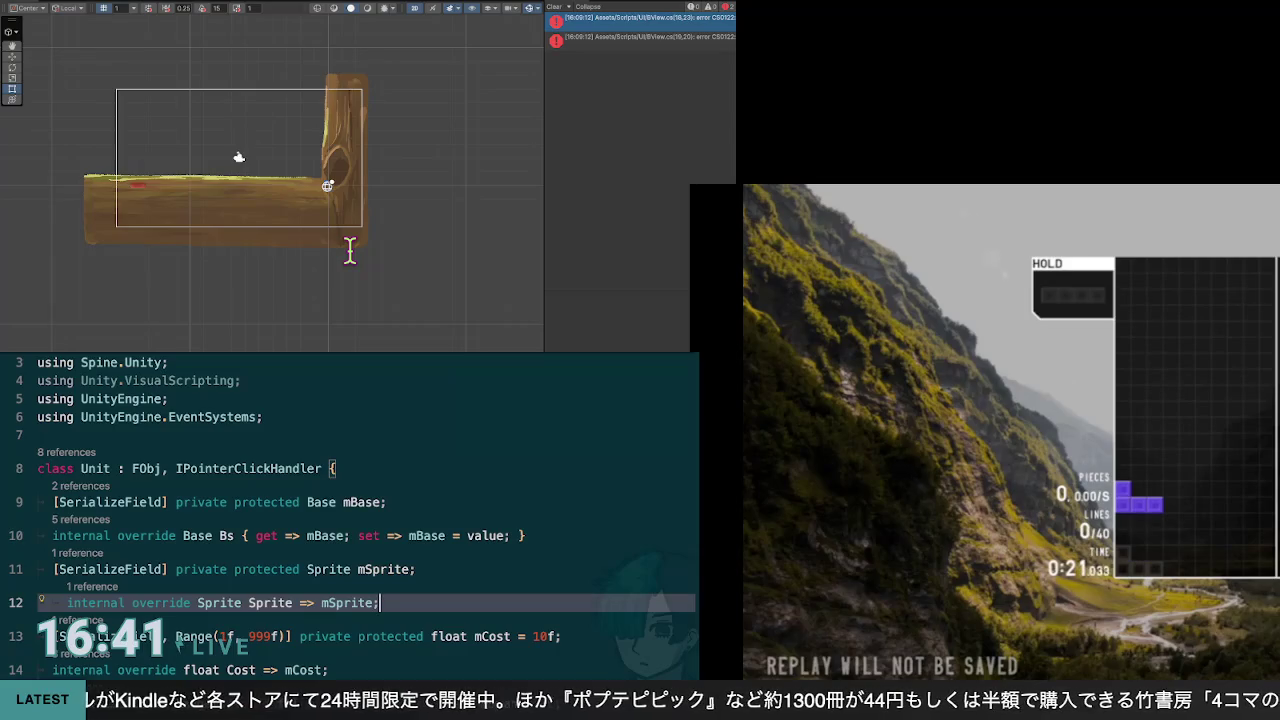
Step: Play the 40-line sprint up to 14/40 lines cleared at 45 pieces
scroll(350, 515, up, 1)
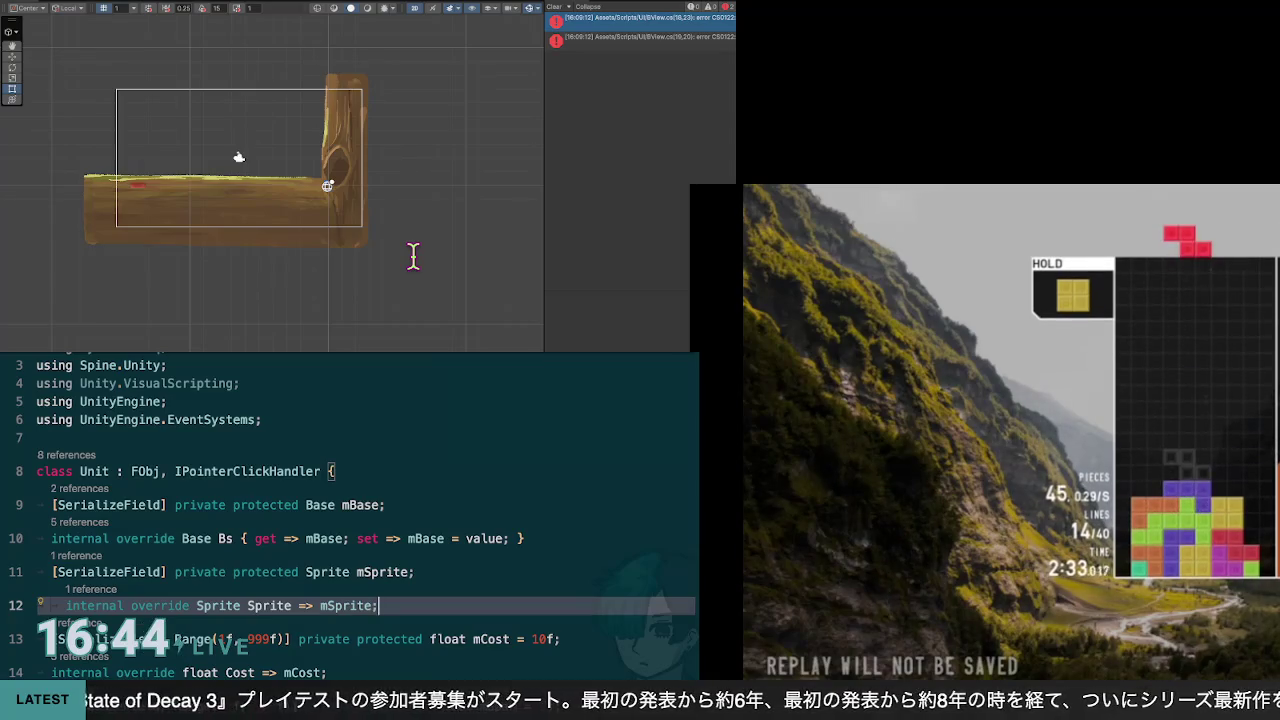
Step: Switch to BView.cs and scroll through its Gens setter and Spawn method
scroll(366, 515, down, 2)
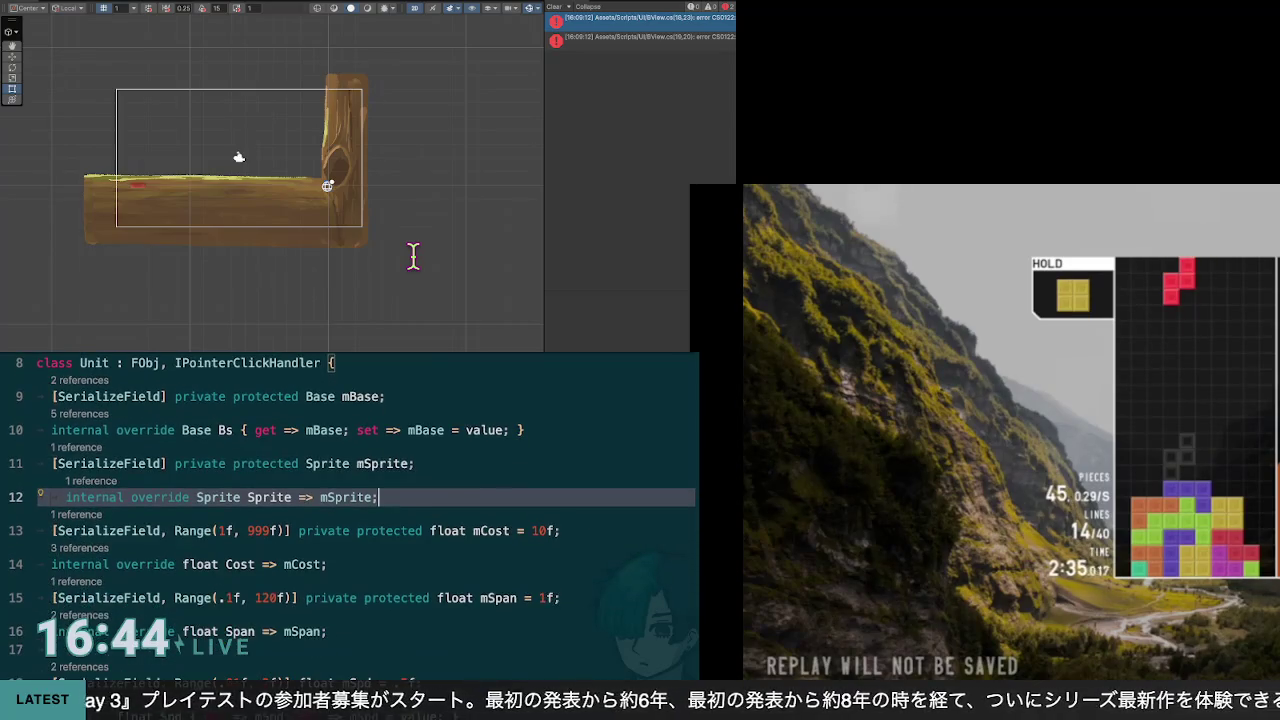
scroll(366, 515, up, 1)
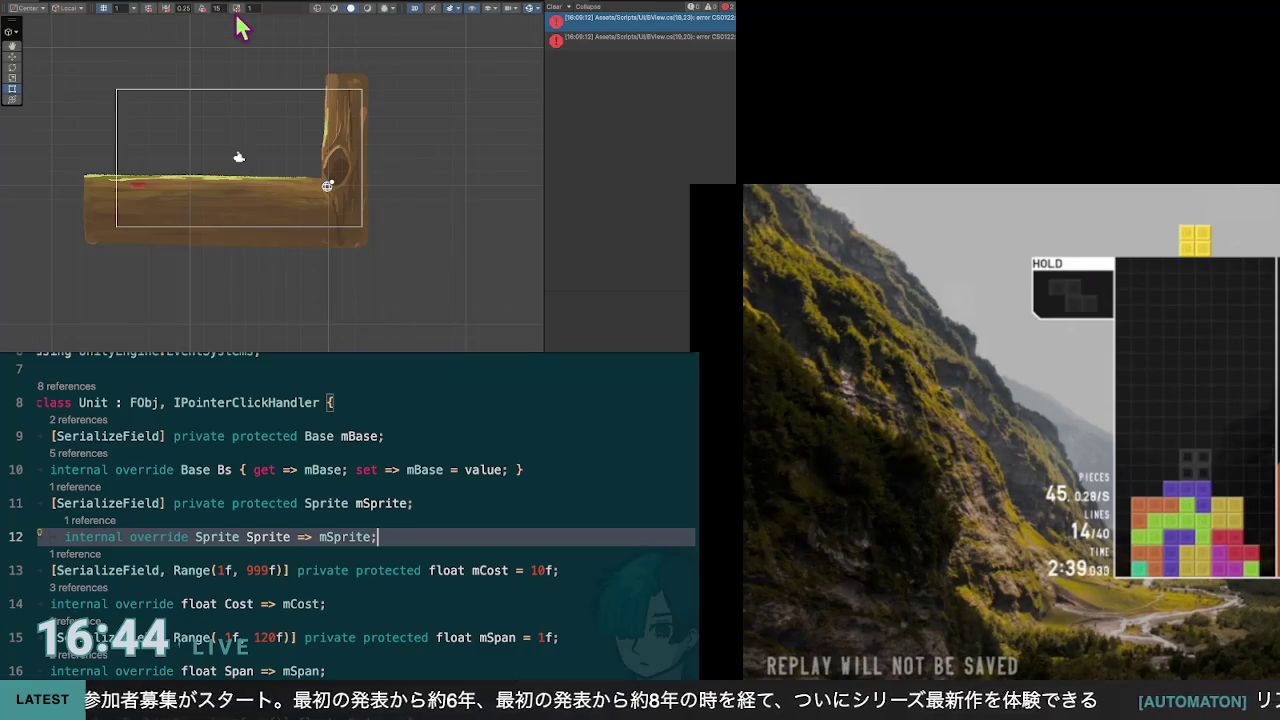
key(ctrl+Tab)
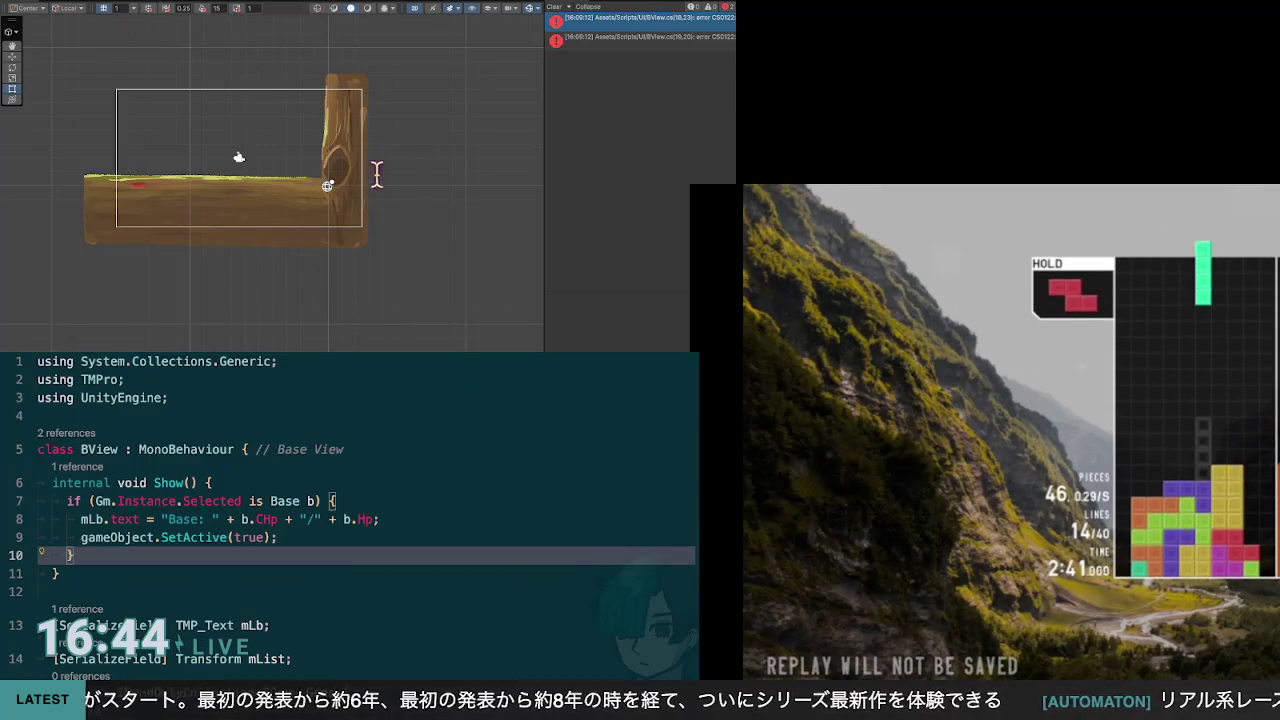
key(Down)
key(Down)
scroll(366, 515, down, 3)
scroll(366, 515, down, 3)
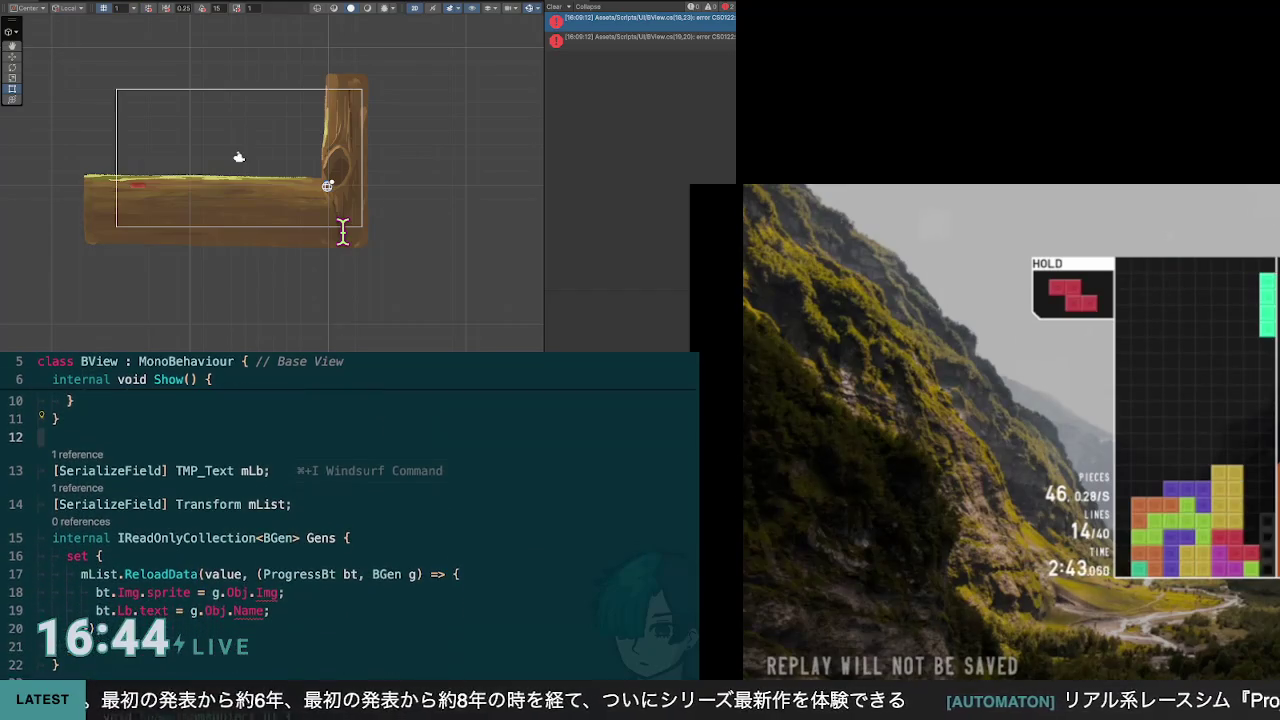
scroll(366, 515, down, 3)
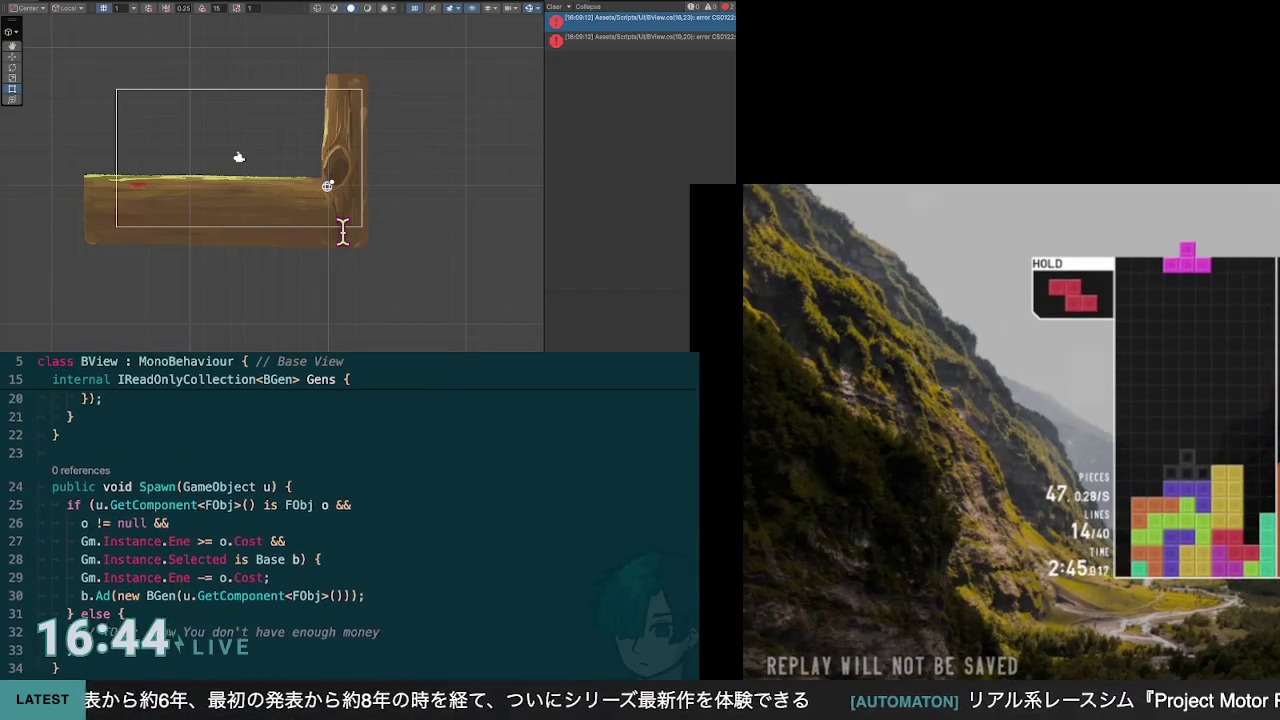
scroll(366, 515, up, 5)
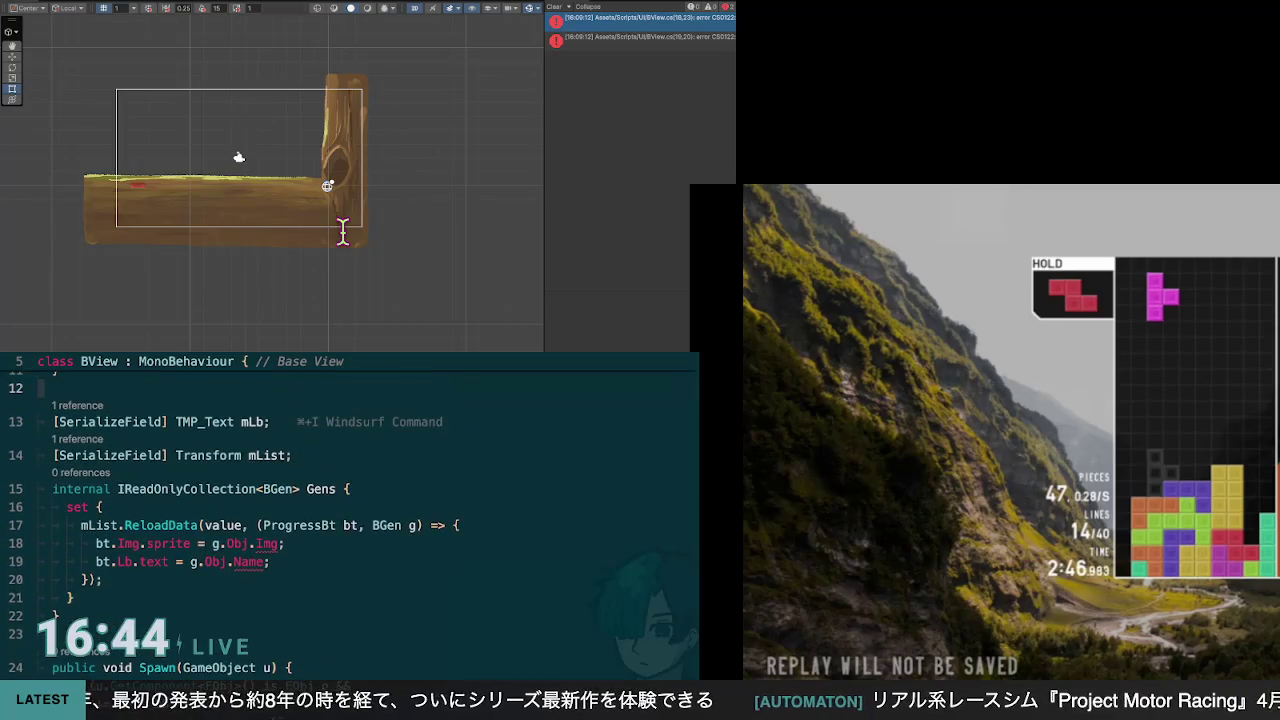
scroll(210, 220, up, 1)
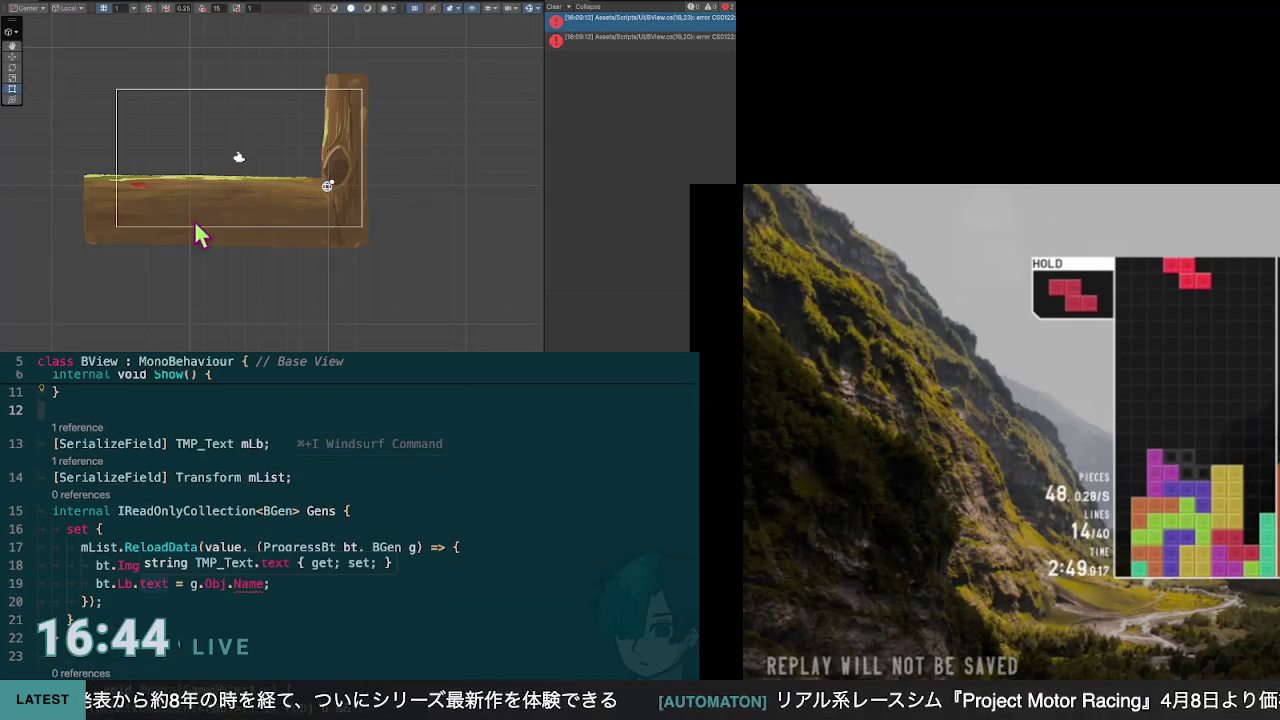
Step: Replace g.Obj.Img with g.Obj.Sprite on line 18 using autocomplete
click(304, 262)
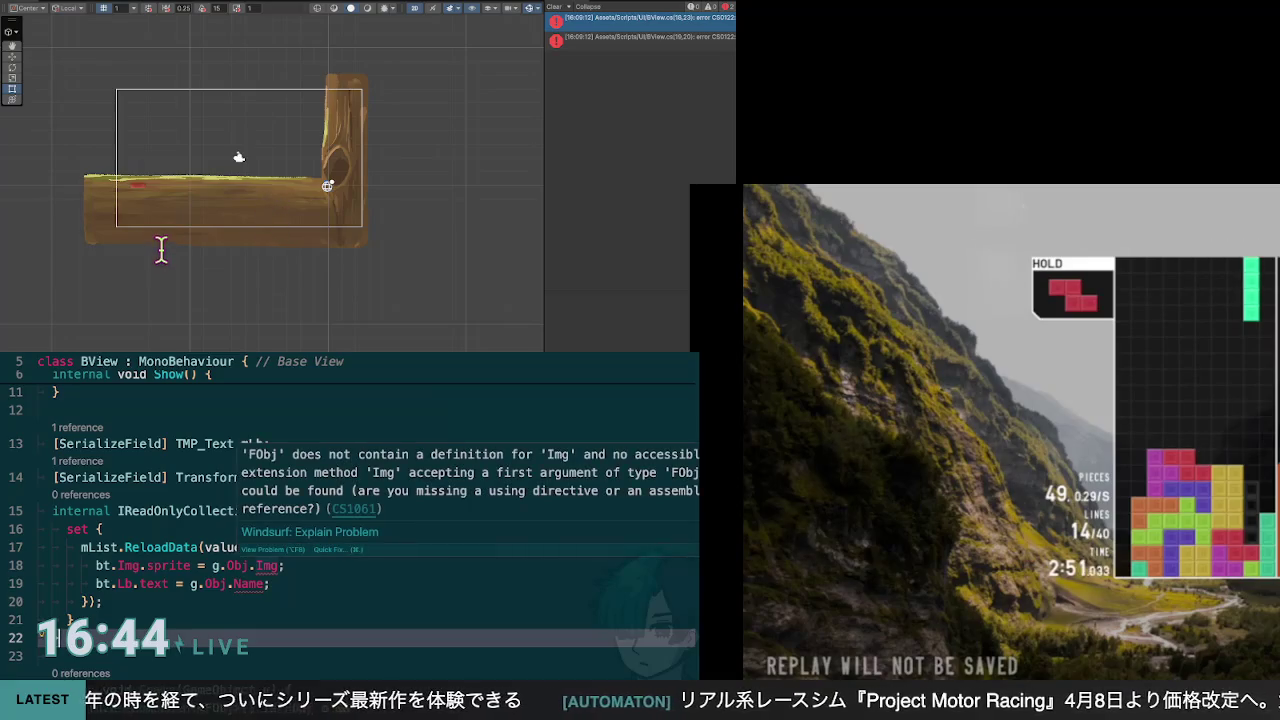
click(271, 219)
key(Delete)
key(Delete)
key(Delete)
text(Sp)
key(Return)
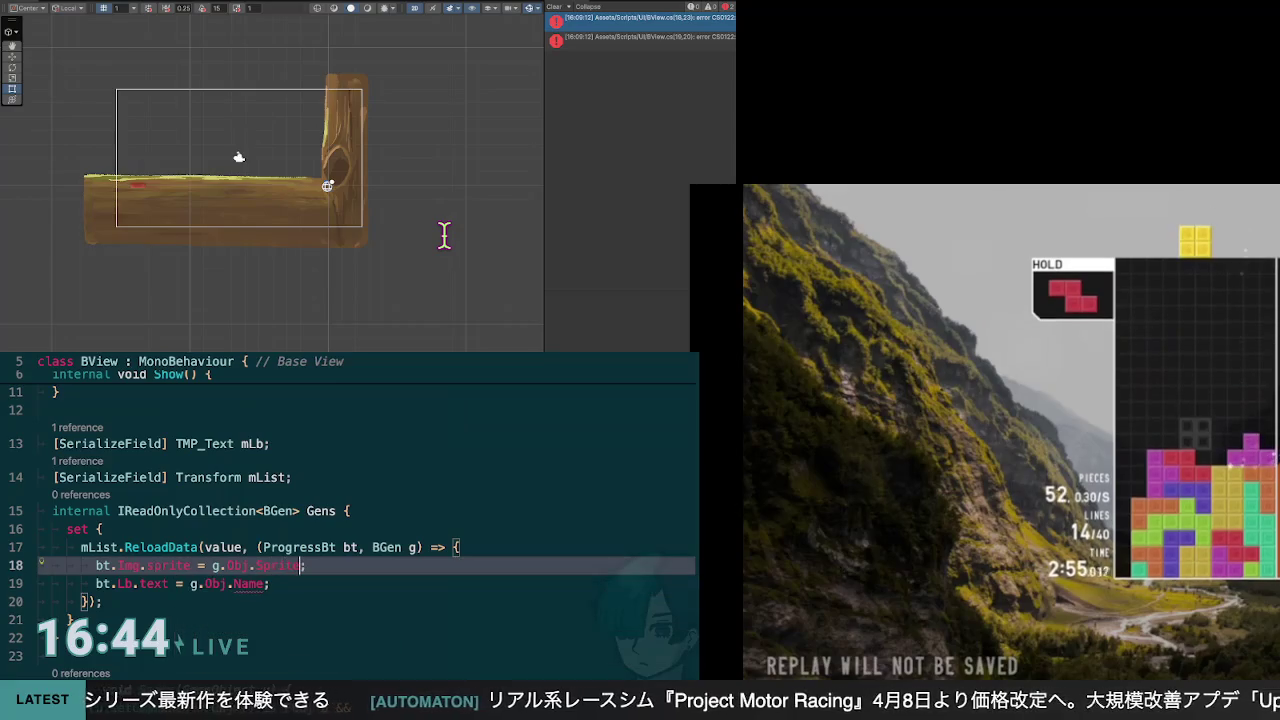
Step: Accept the suggested code on line 19 and review its g.Obj.Name error
click(238, 232)
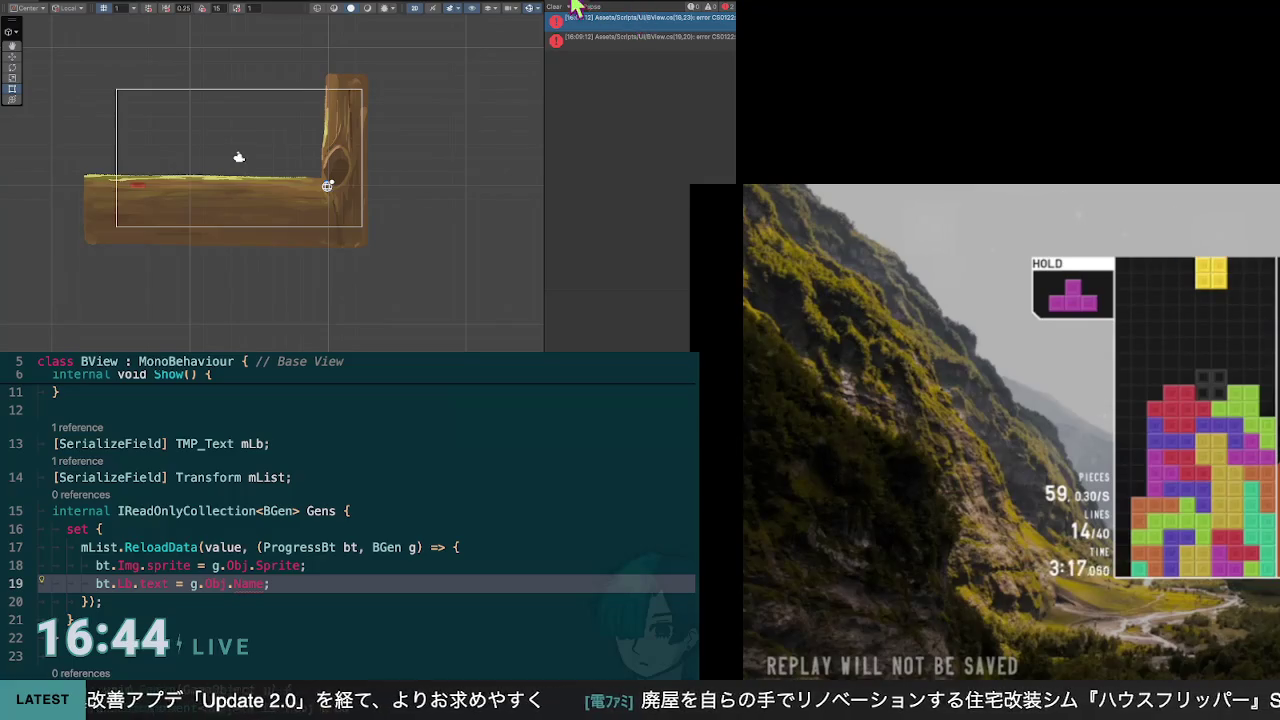
click(60, 410)
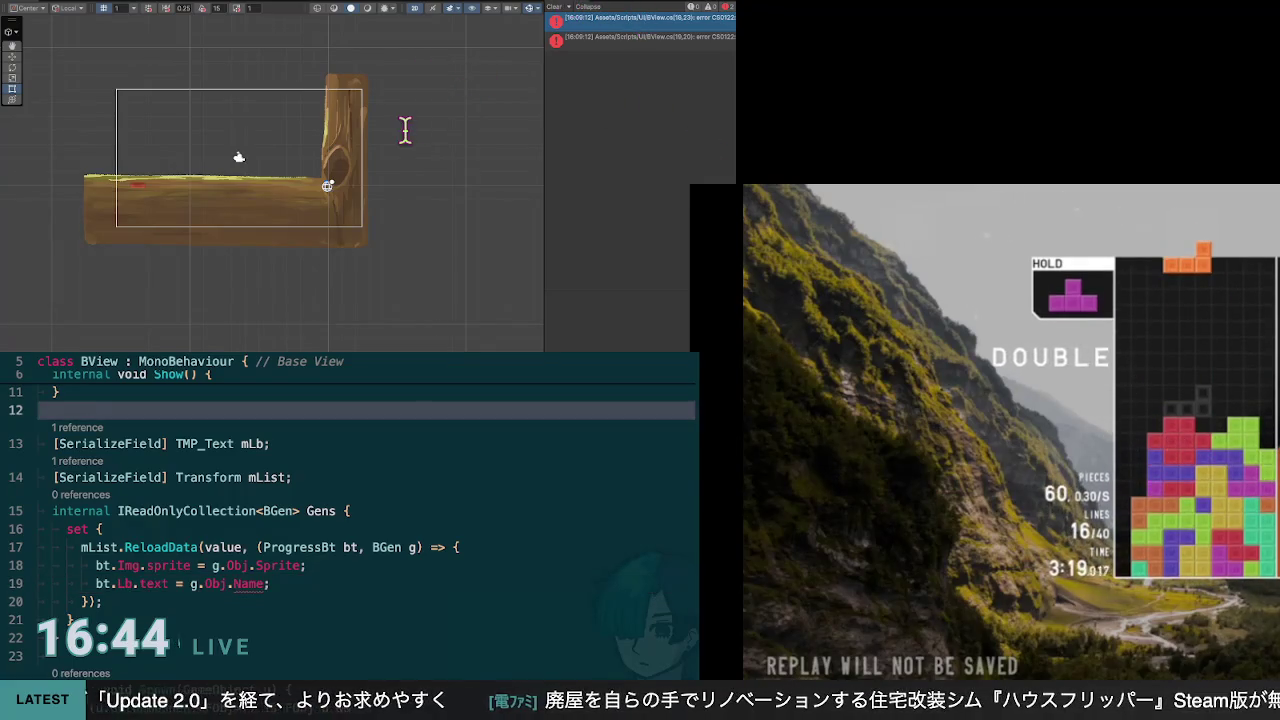
key(Down)
key(Down)
key(Down)
key(Down)
key(Down)
key(Up)
key(End)
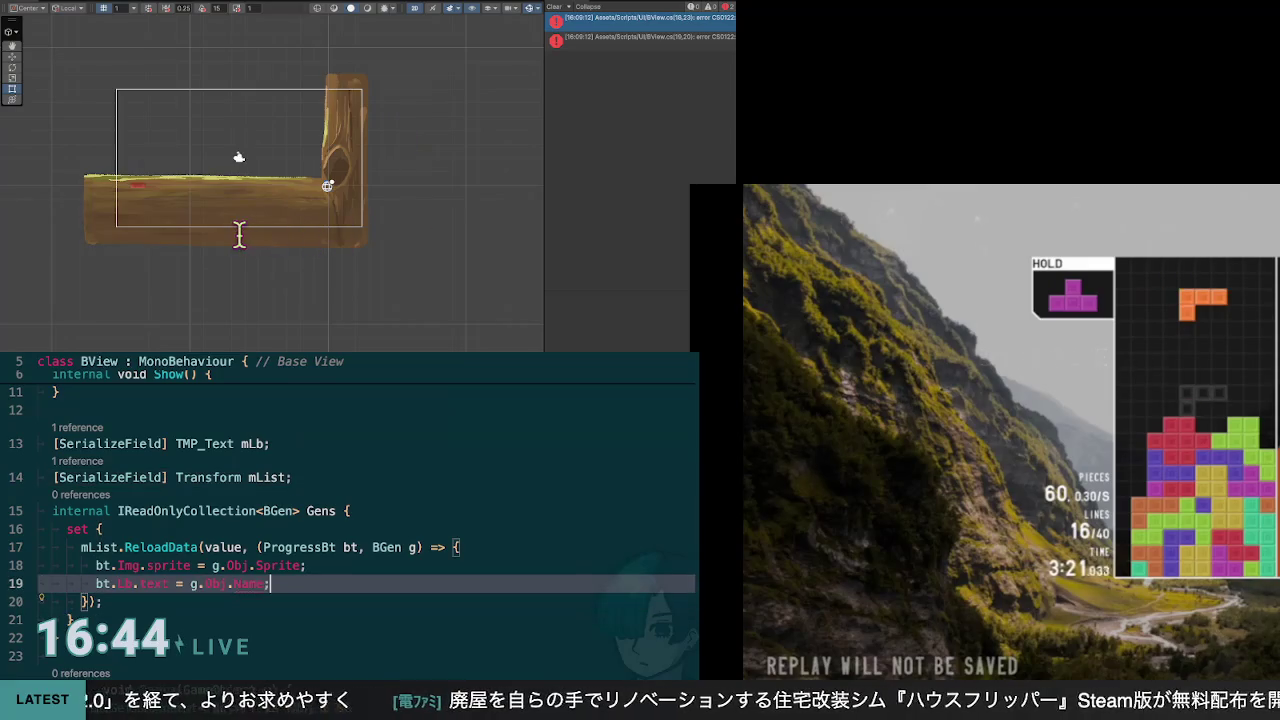
key(Tab)
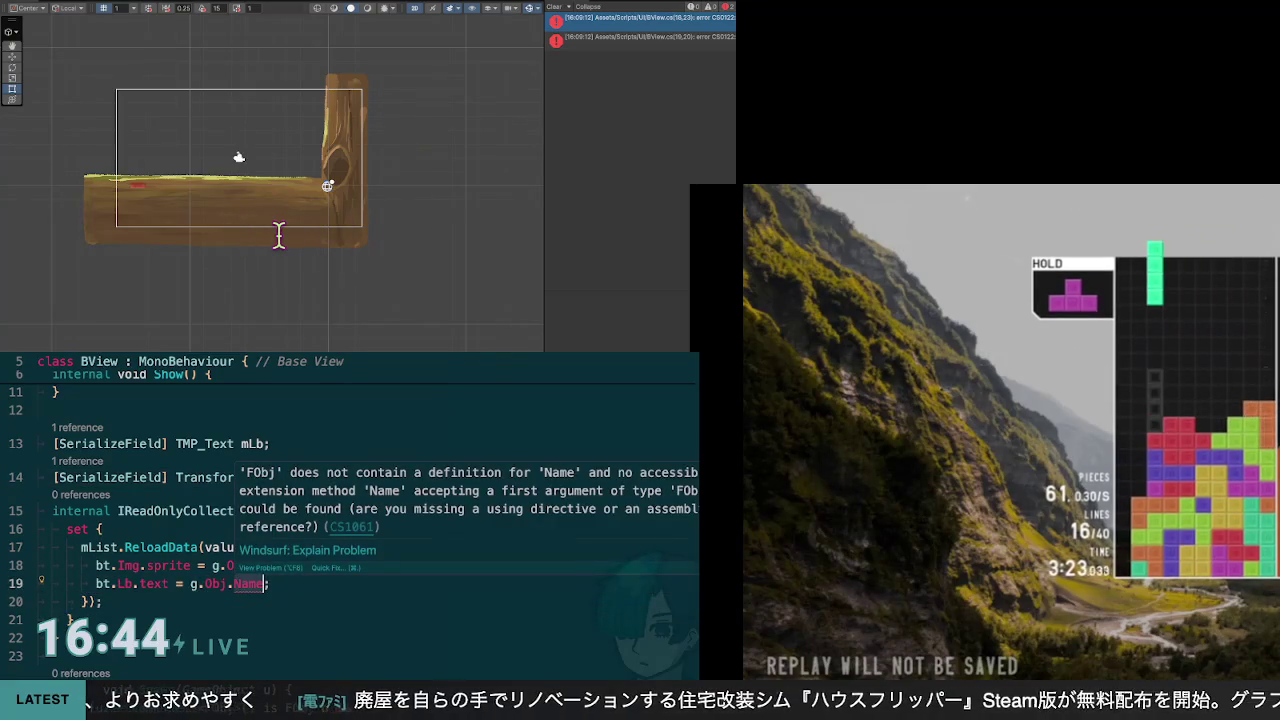
key(Down)
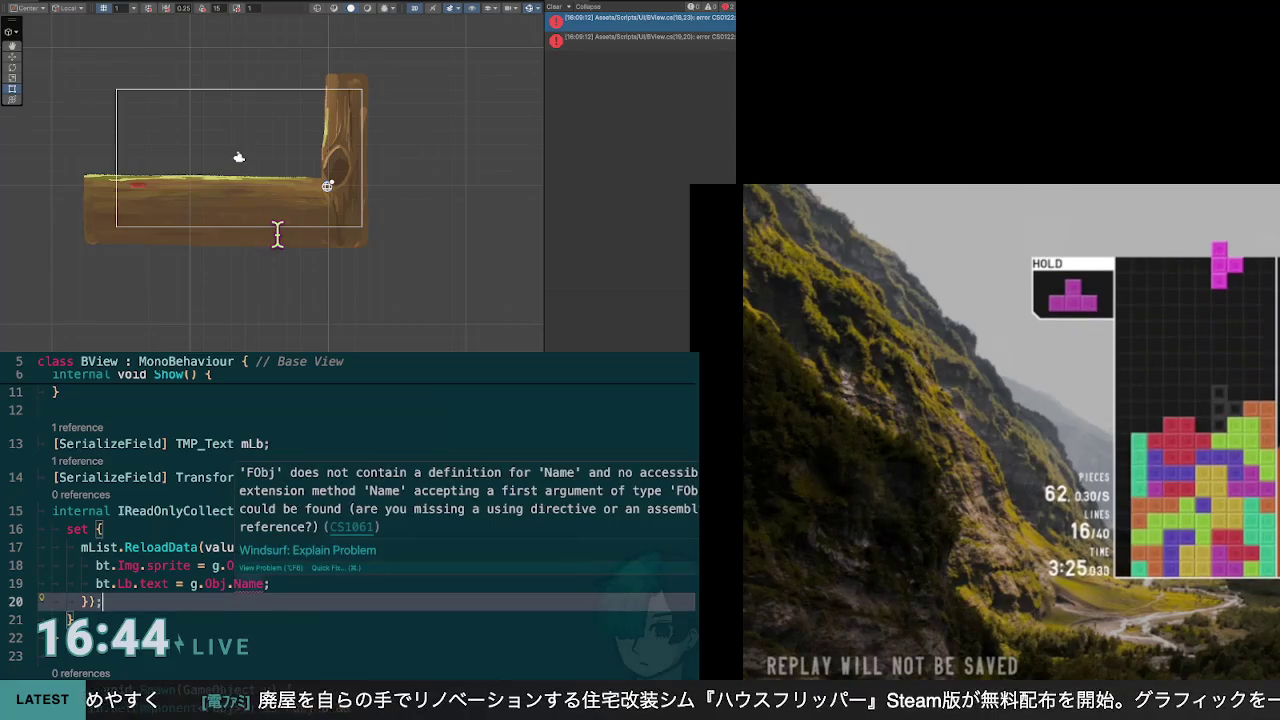
key(Up)
key(Left)
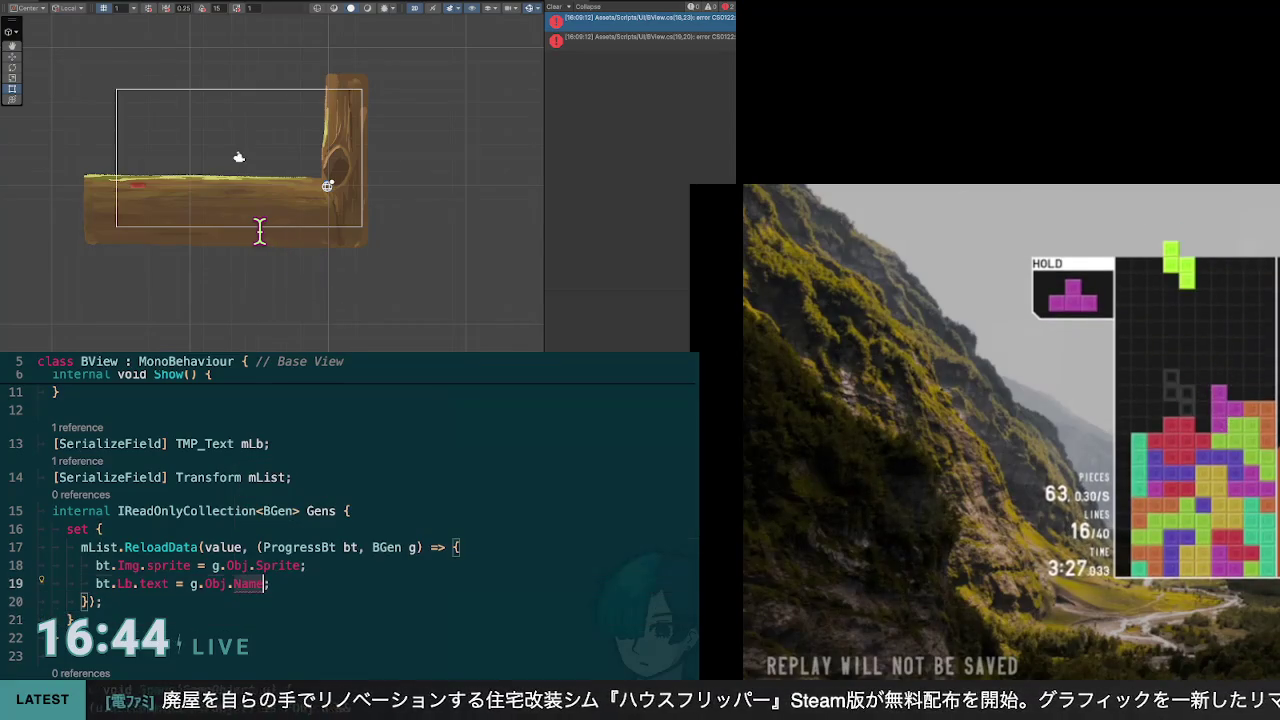
key(Right)
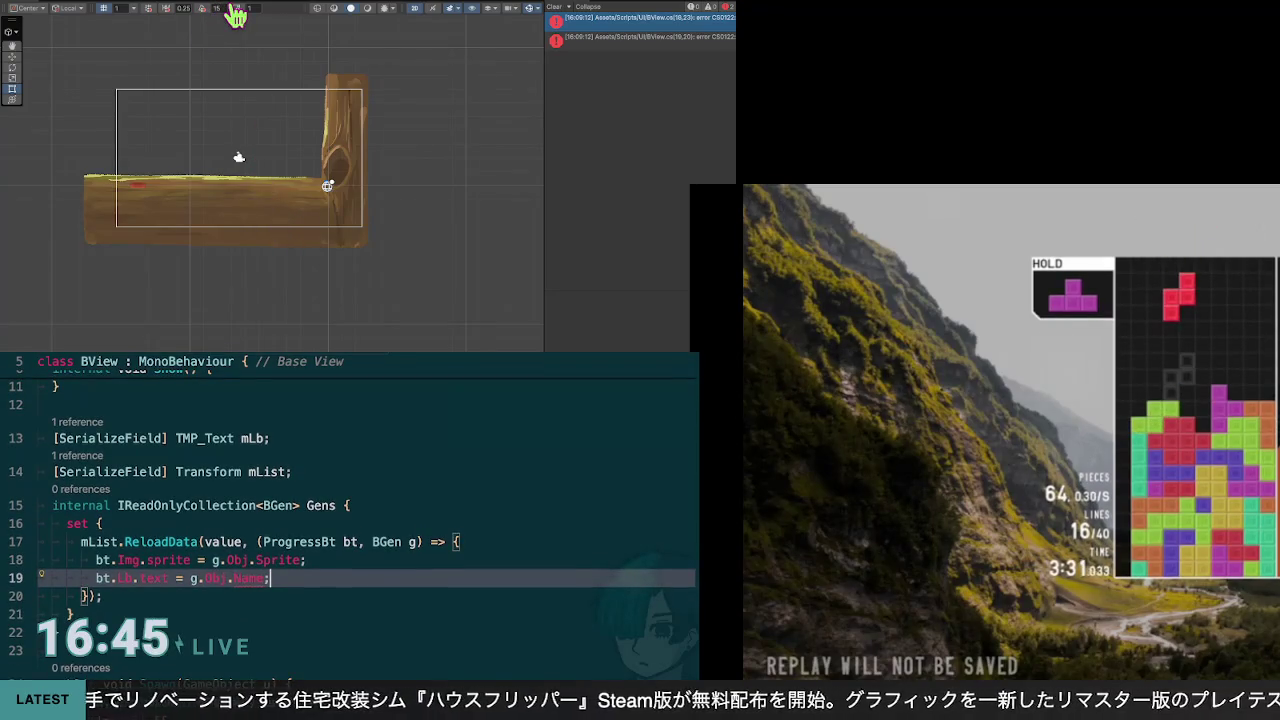
Step: Jump to the FObj definition and open a new line below the Team property
key(F12)
key(Up)
key(Up)
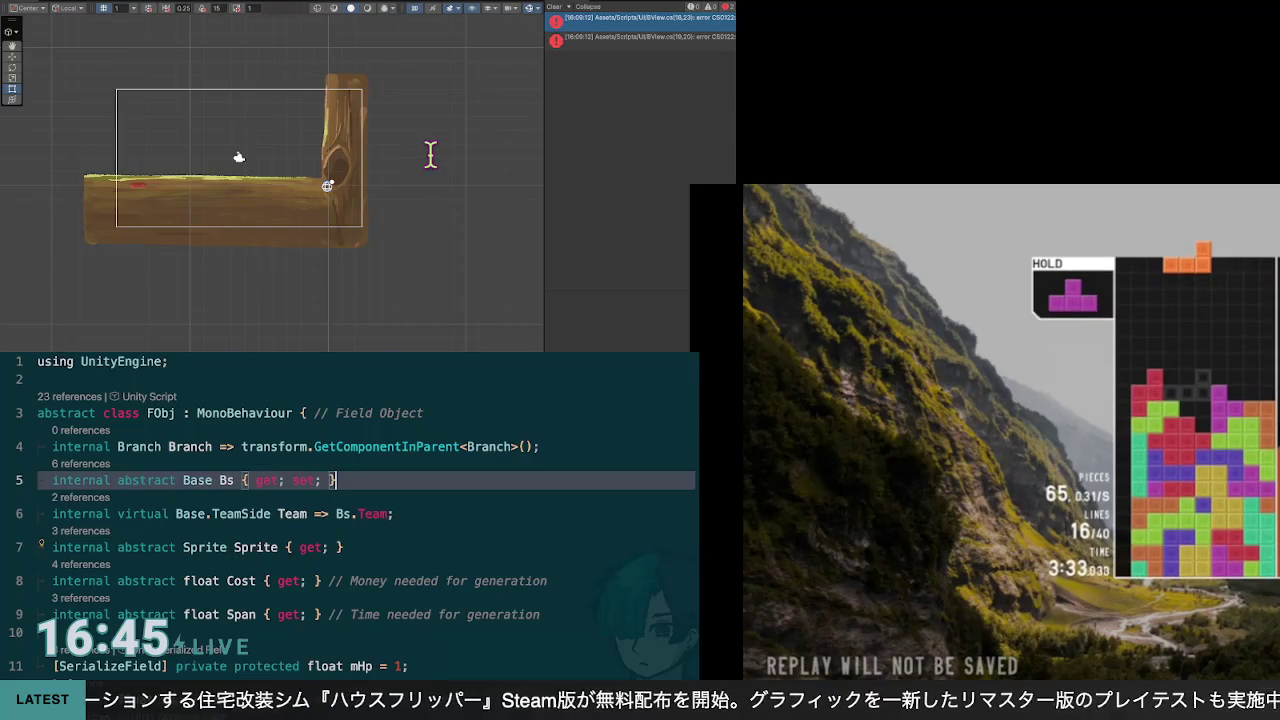
key(Down)
key(Down)
key(Down)
key(Up)
key(Up)
key(Up)
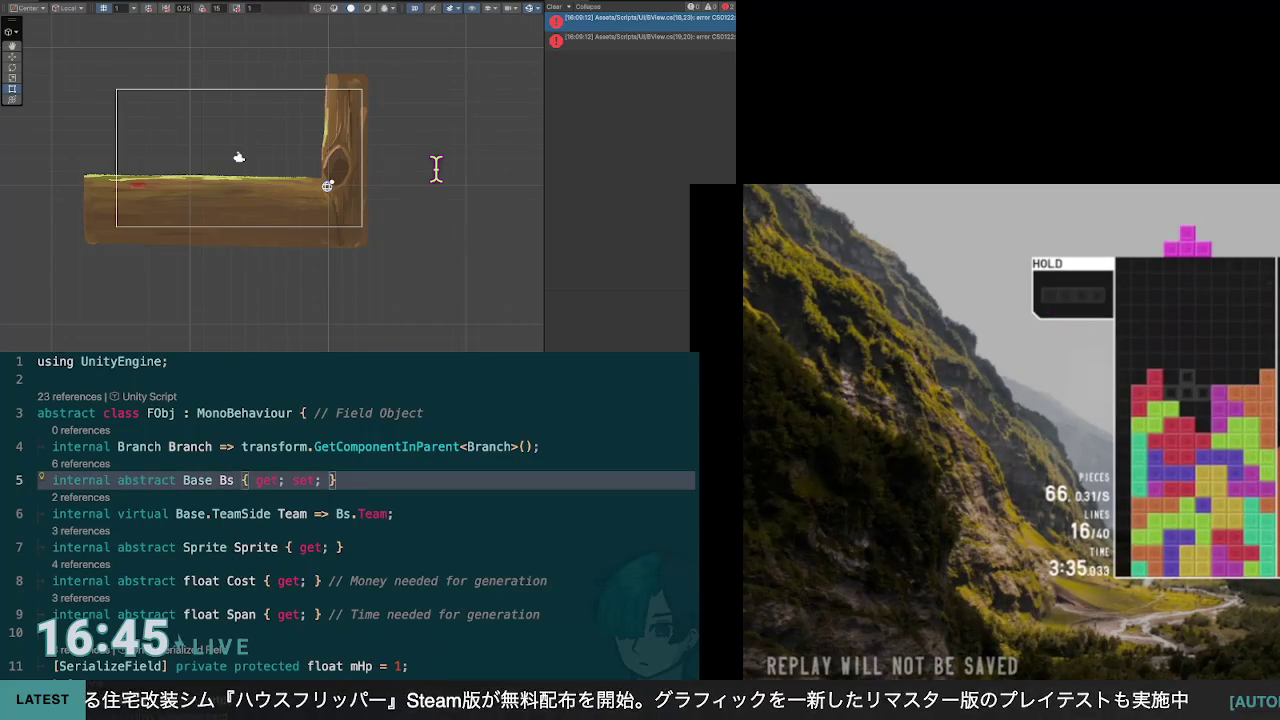
key(Down)
key(Return)
Step: Start an internal string Nm property in FObj, dropping the abstract keyword
text(intern)
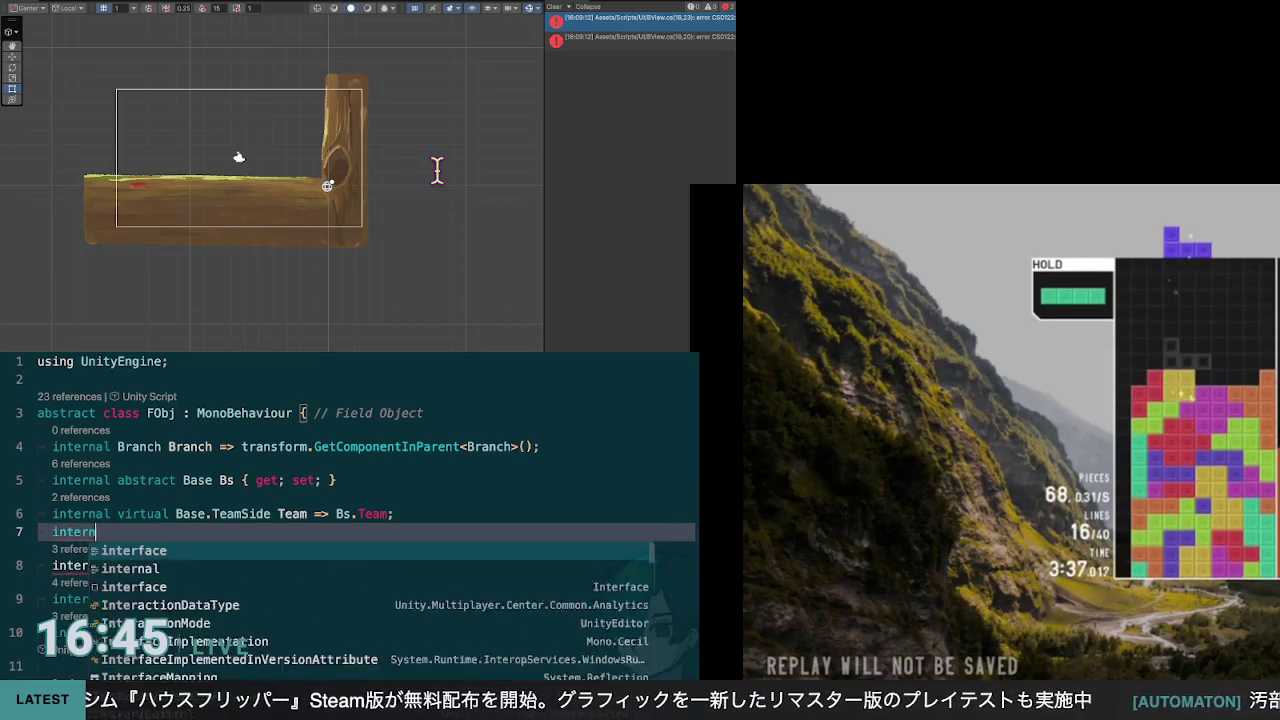
key(Tab)
text(abs)
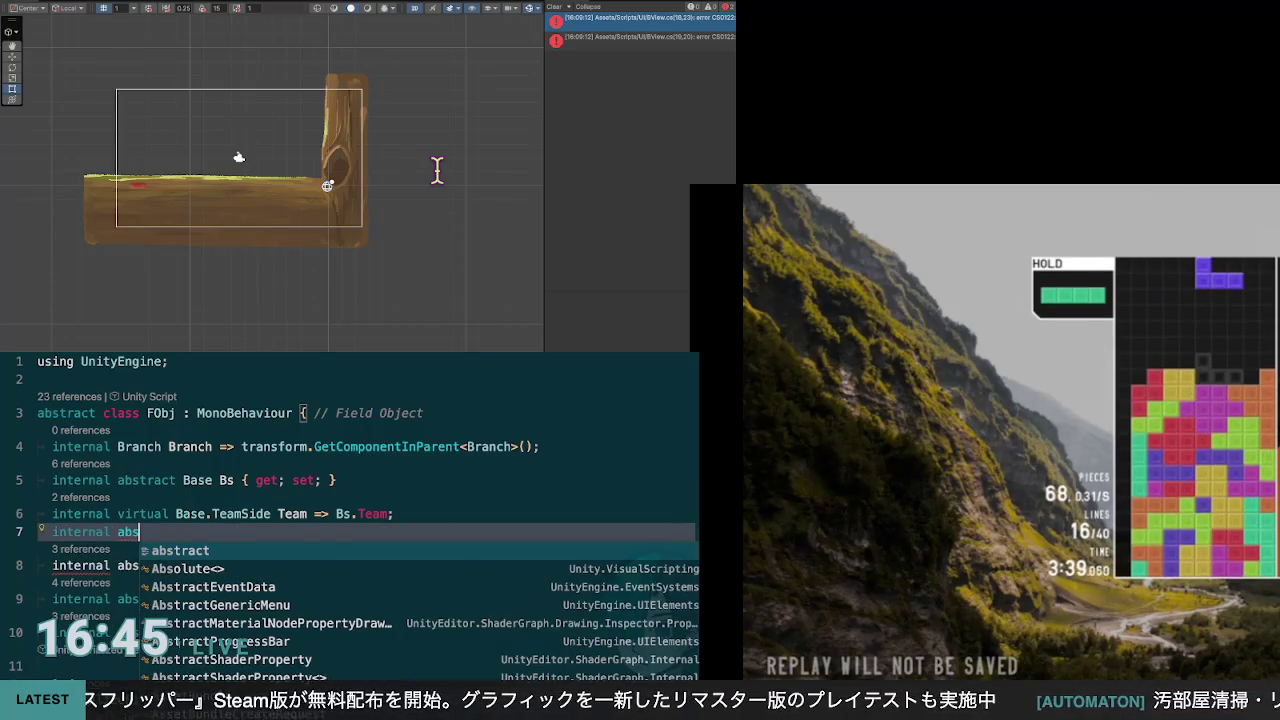
key(Tab)
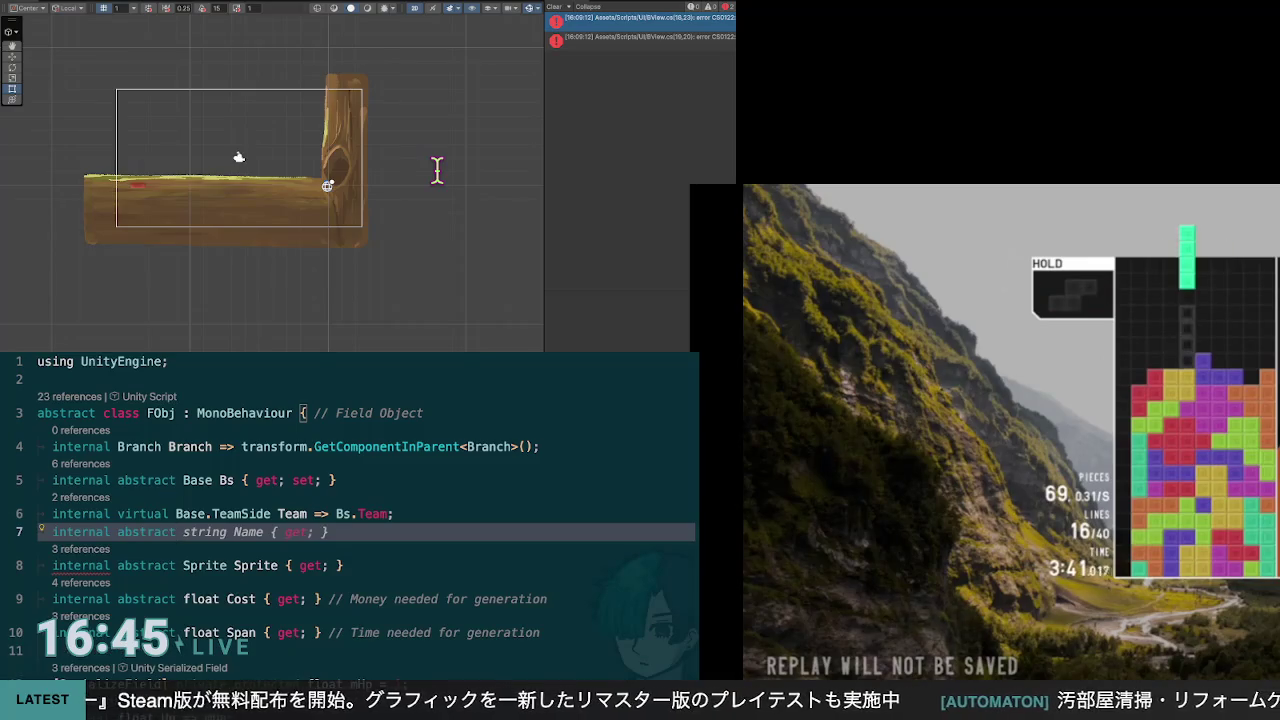
key(ctrl+BackSpace)
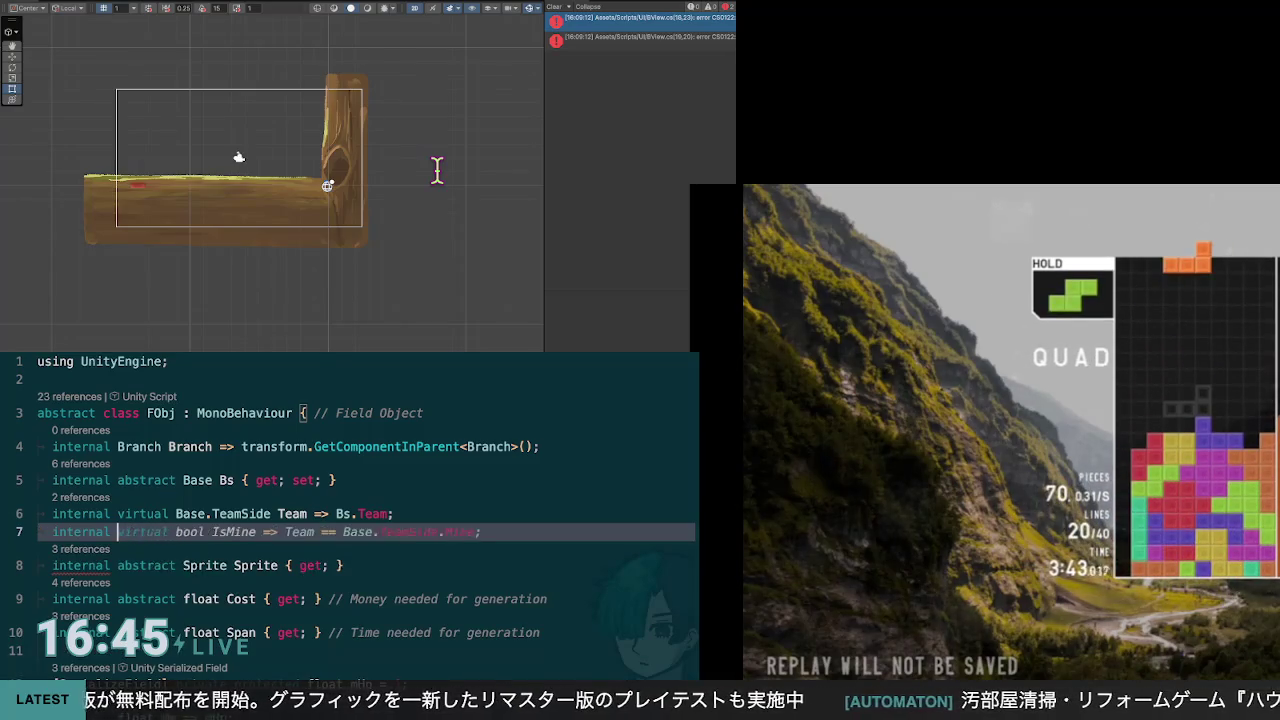
text(string Name)
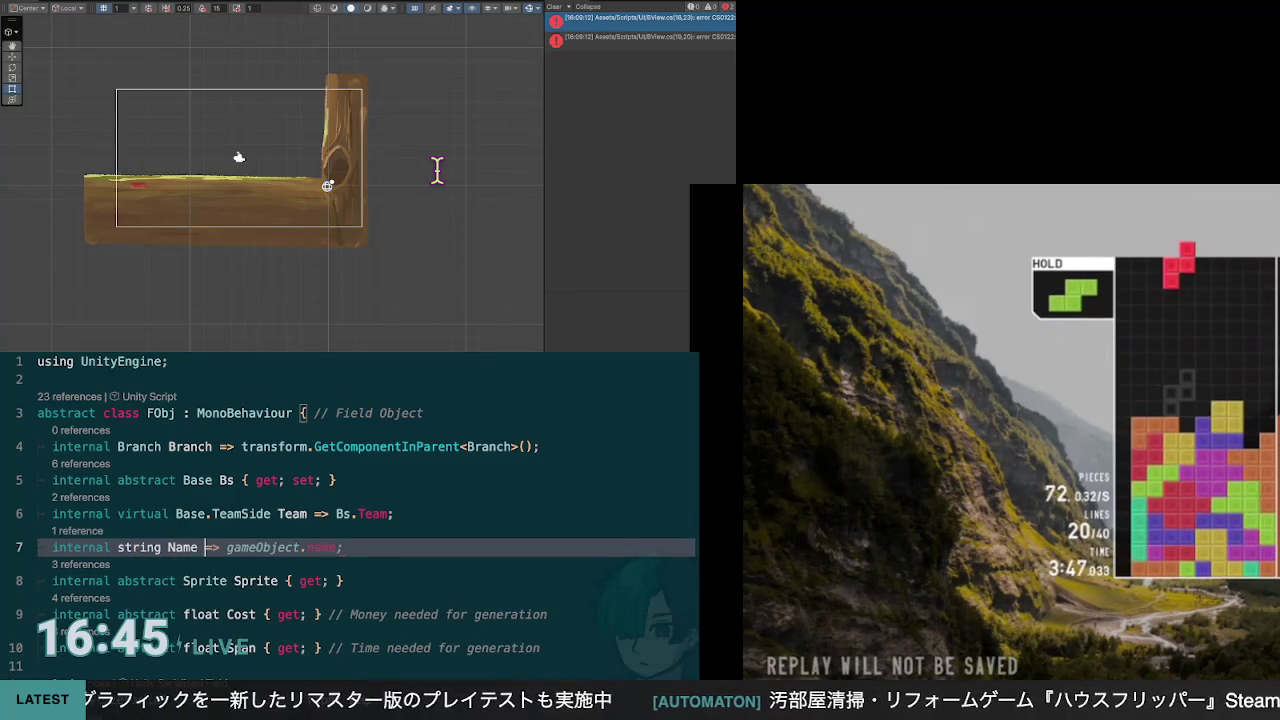
key(BackSpace)
text(m)
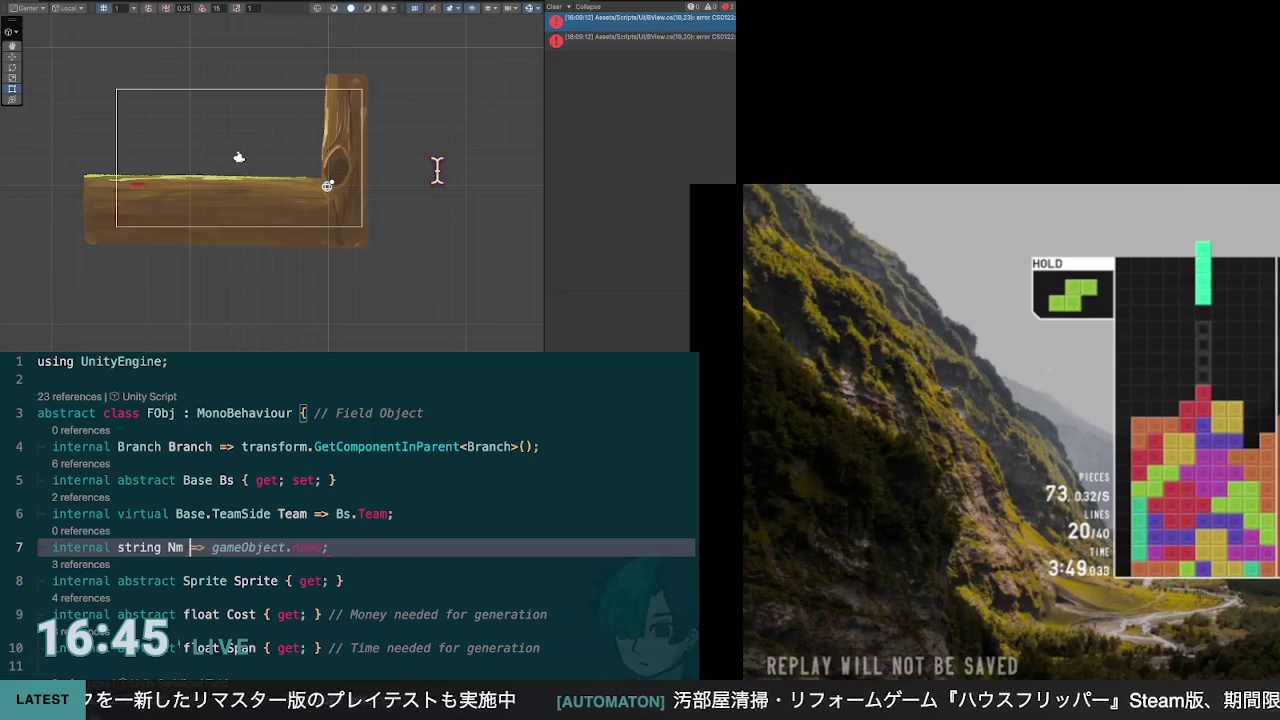
key(Tab)
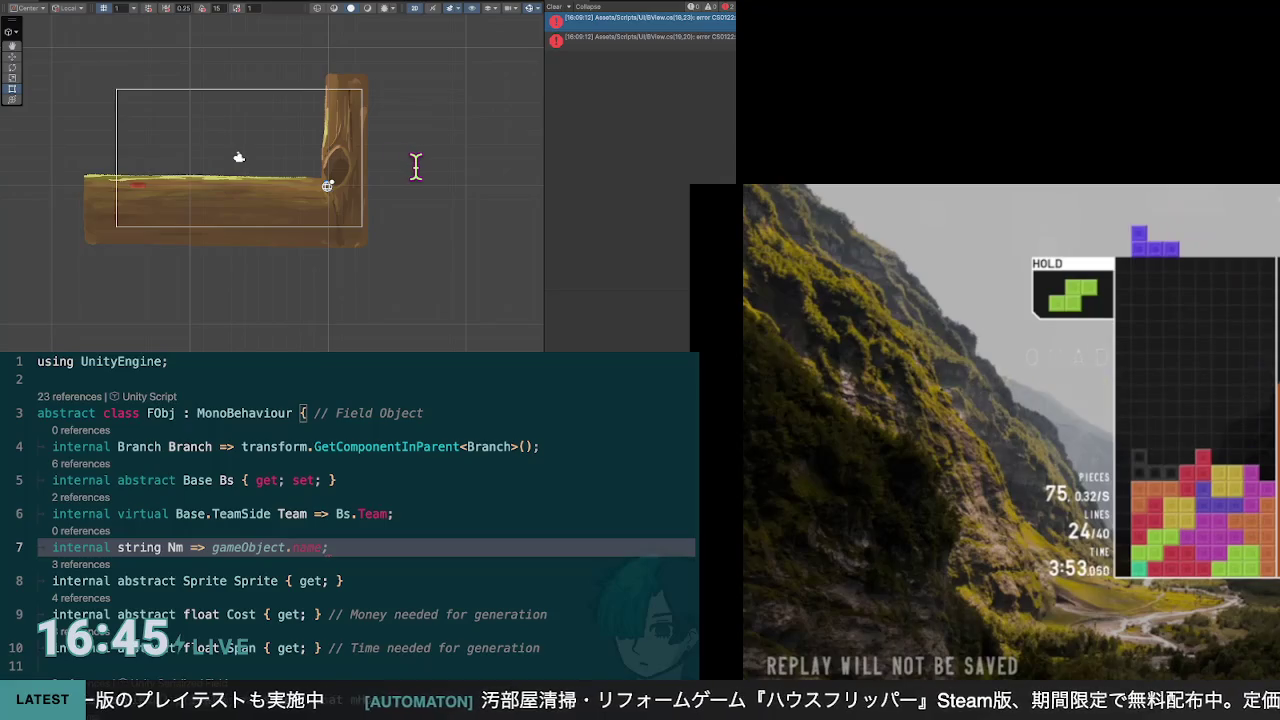
Step: Type 'internal' on a new line above Nm, rejecting the 'abstract string Nm { get; }' suggestion
key(Up)
key(End)
key(Return)
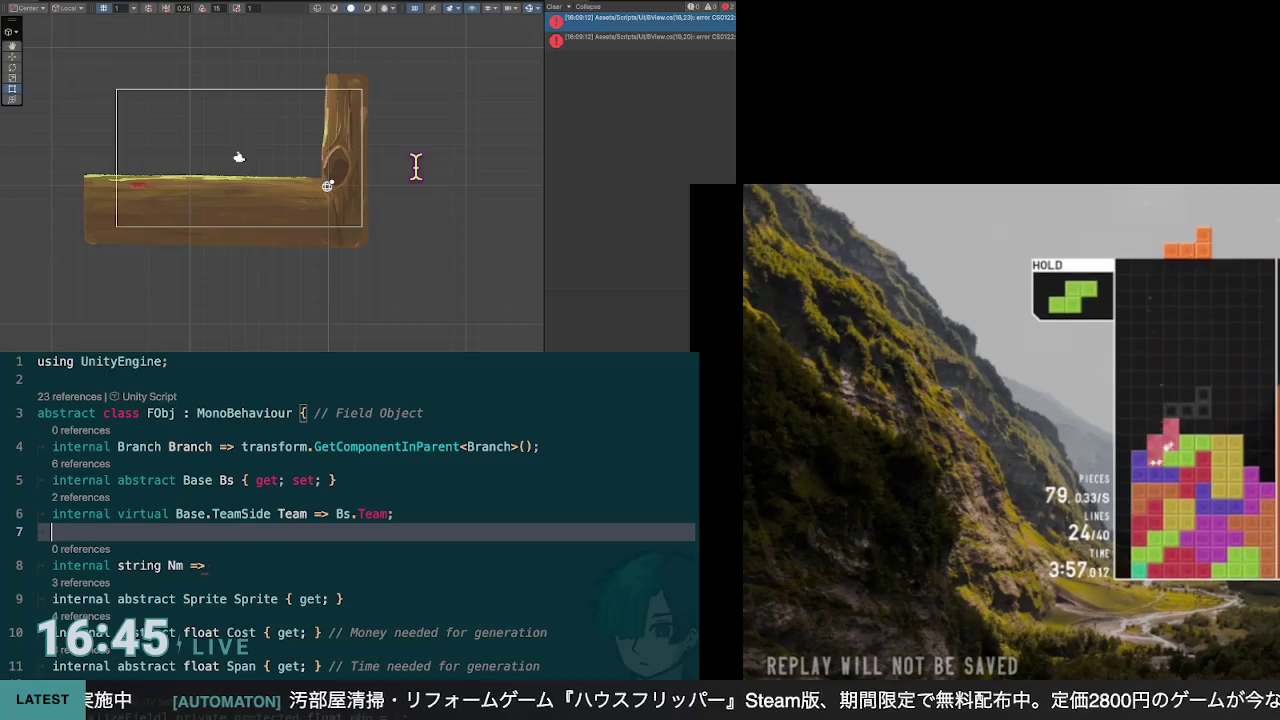
text(internal)
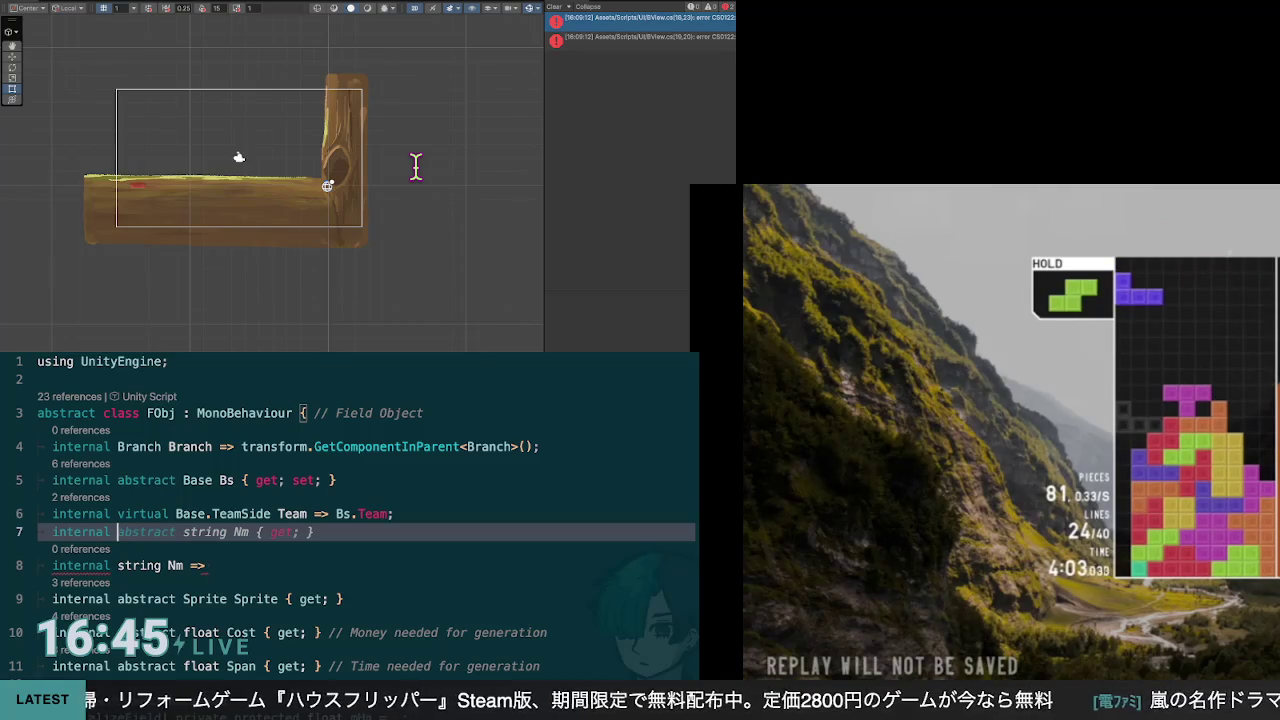
key(Escape)
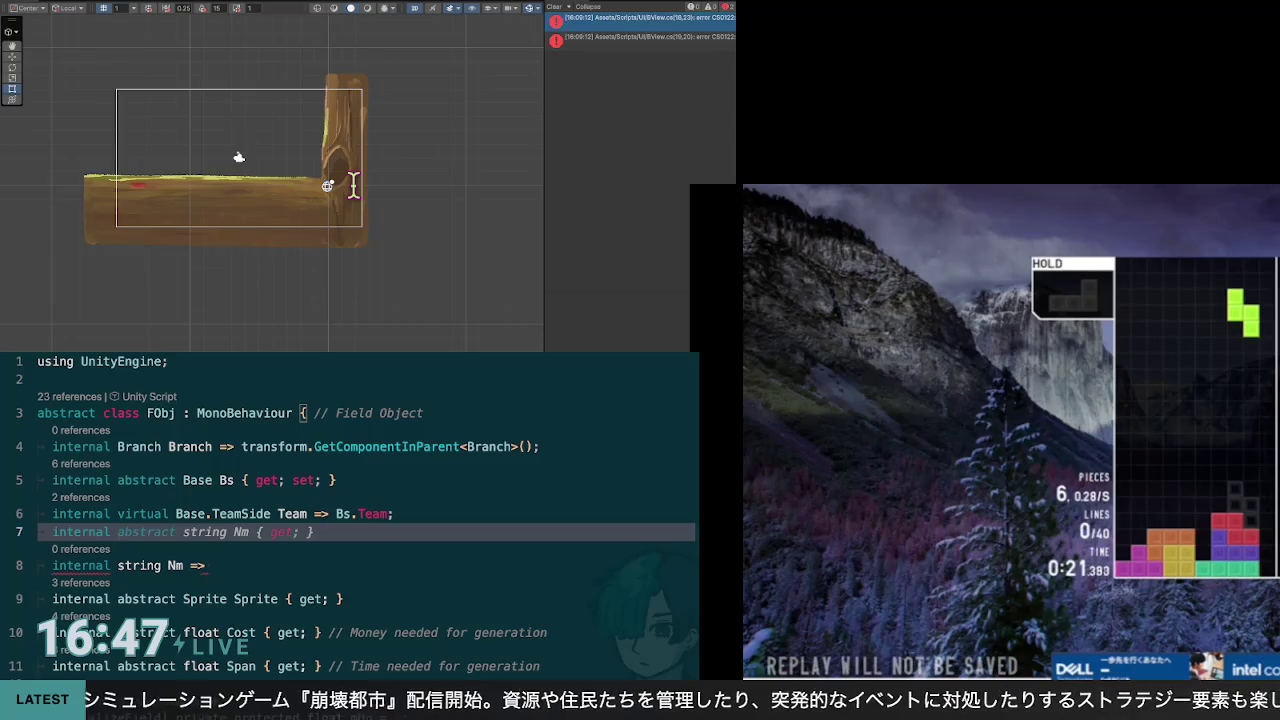
Step: Replace line 7 with the field declaration '[SerializeField] string mNm;'
key(ctrl+BackSpace)
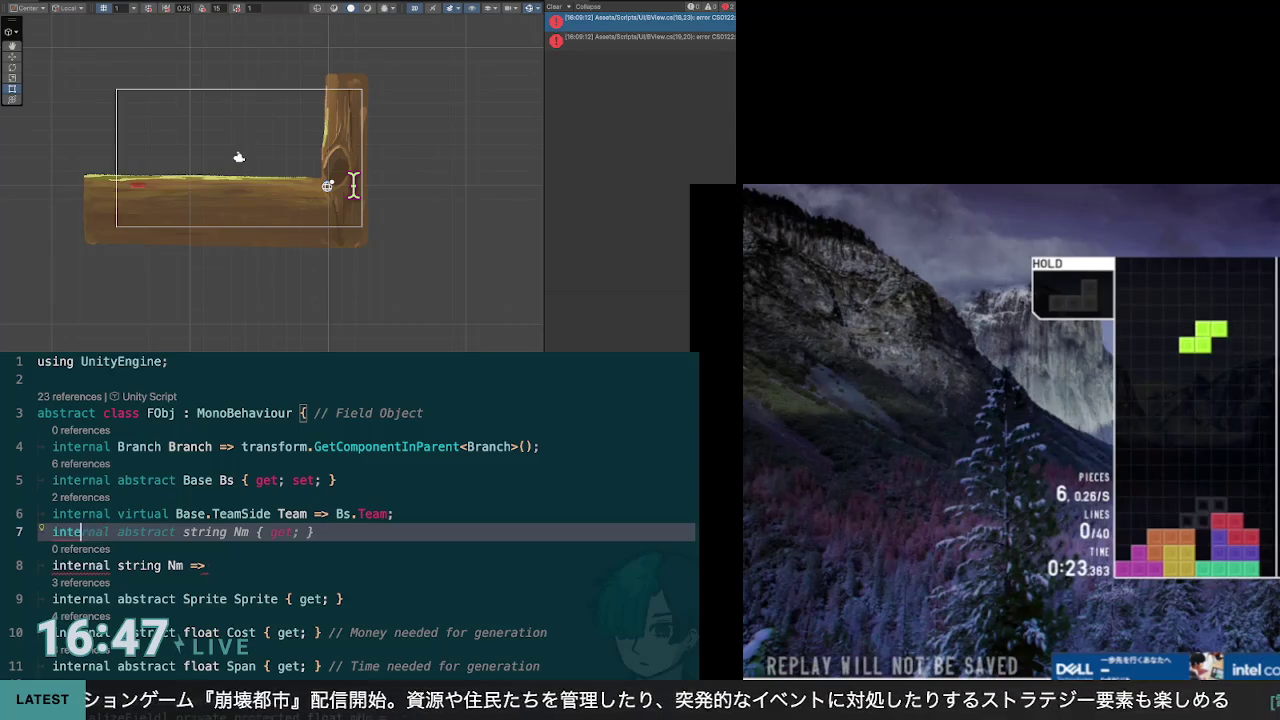
text([Secu)
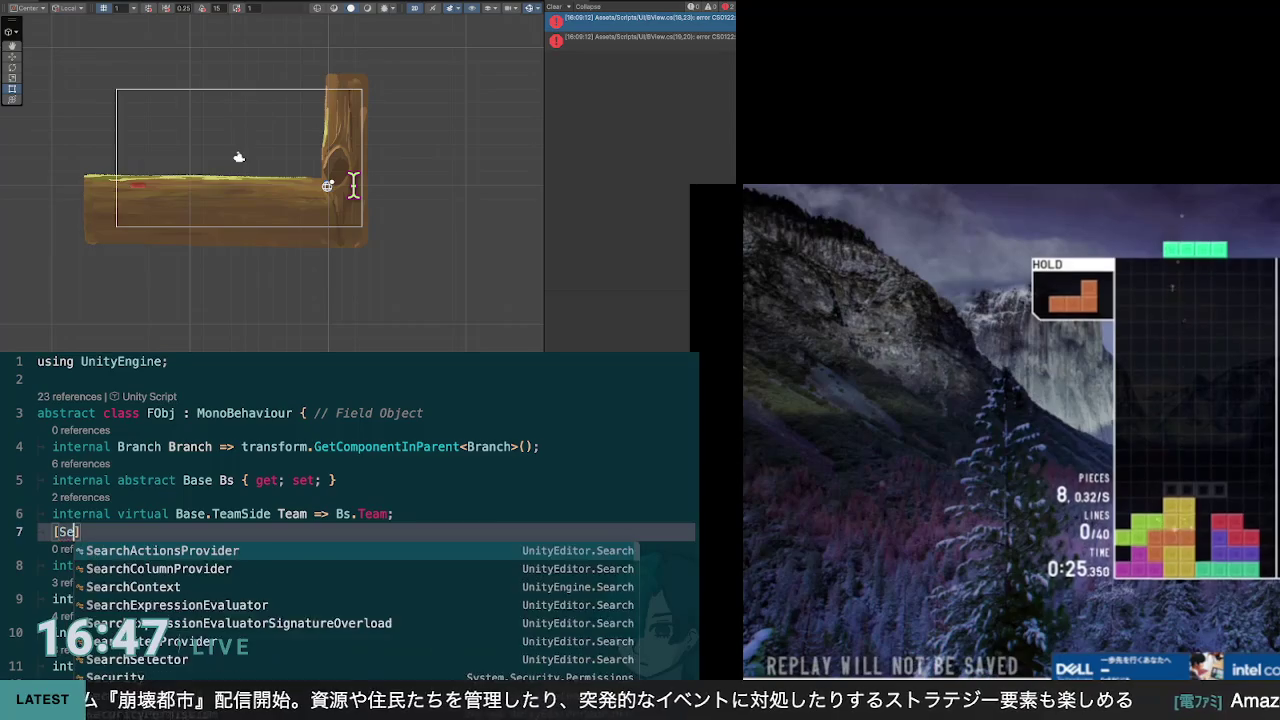
key(BackSpace)
key(BackSpace)
text(rializefiel)
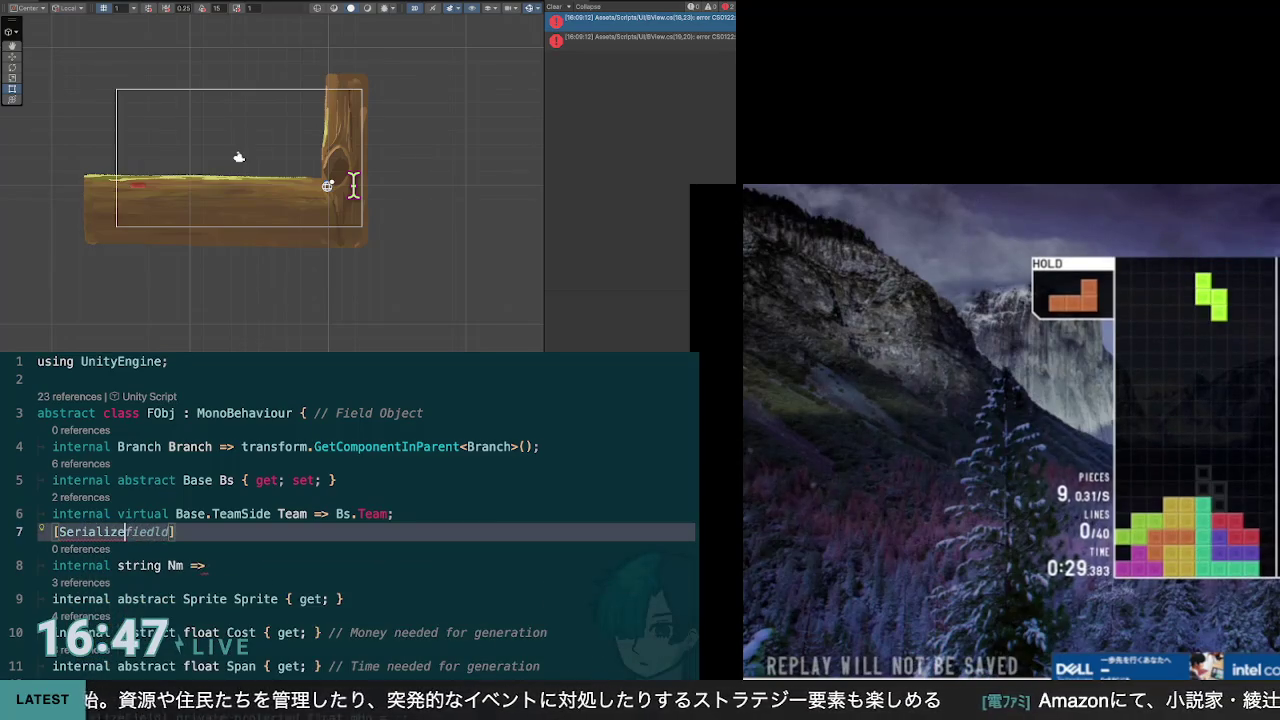
text(d)
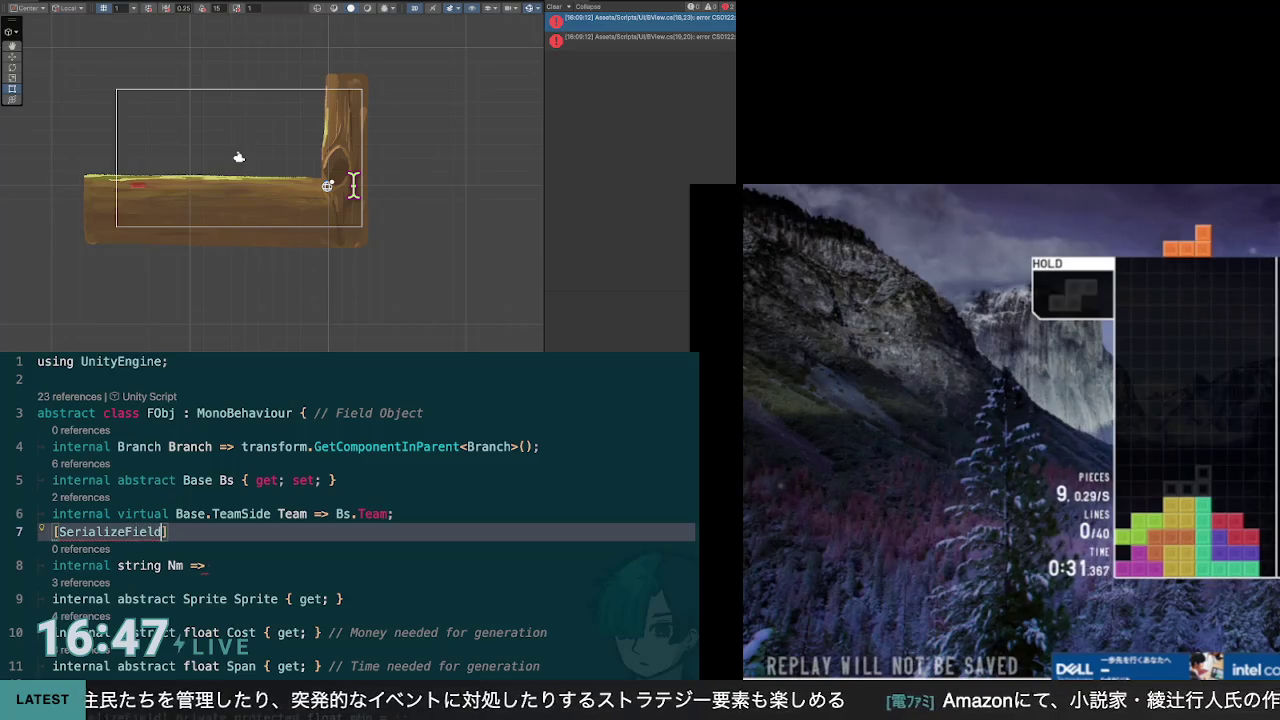
text( Locali)
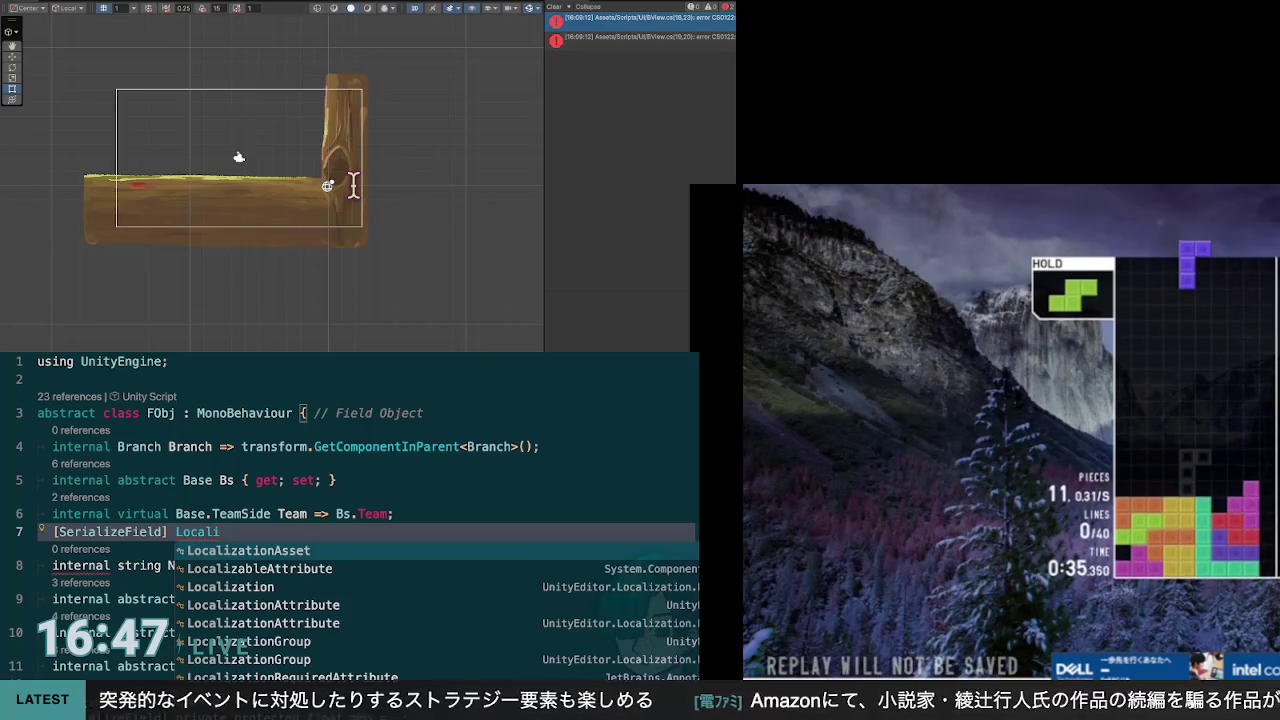
key(BackSpace)
key(BackSpace)
key(BackSpace)
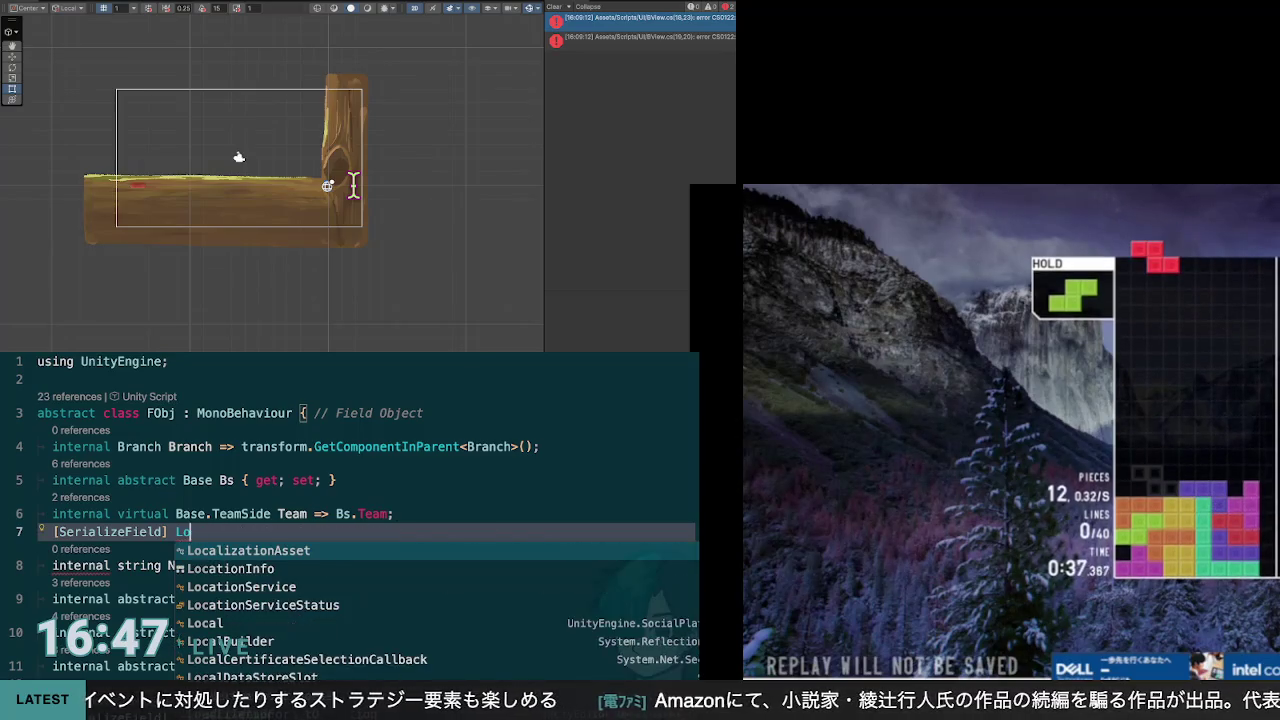
key(Down)
key(Up)
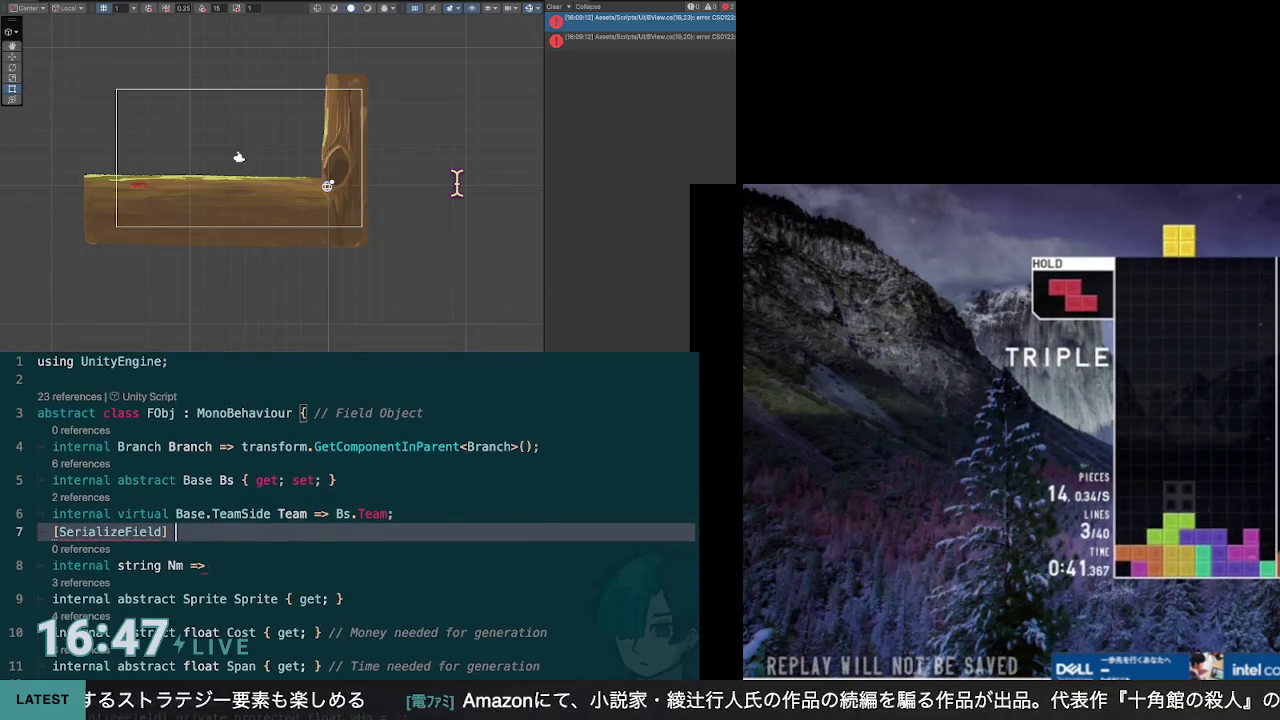
text(string Name)
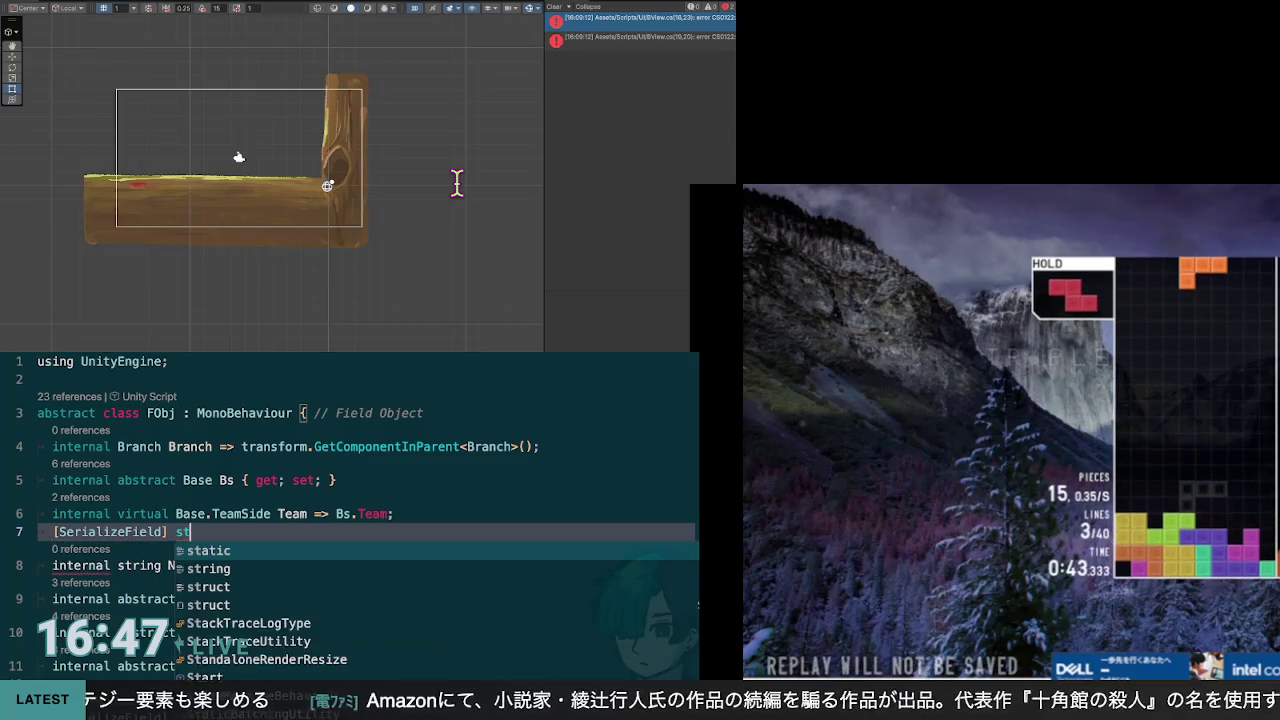
key(BackSpace)
key(BackSpace)
key(BackSpace)
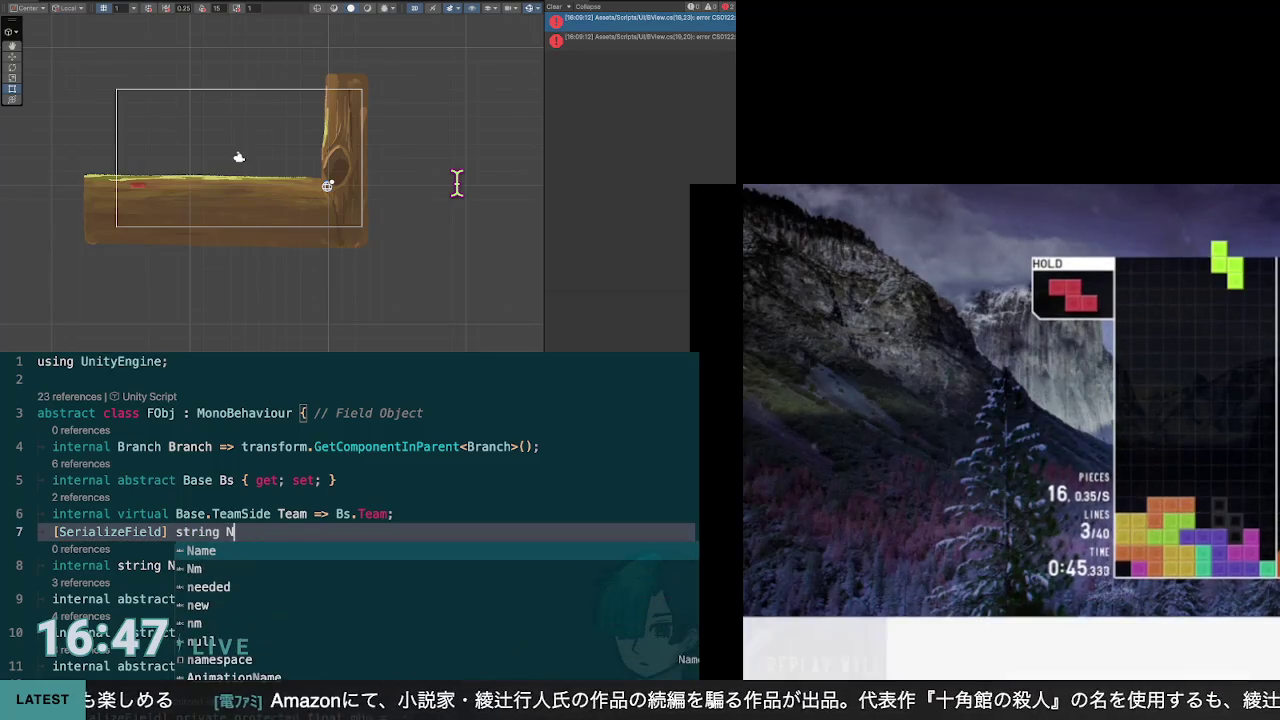
text(mNm;)
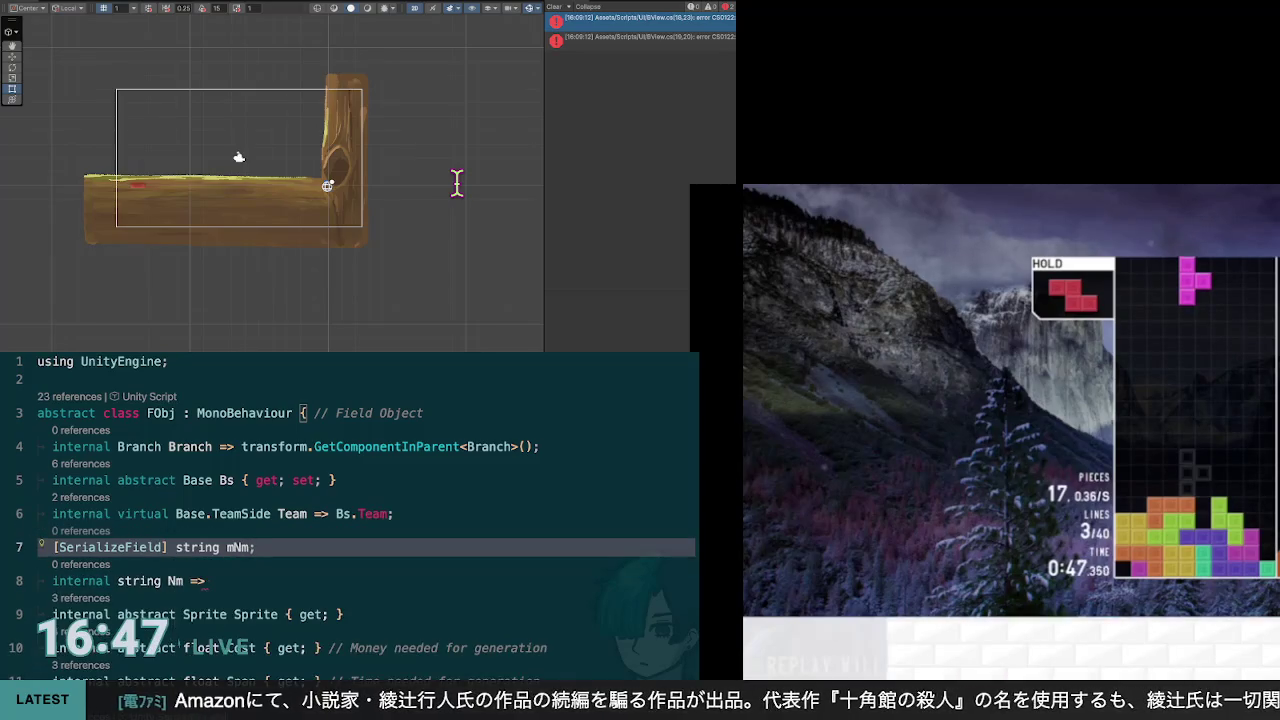
Step: Complete the property as 'internal string Nm => mNm;' and jump to the BView.cs error
key(Down)
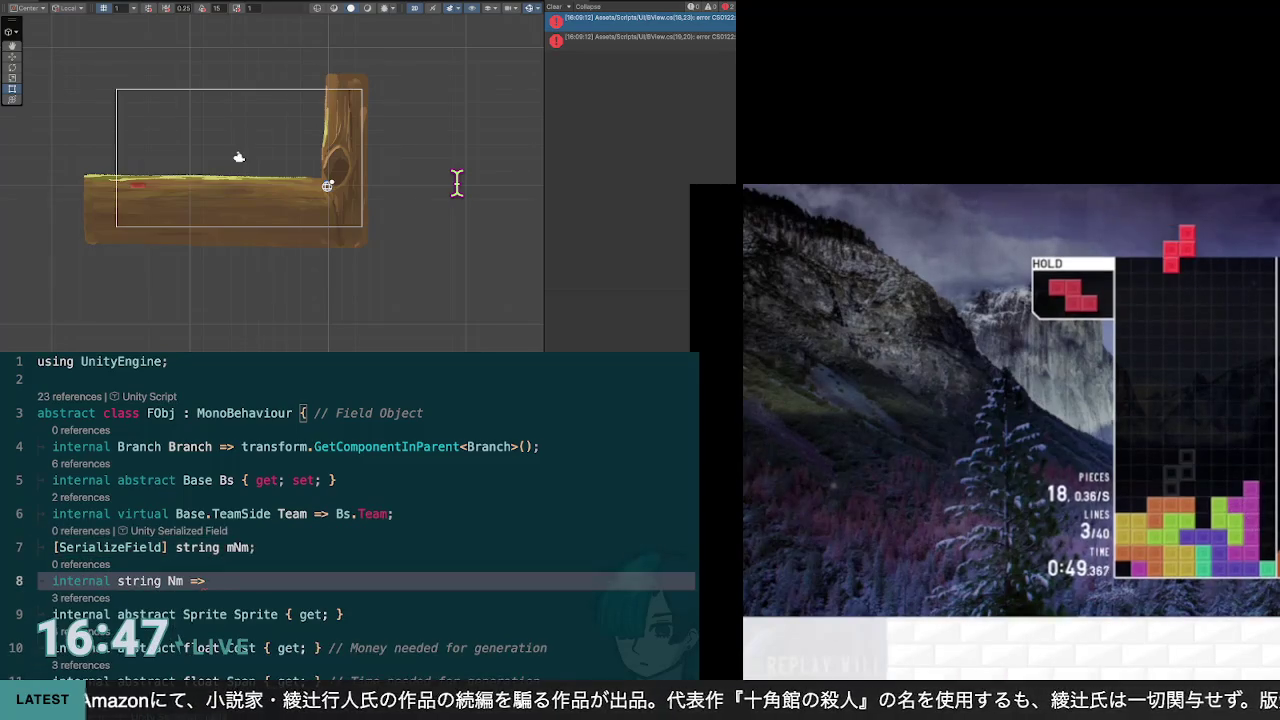
text(mNm;)
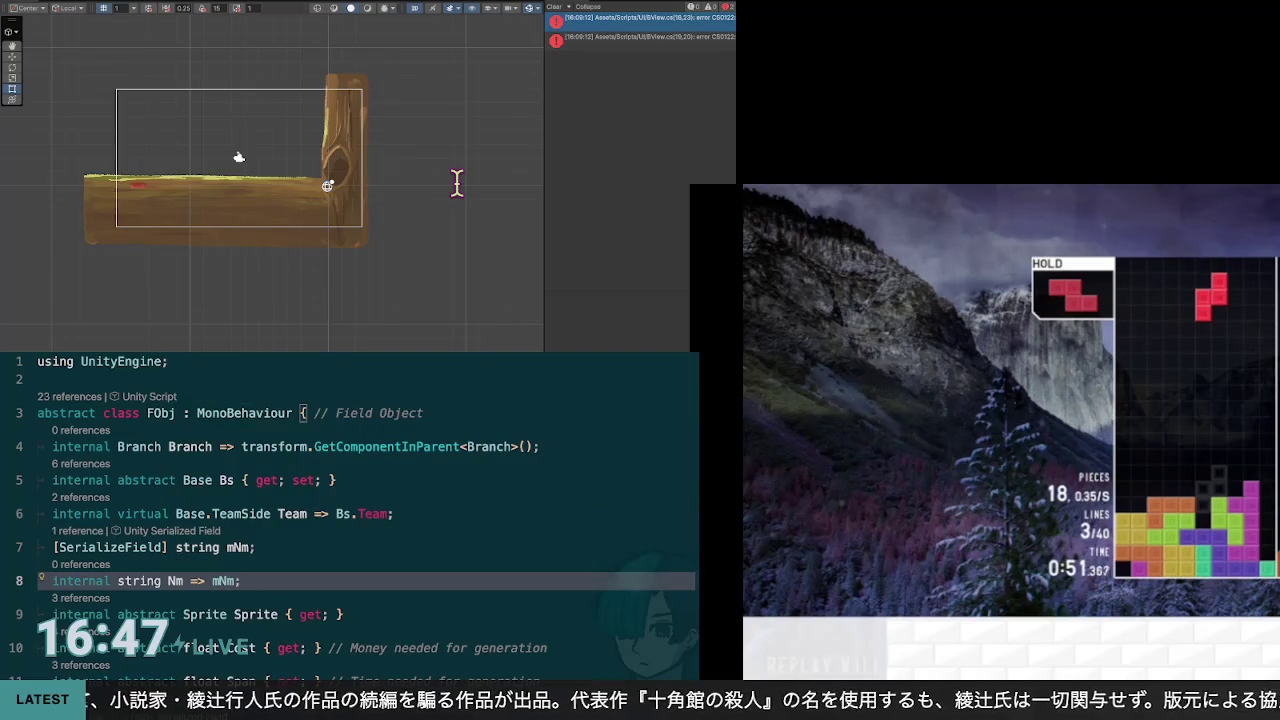
key(Up)
key(Up)
key(End)
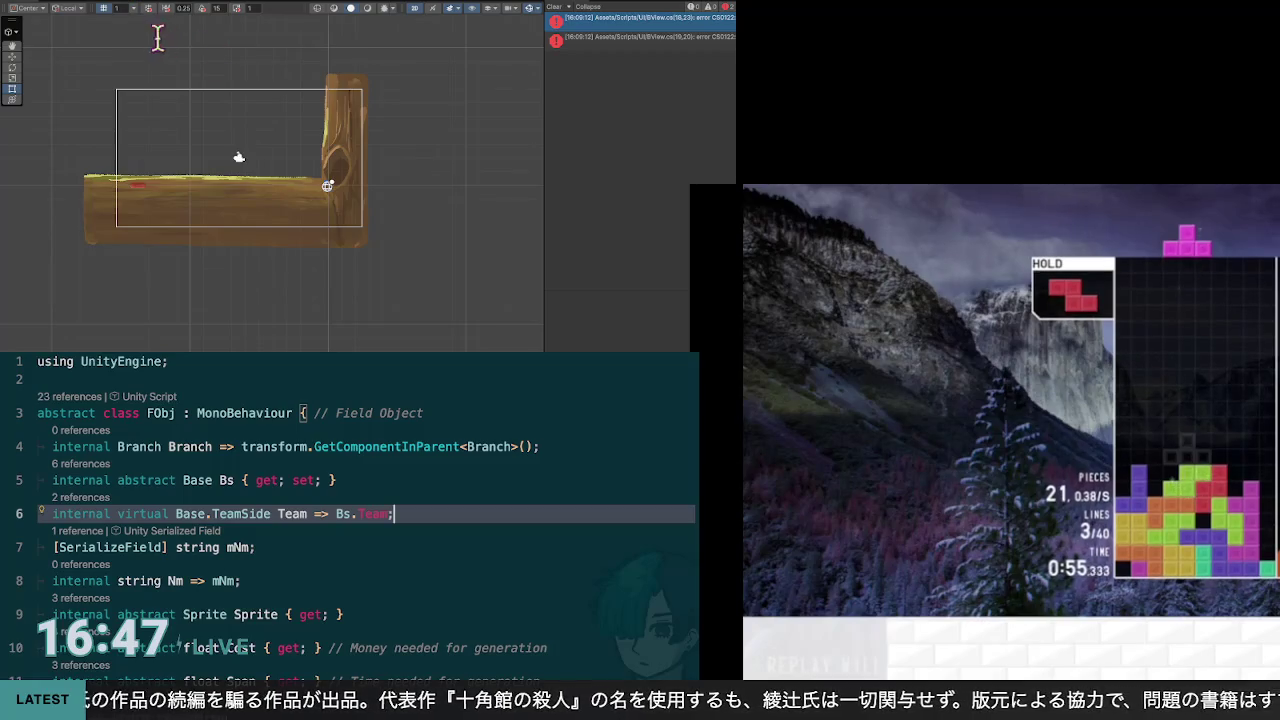
key(F8)
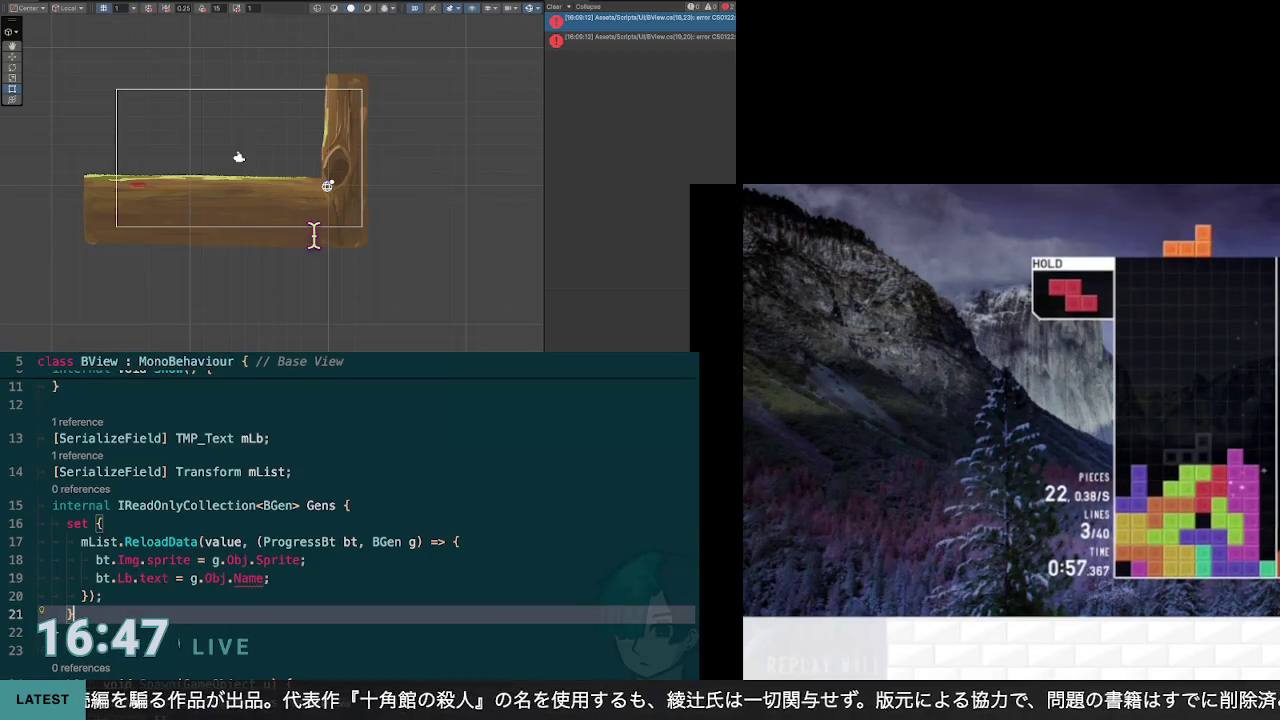
Step: Change 'g.Obj.Name' to 'g.Obj.Nm' on the button label line
key(Down)
key(End)
key(Left)
key(BackSpace)
key(BackSpace)
key(BackSpace)
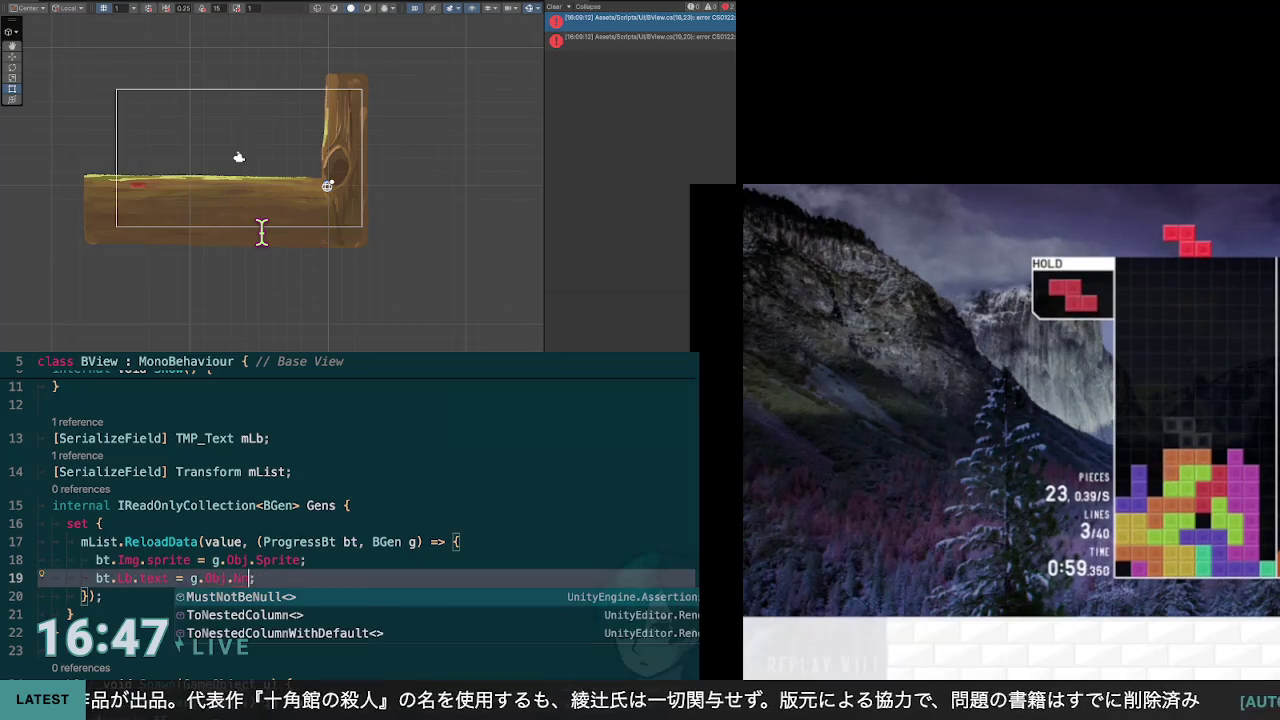
key(BackSpace)
text(m)
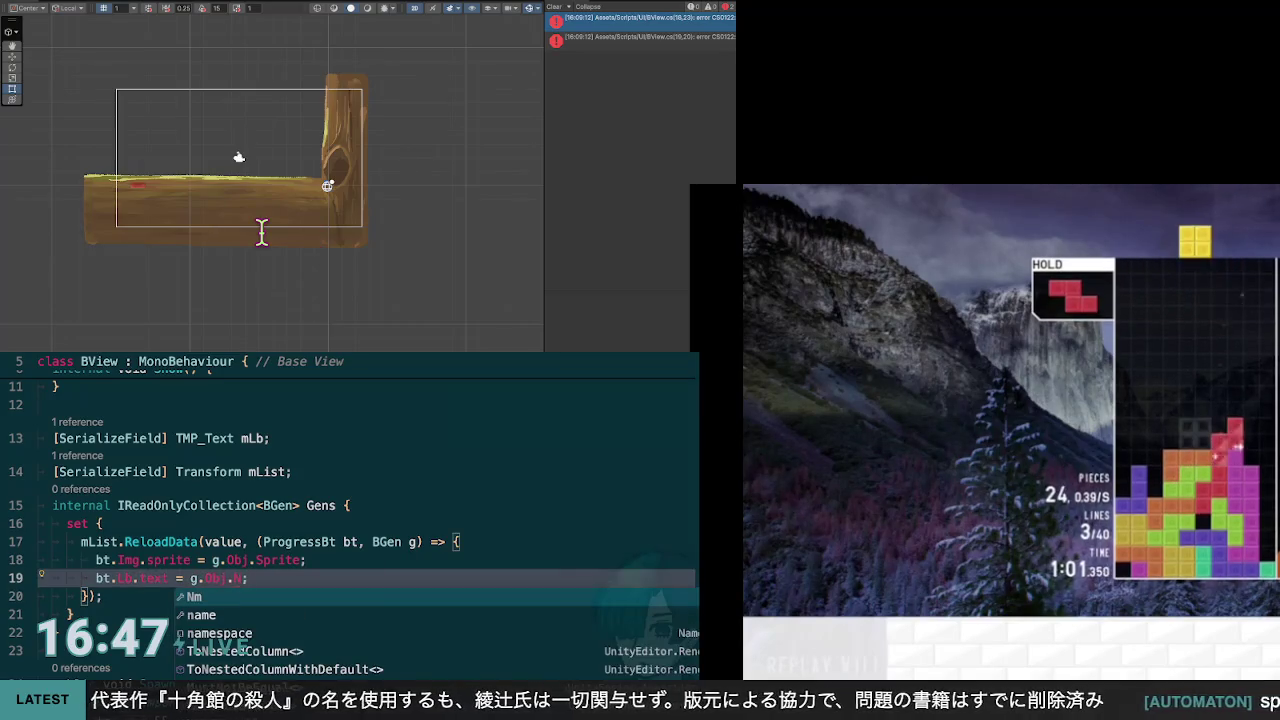
text(,)
key(BackSpace)
text(e)
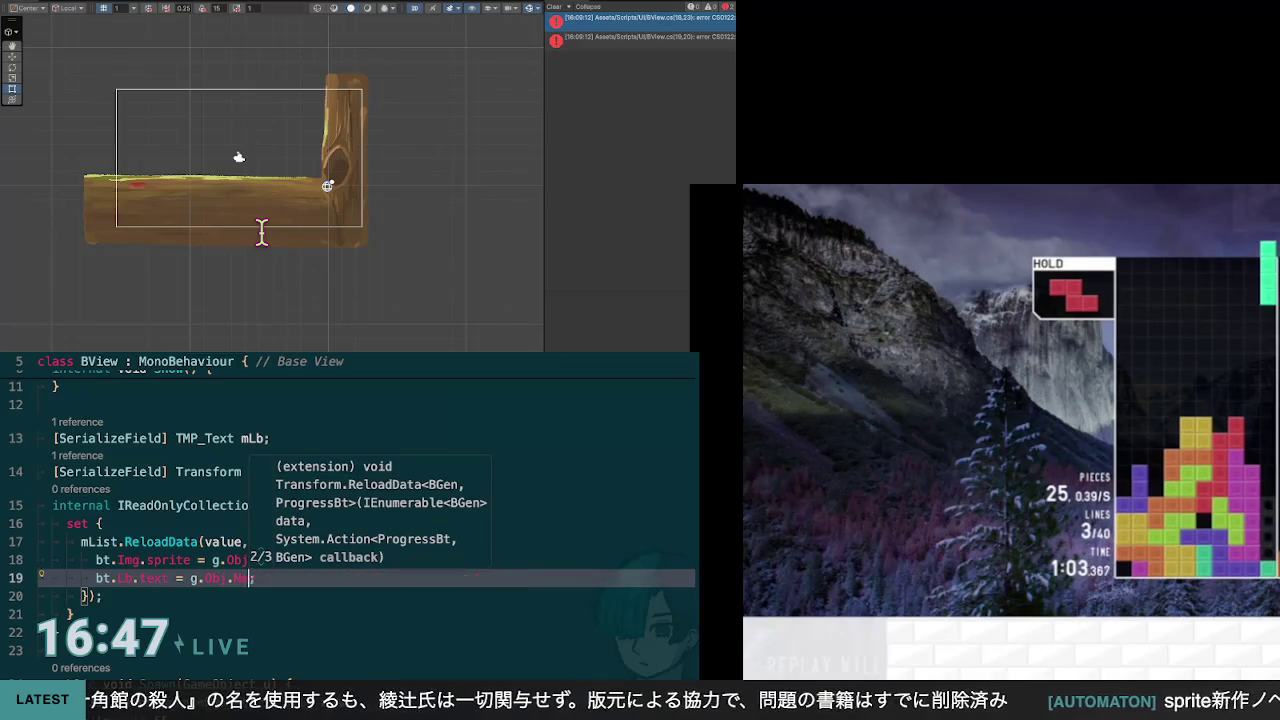
key(BackSpace)
Step: Move the label assignment line above the sprite line
key(Down)
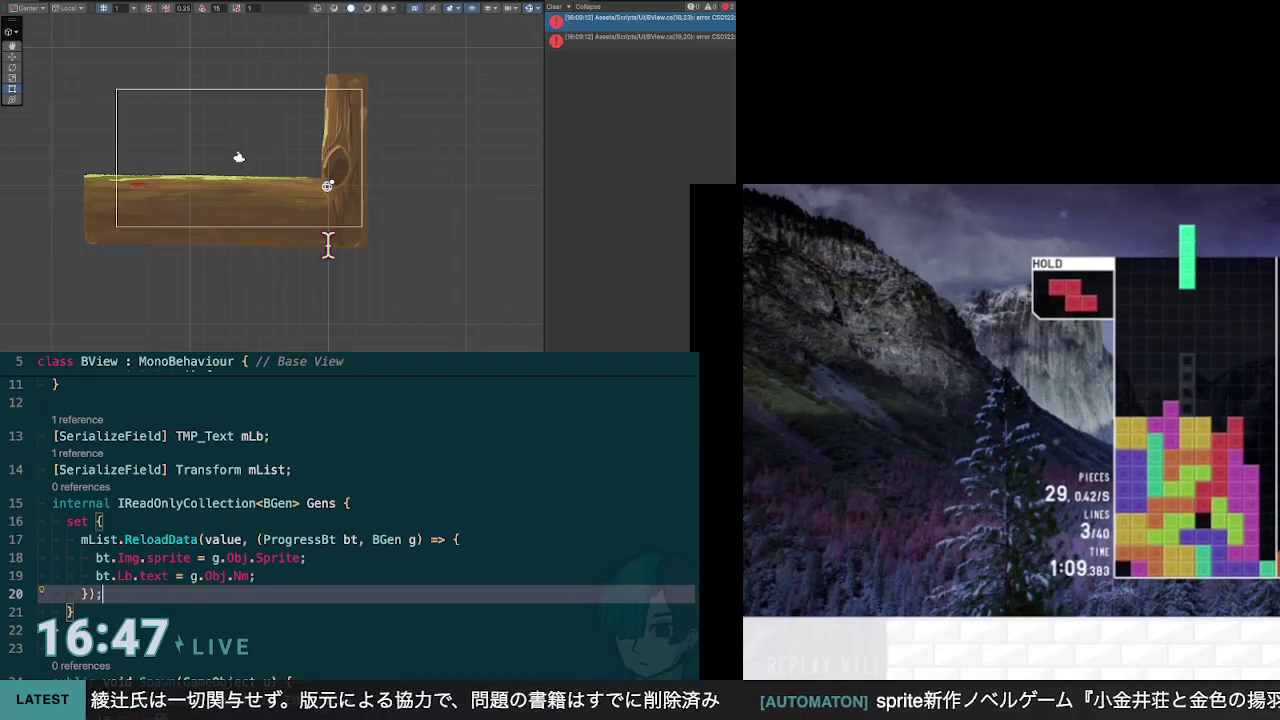
key(Up)
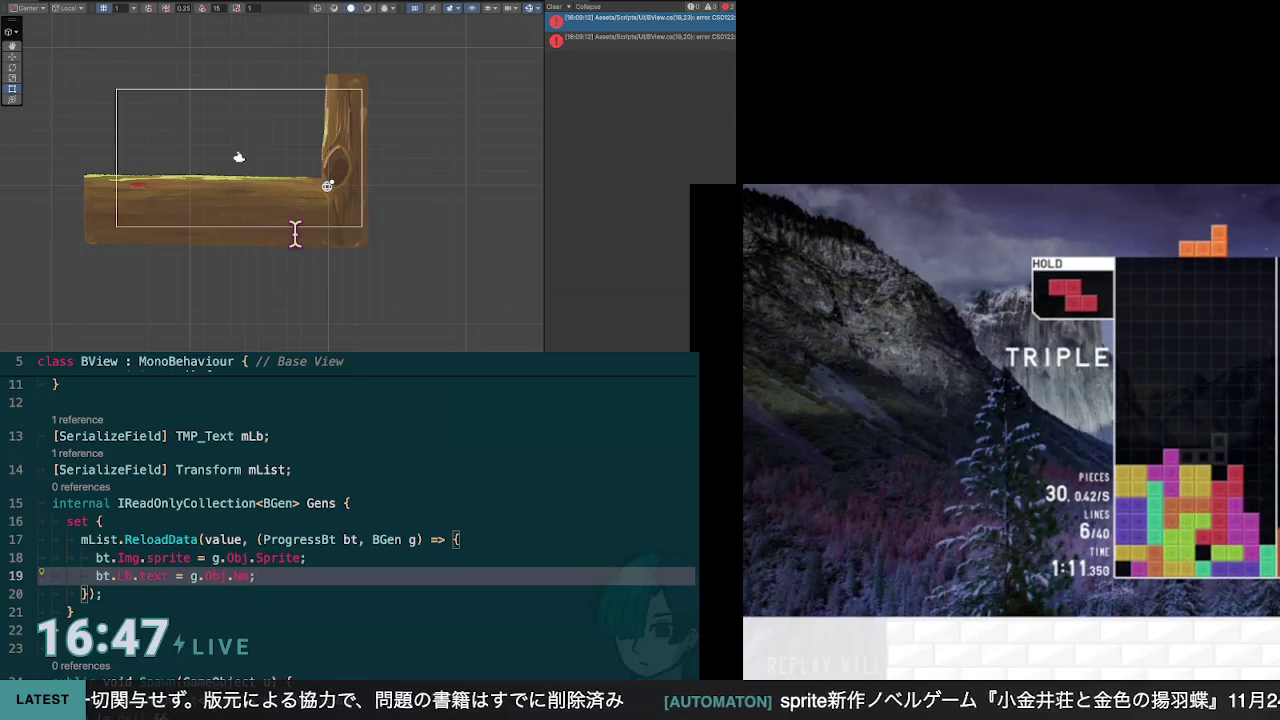
key(alt+Up)
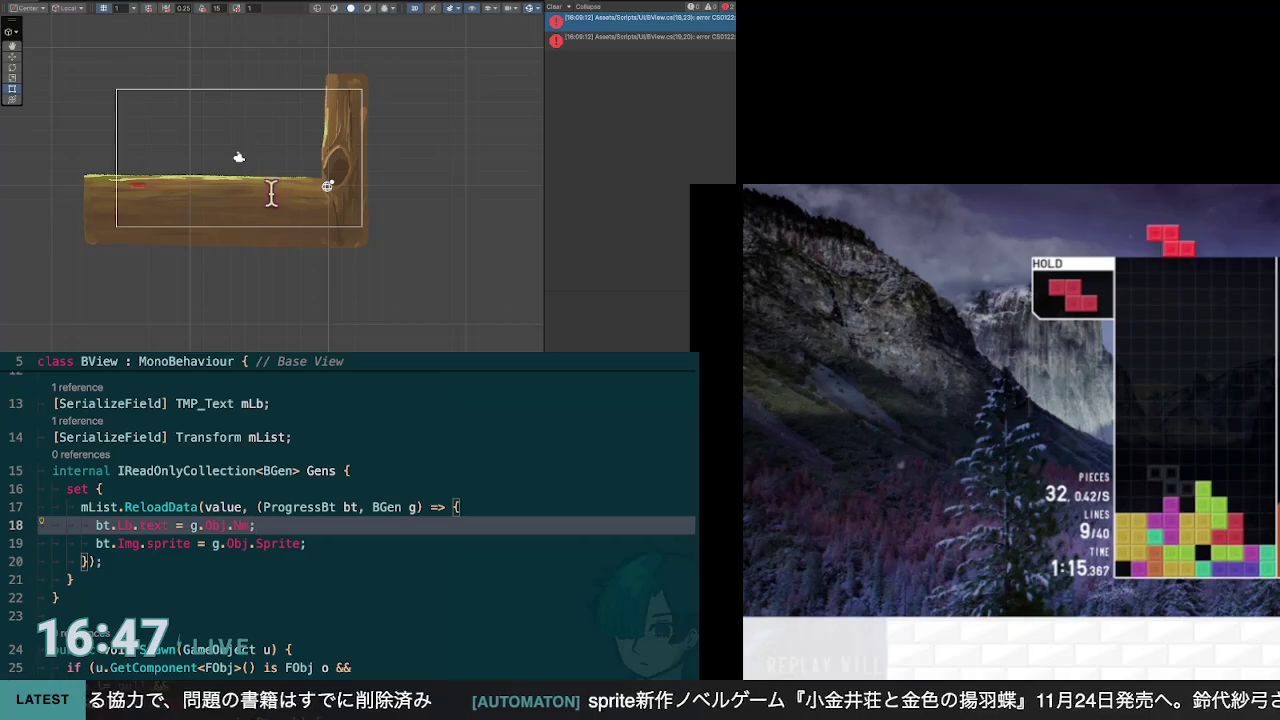
scroll(360, 520, up, 5)
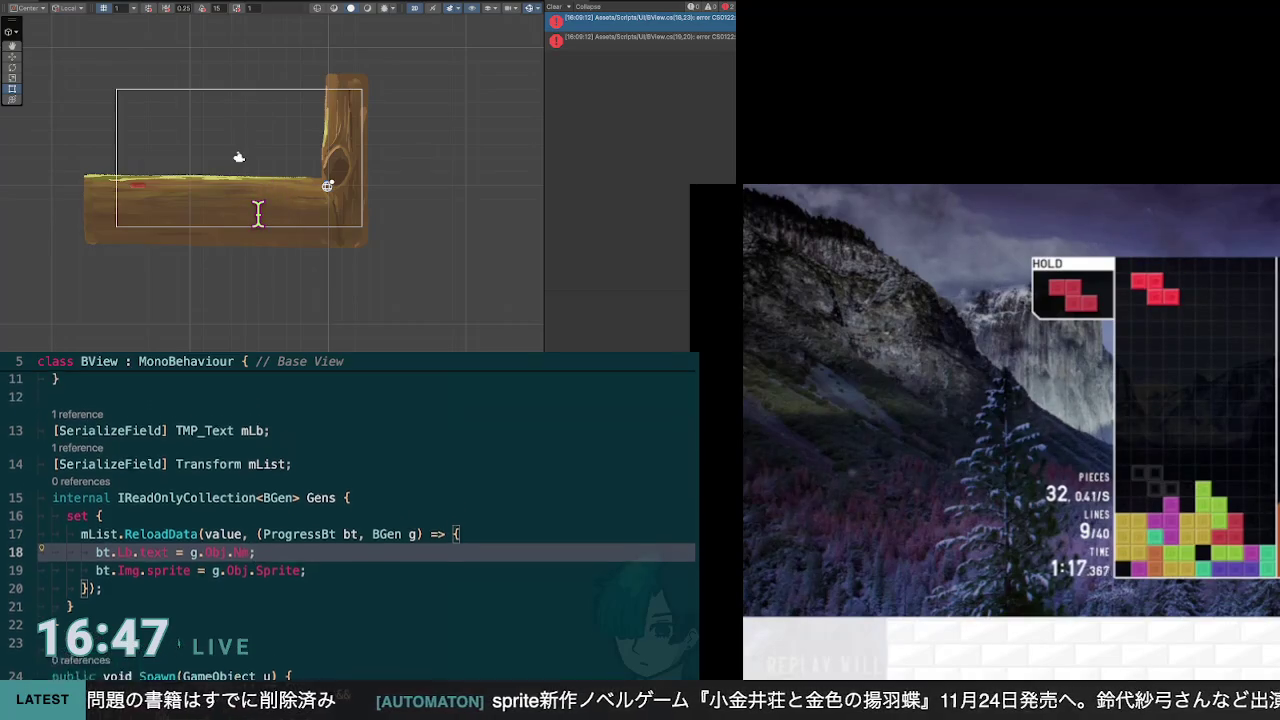
scroll(360, 520, up, 2)
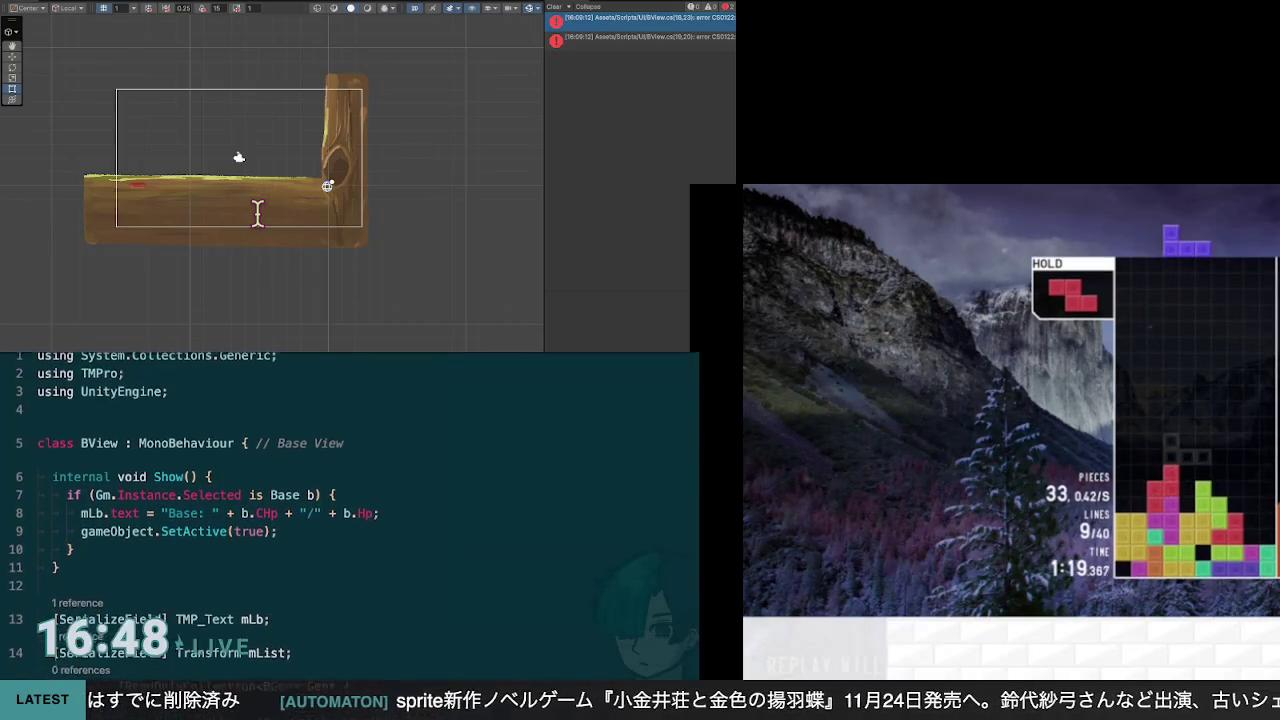
Step: Keep the label line above the sprite line, rejecting the suggested callback rewrite
scroll(360, 520, down, 4)
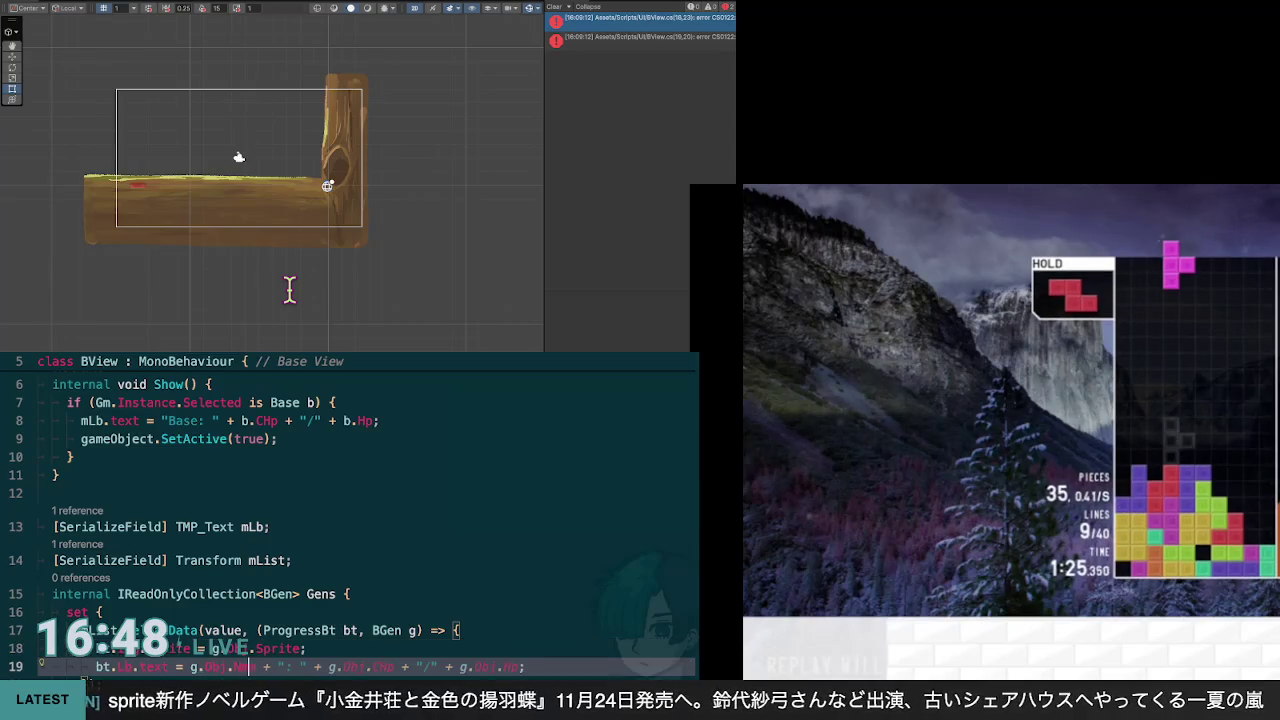
key(Tab)
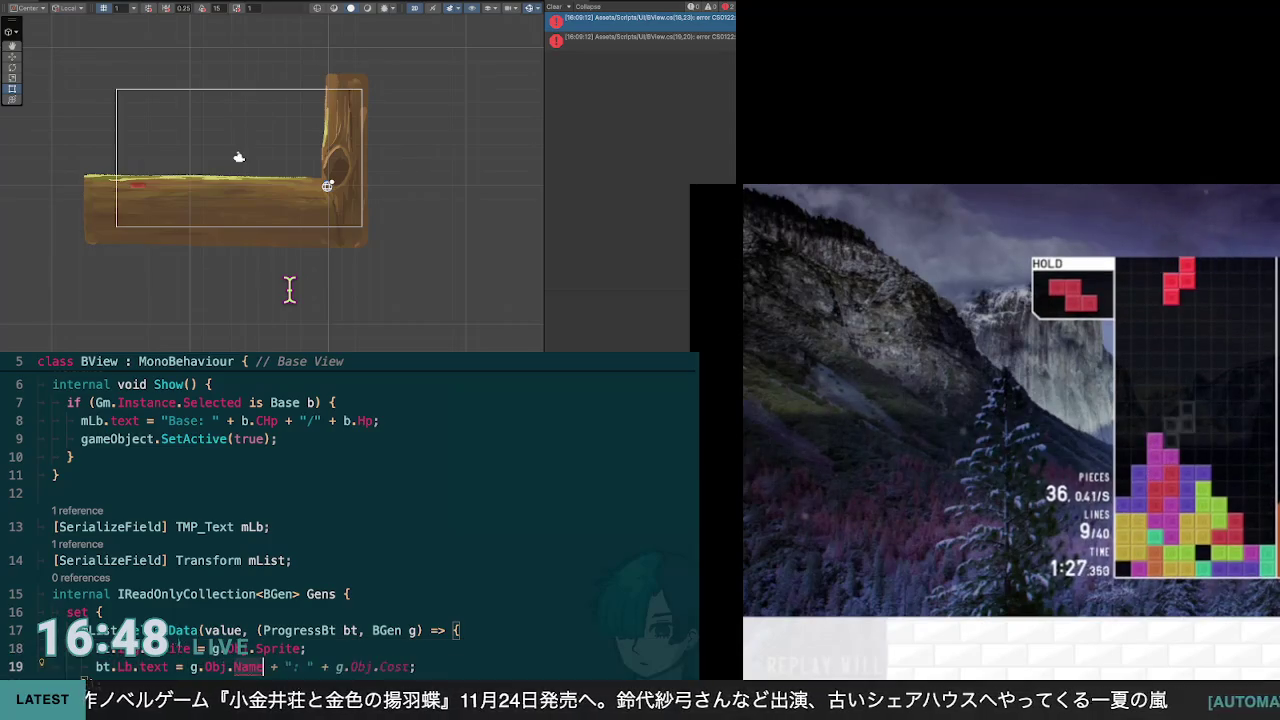
key(ctrl+z)
key(ctrl+z)
key(ctrl+z)
key(ctrl+shift+z)
key(ctrl+shift+z)
key(ctrl+shift+z)
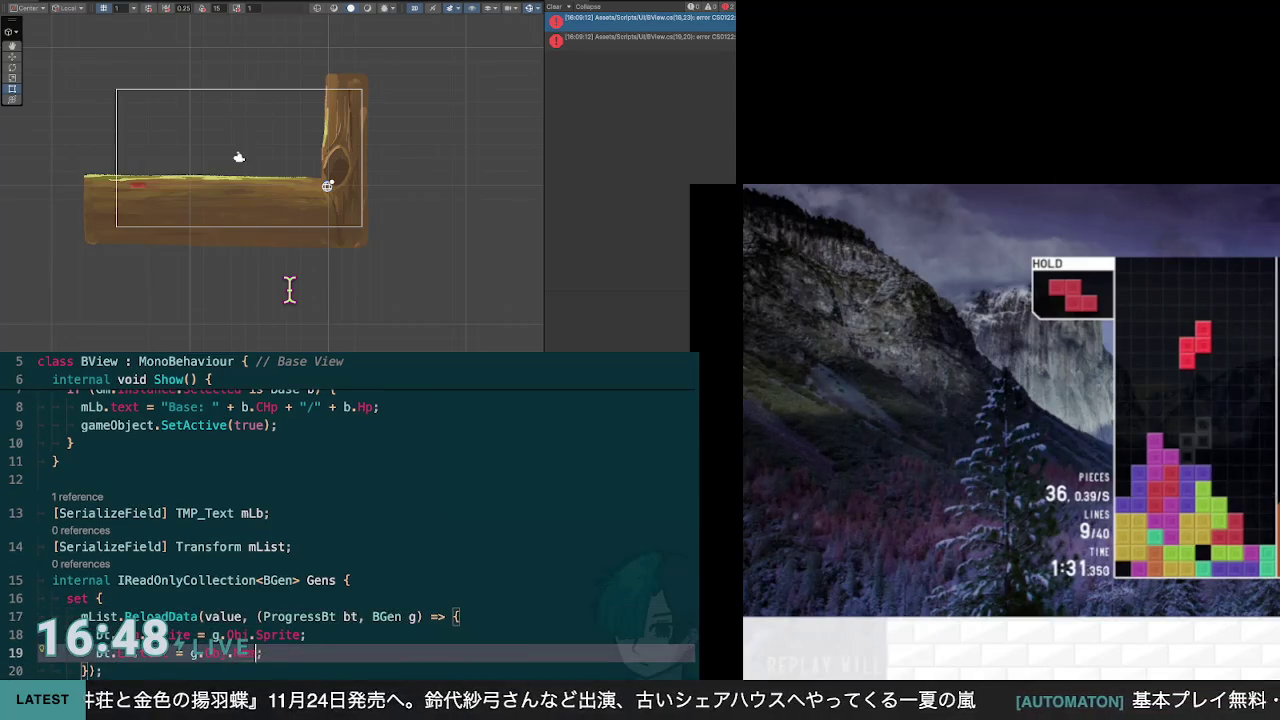
key(alt+Up)
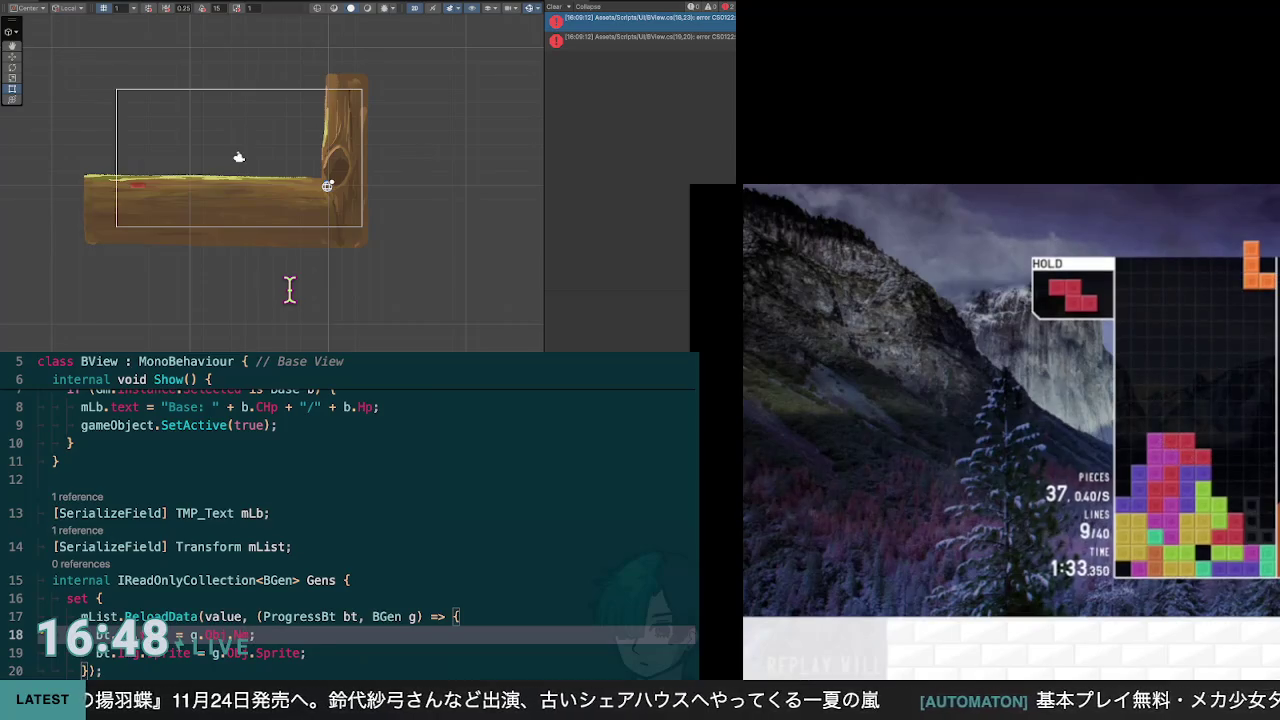
key(Down)
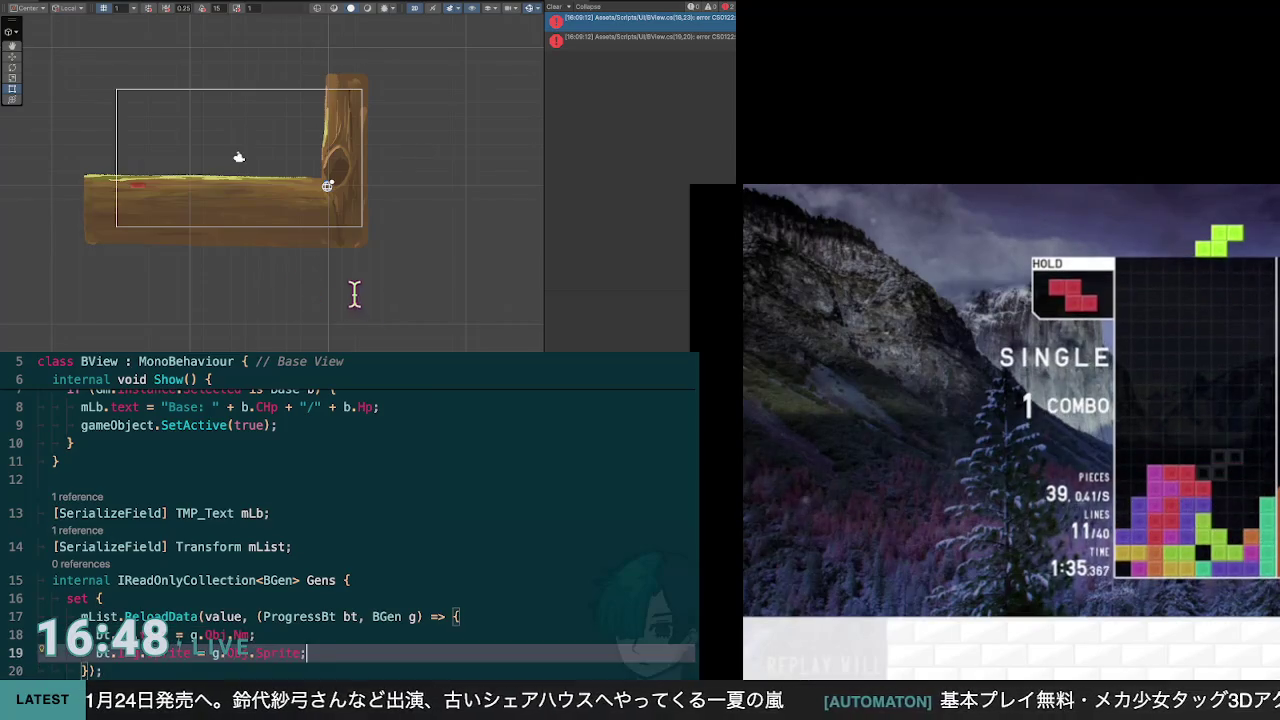
Step: Go to the ProgressBt definition from its use in the ReloadData line
scroll(380, 297, down, 5)
scroll(381, 299, up, 3)
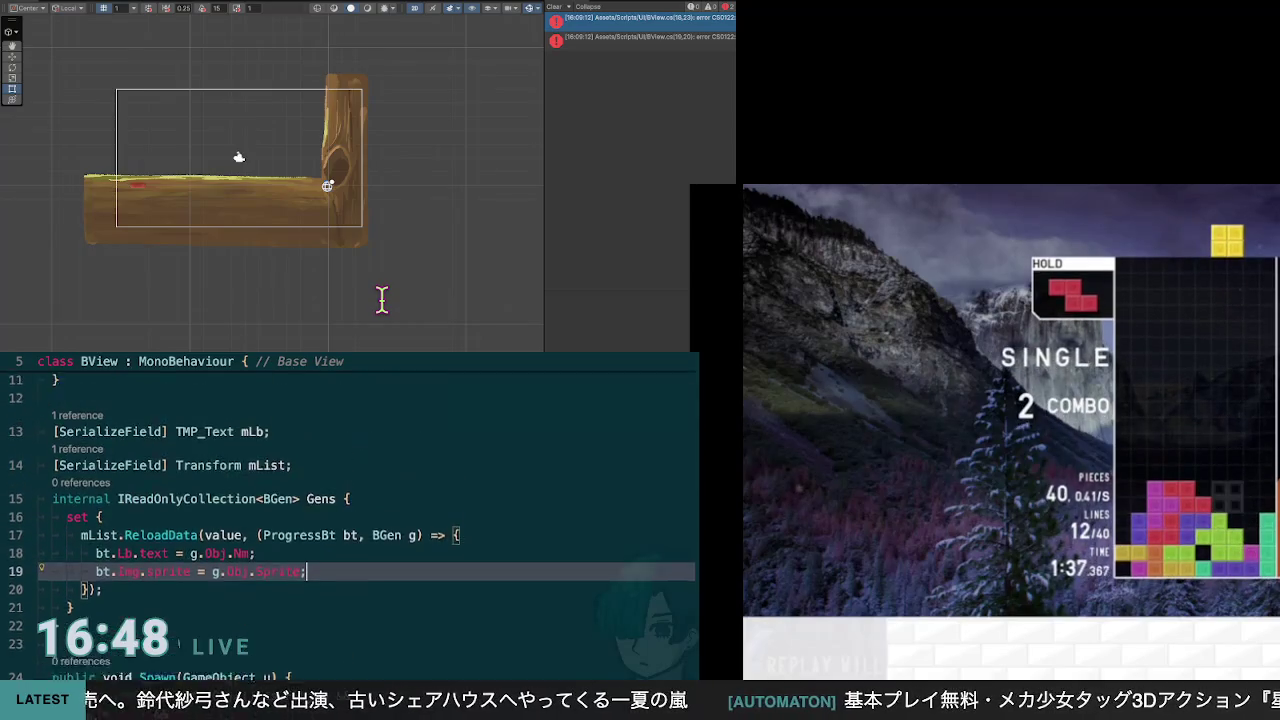
scroll(381, 299, down, 3)
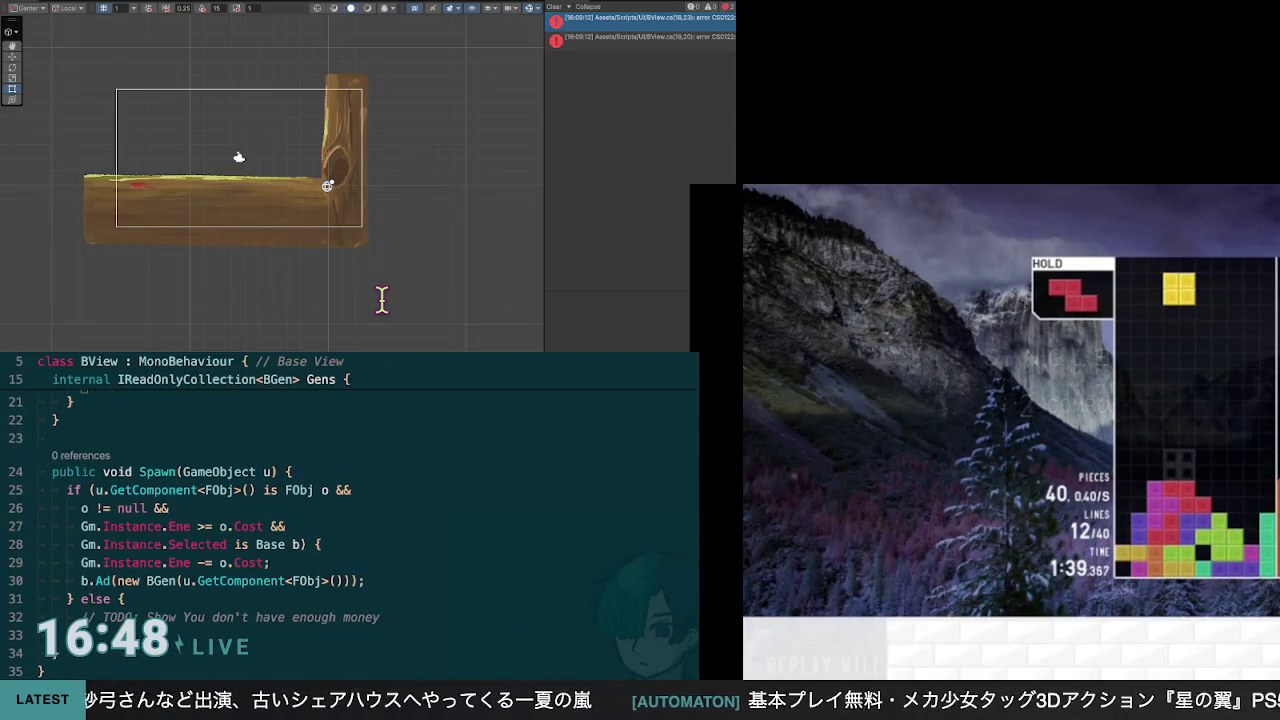
scroll(381, 299, up, 6)
scroll(381, 299, down, 2)
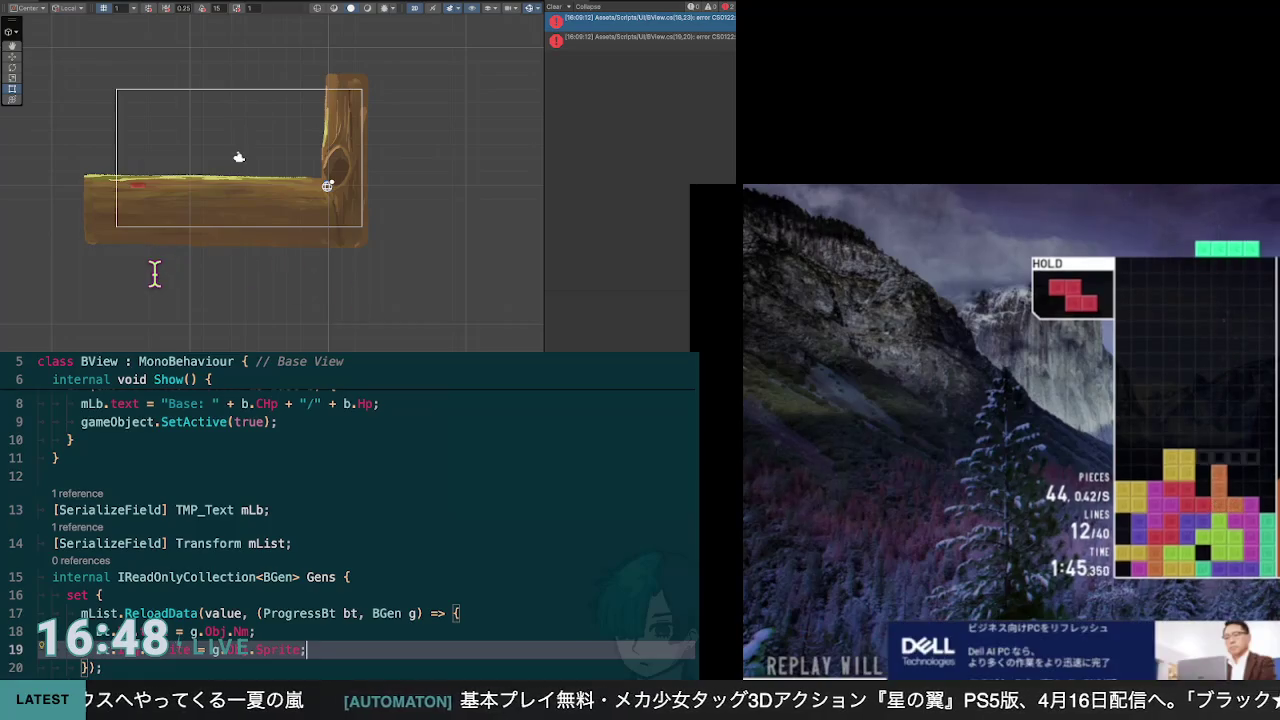
key(Up)
key(Up)
key(shift+F10)
key(Escape)
key(F12)
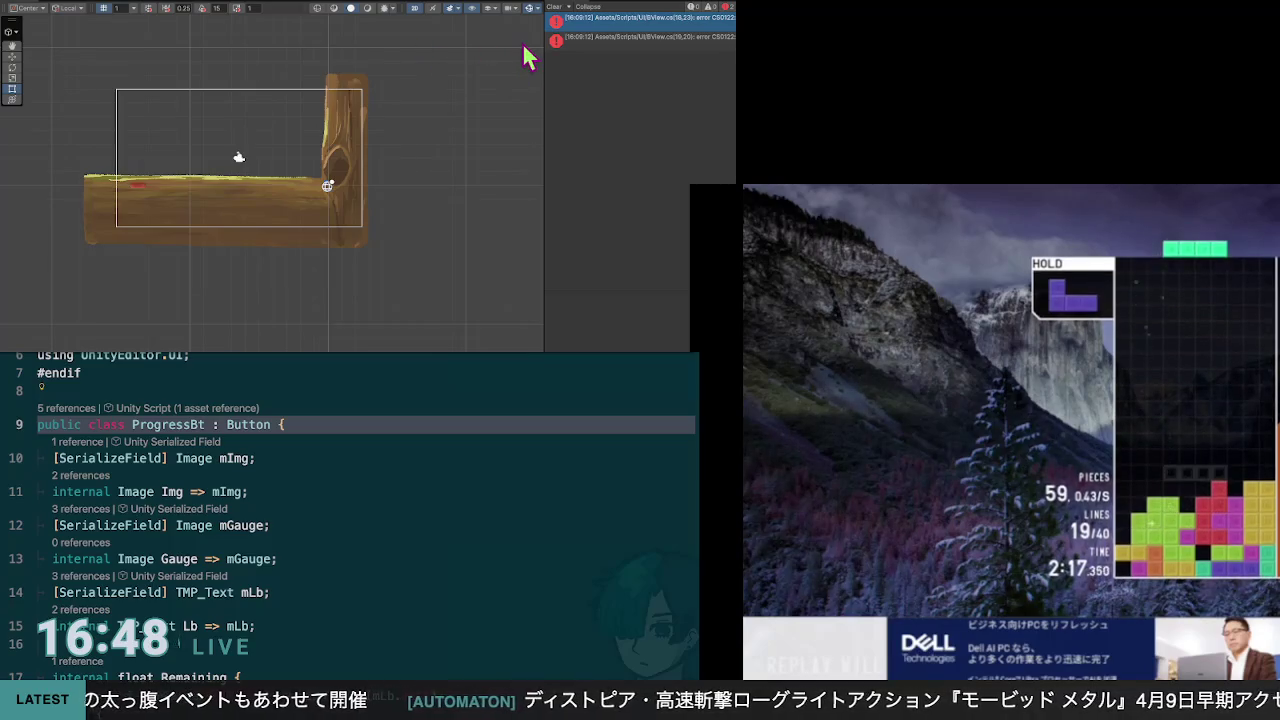
click(336, 58)
click(358, 247)
click(330, 226)
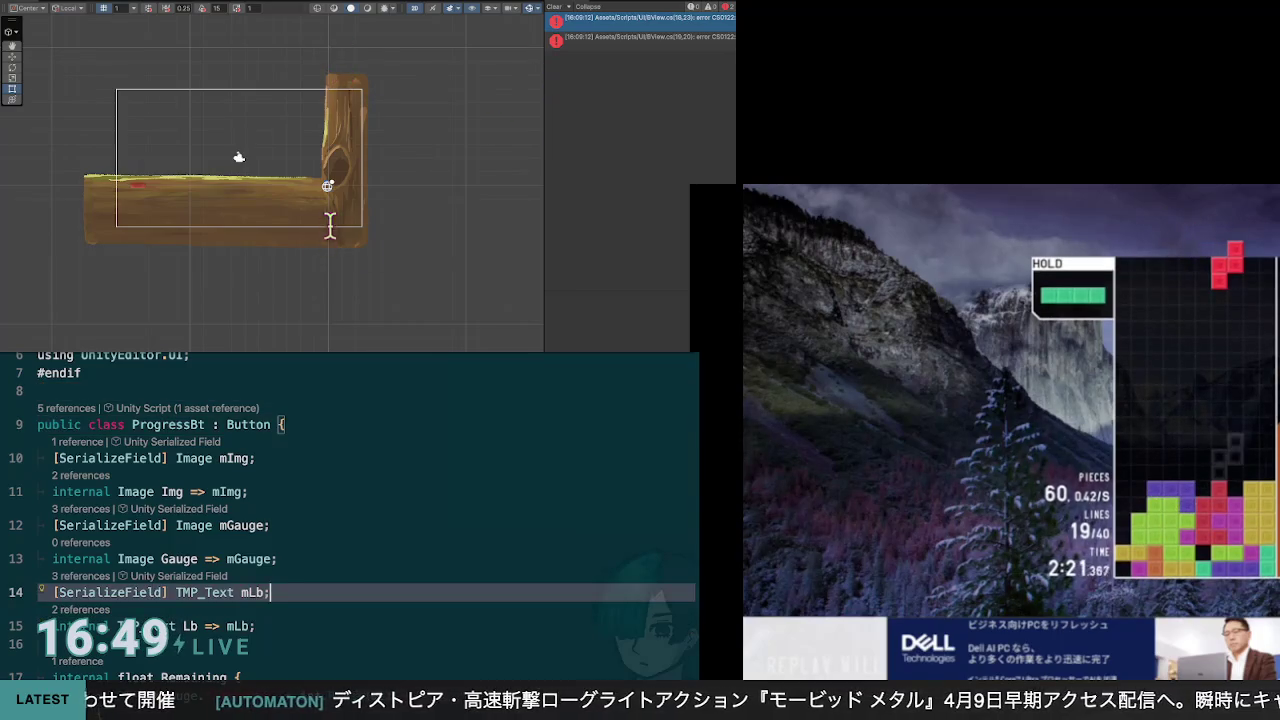
scroll(366, 515, down, 2)
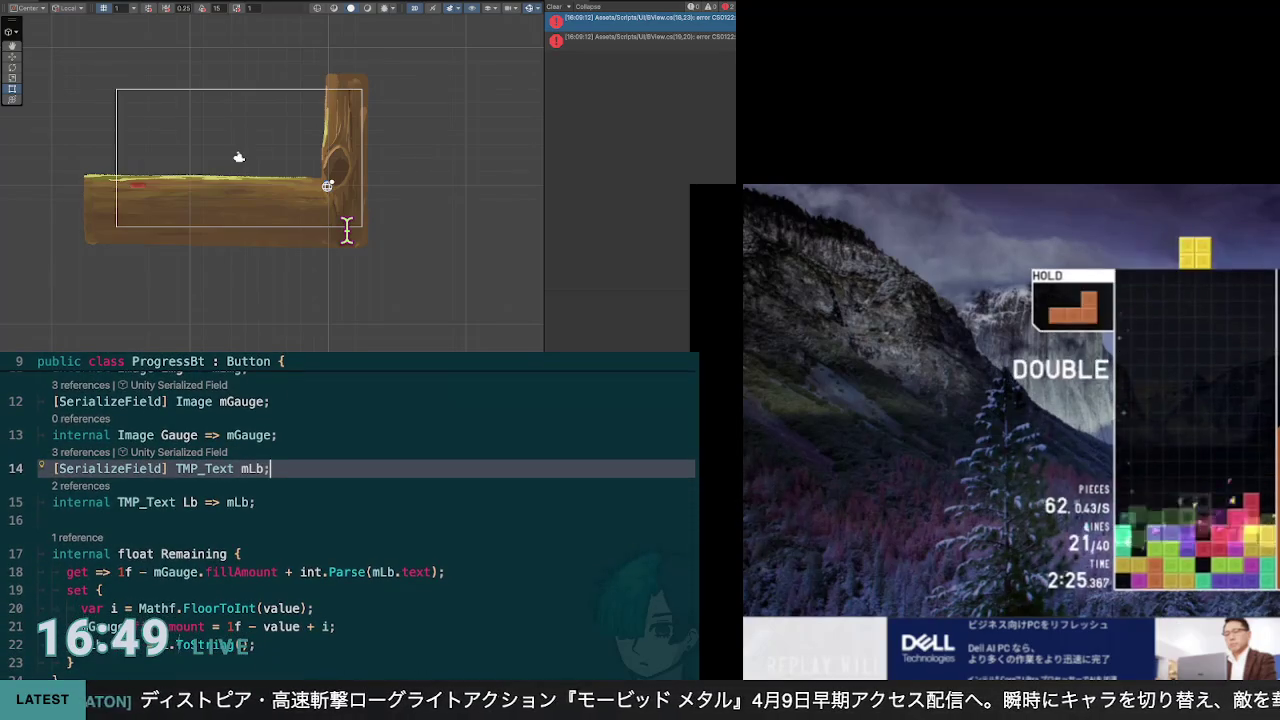
key(Down)
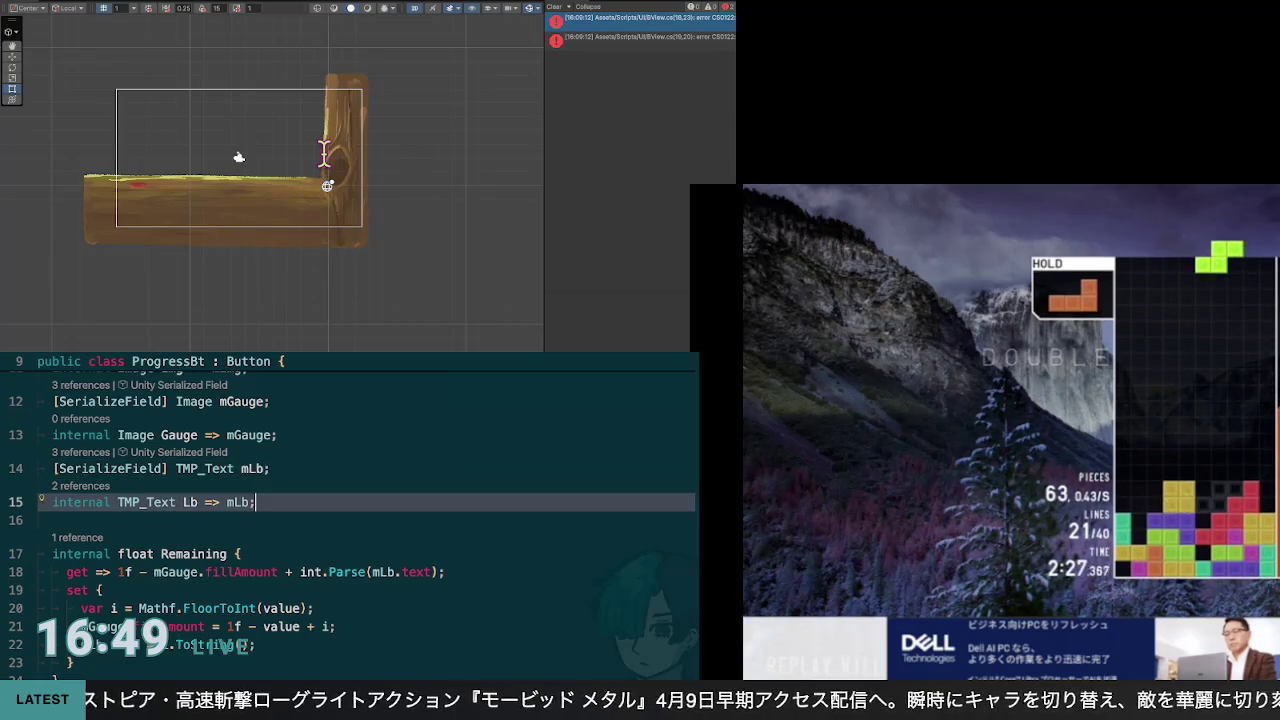
scroll(366, 515, up, 2)
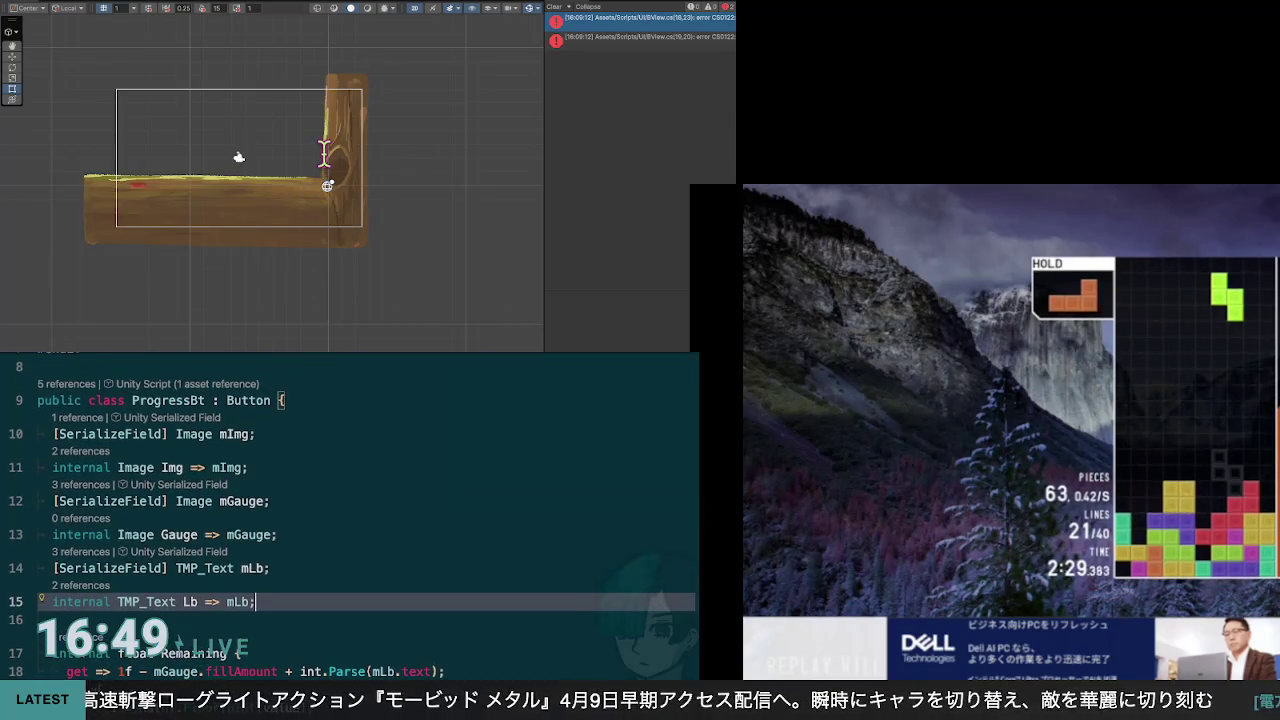
scroll(366, 515, up, 1)
scroll(366, 515, down, 1)
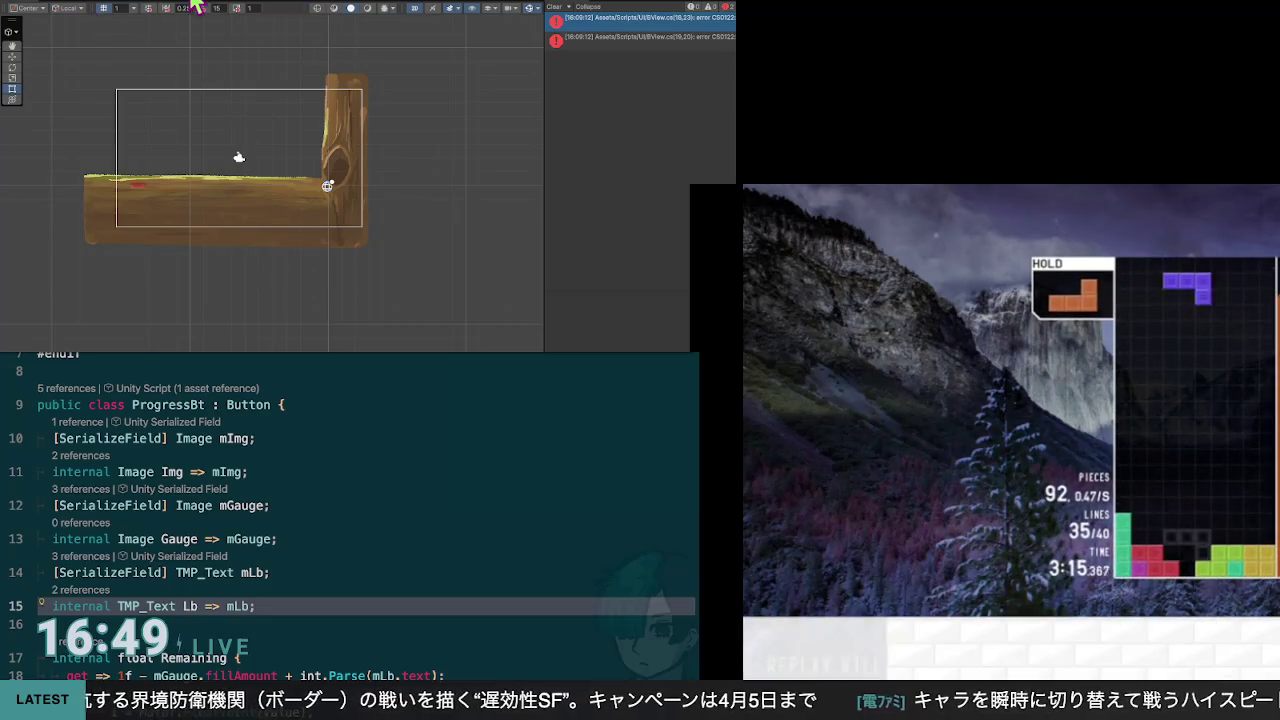
Step: Move through ProgressBt's Gauge and Lb properties to the mLb field line
click(37, 539)
key(Down)
key(Down)
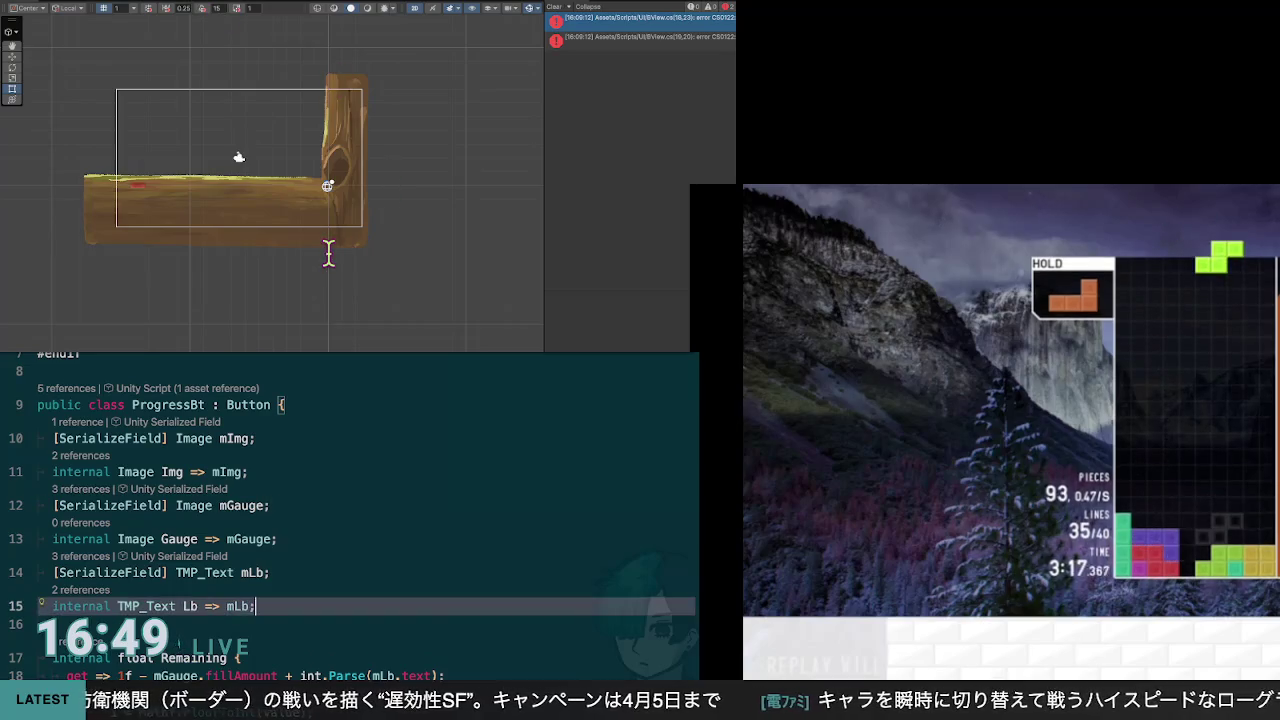
scroll(366, 500, down, 5)
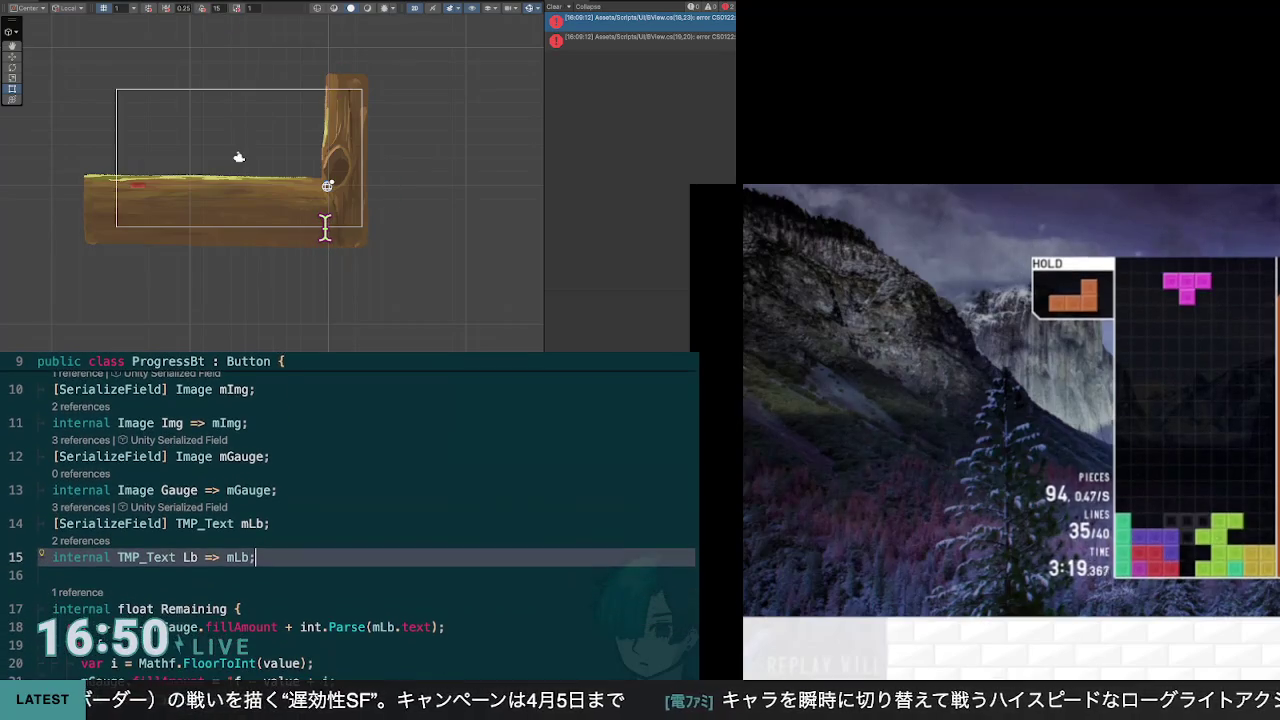
key(Up)
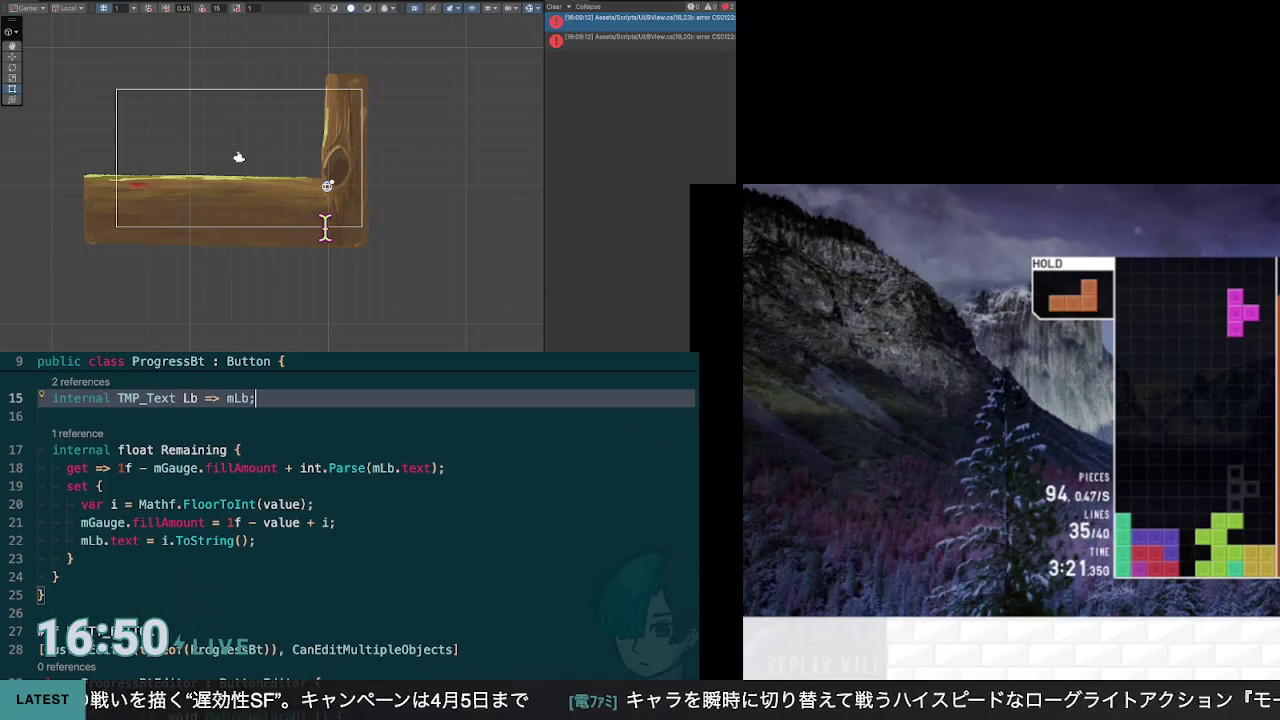
key(Down)
key(Down)
key(Down)
scroll(366, 500, up, 5)
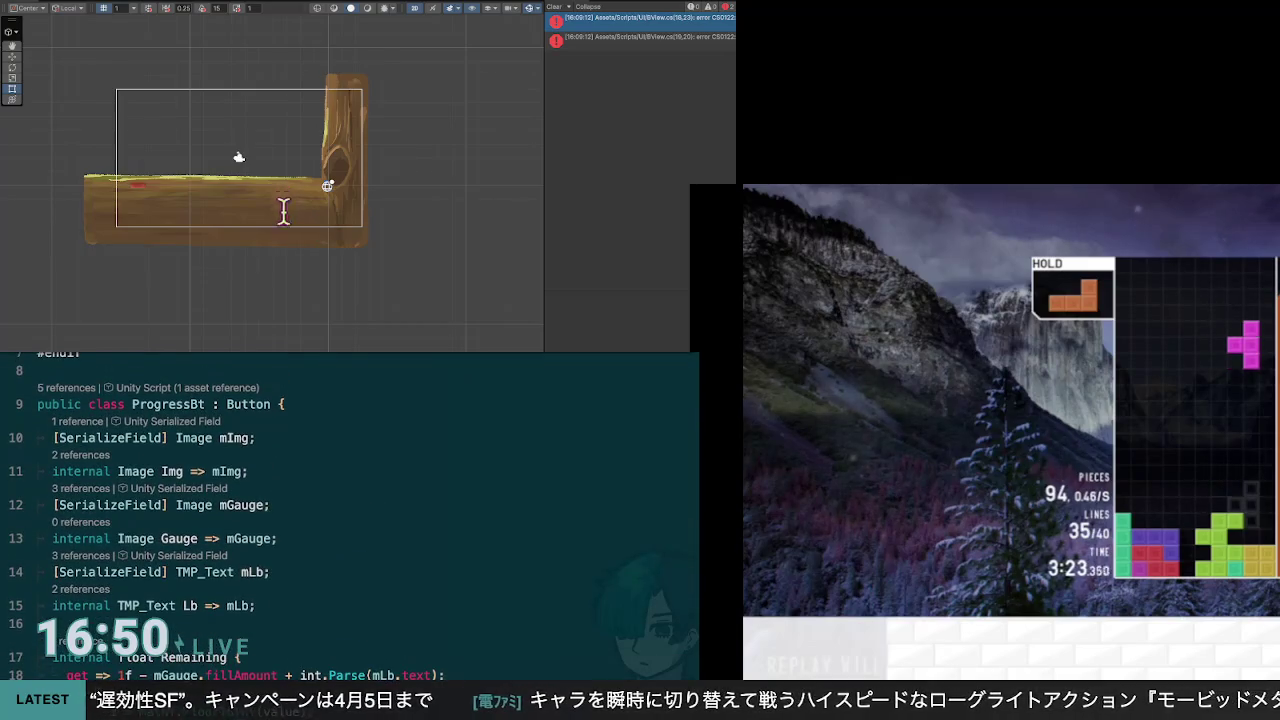
key(Up)
key(Up)
key(Up)
key(Up)
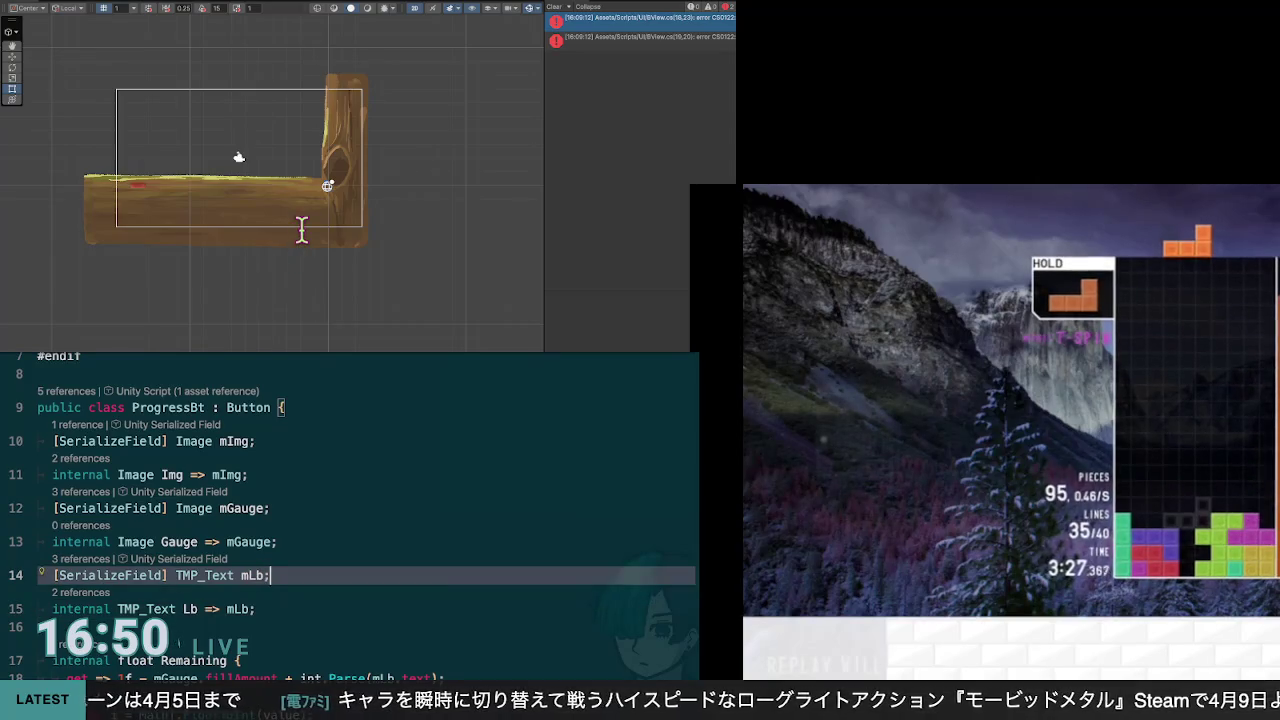
scroll(366, 500, up, 2)
scroll(366, 510, down, 3)
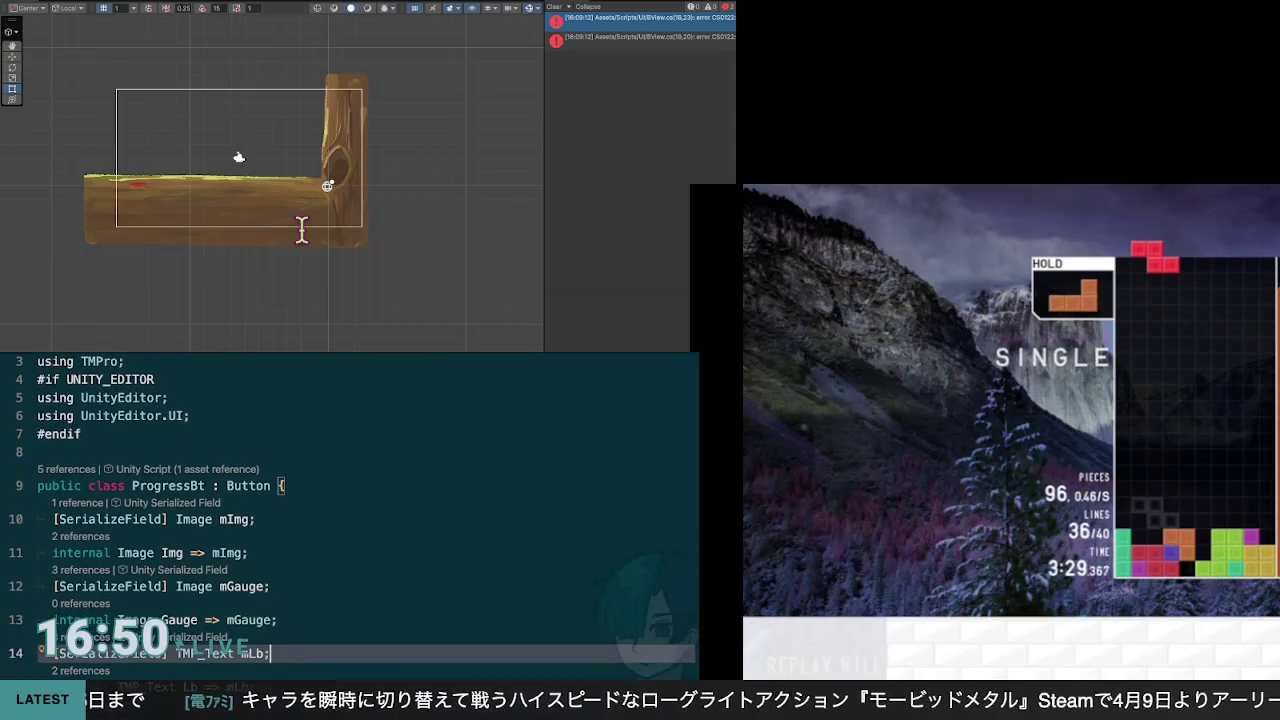
scroll(366, 510, down, 5)
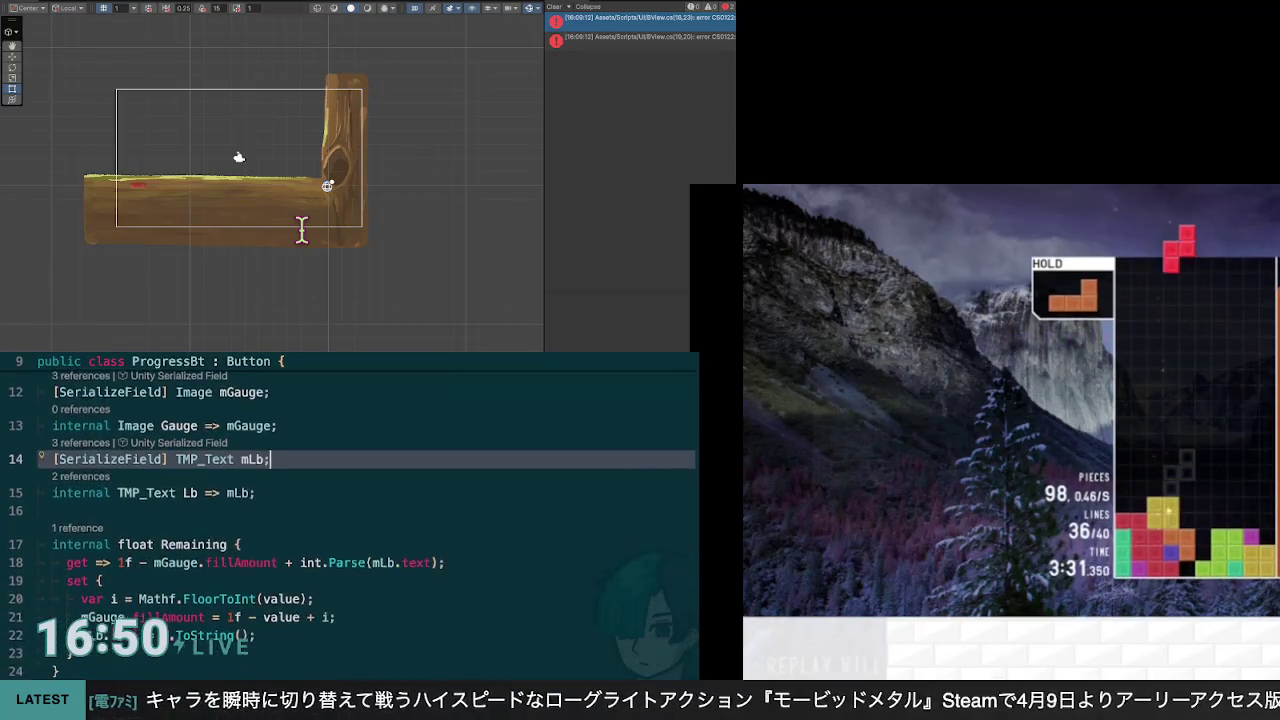
scroll(366, 510, up, 5)
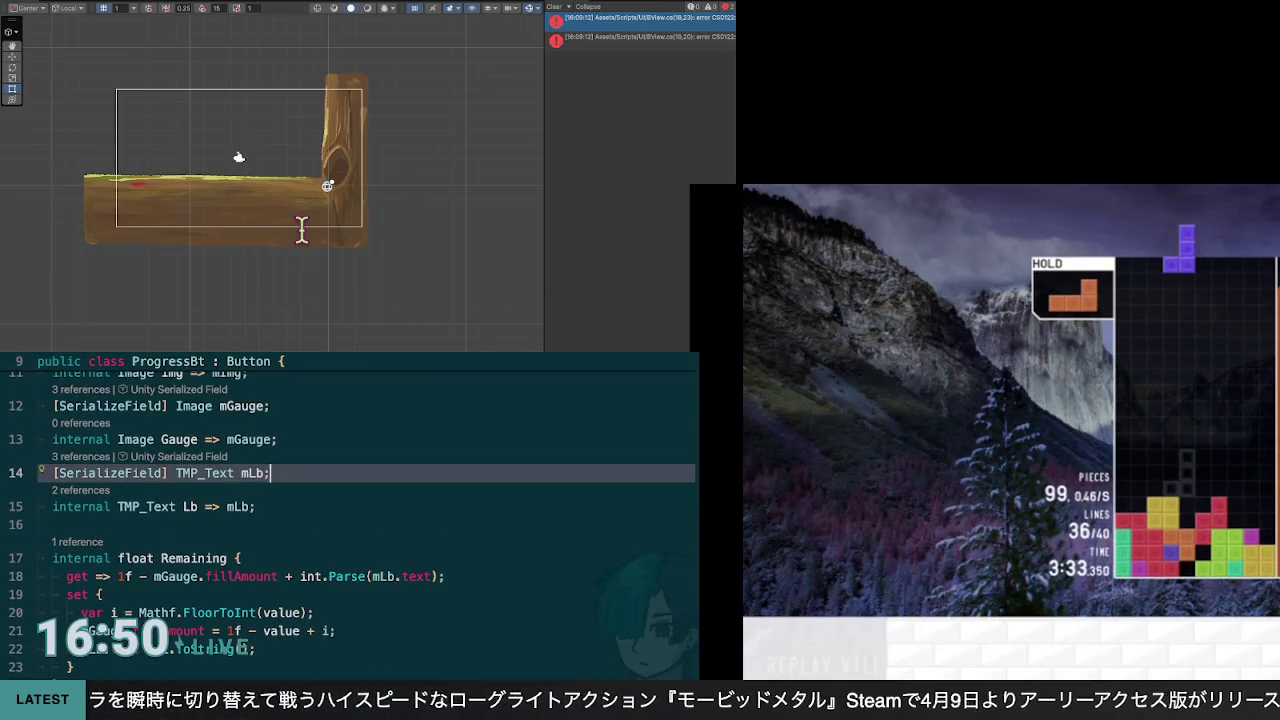
scroll(366, 510, up, 1)
scroll(366, 510, up, 1)
Step: Add the comment '// displays name or reamining' after the mLb field
text( //)
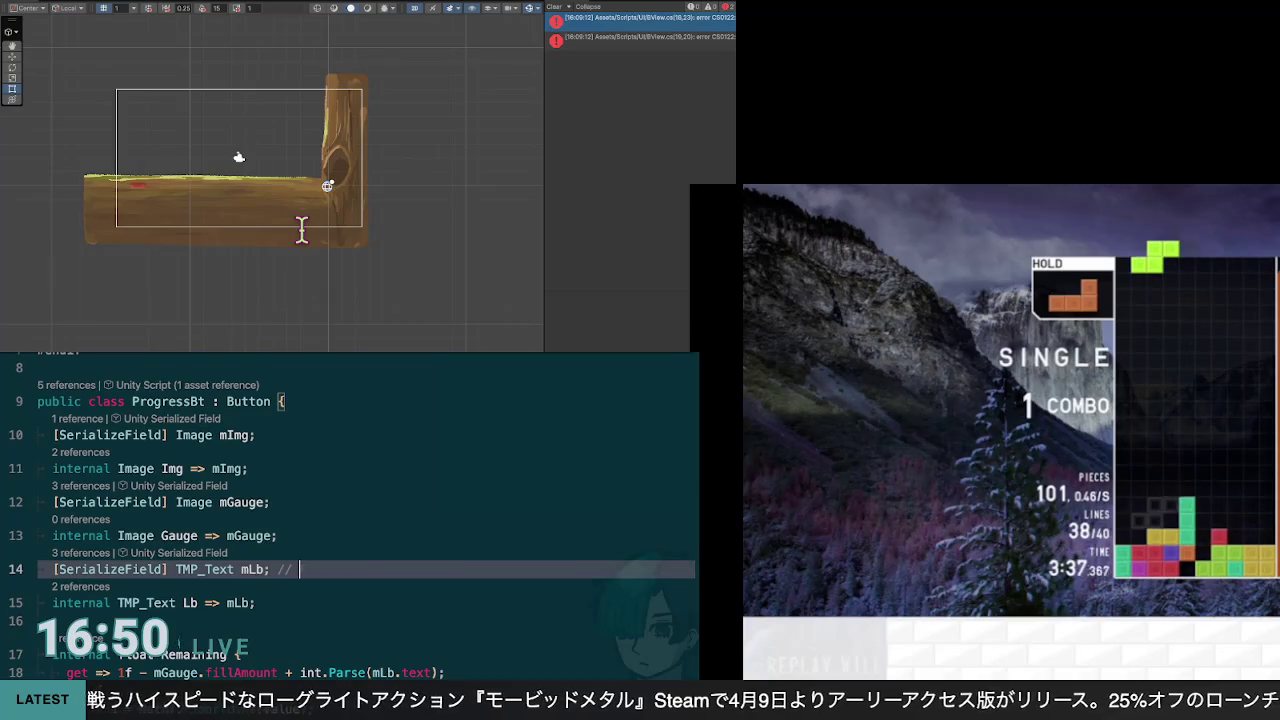
text( displays)
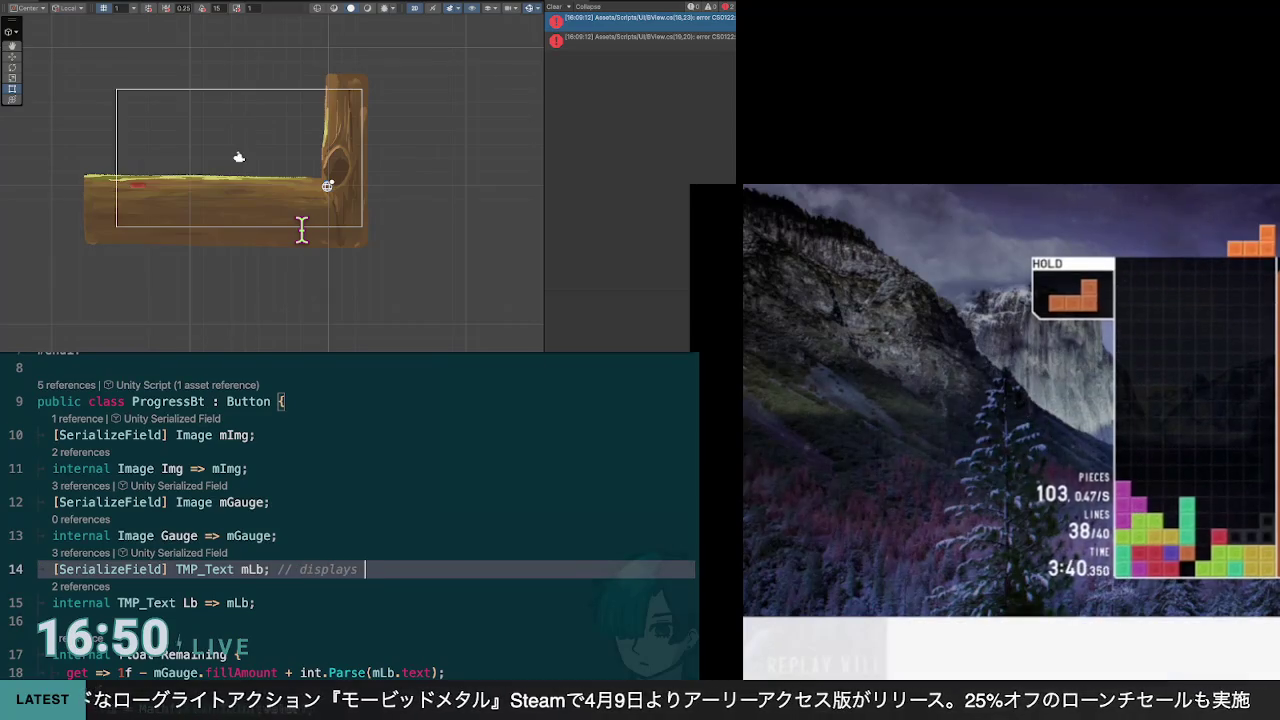
key(Tab)
text(plays name)
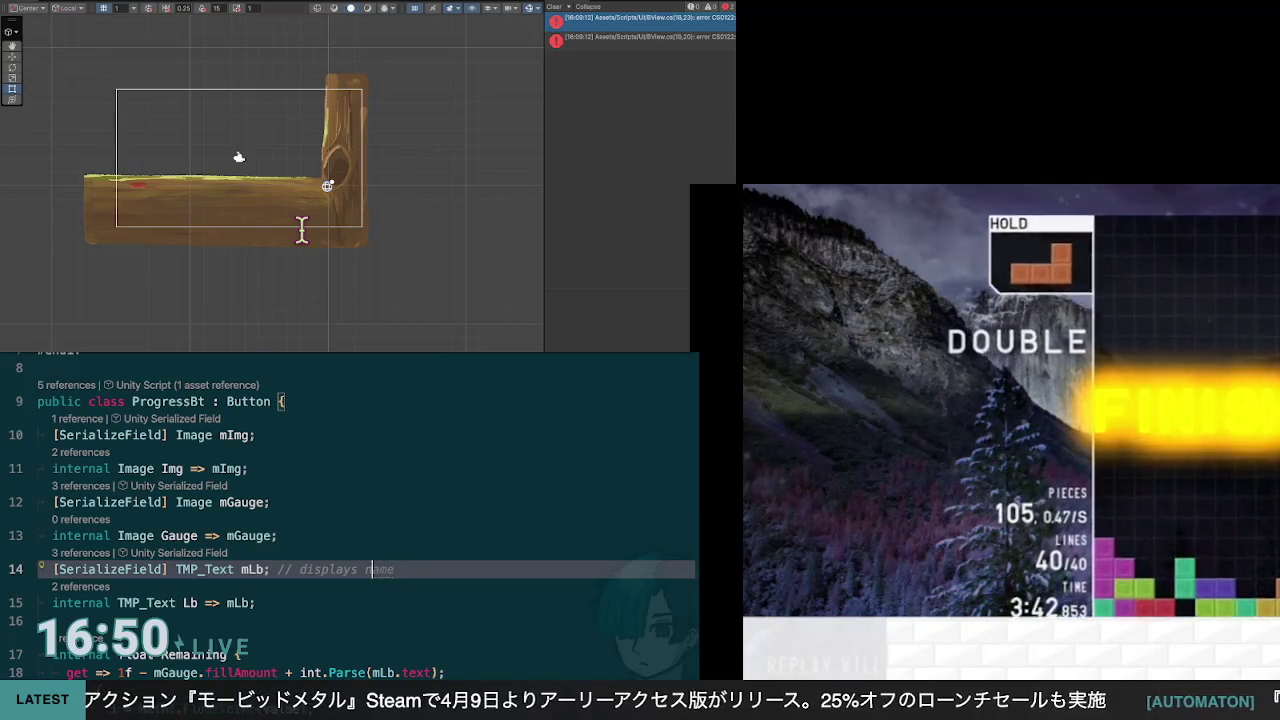
text( or)
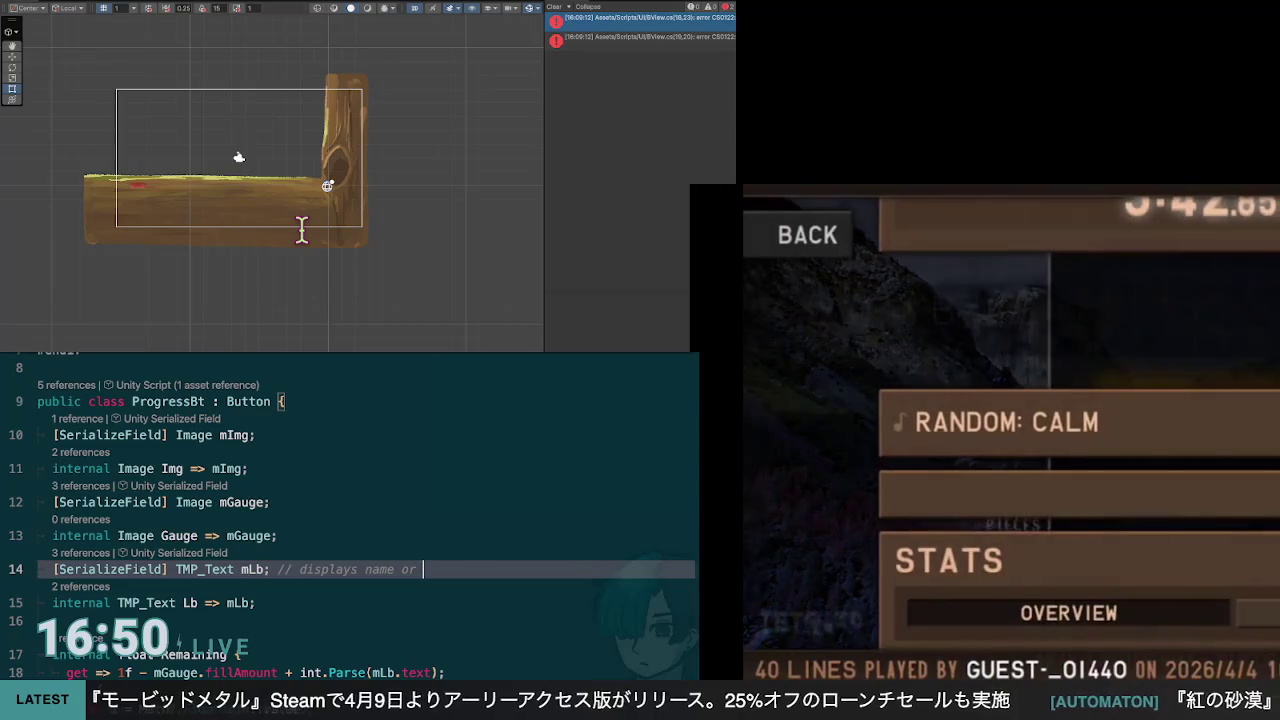
text( rea)
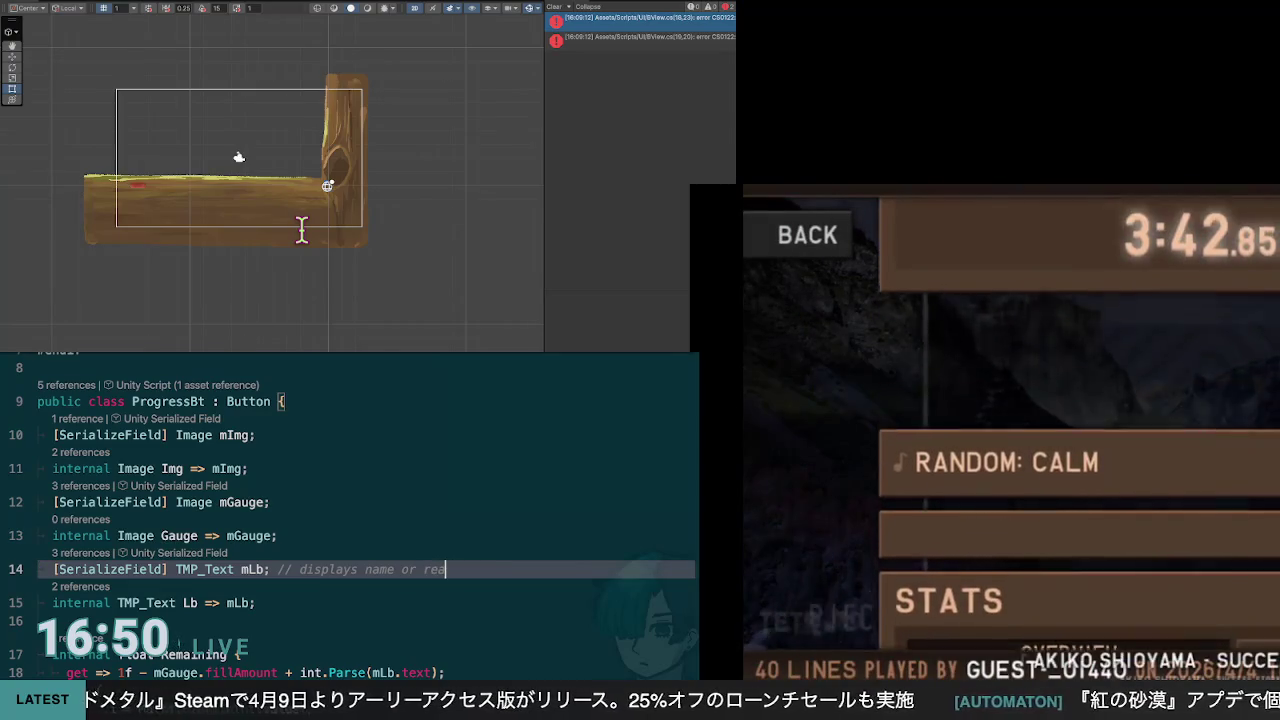
text(mining)
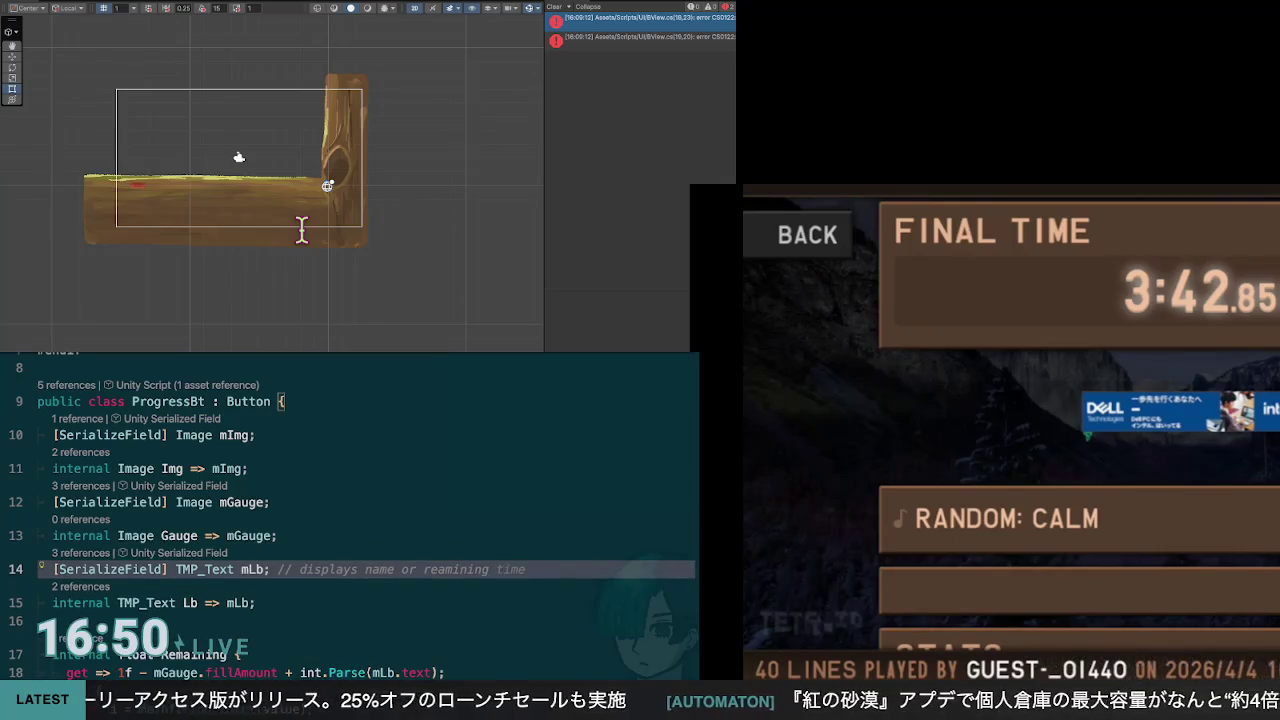
scroll(366, 510, up, 2)
click(248, 560)
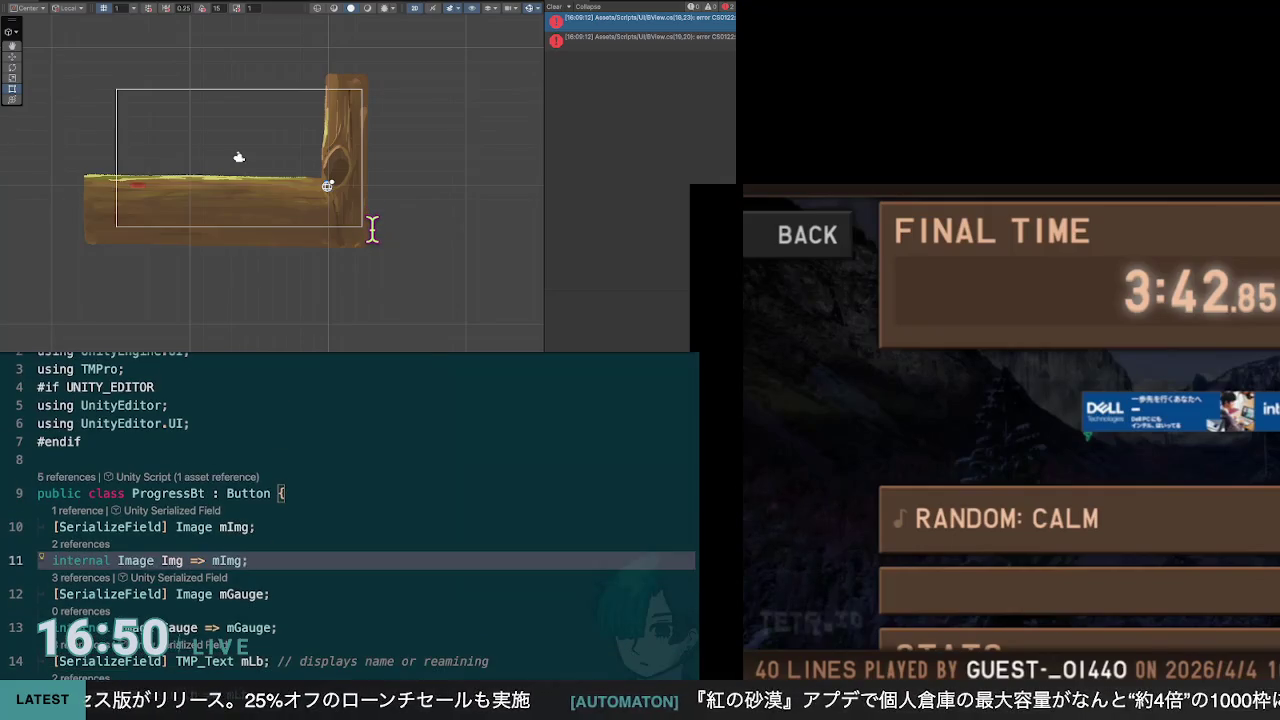
scroll(366, 510, down, 3)
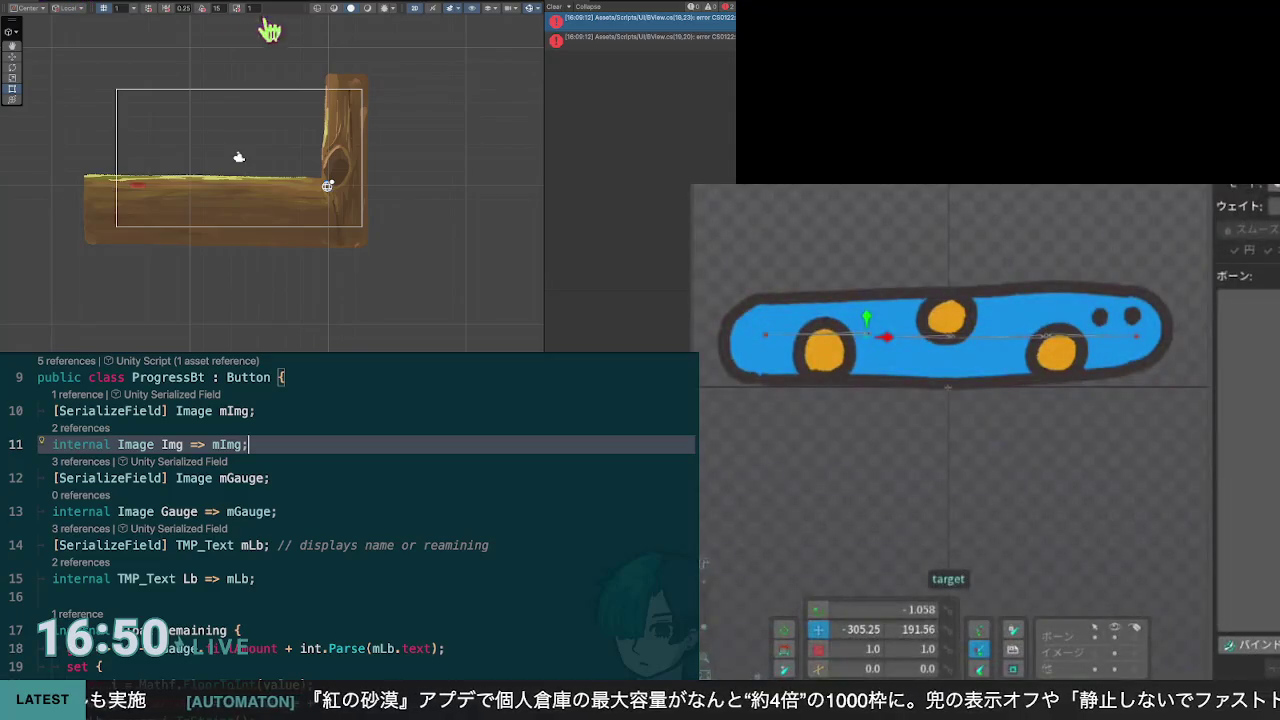
click(40, 511)
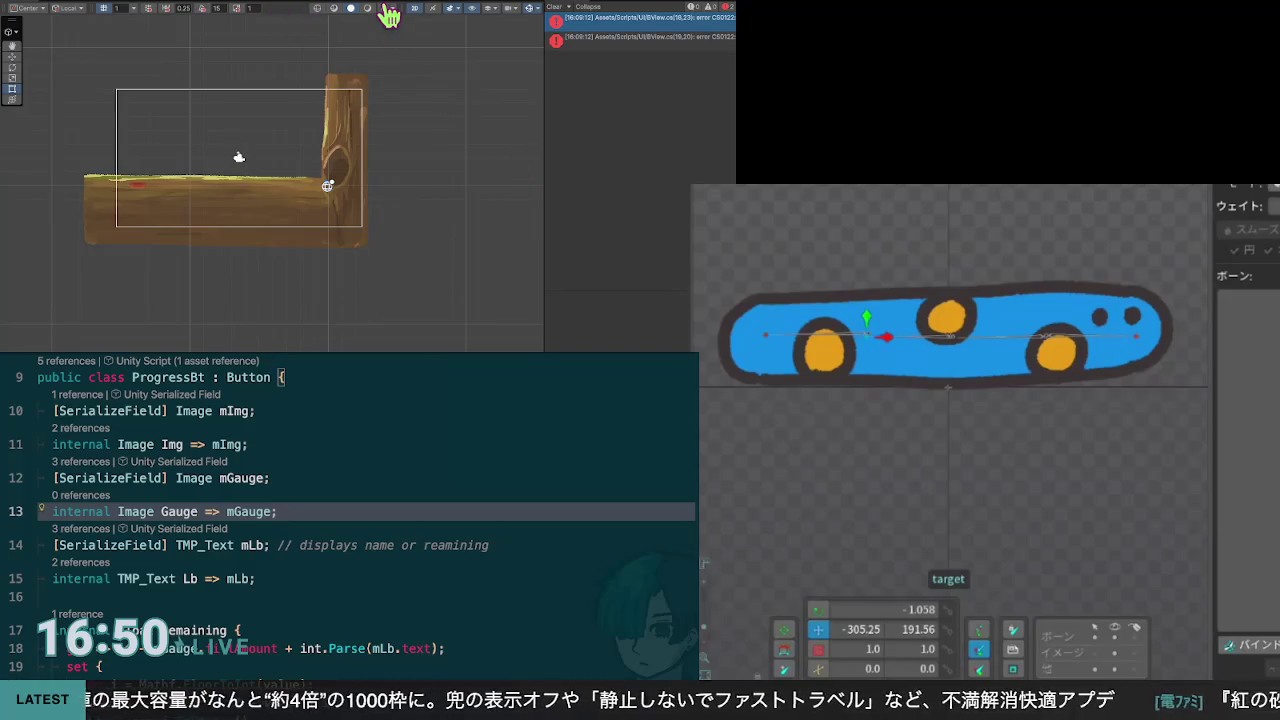
key(alt+Left)
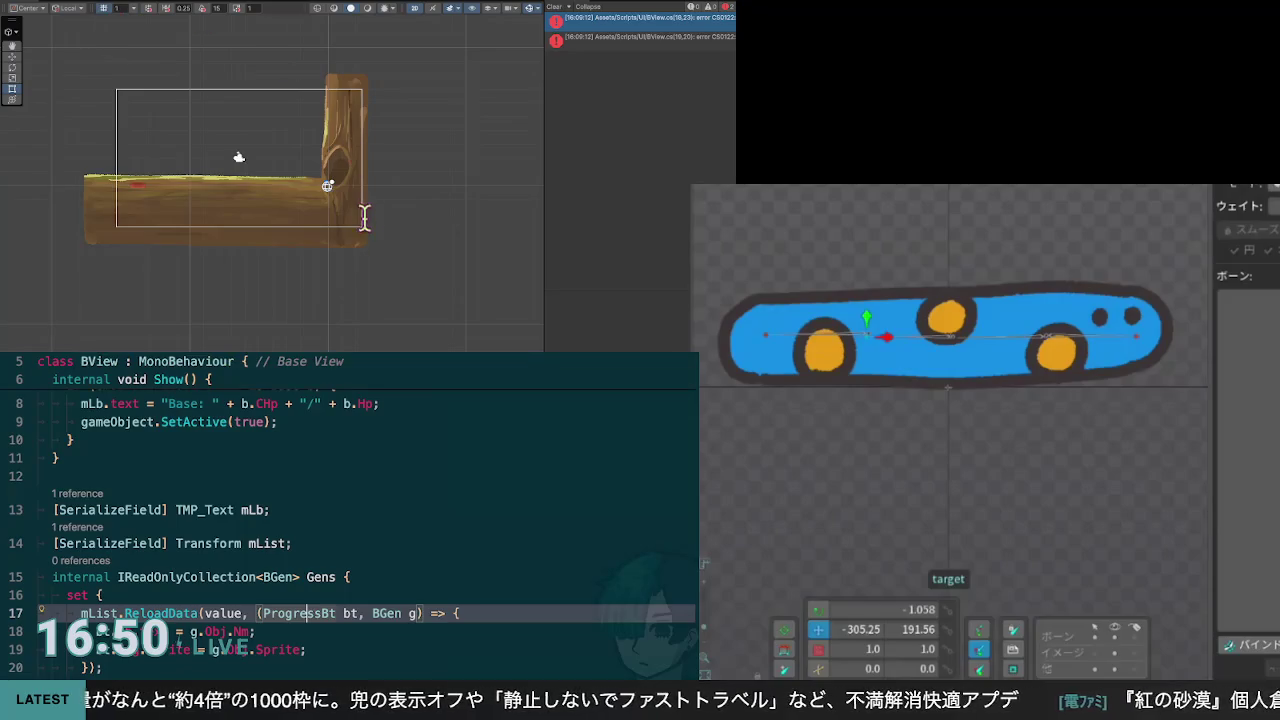
key(Up)
key(Up)
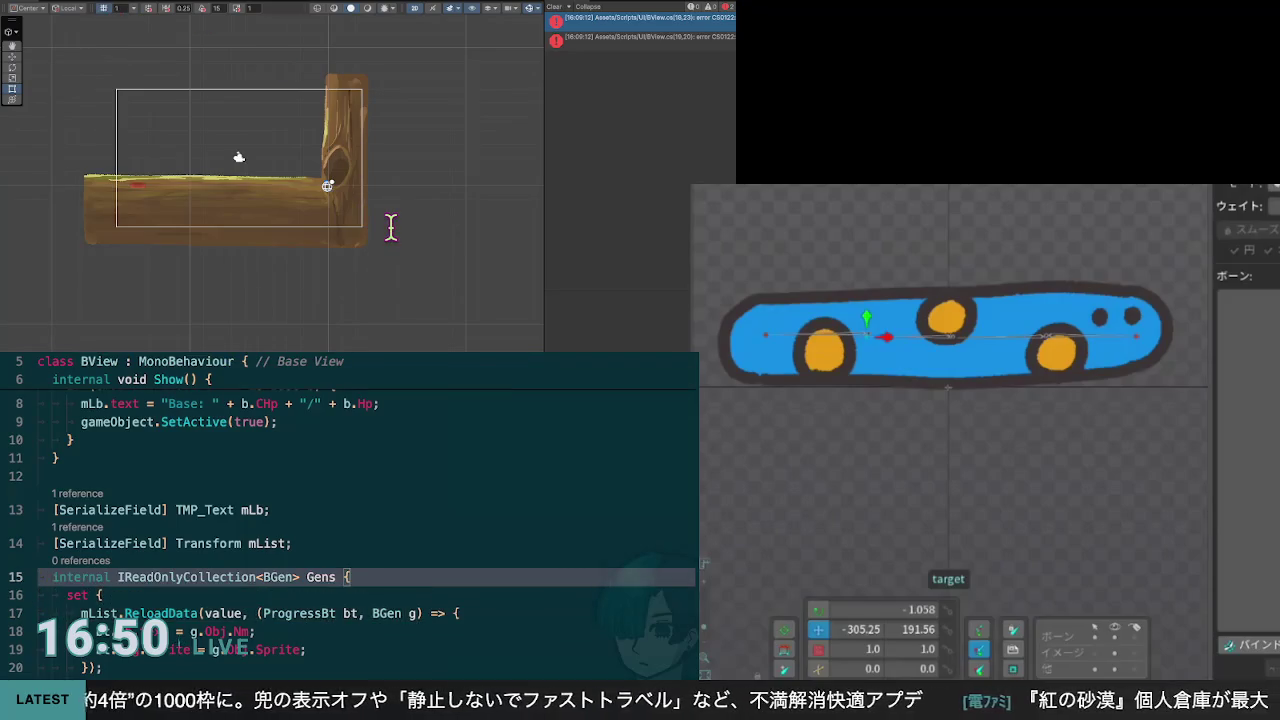
key(Down)
key(Down)
key(Down)
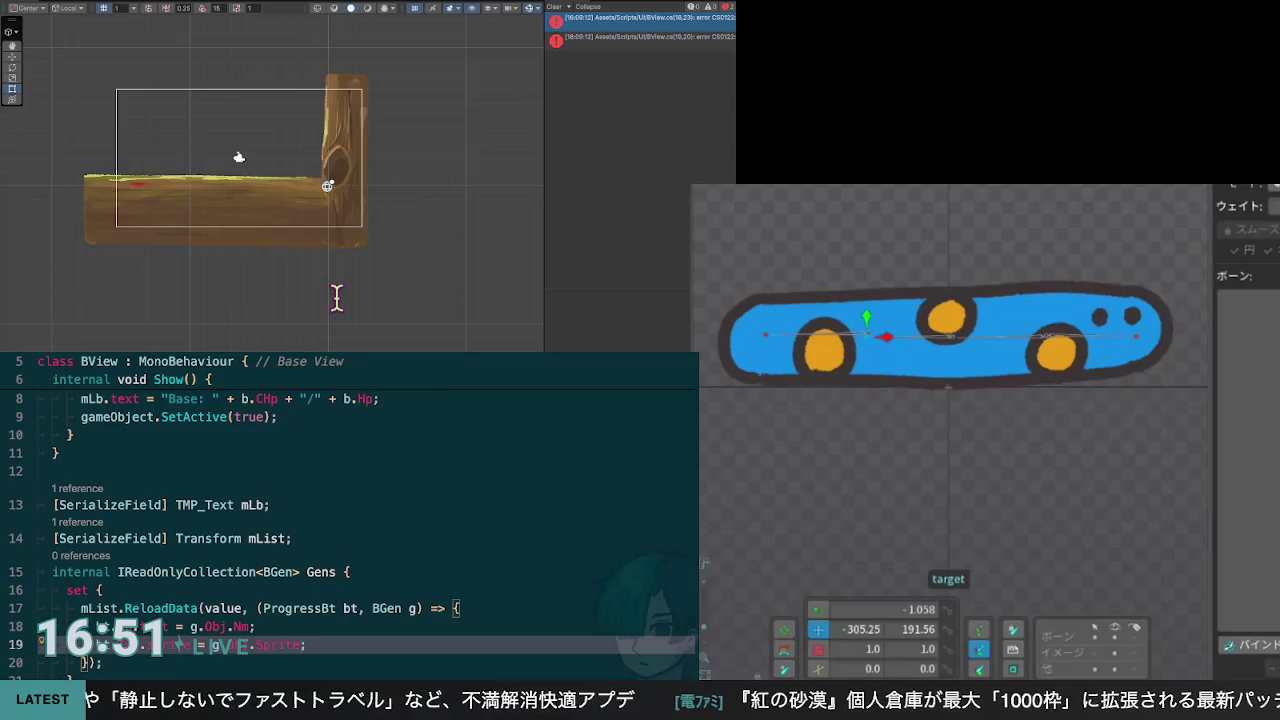
key(Up)
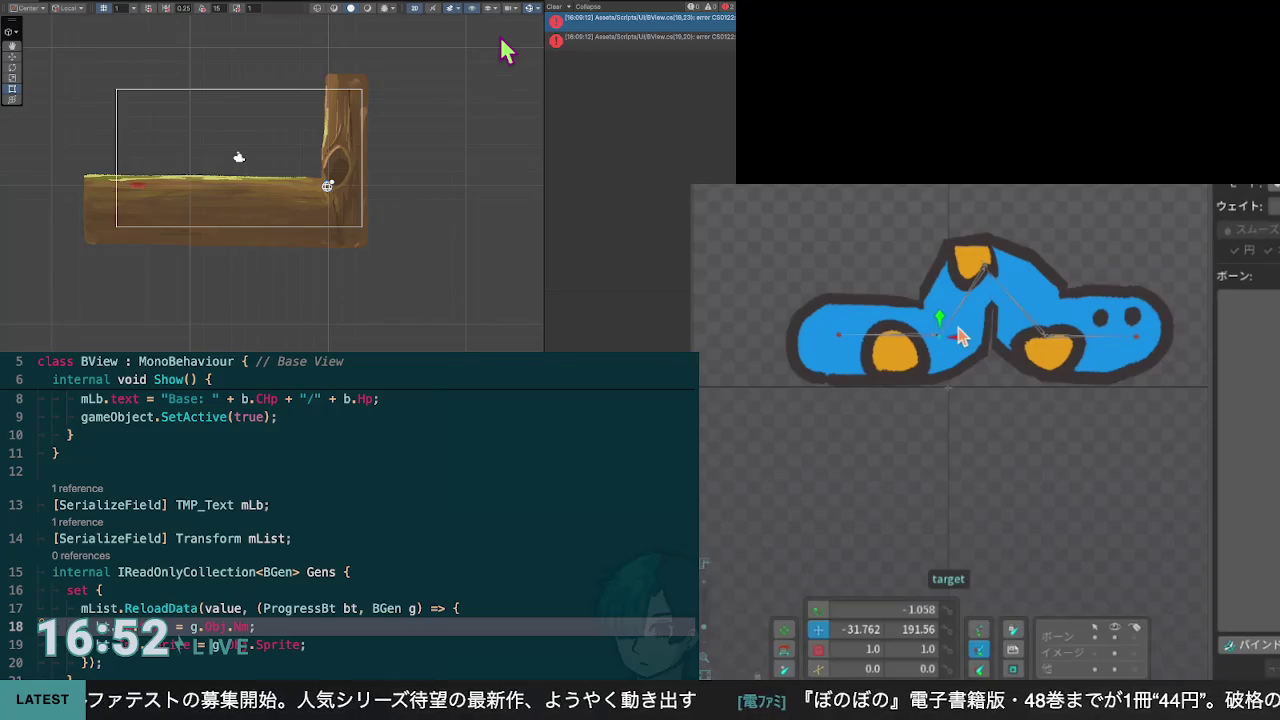
Step: Pull the IK target left to bend the car, and collapse the Gens setter code in Windsurf
mouse_move(960, 343)
mouse_down()
mouse_move(891, 349)
mouse_move(920, 362)
mouse_move(952, 358)
mouse_move(886, 349)
mouse_move(934, 349)
mouse_move(893, 355)
mouse_move(929, 336)
mouse_move(923, 352)
mouse_move(877, 346)
mouse_move(903, 357)
mouse_move(937, 349)
mouse_move(894, 346)
mouse_move(948, 340)
mouse_up()
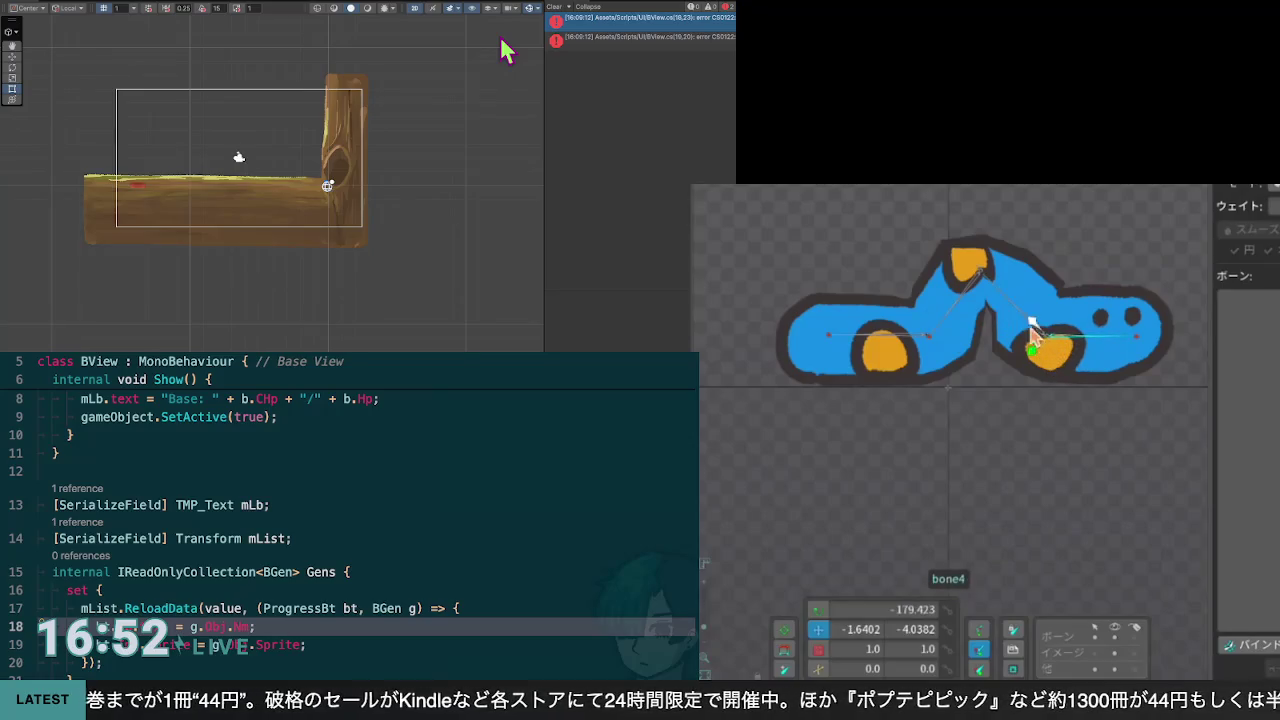
scroll(360, 520, up, 3)
click(379, 519)
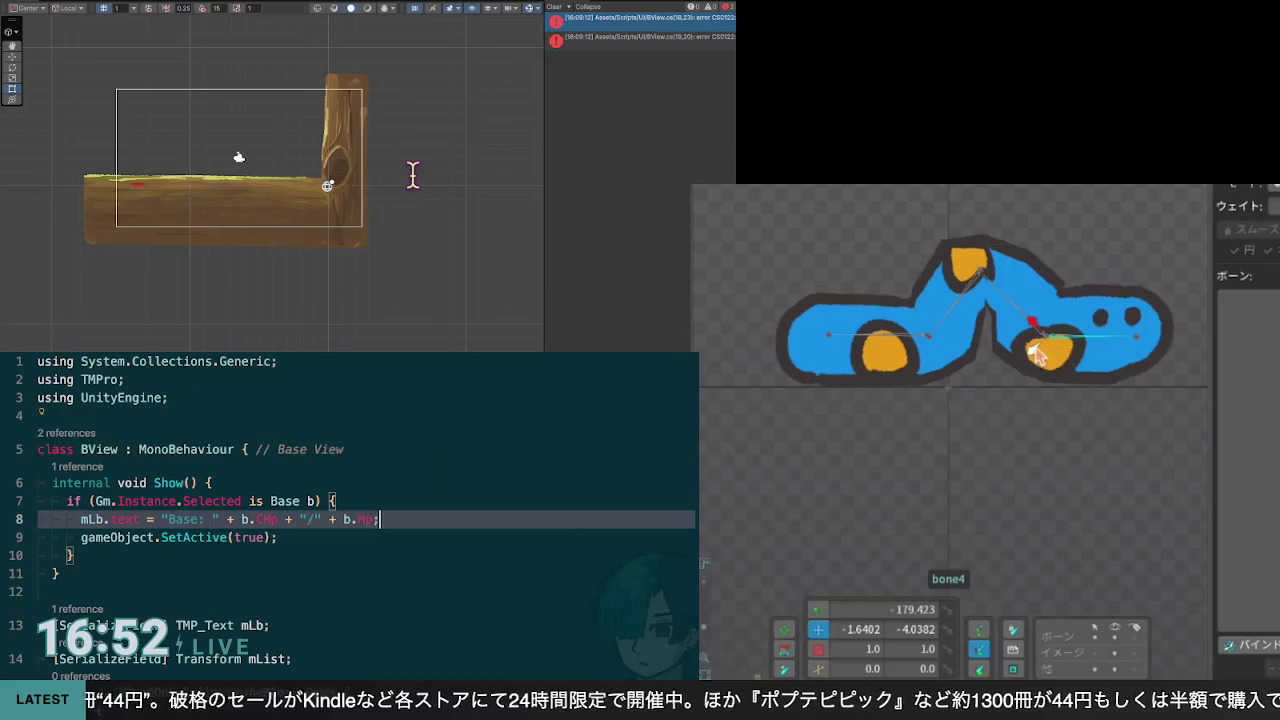
scroll(360, 500, down, 2)
scroll(360, 500, up, 3)
mouse_move(1068, 343)
mouse_down()
mouse_move(1143, 349)
mouse_move(1168, 328)
mouse_move(1153, 343)
mouse_up()
scroll(360, 500, down, 3)
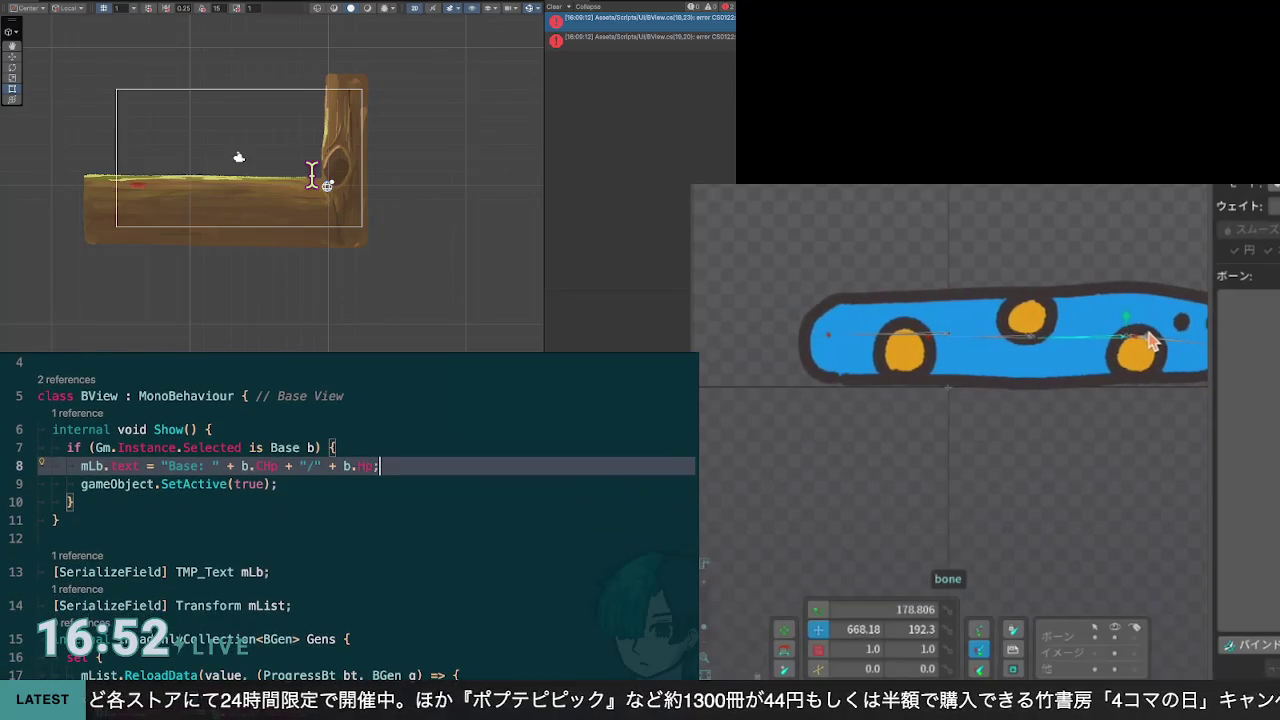
scroll(360, 510, up, 3)
scroll(360, 510, down, 8)
scroll(1100, 357, right, 3)
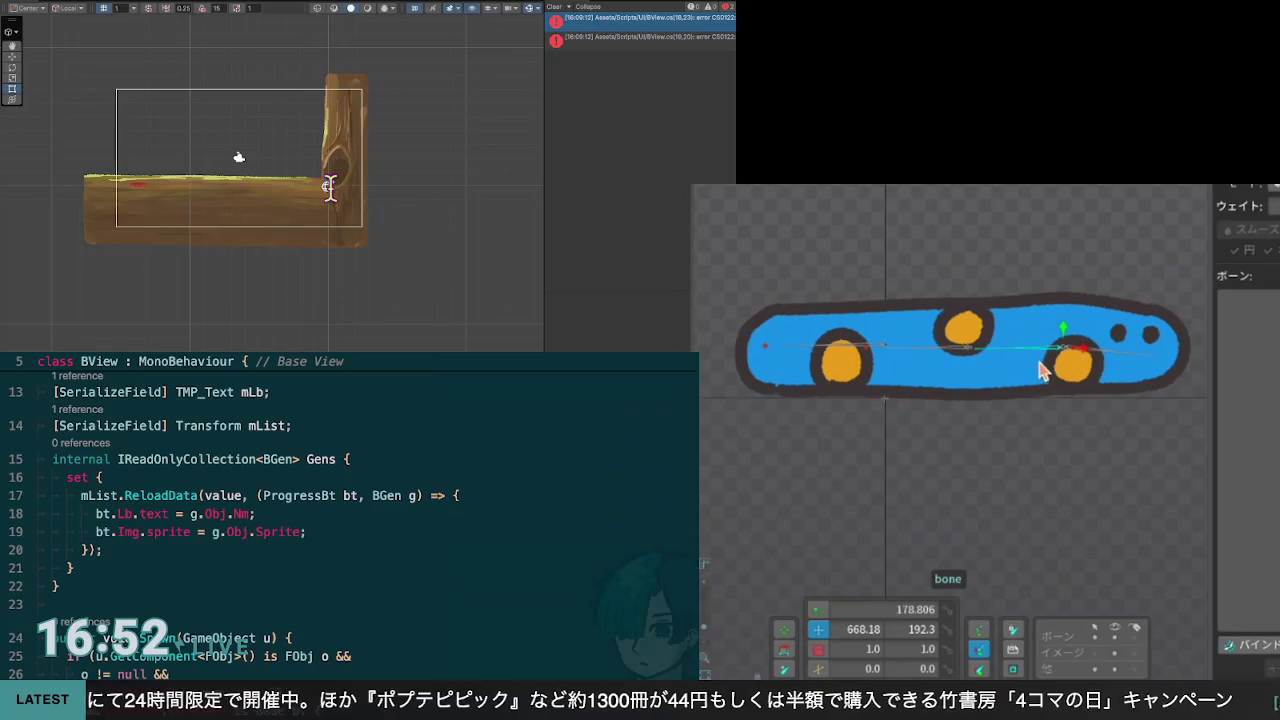
click(306, 531)
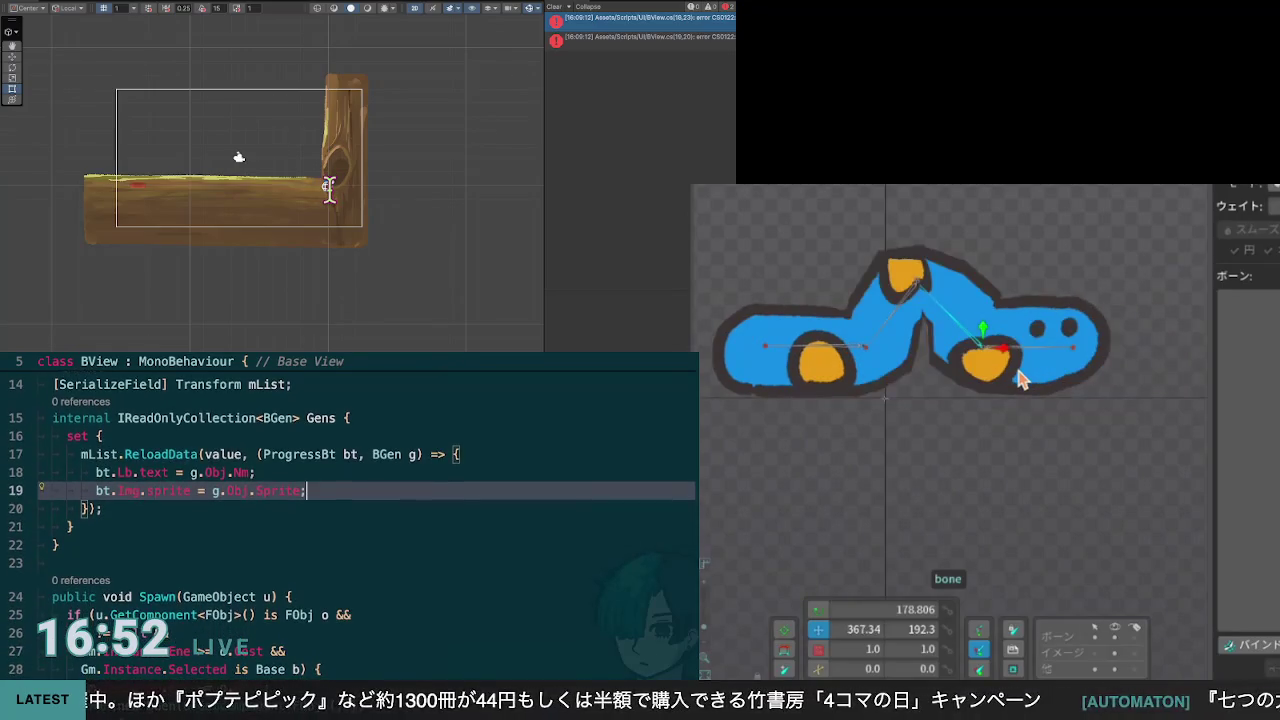
key(ctrl+shift+bracketleft)
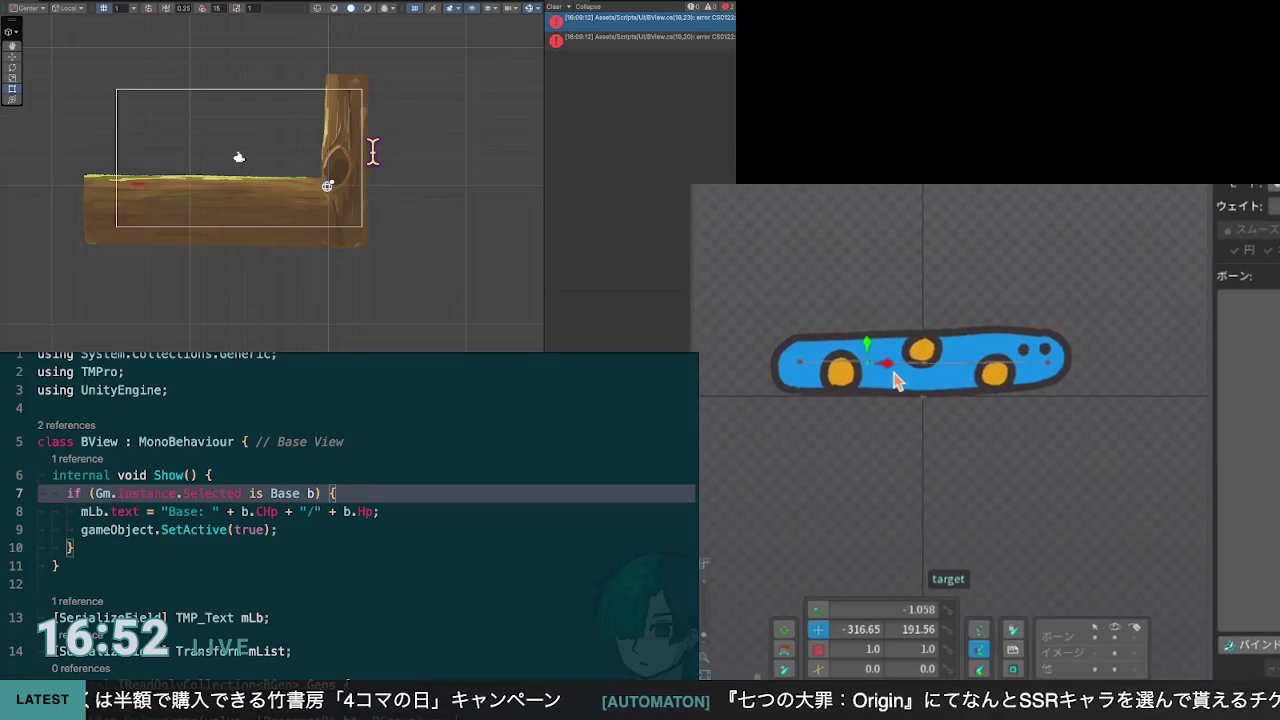
Step: Move the IK target and drag bone4 to hump and straighten the caterpillar body
drag(888, 372, 950, 378)
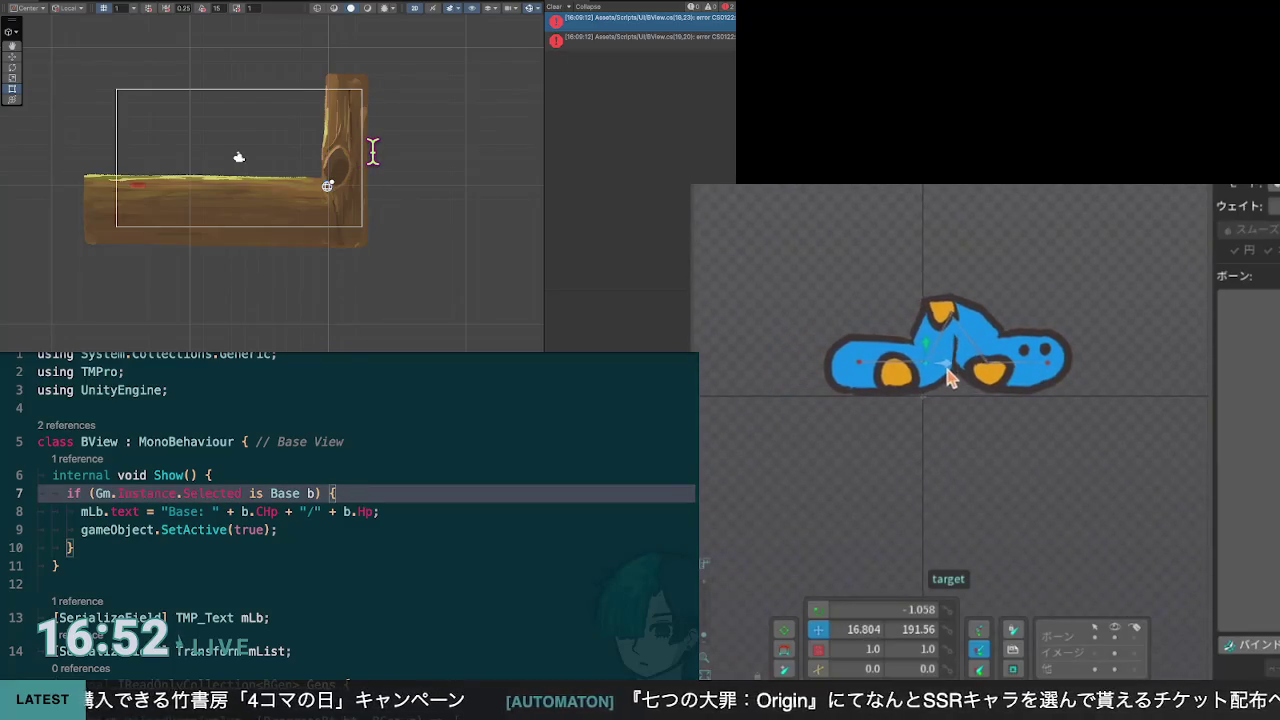
click(1023, 374)
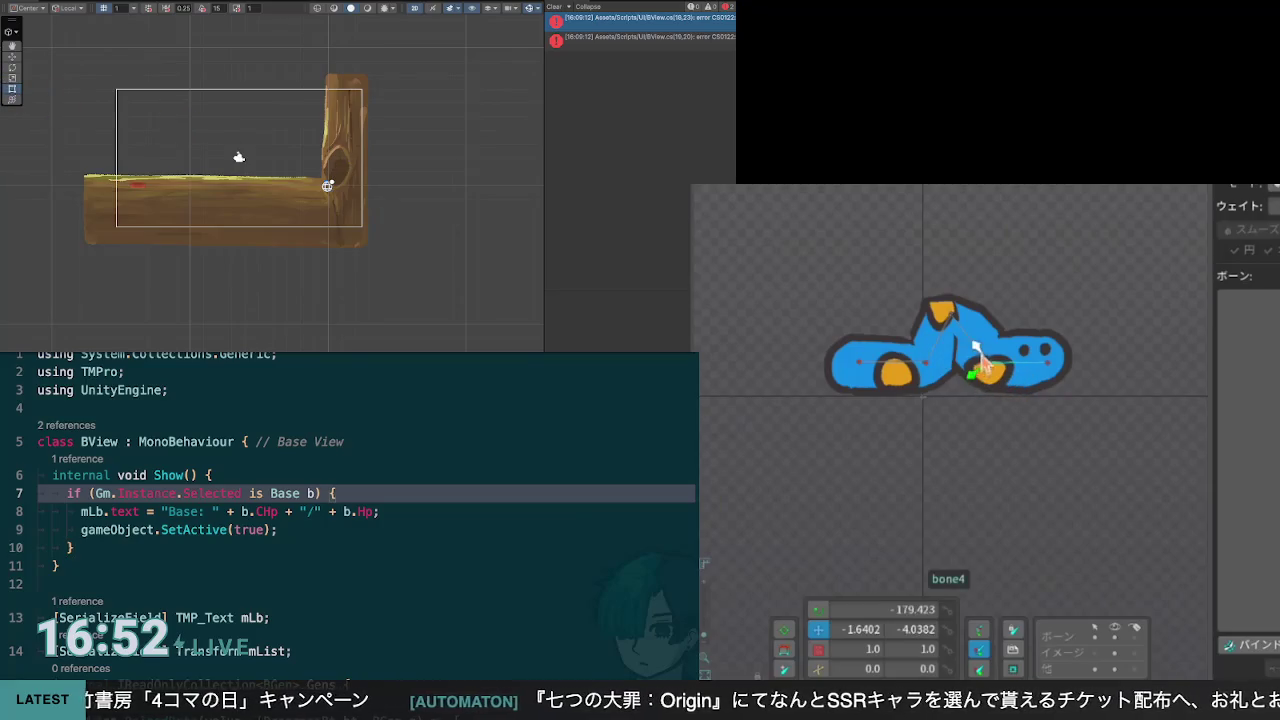
drag(1000, 372, 1066, 372)
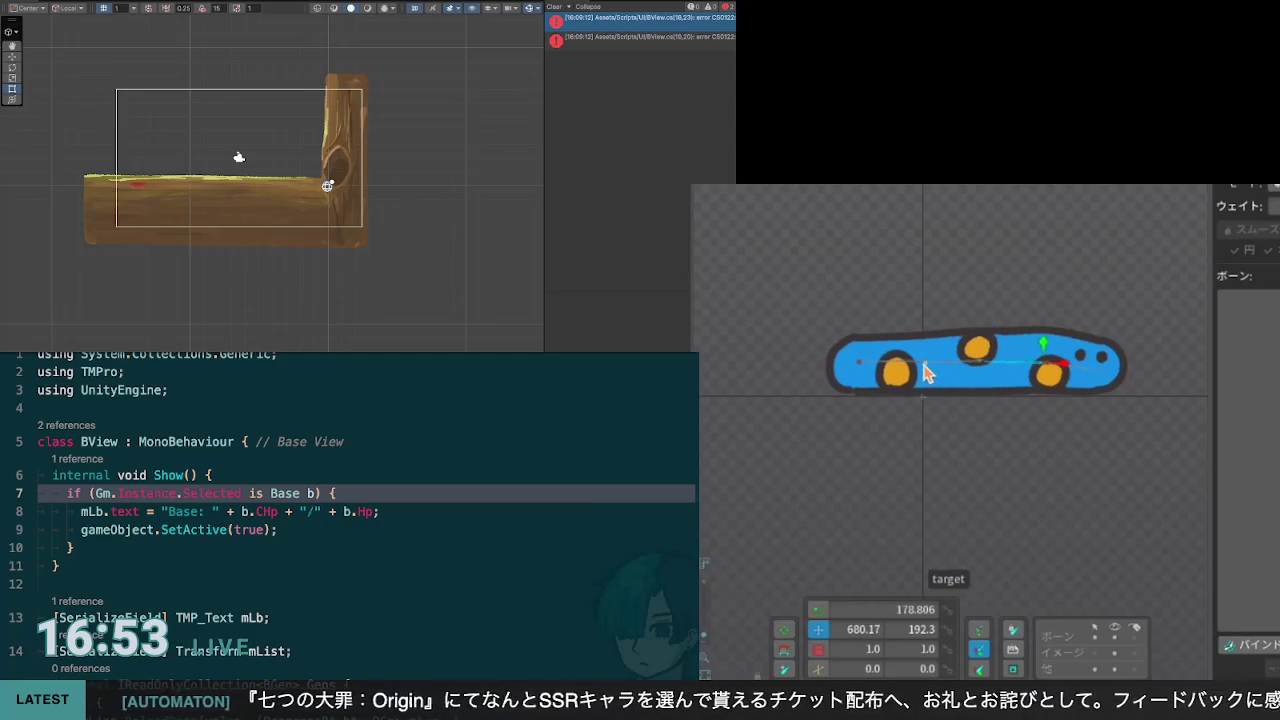
drag(949, 380, 1090, 375)
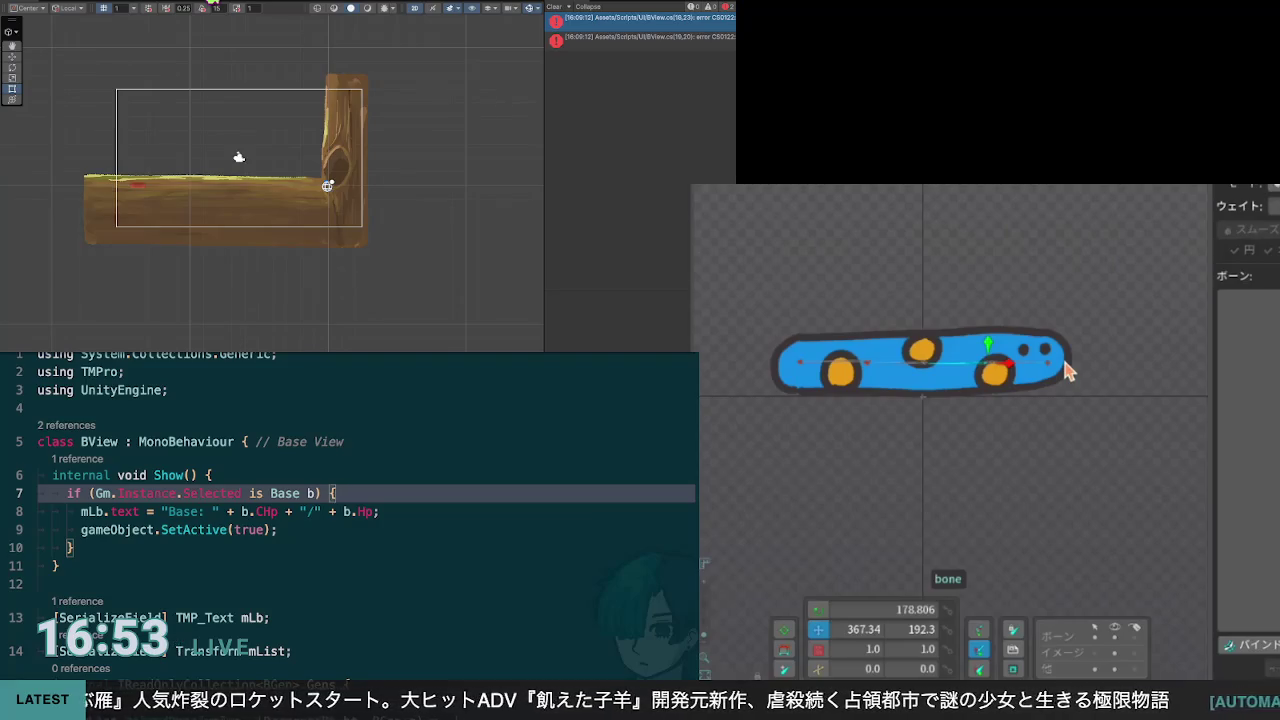
key(Down)
key(Down)
scroll(360, 500, up, 1)
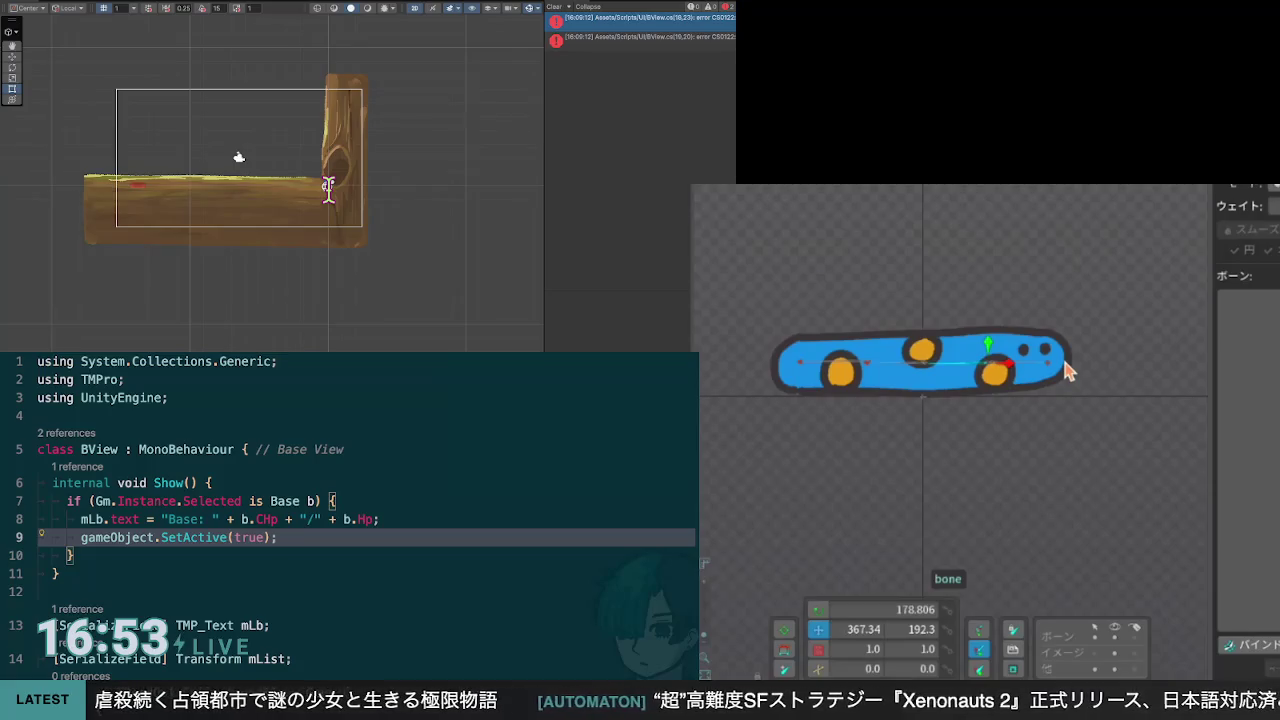
Step: Drag the IK target left and right until the car body arches into a small hump
mouse_move(1068, 371)
mouse_down()
mouse_move(886, 363)
mouse_move(947, 374)
mouse_move(918, 366)
mouse_move(928, 371)
mouse_up()
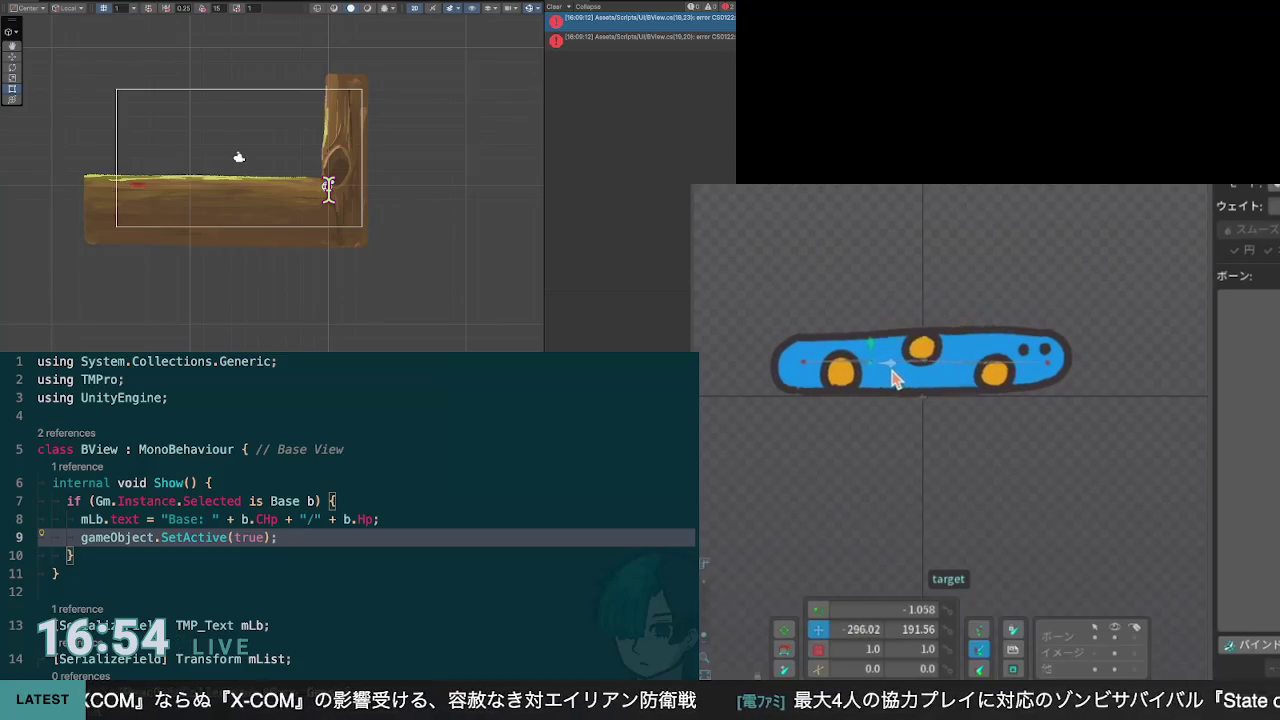
mouse_move(924, 381)
mouse_down()
mouse_move(934, 375)
mouse_move(893, 371)
mouse_up()
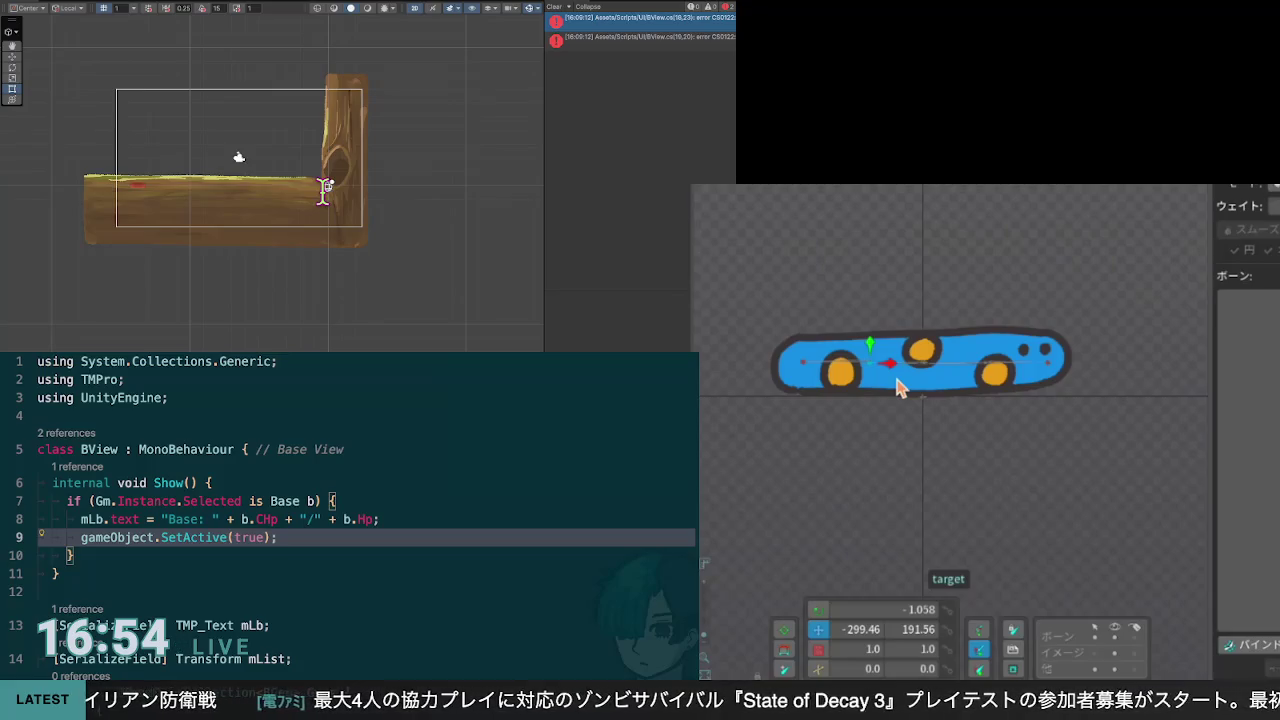
mouse_move(890, 366)
mouse_down()
mouse_move(952, 378)
mouse_move(908, 371)
mouse_move(948, 384)
mouse_move(917, 368)
mouse_move(920, 380)
mouse_up()
Step: Move between the mLb.text and SetActive lines in Windsurf's code
key(Down)
scroll(367, 515, down, 3)
scroll(367, 515, up, 4)
key(Up)
key(Down)
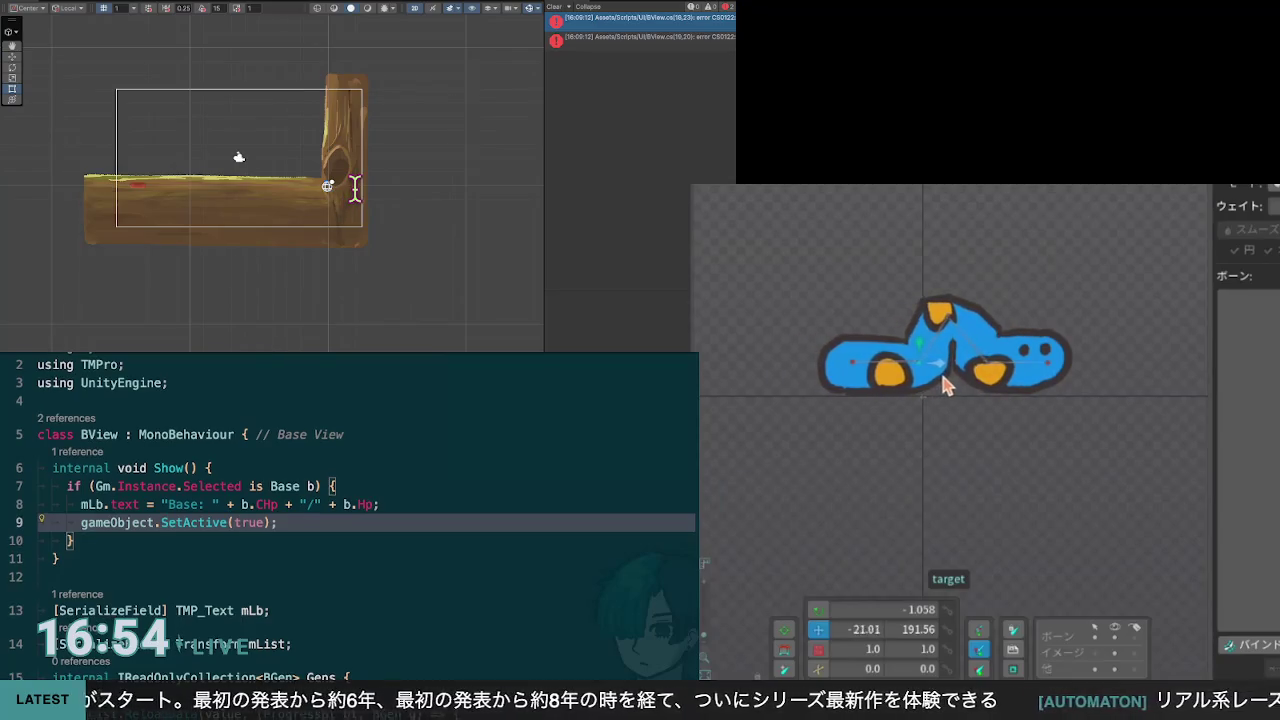
scroll(350, 515, down, 1)
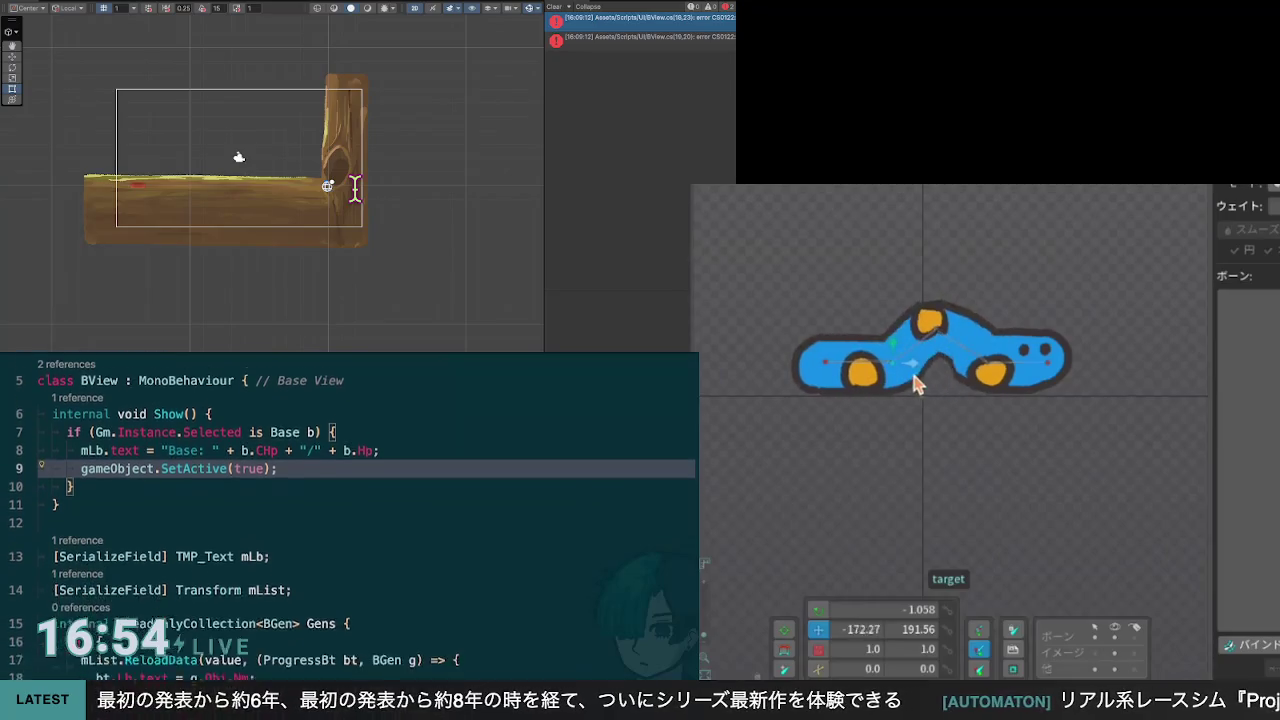
scroll(350, 500, up, 2)
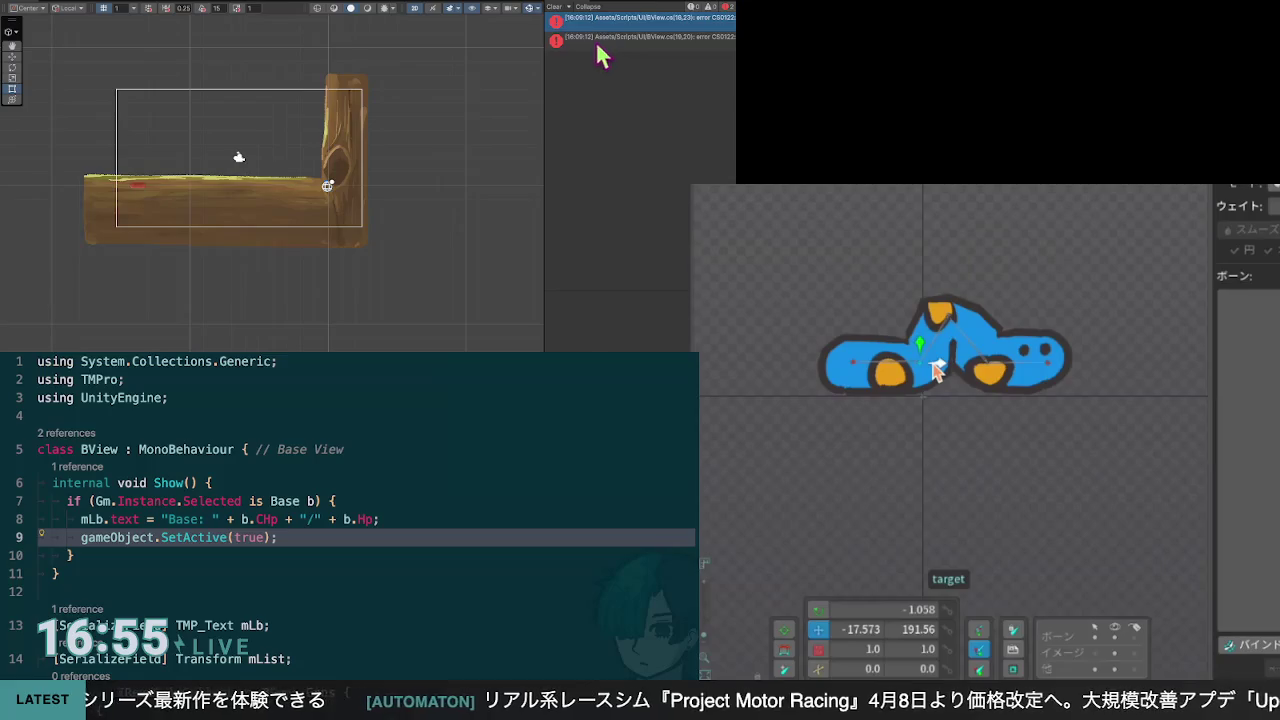
Step: Clear the two compile errors in Unity's Console, then click into the BGen constructor
click(551, 8)
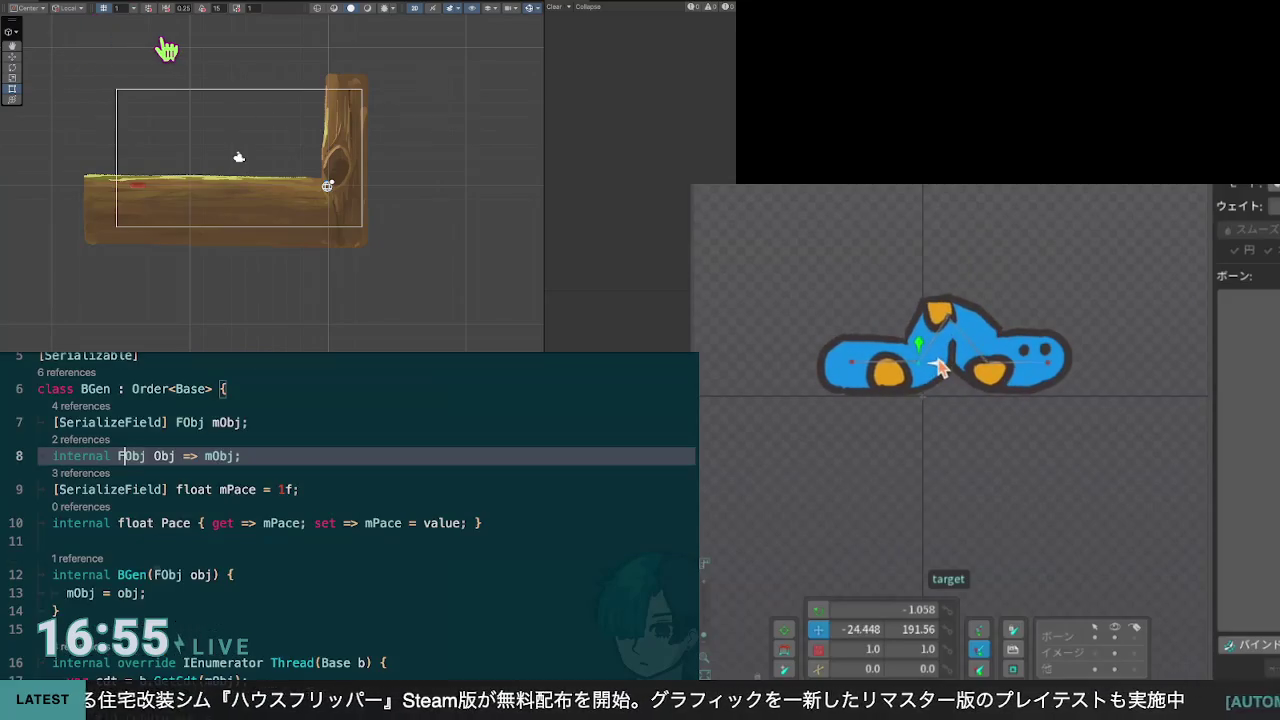
click(234, 234)
Step: Place the caret after the mObj = obj assignment in BGen's constructor
click(227, 266)
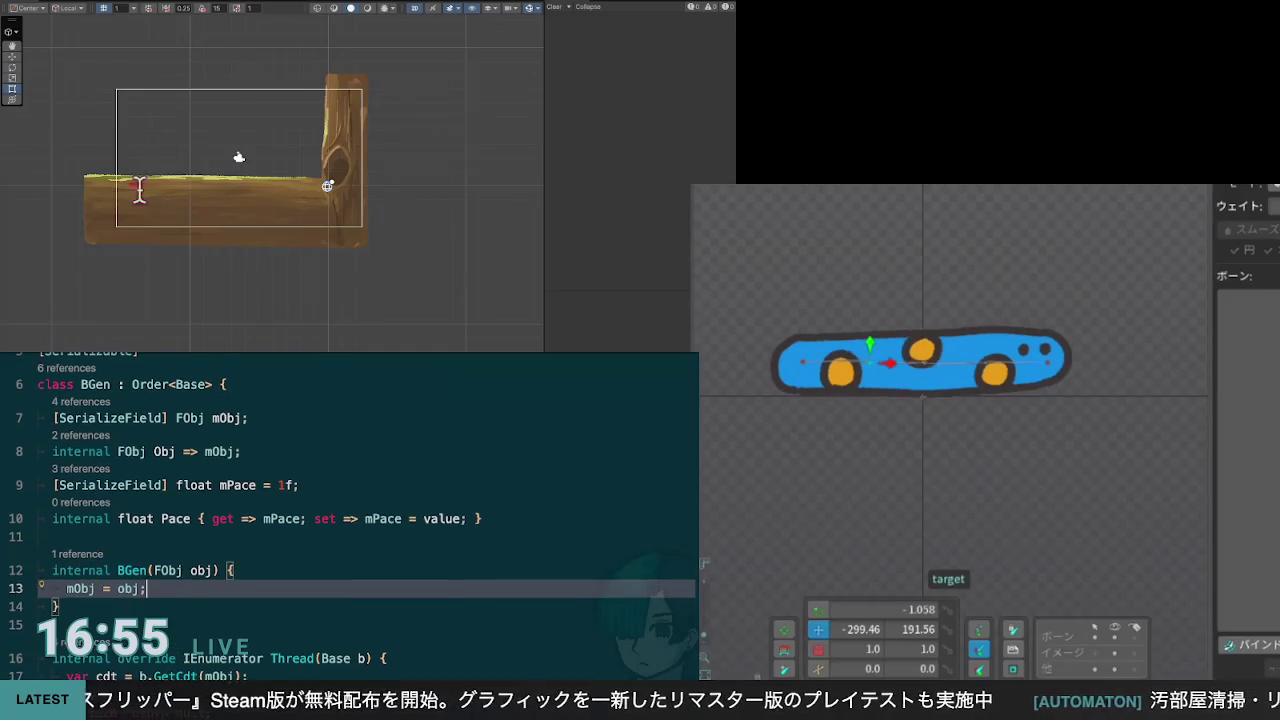
scroll(139, 190, down, 3)
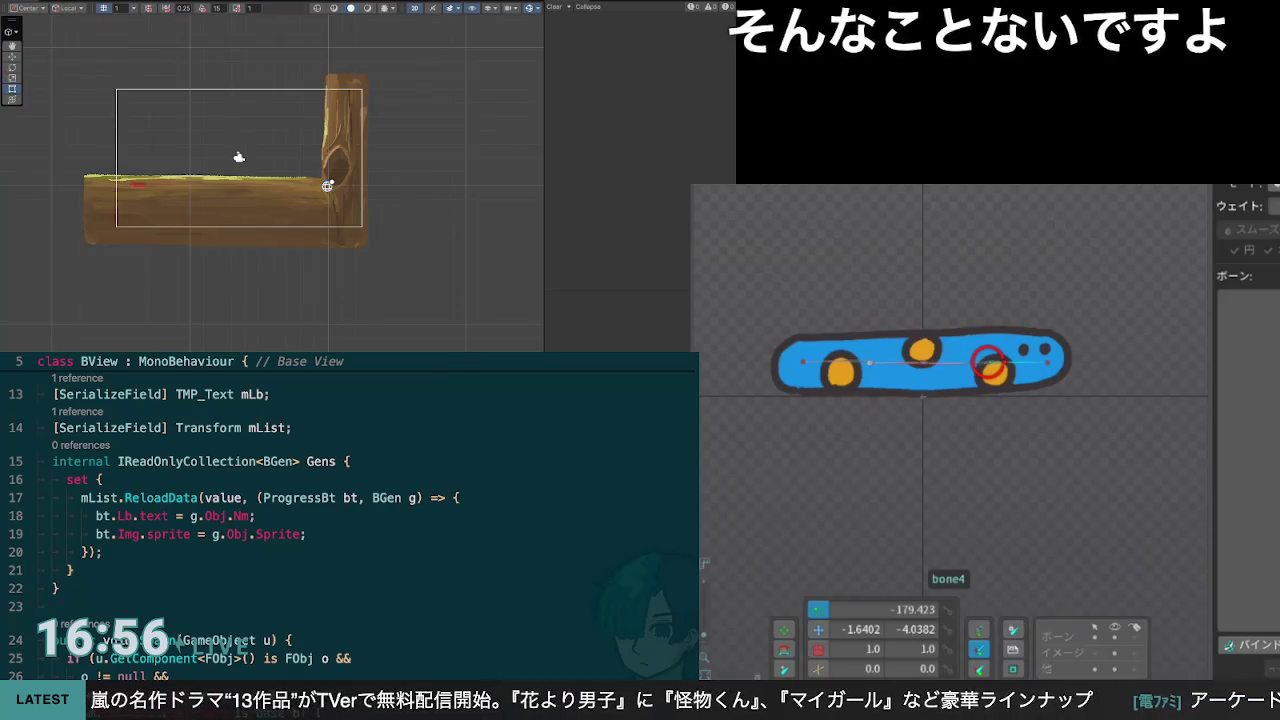
Step: Drag the car's IK target to bend it, then select the caterpillar mesh to list its bones
click(903, 395)
mouse_move(902, 396)
mouse_down()
mouse_move(916, 366)
mouse_move(932, 371)
mouse_move(906, 371)
mouse_move(943, 374)
mouse_move(914, 366)
mouse_move(947, 385)
mouse_move(897, 385)
mouse_move(889, 372)
mouse_up()
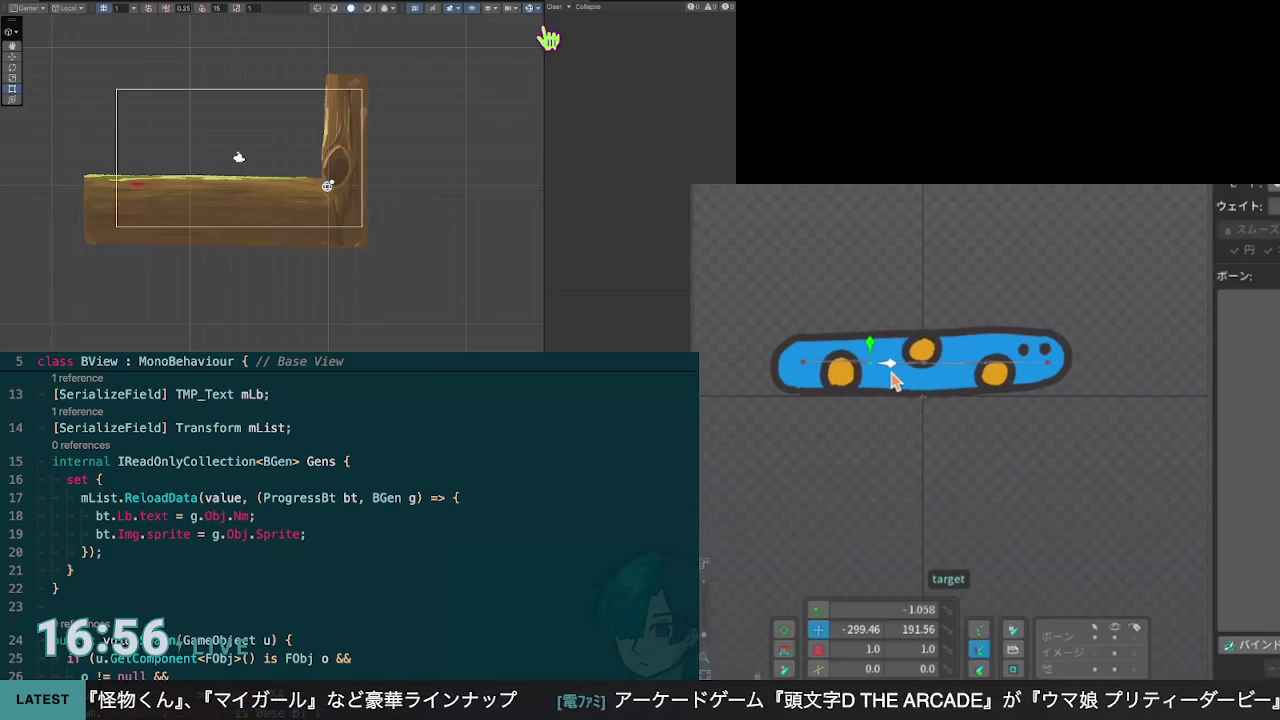
click(893, 381)
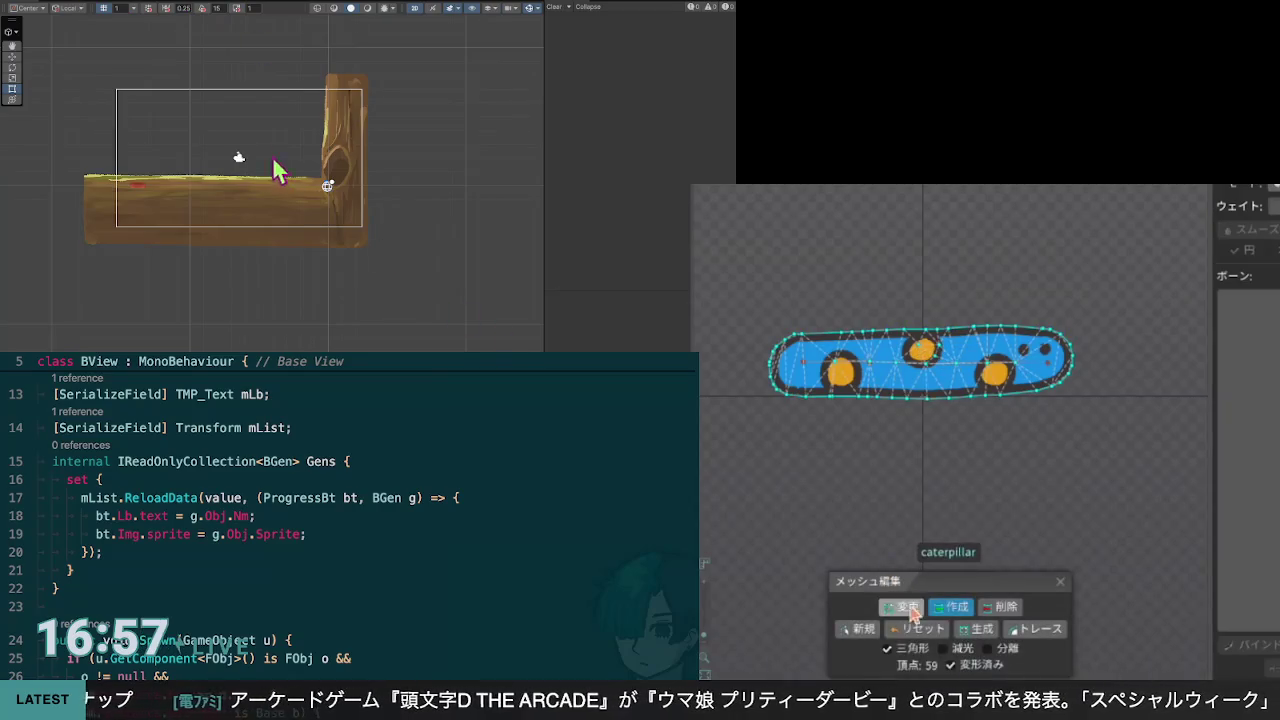
Step: Check the mesh's 59 vertices in Modify mode, then open the Base class definition in Windsurf
click(266, 120)
scroll(266, 120, down, 1)
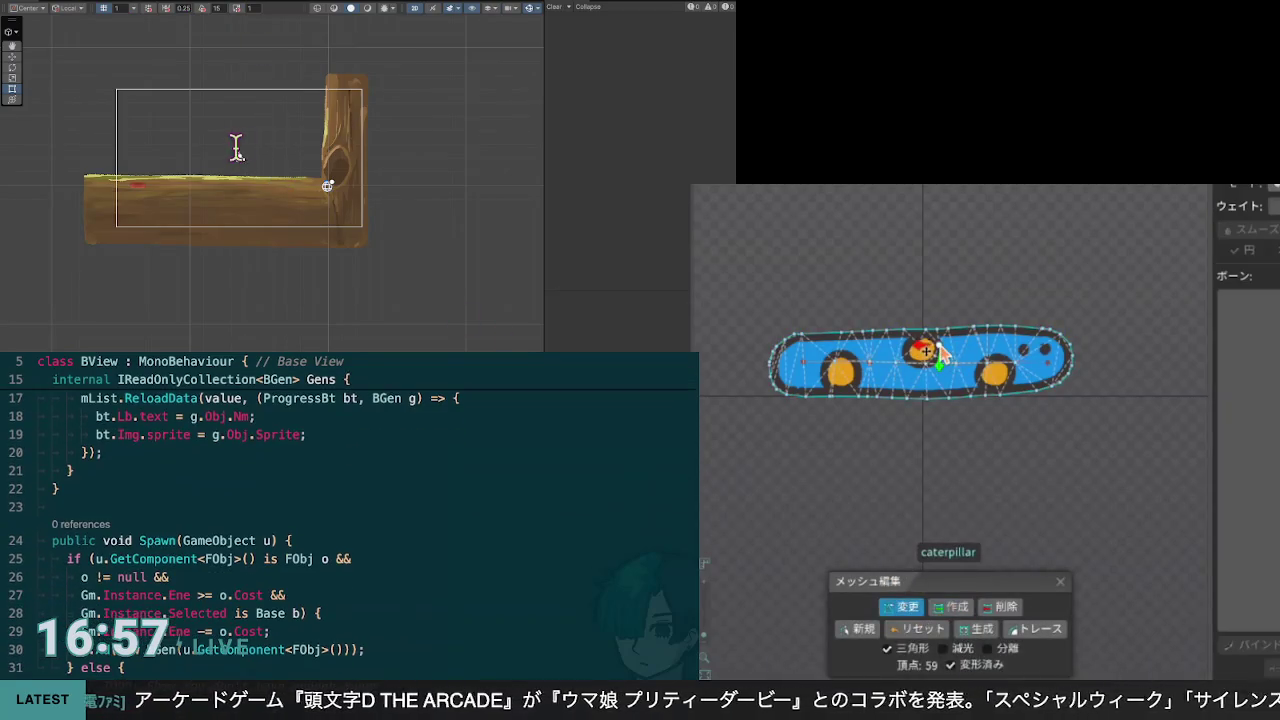
click(286, 163)
scroll(287, 165, up, 3)
scroll(287, 165, up, 4)
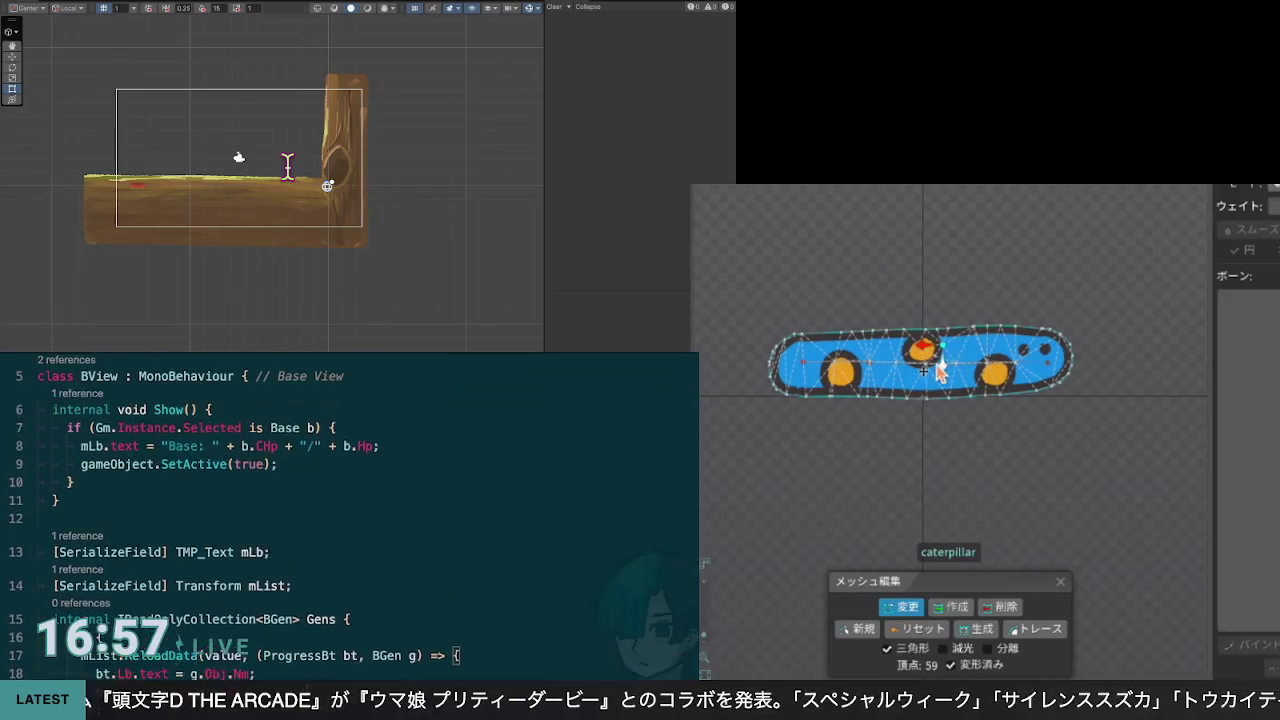
scroll(293, 207, down, 2)
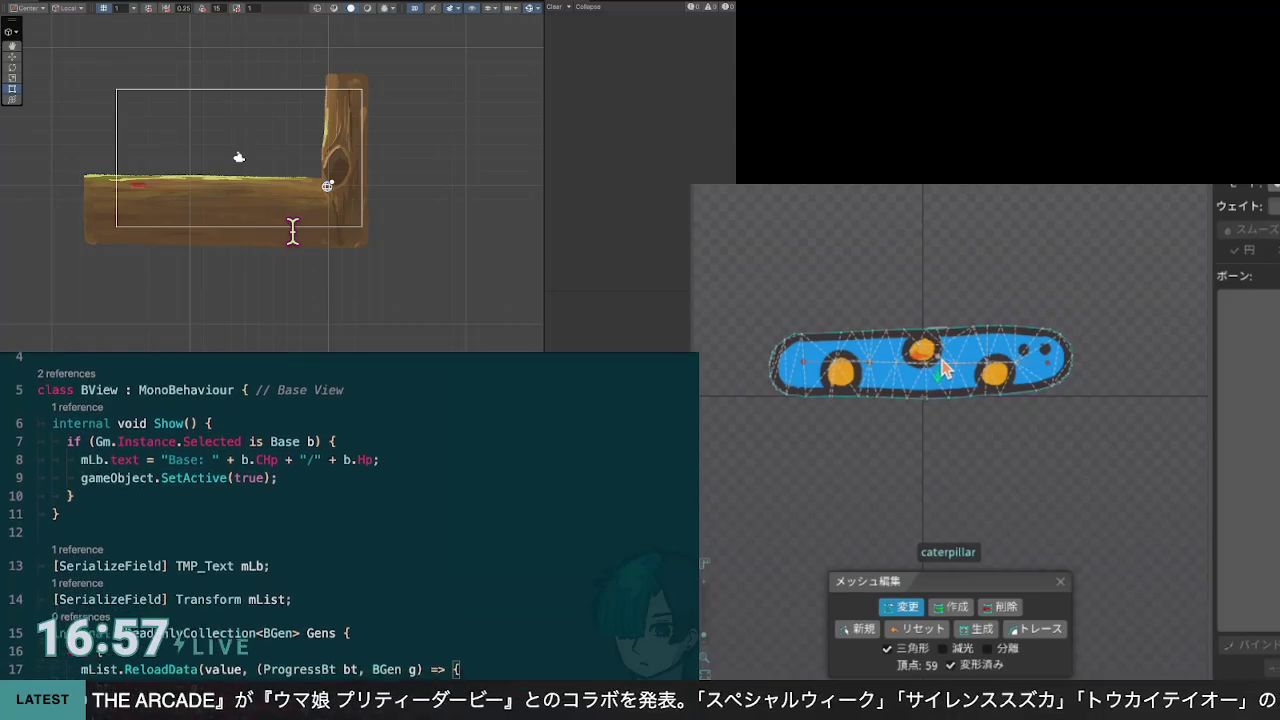
scroll(293, 230, down, 3)
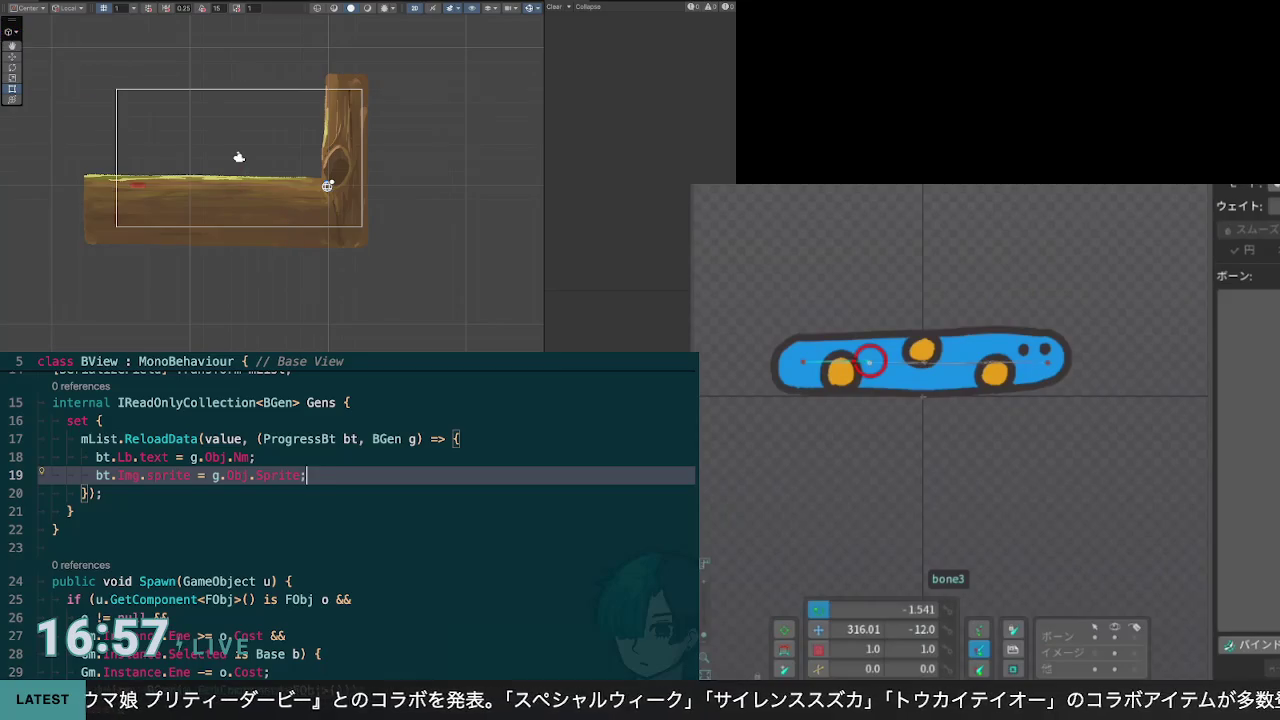
key(F12)
key(Down)
key(Down)
key(Down)
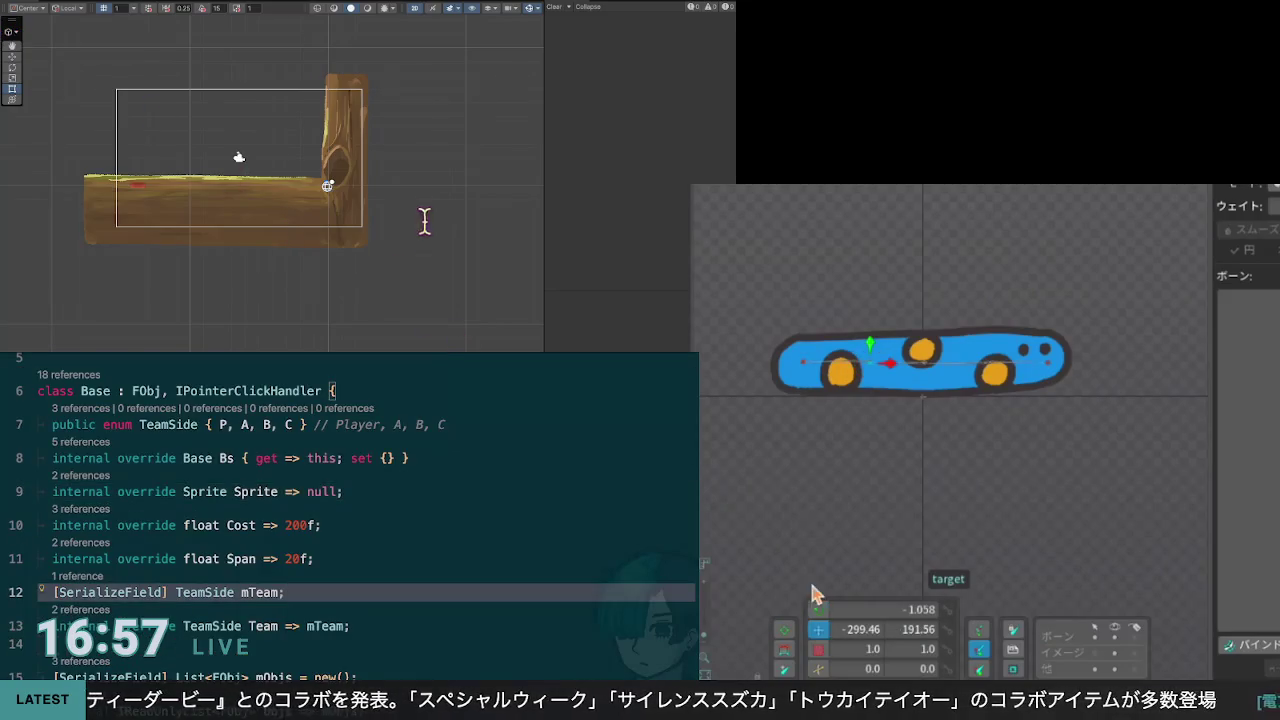
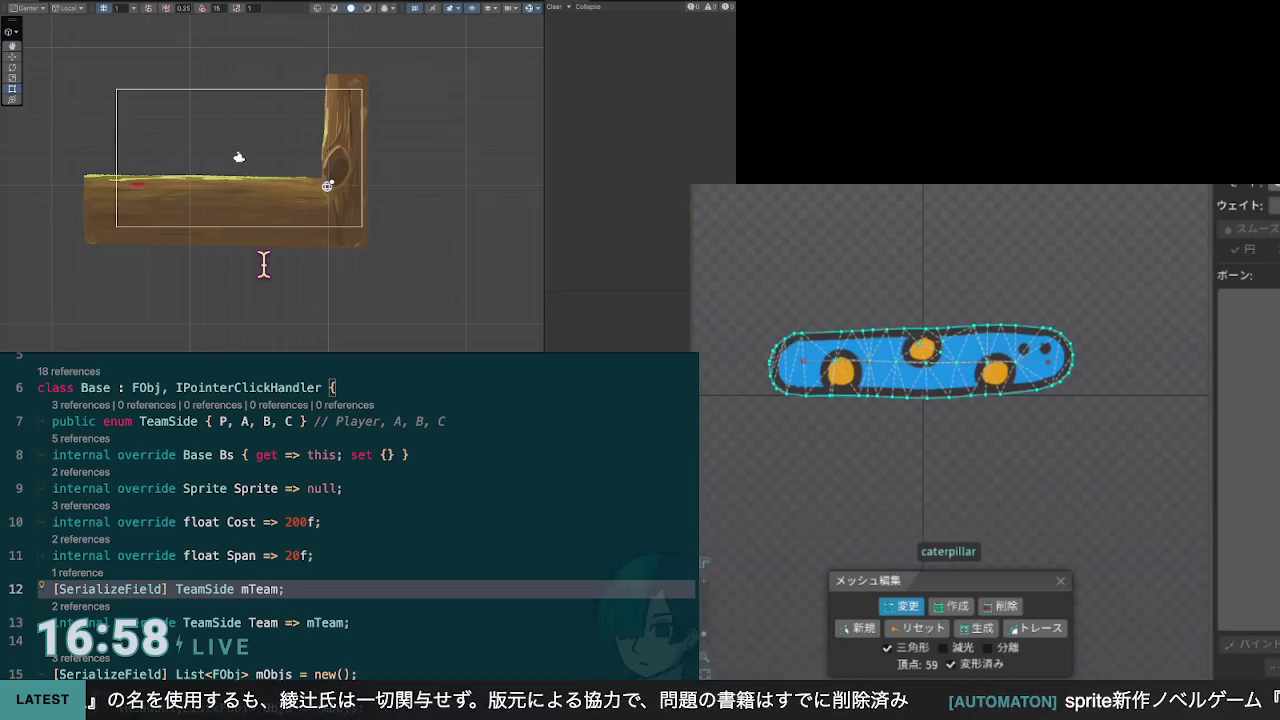
Step: Scroll through the script's property lines around Span
key(Up)
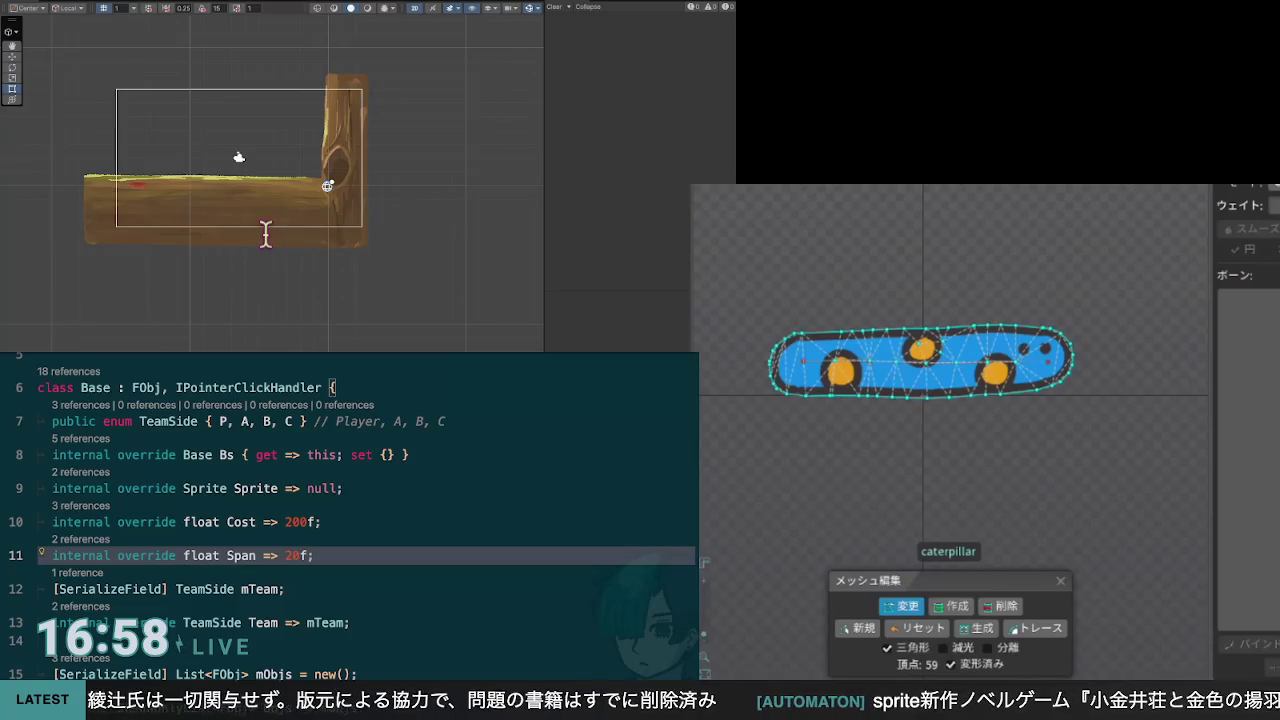
scroll(317, 213, down, 2)
scroll(317, 213, up, 5)
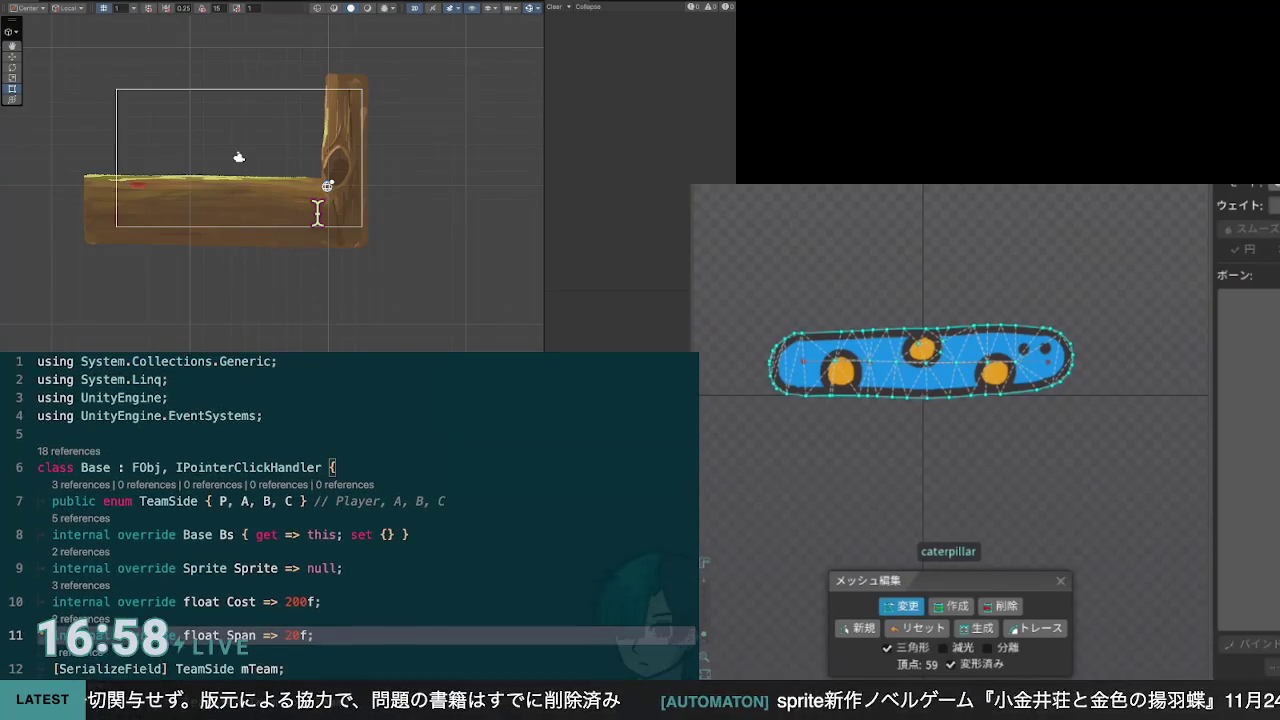
scroll(350, 510, down, 4)
scroll(350, 510, down, 5)
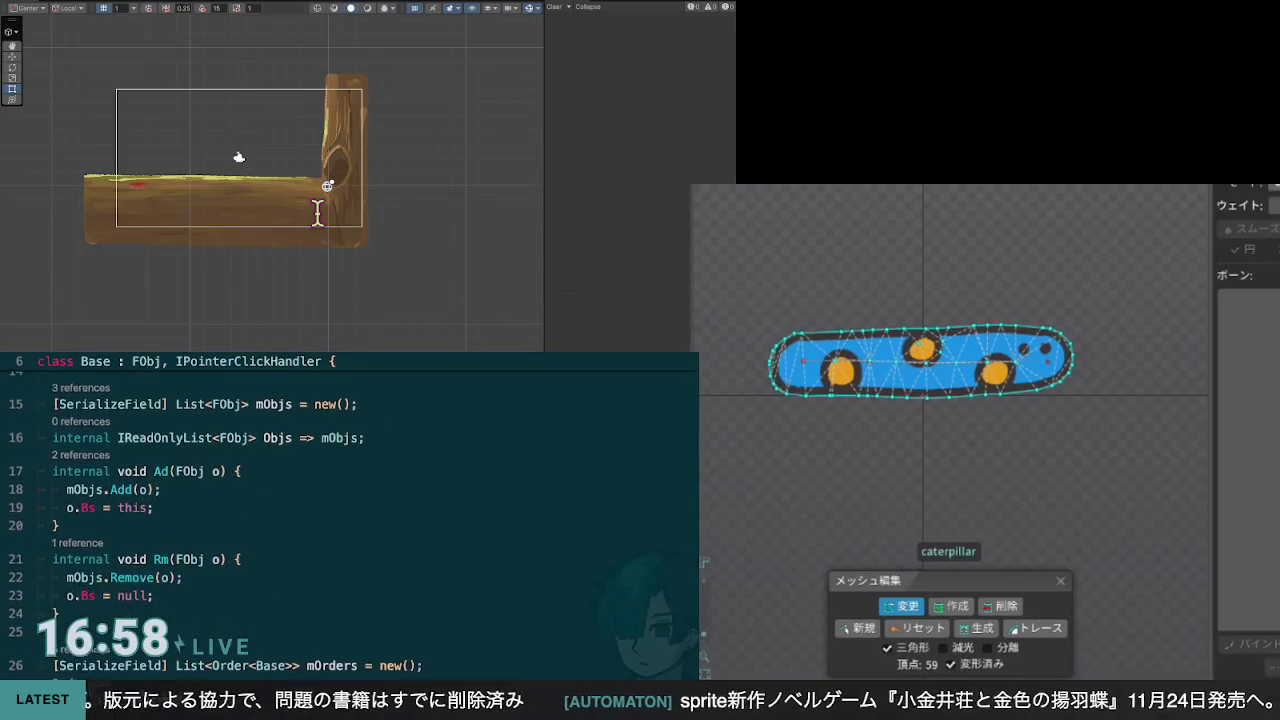
scroll(350, 510, up, 4)
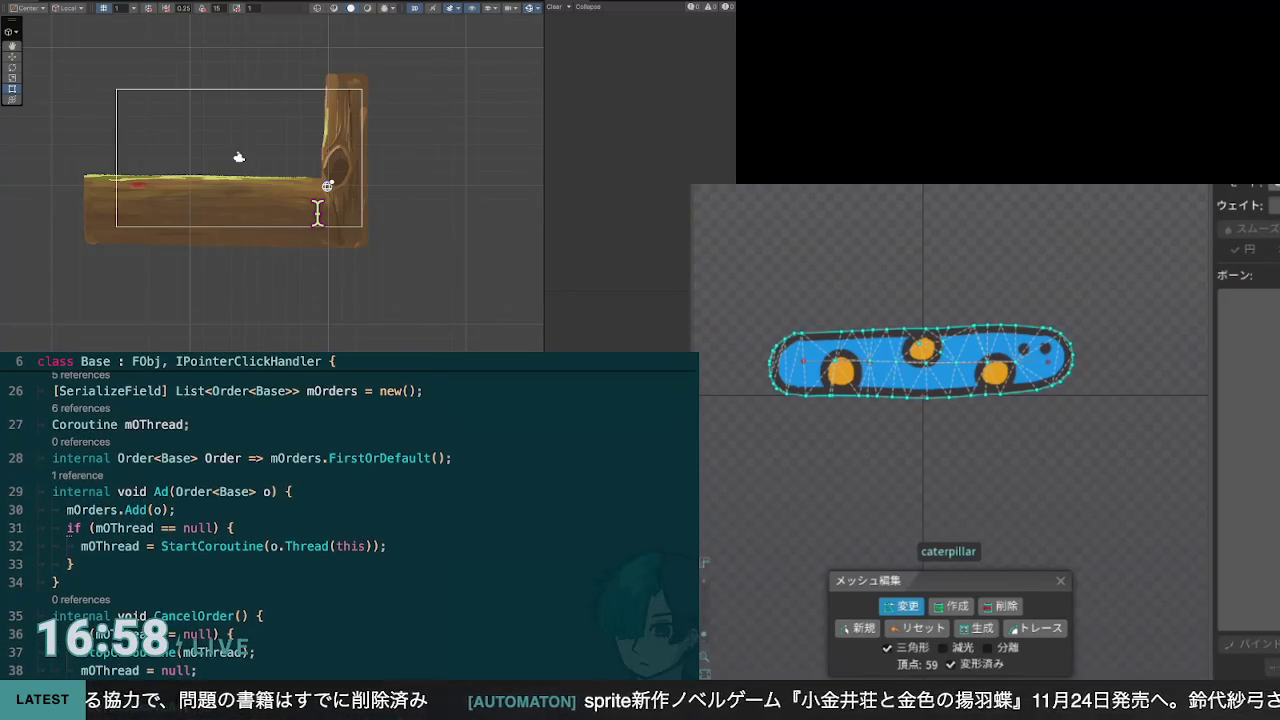
scroll(313, 203, up, 2)
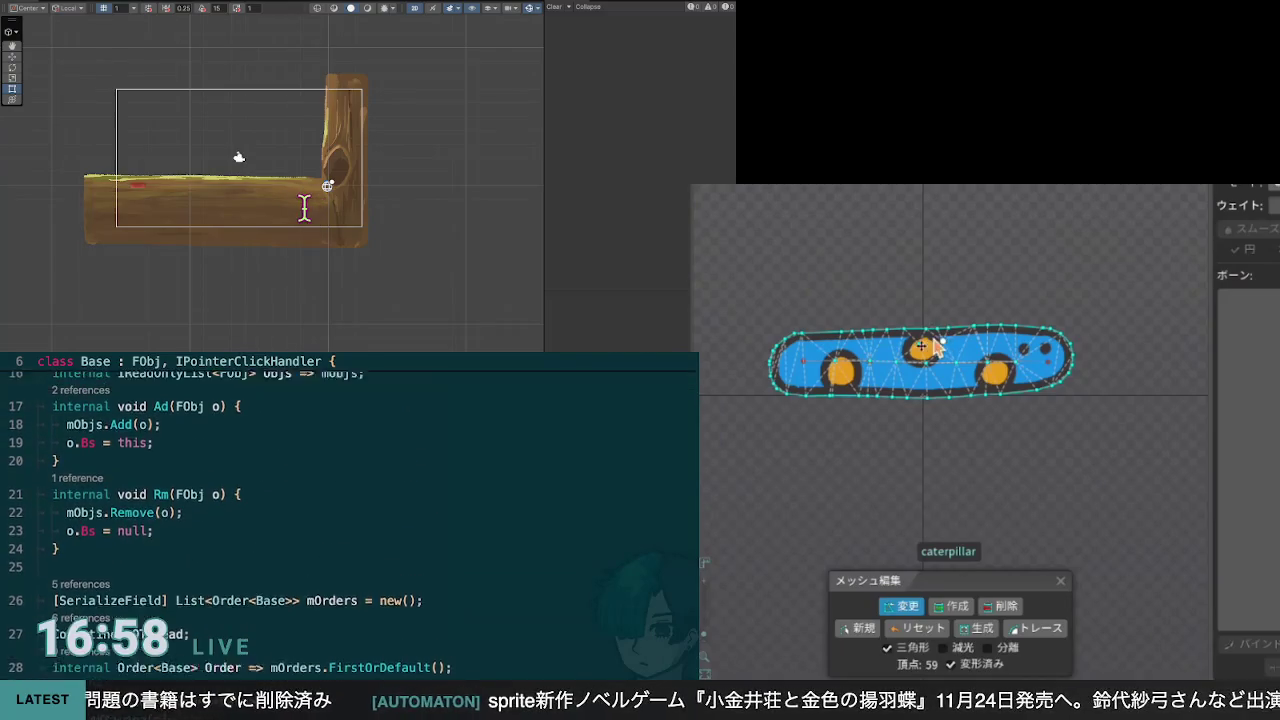
scroll(304, 207, down, 4)
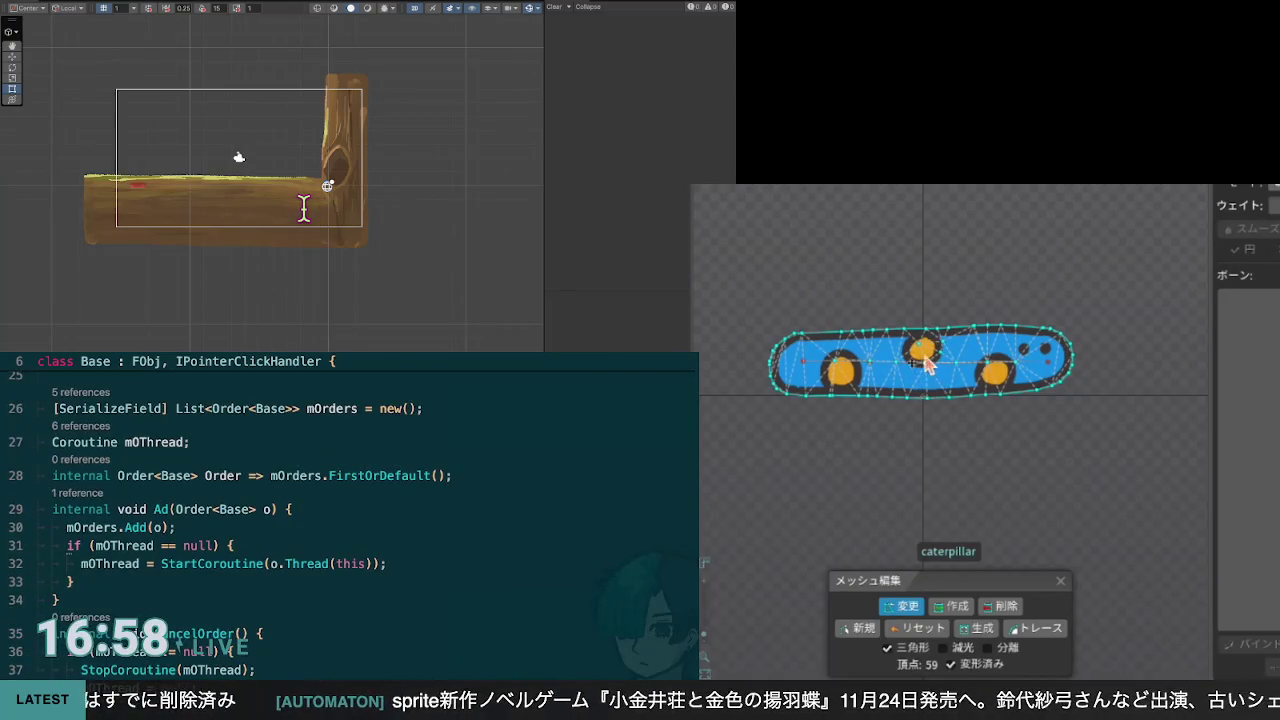
scroll(296, 197, up, 2)
Step: Select the vertex on the caterpillar's middle orange spot to check its bone weights
click(919, 346)
scroll(296, 197, down, 3)
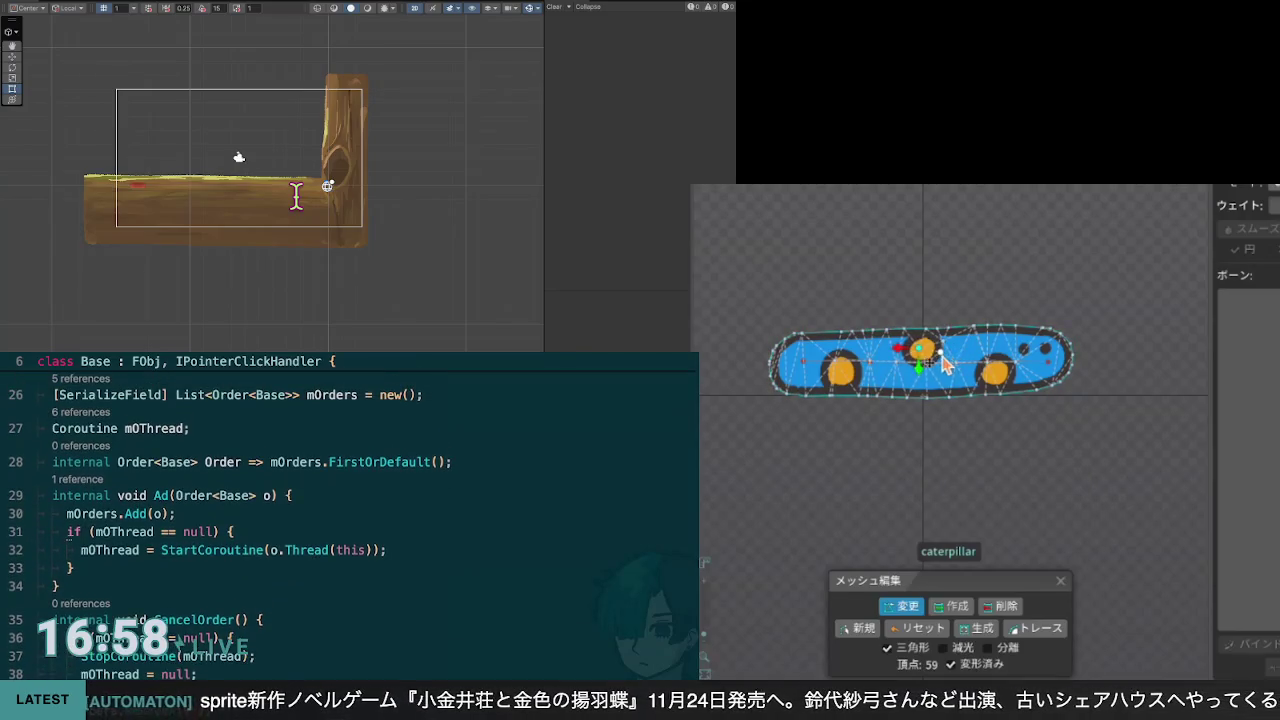
scroll(298, 198, up, 8)
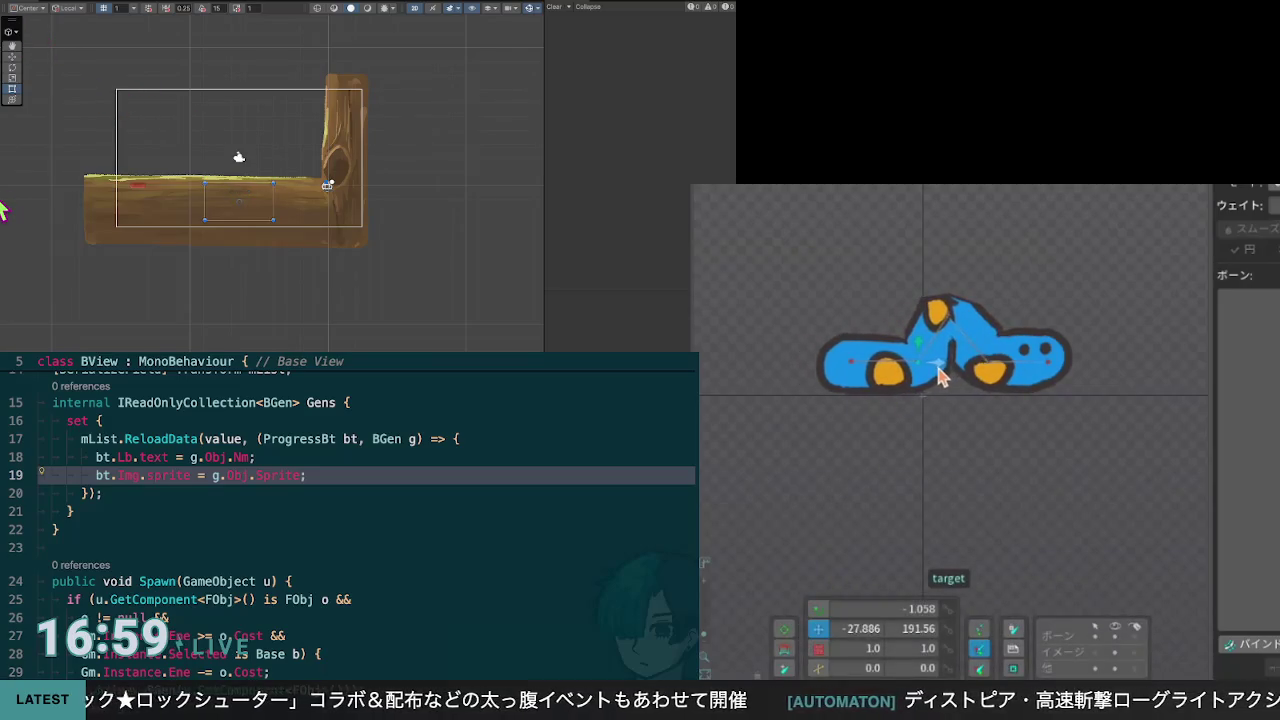
key(Down)
key(Down)
key(Down)
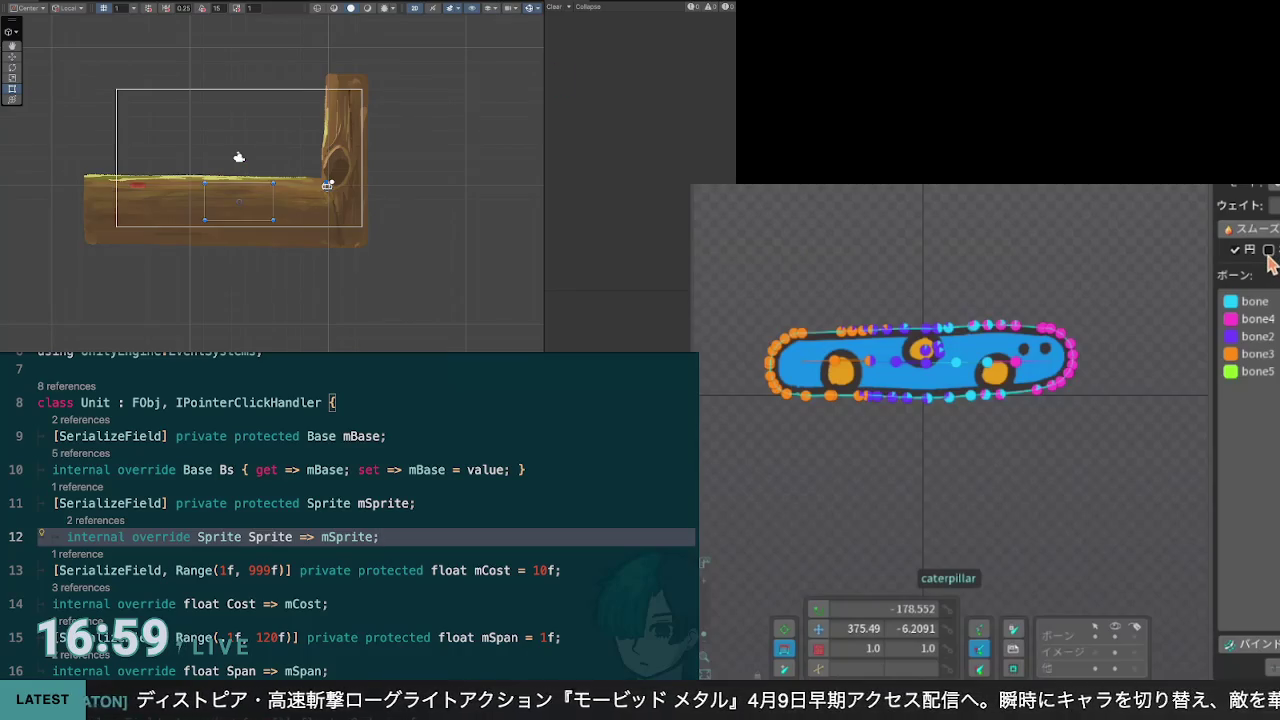
Step: Clear the mesh selection and pick bone2 to show its weight influence
click(940, 350)
scroll(367, 338, up, 1)
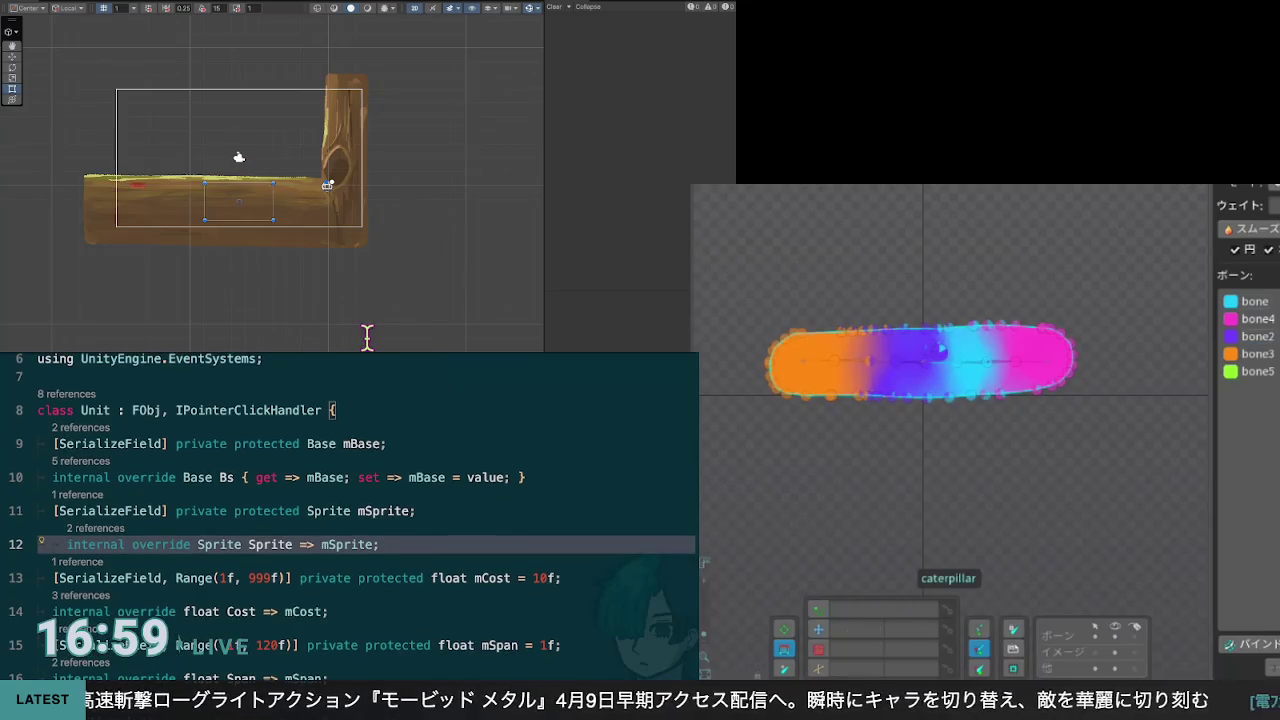
click(1250, 337)
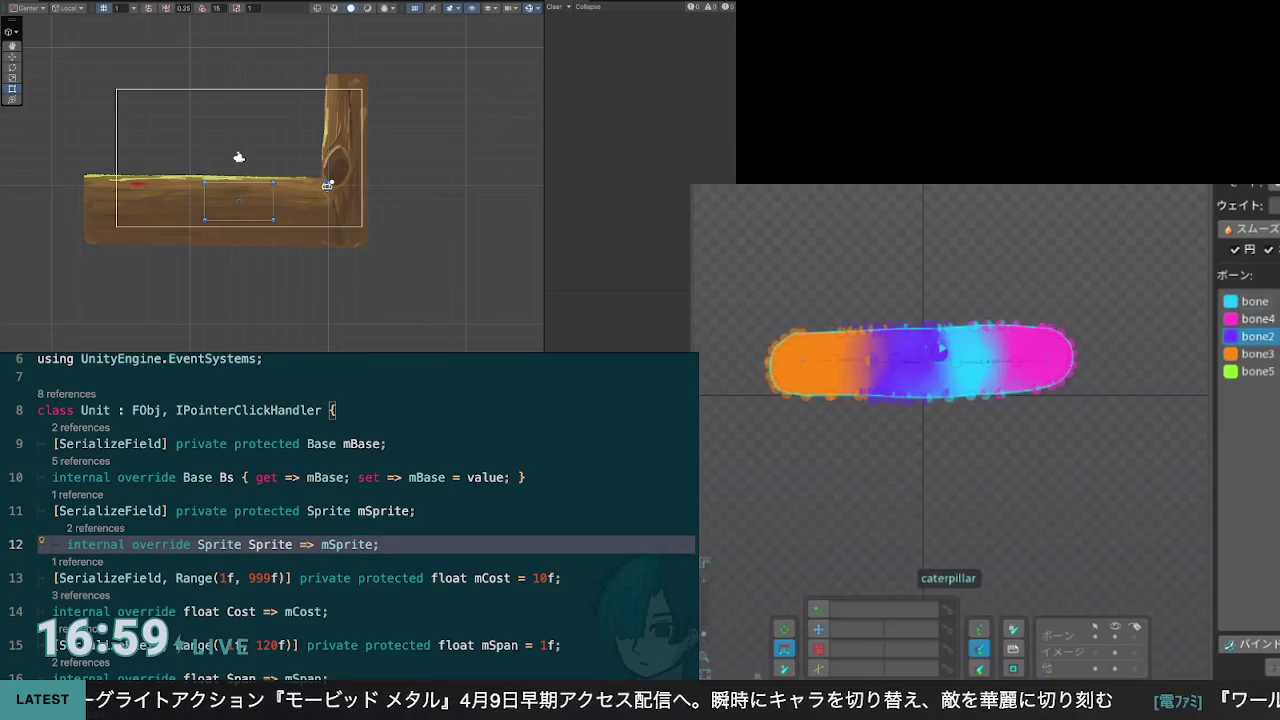
key(Down)
key(Down)
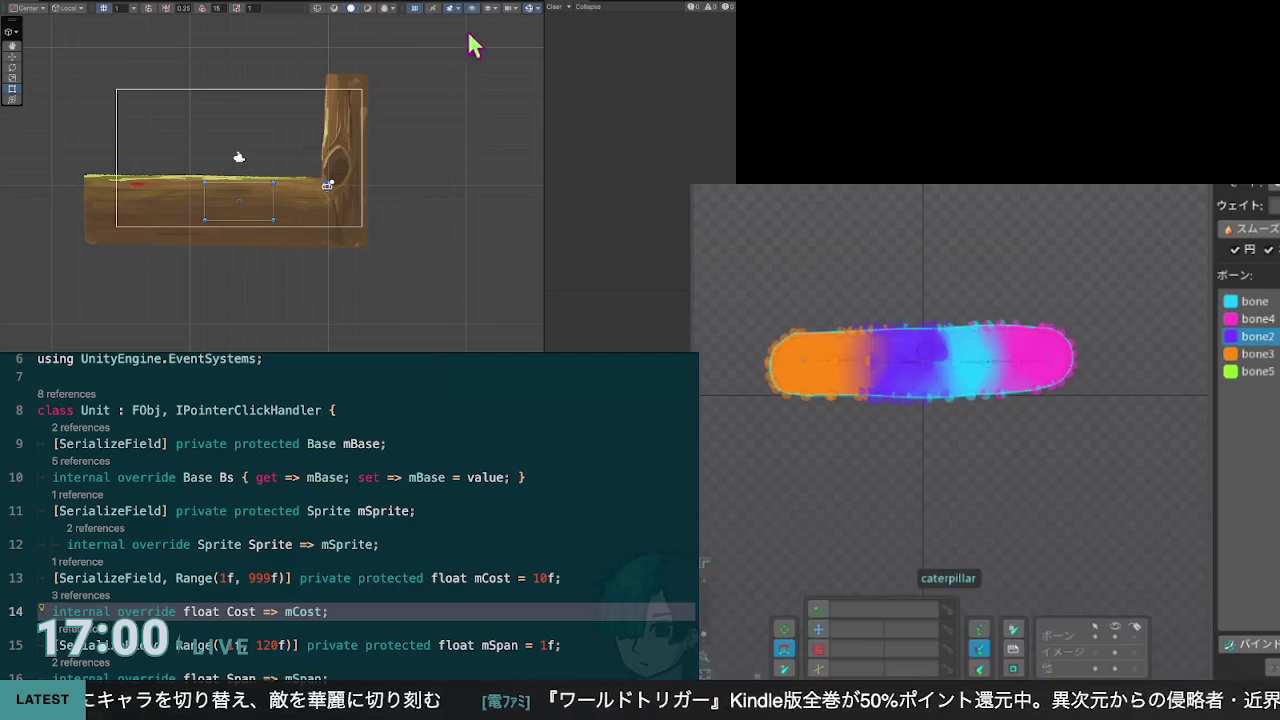
Step: Look over the script's using lines, class declaration, and mBase and Sprite fields
click(262, 358)
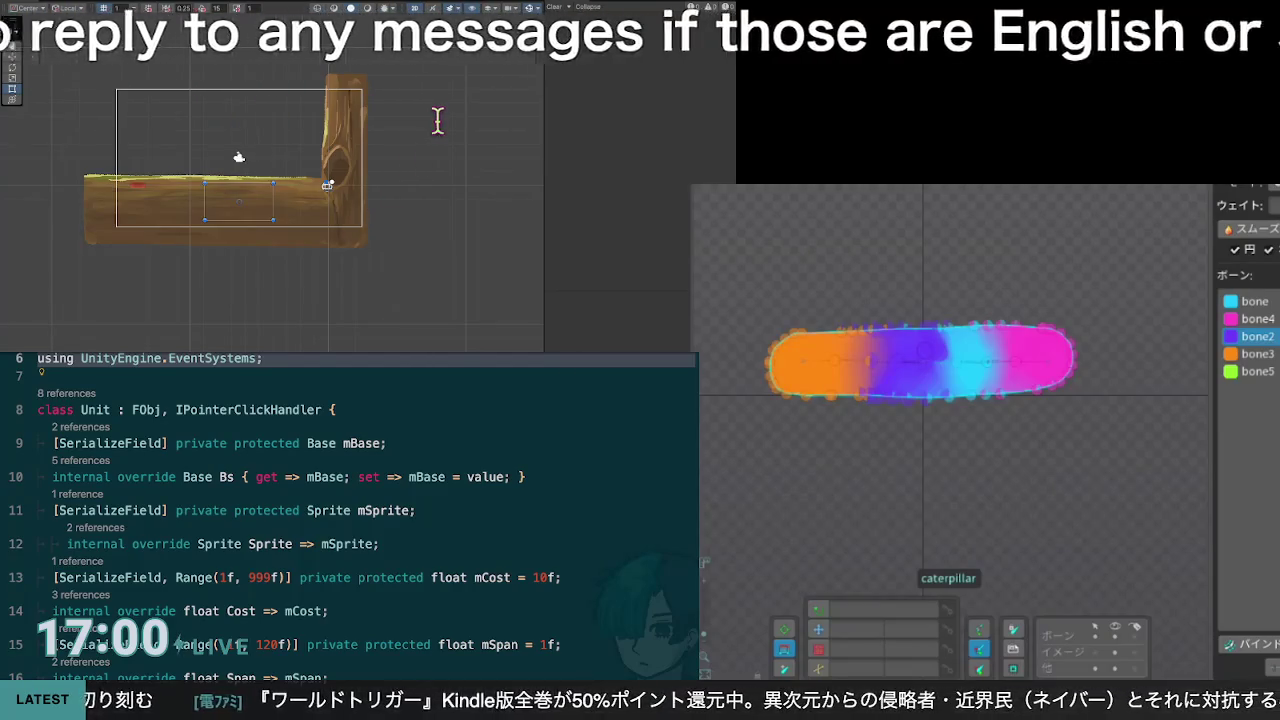
key(Down)
key(Down)
key(Down)
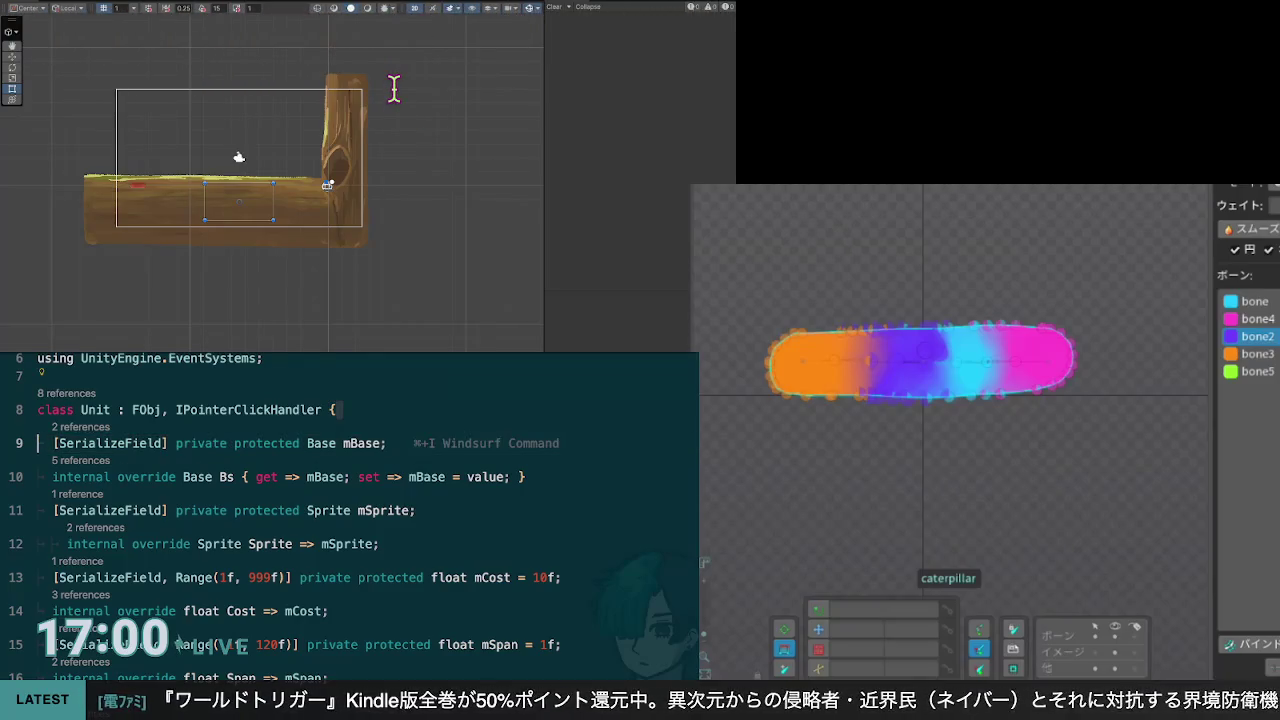
key(Up)
key(Down)
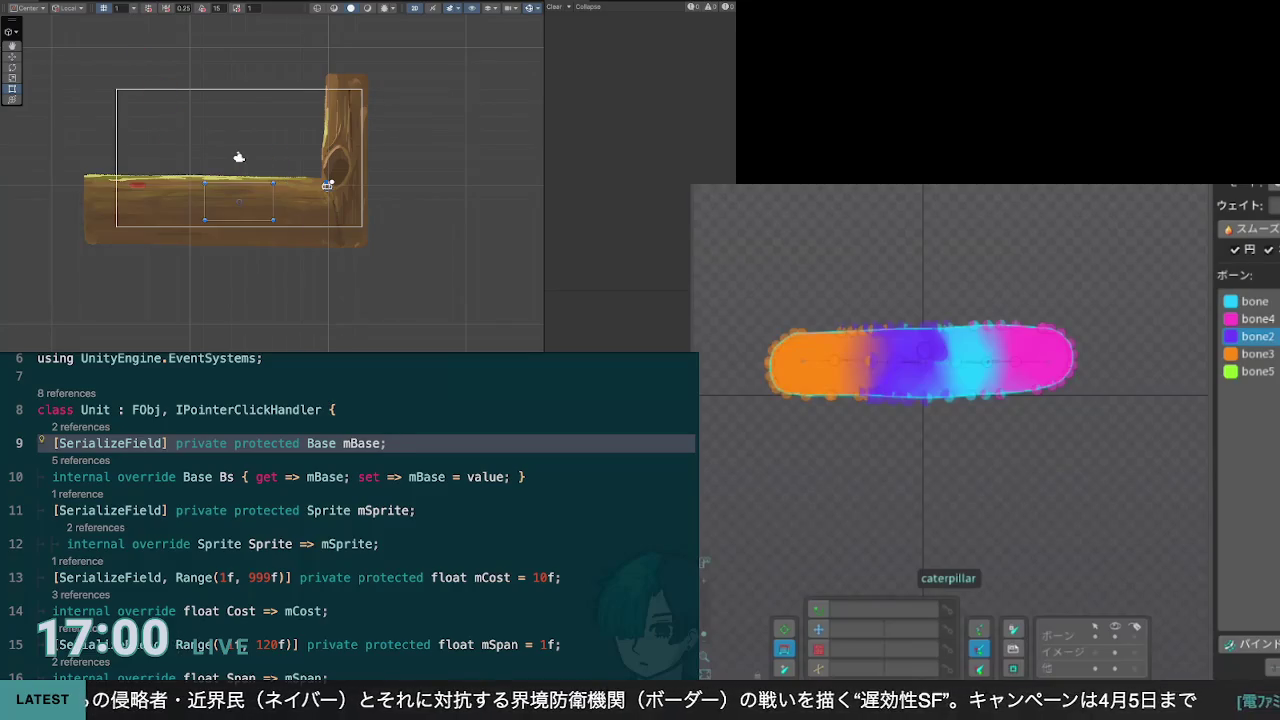
key(Down)
key(Down)
key(Down)
scroll(350, 520, down, 1)
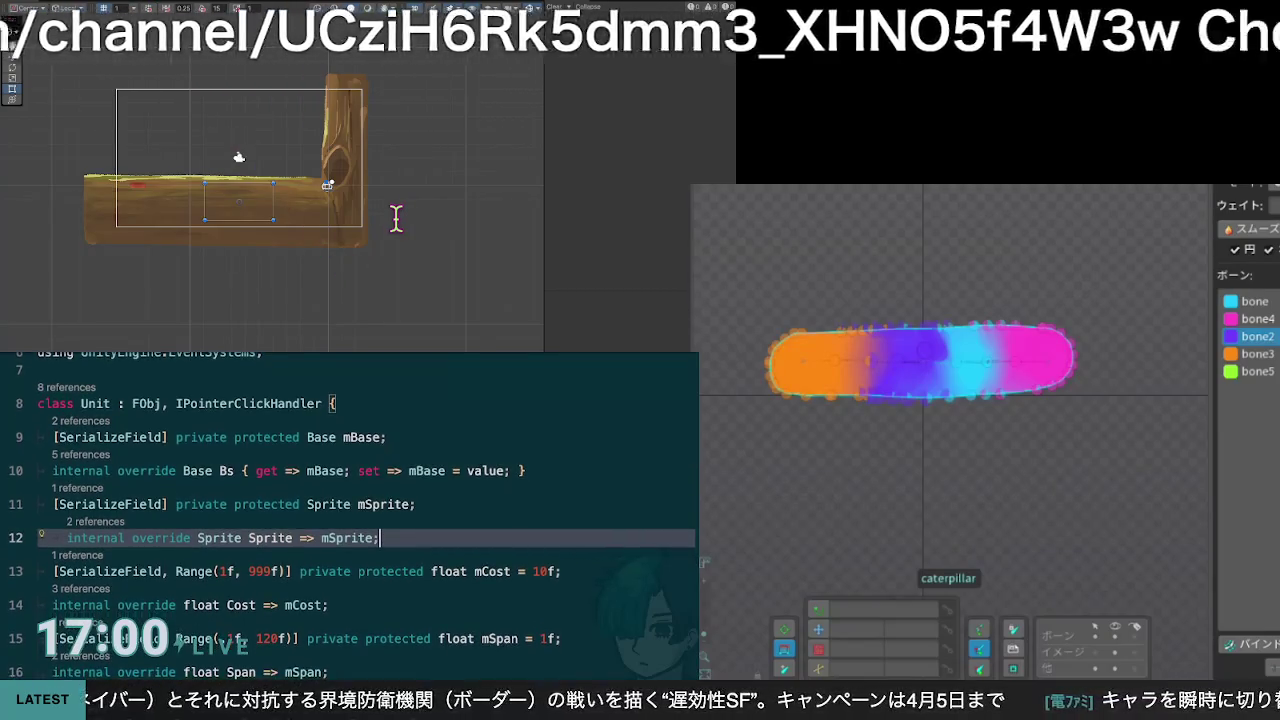
scroll(350, 520, down, 1)
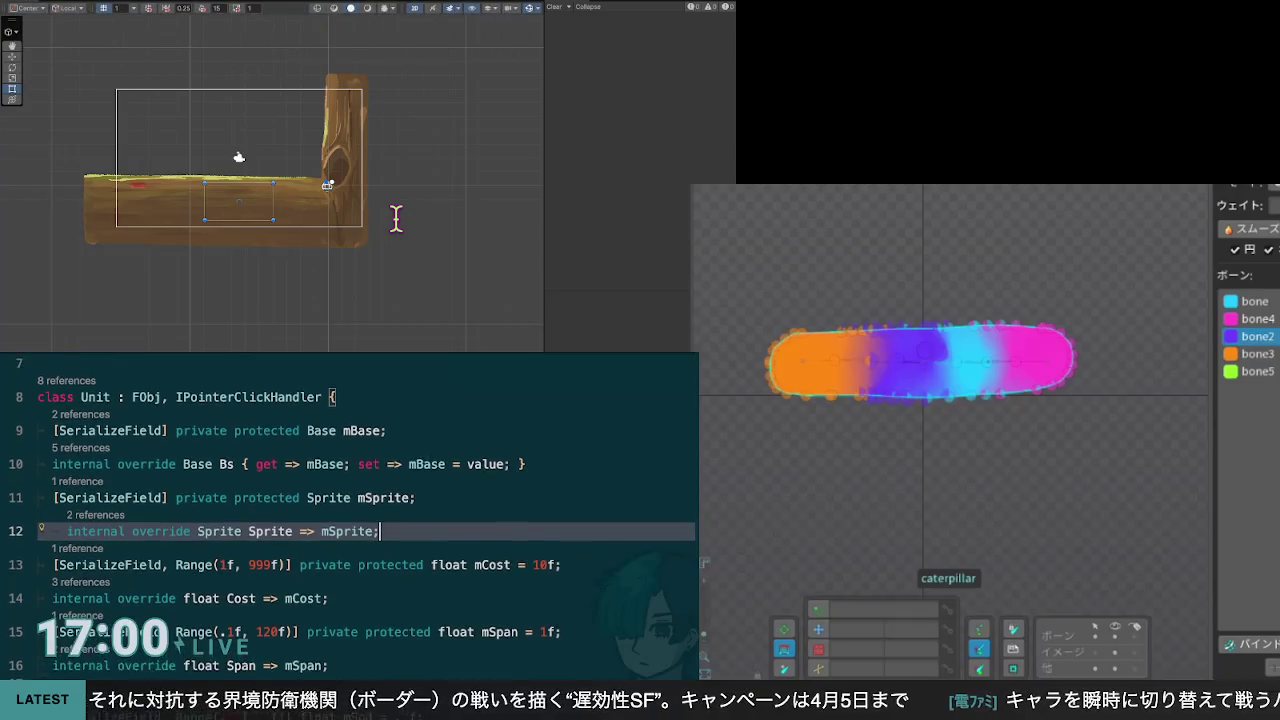
scroll(350, 520, up, 1)
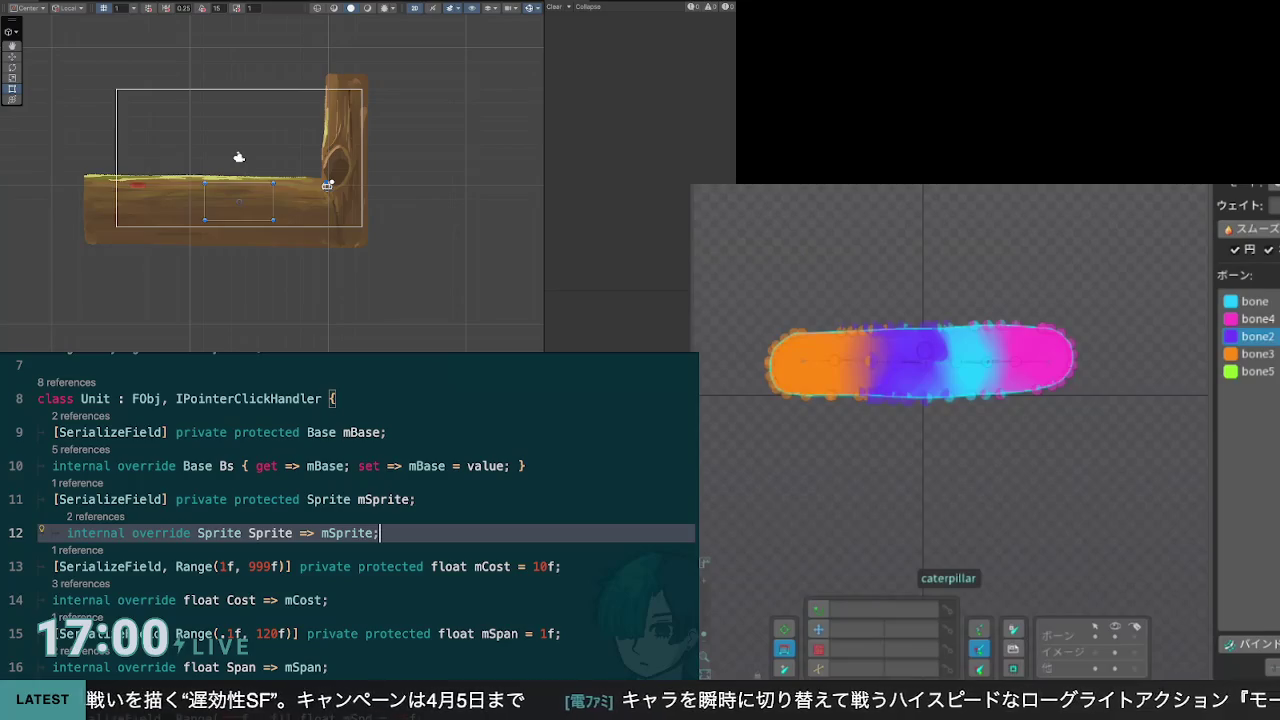
scroll(350, 520, up, 1)
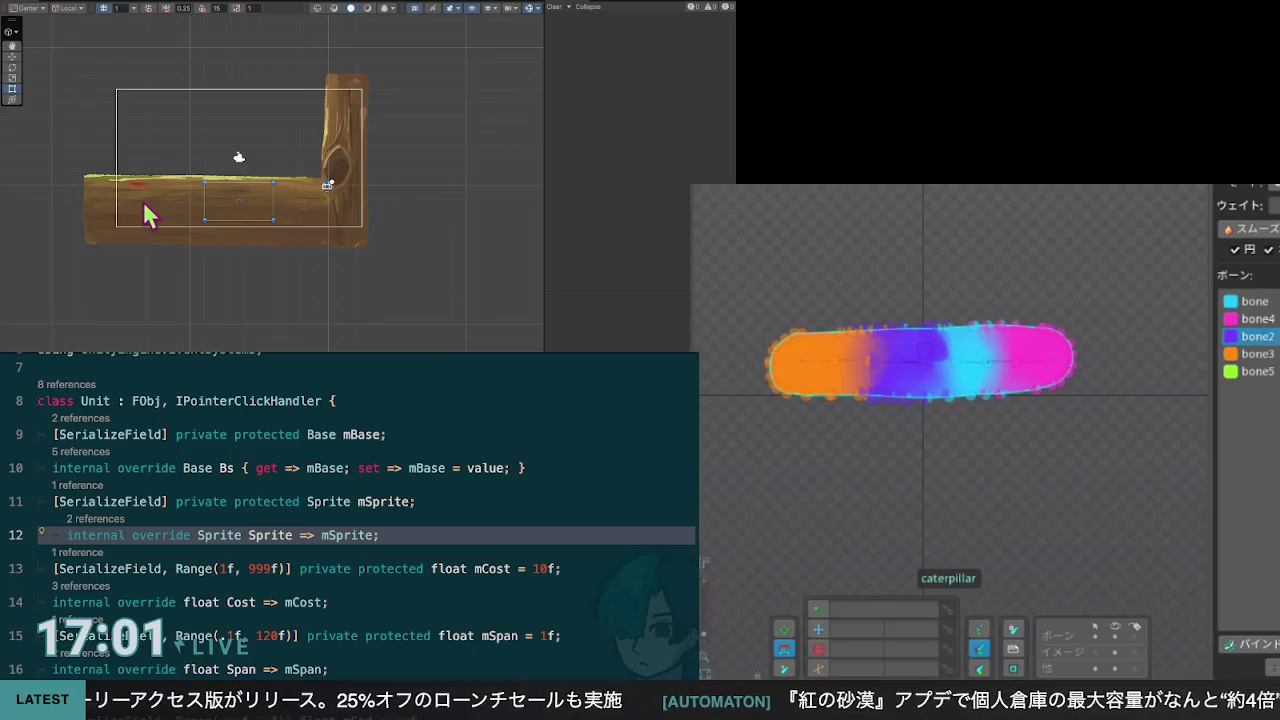
Step: Select the caterpillar's target bone and drag it right to arch the back
click(870, 362)
mouse_move(890, 368)
mouse_down()
mouse_move(942, 370)
mouse_move(887, 366)
mouse_up()
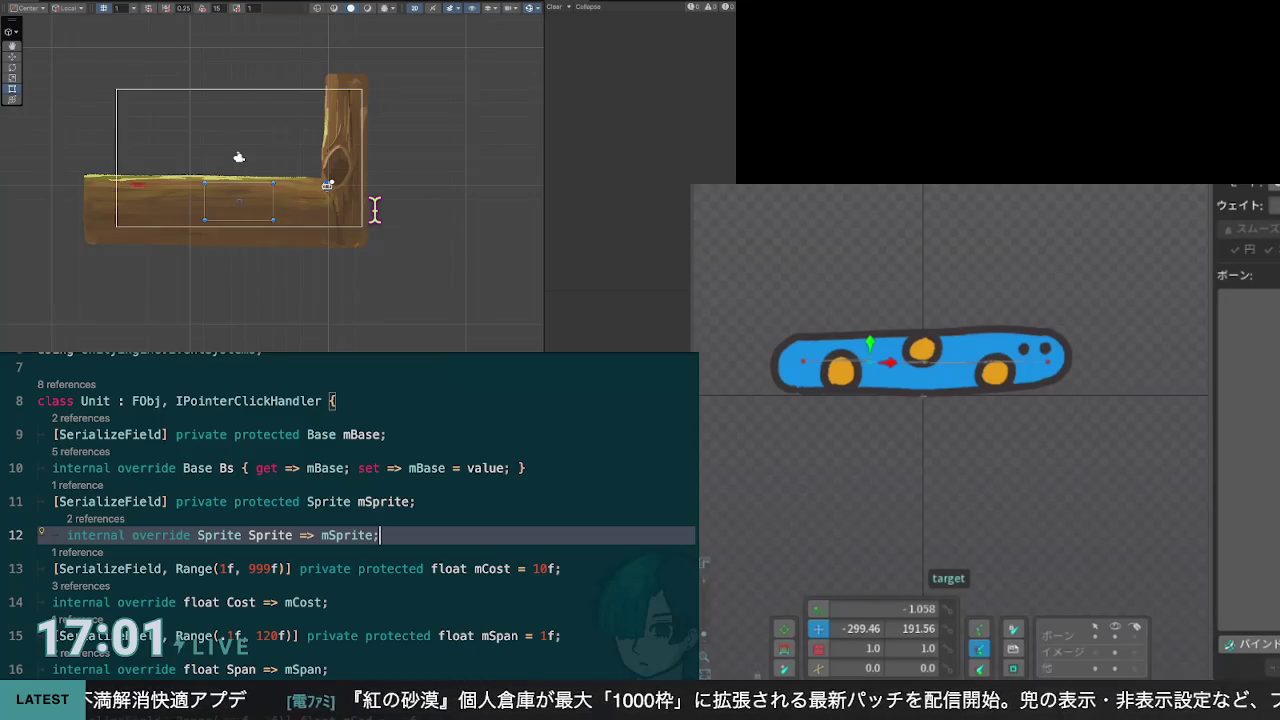
scroll(375, 209, down, 1)
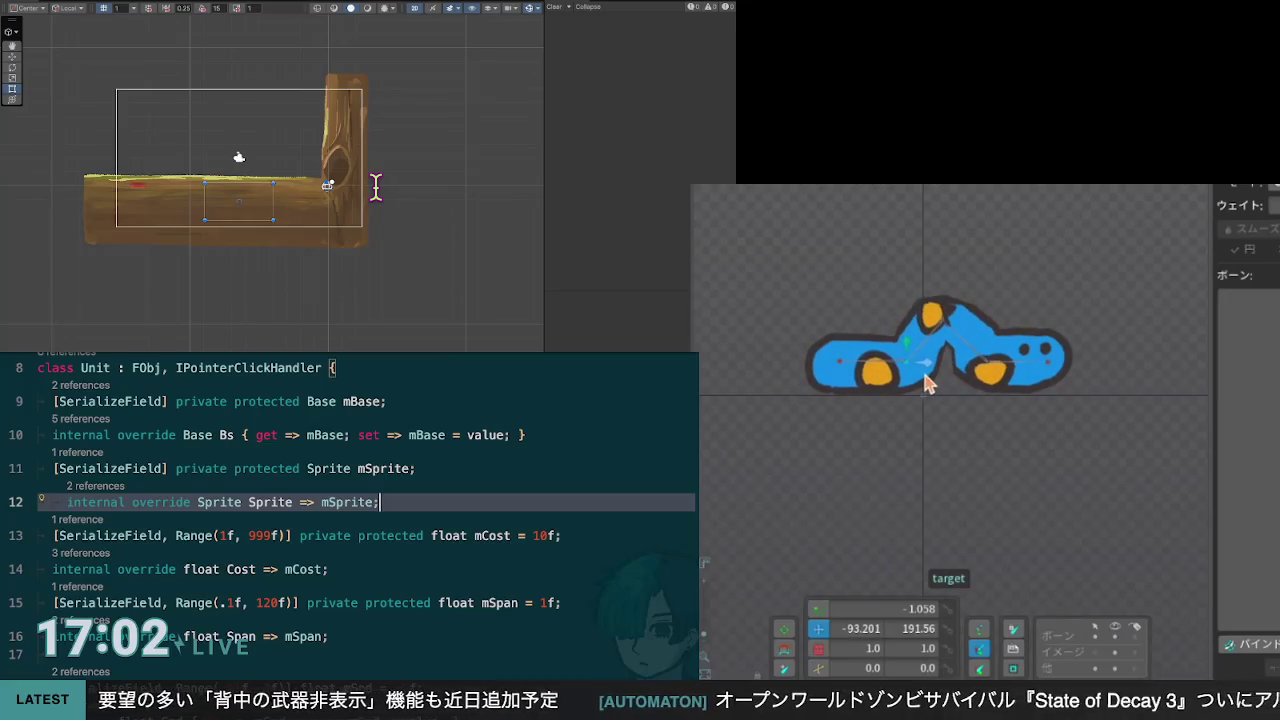
scroll(366, 510, down, 1)
Step: Move around the script between the using directives and the Sprite, Span and Cost lines
key(Down)
key(Down)
scroll(366, 510, up, 1)
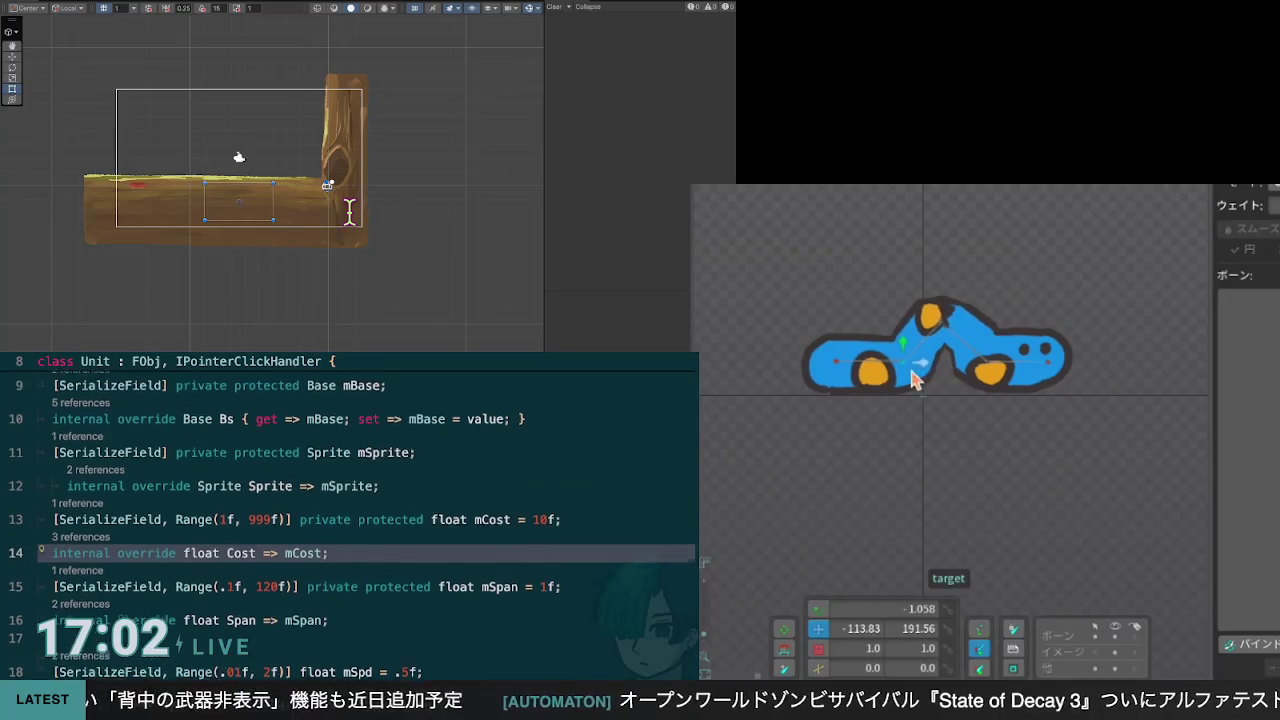
scroll(366, 510, down, 1)
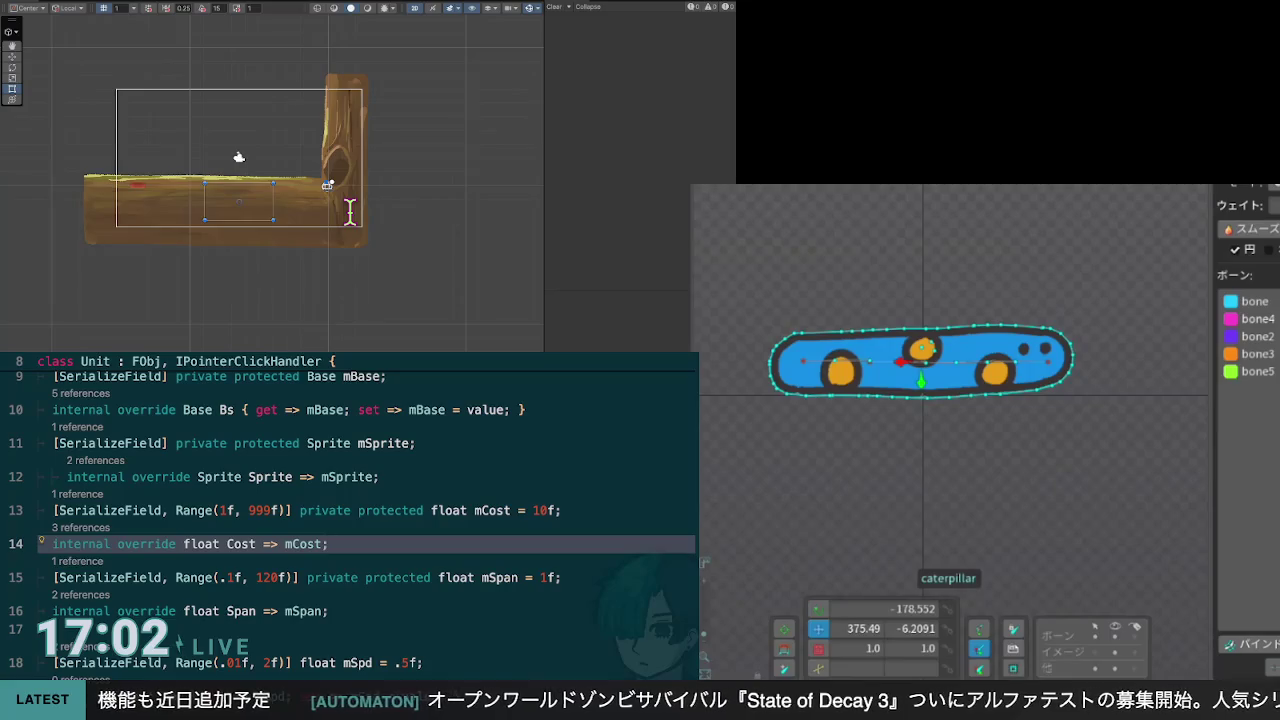
key(Up)
key(Up)
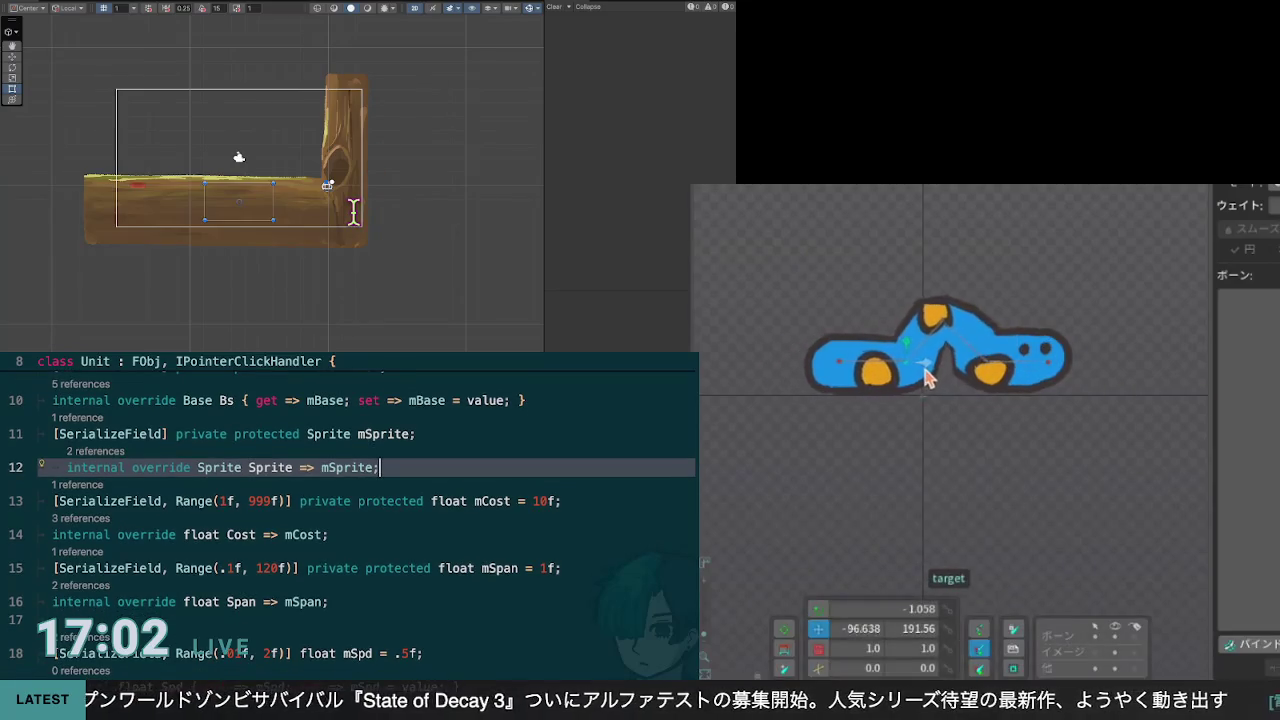
key(Down)
key(Down)
key(Down)
key(Down)
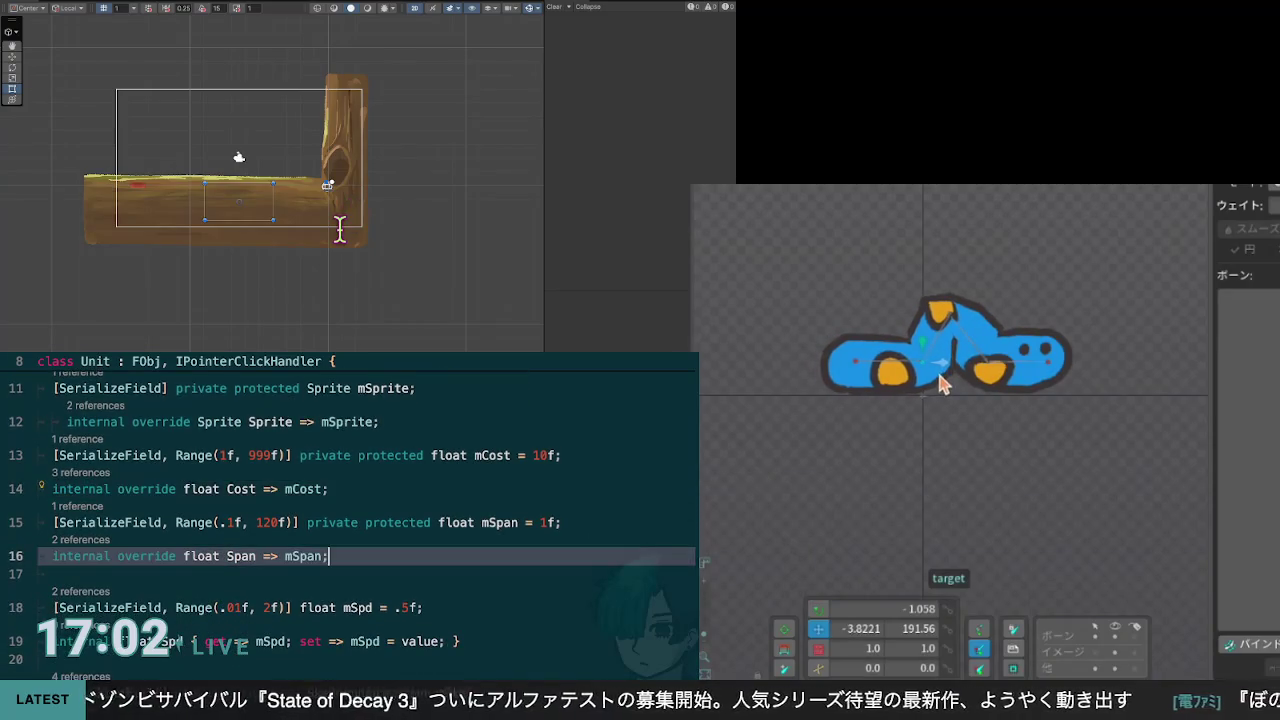
key(ctrl+Up)
key(ctrl+Up)
key(ctrl+Up)
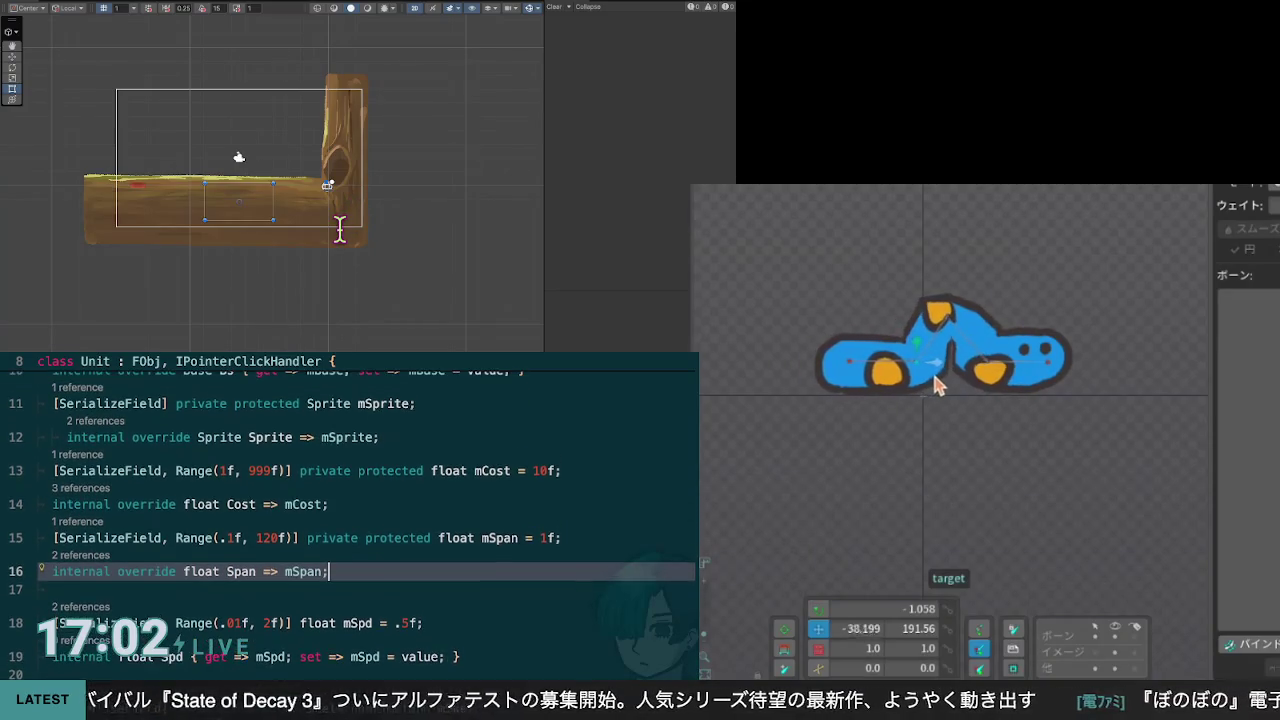
key(ctrl+Up)
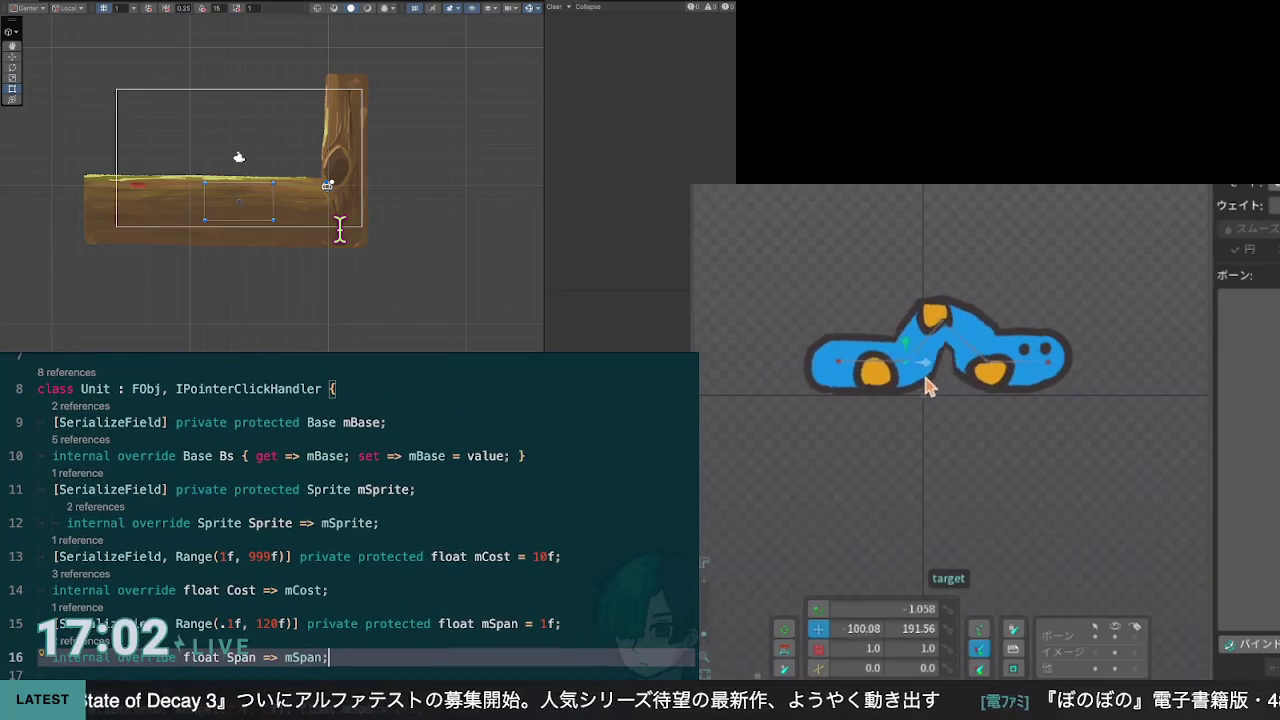
key(Up)
key(Up)
key(Up)
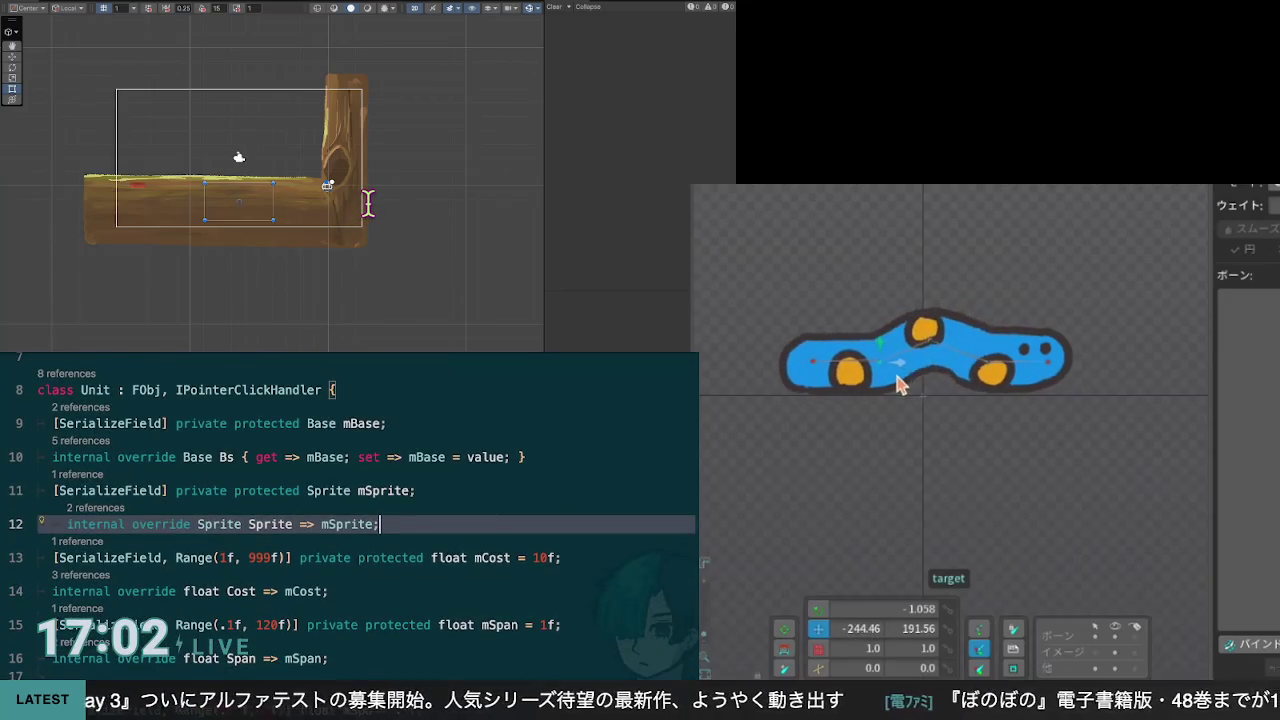
key(ctrl+Up)
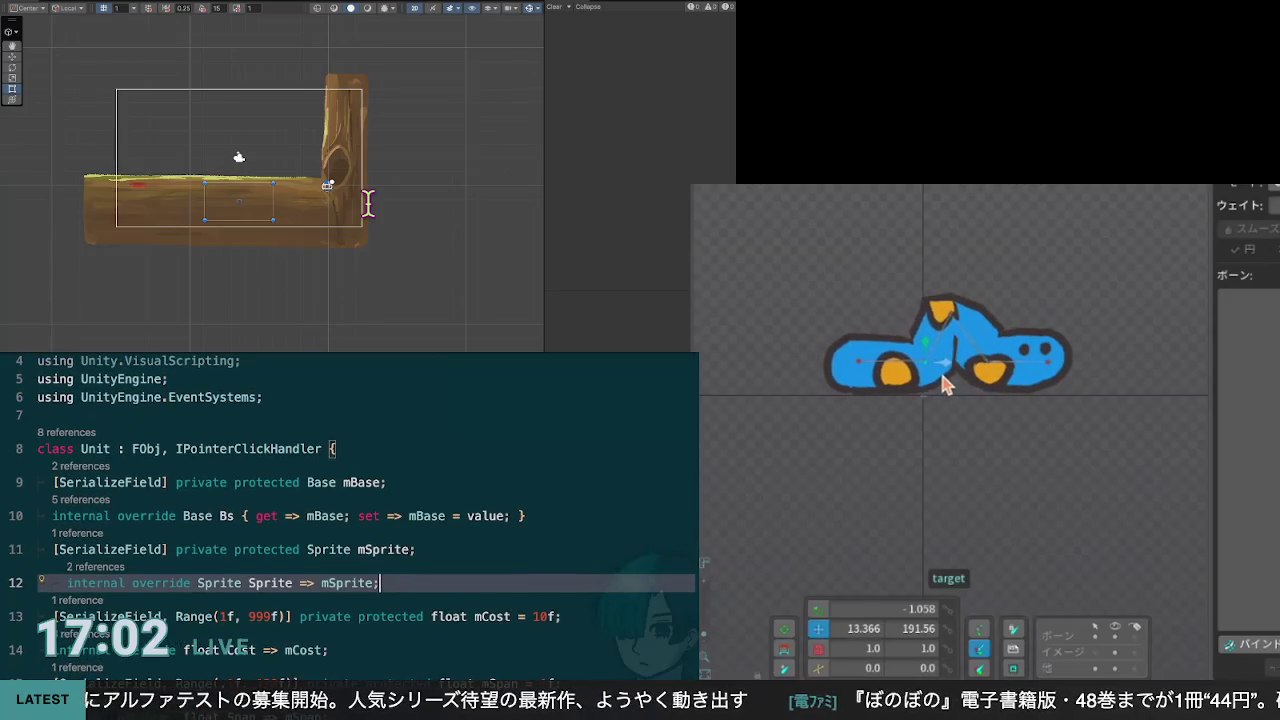
key(ctrl+Down)
key(ctrl+Down)
key(ctrl+Down)
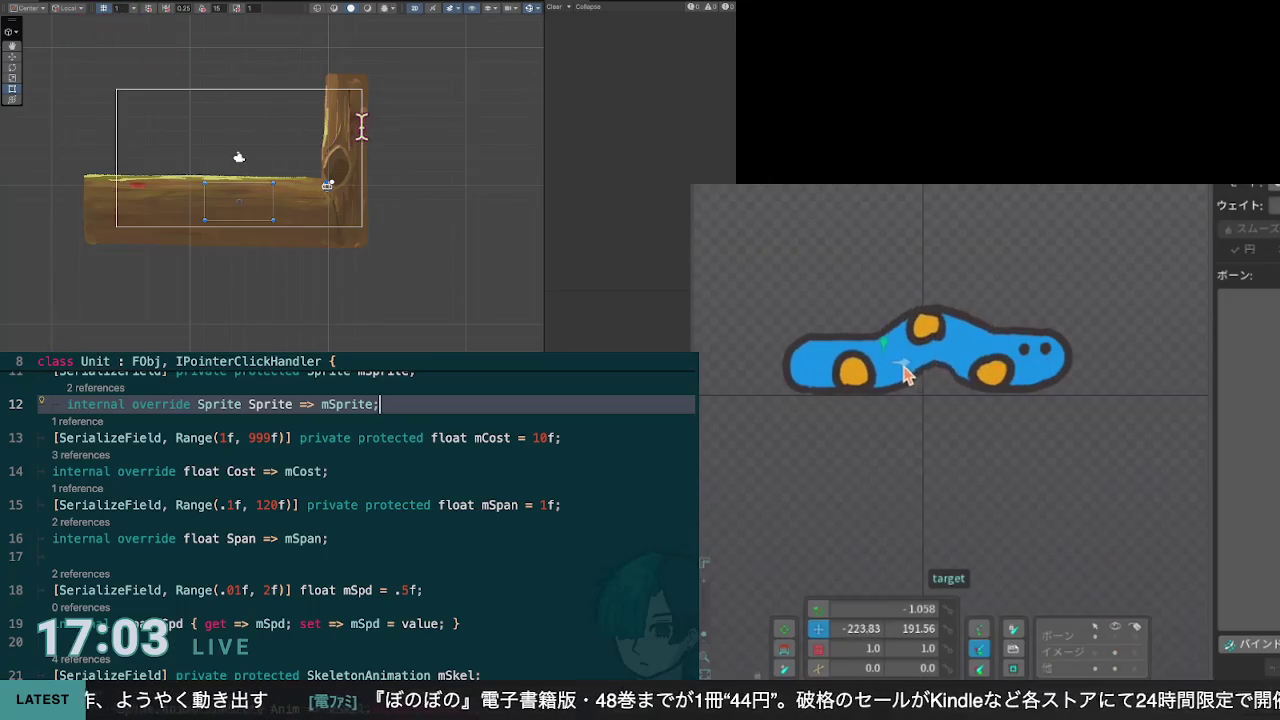
scroll(431, 254, up, 4)
scroll(433, 255, down, 3)
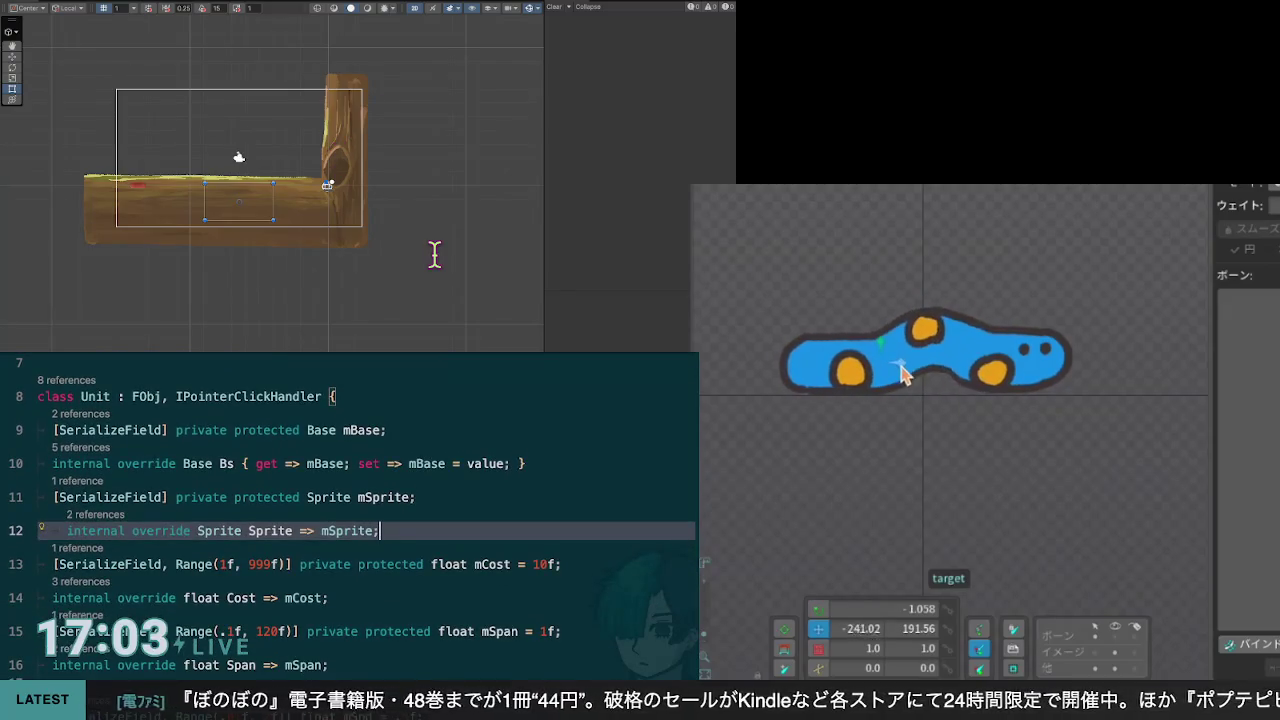
scroll(434, 255, down, 1)
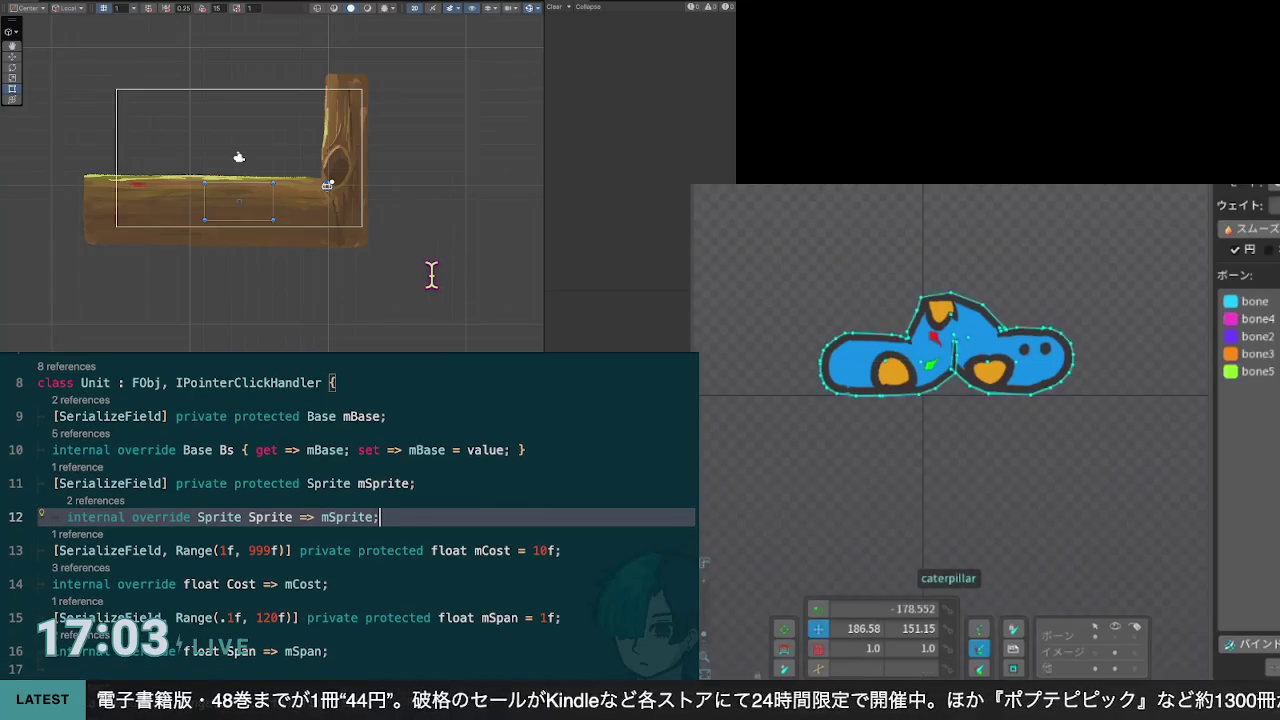
Step: Toggle mesh editing between Create and Modify, ending in Modify
key(Down)
key(Down)
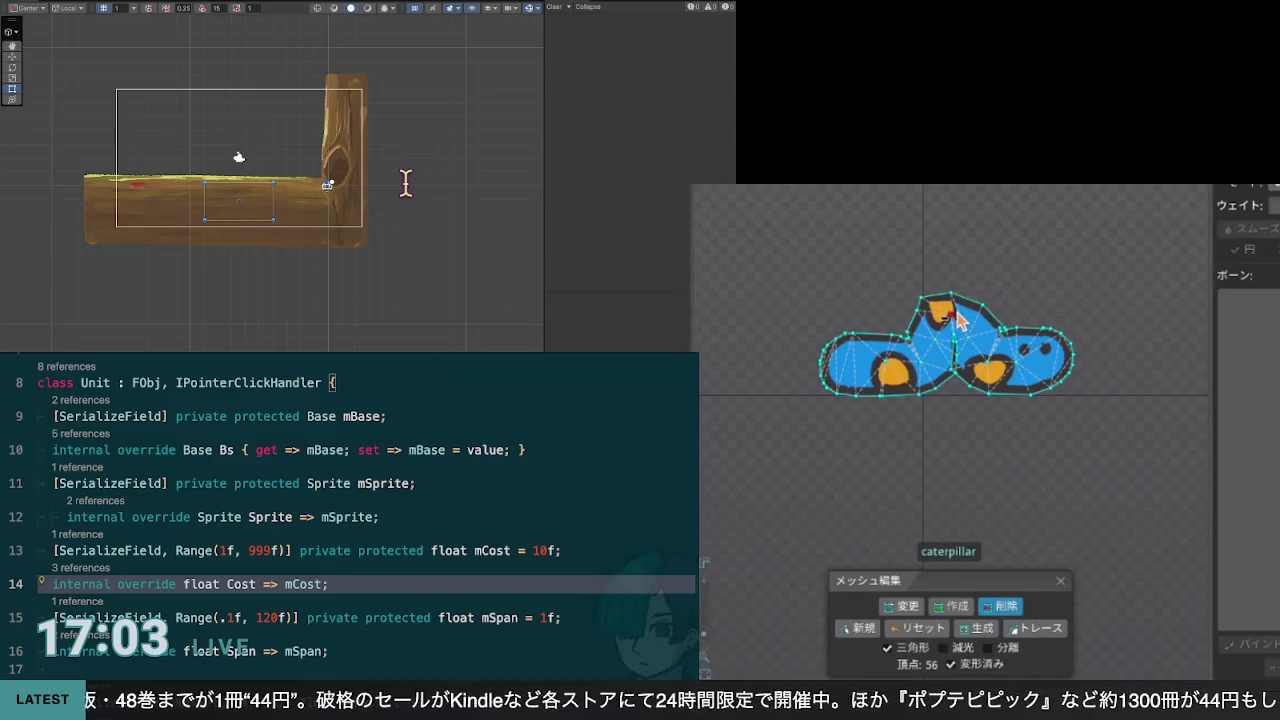
click(901, 606)
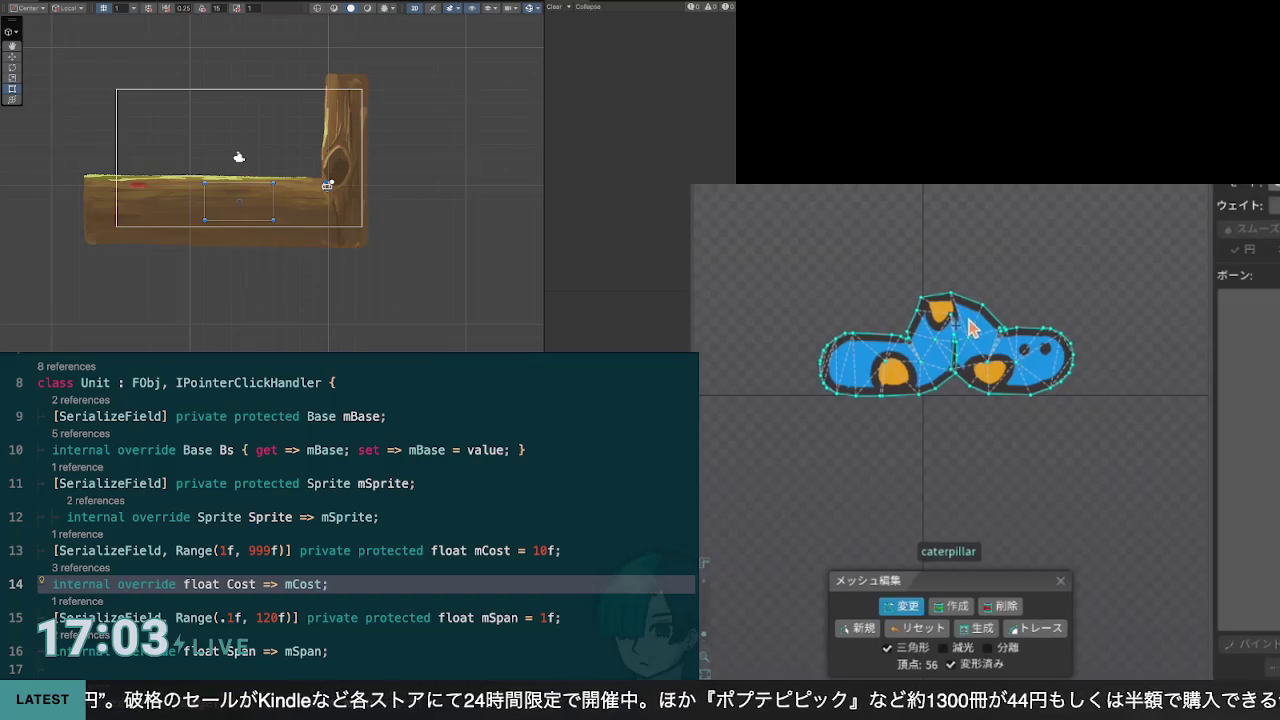
click(951, 606)
scroll(350, 515, down, 3)
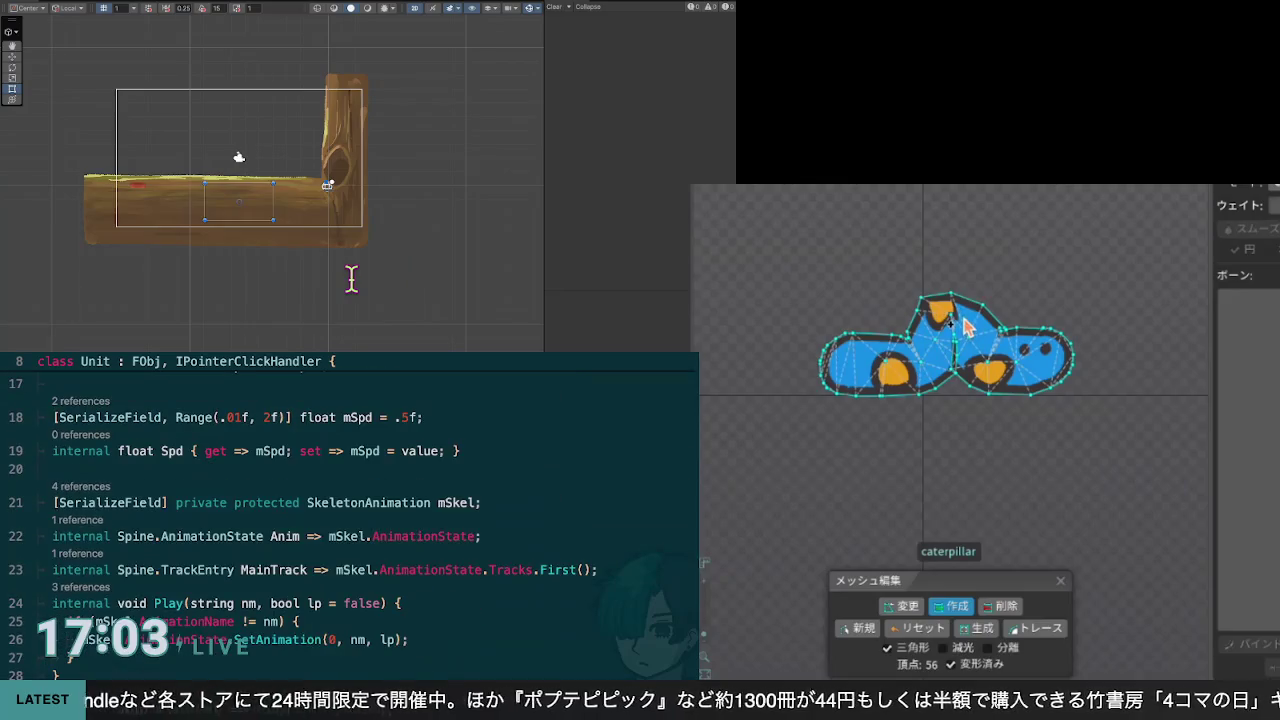
click(906, 605)
Step: Open the Base class file, then the Gm game manager file through quick open
click(230, 459)
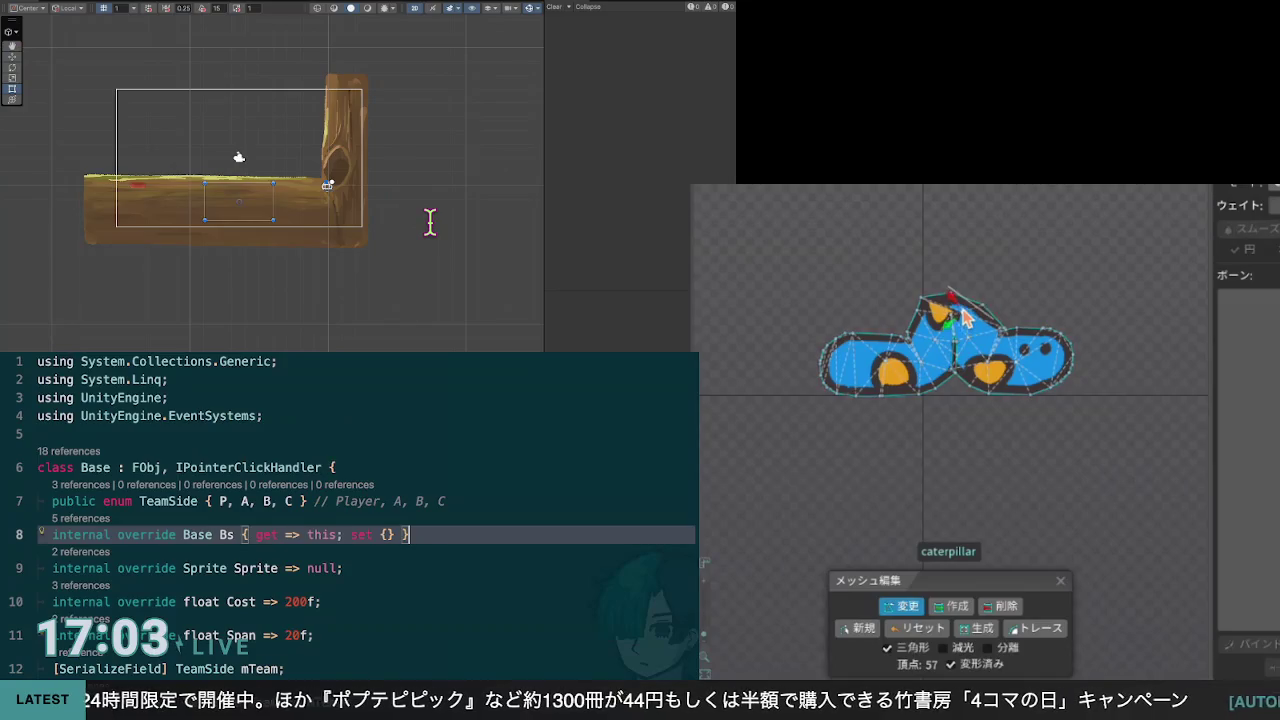
scroll(350, 515, down, 1)
scroll(430, 222, up, 3)
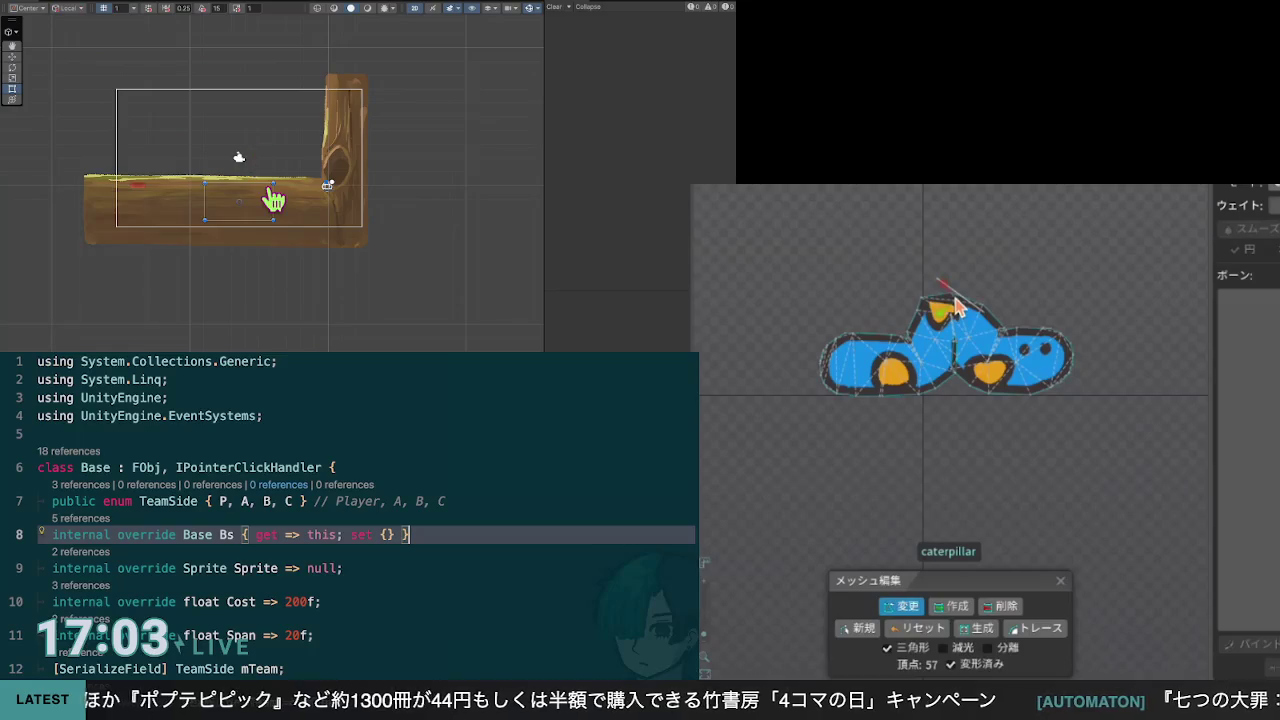
key(ctrl+p)
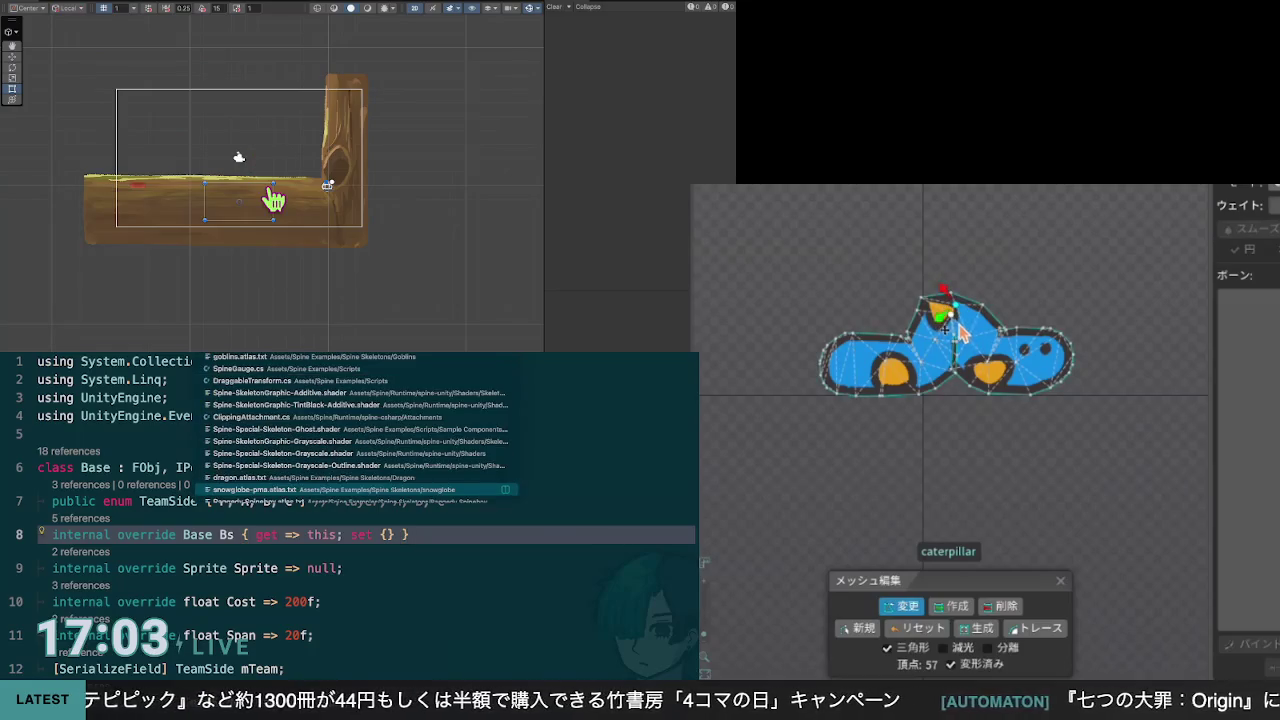
key(Return)
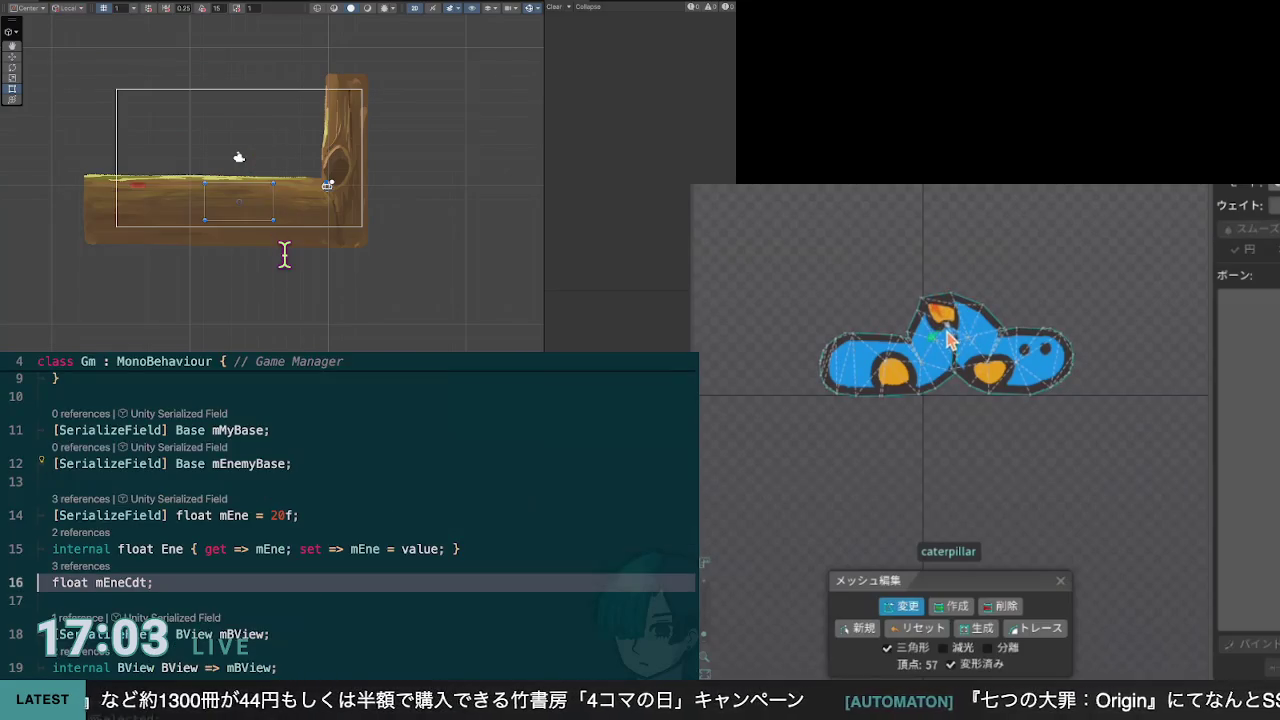
key(ctrl+End)
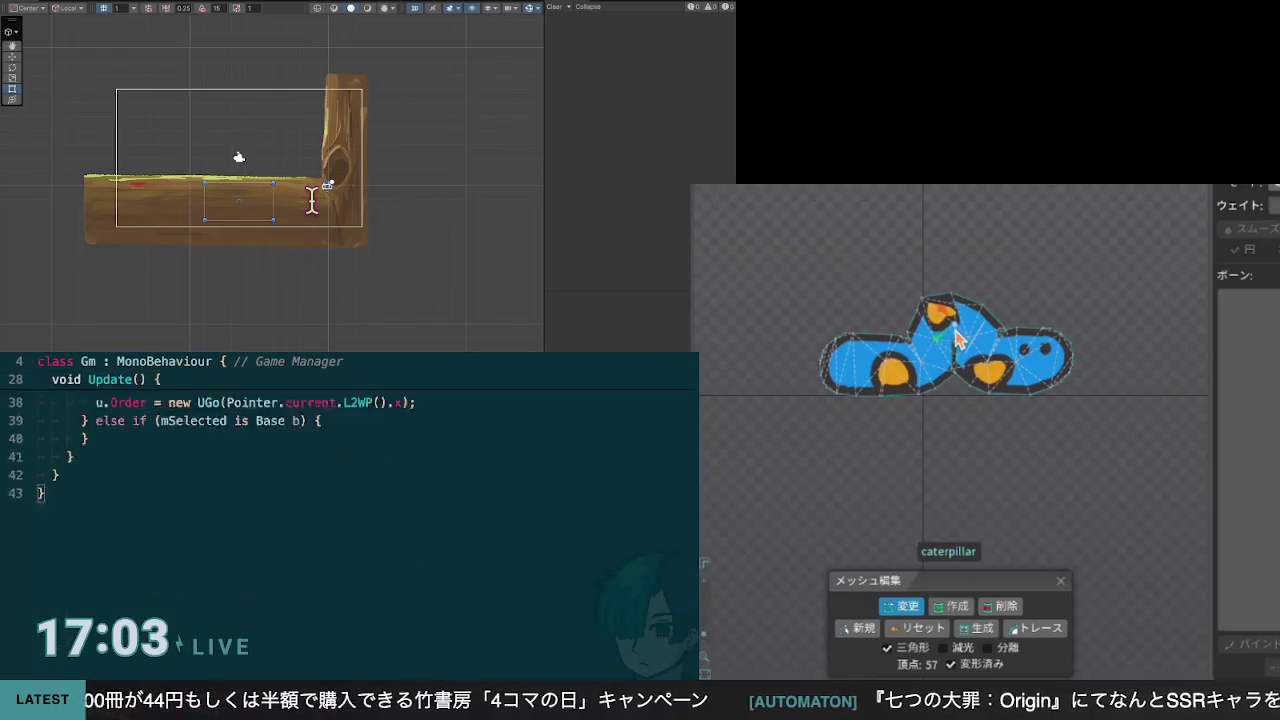
key(Page_Up)
key(Page_Up)
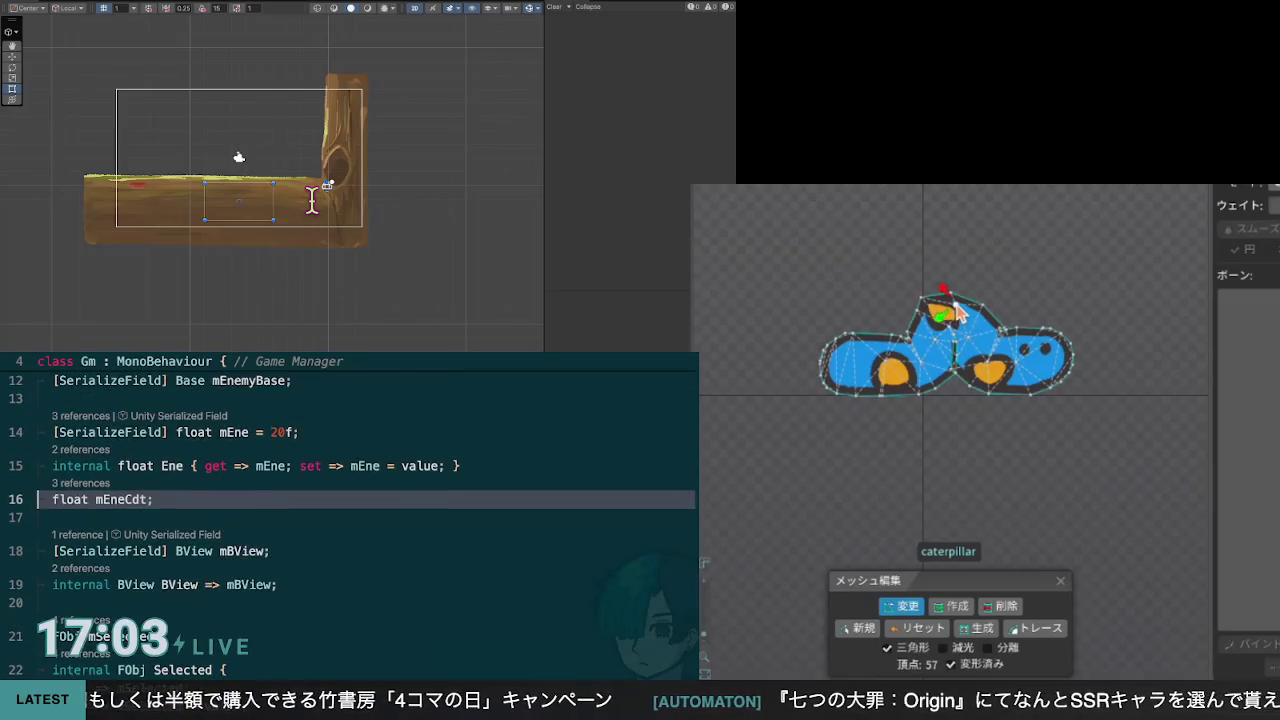
Step: In Gm, go to line 19 near mEnemyBase and add an empty line 20
key(Down)
key(Down)
key(End)
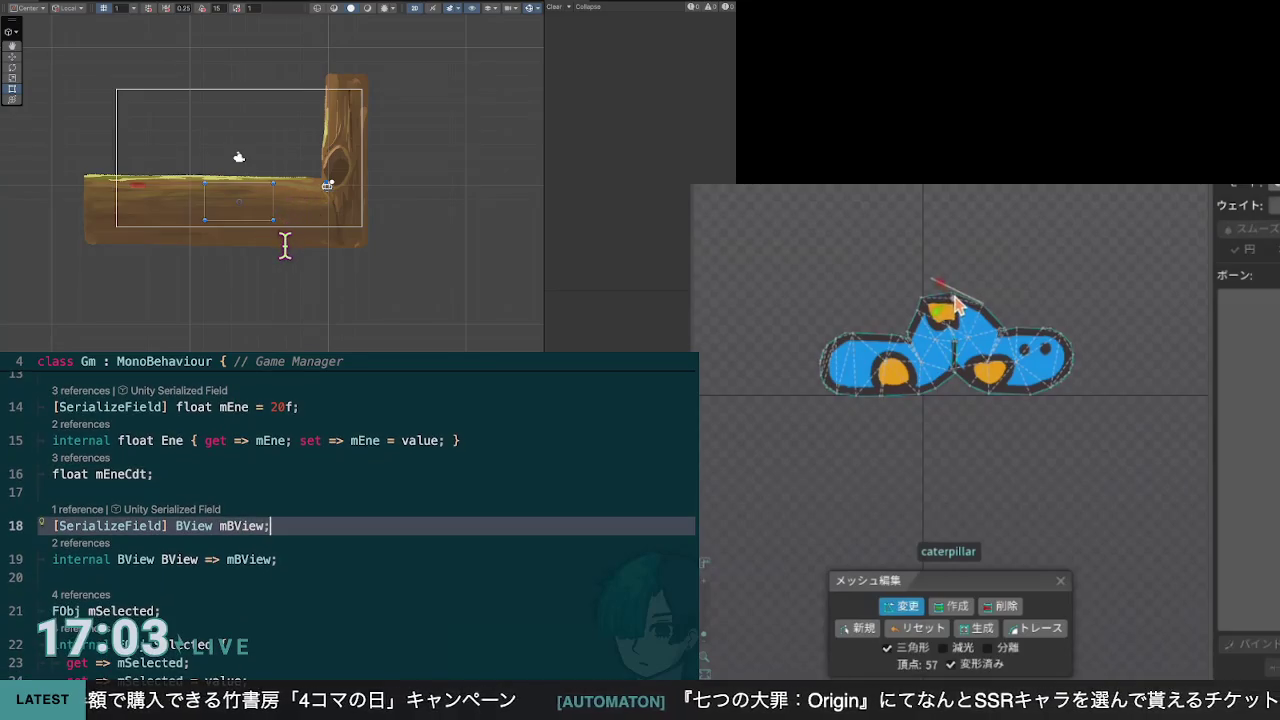
key(Down)
key(Up)
key(Up)
key(ctrl+Down)
key(ctrl+Down)
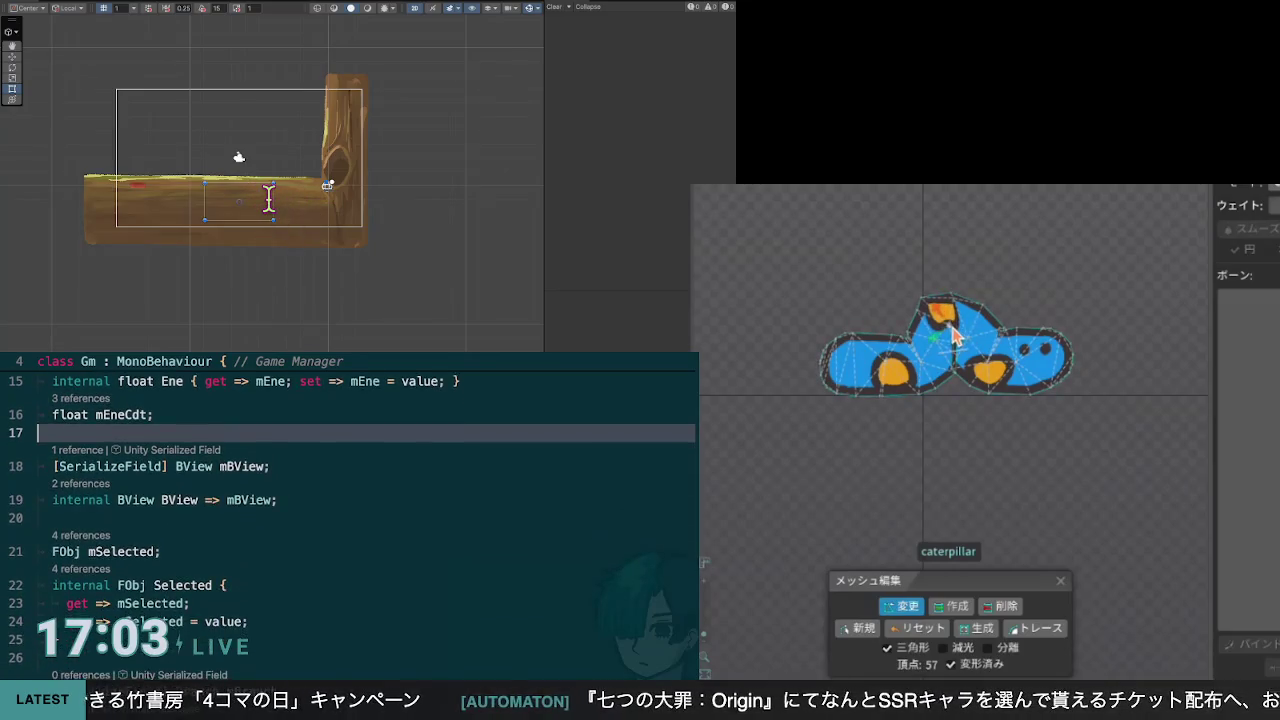
key(ctrl+Up)
key(ctrl+Up)
key(ctrl+Up)
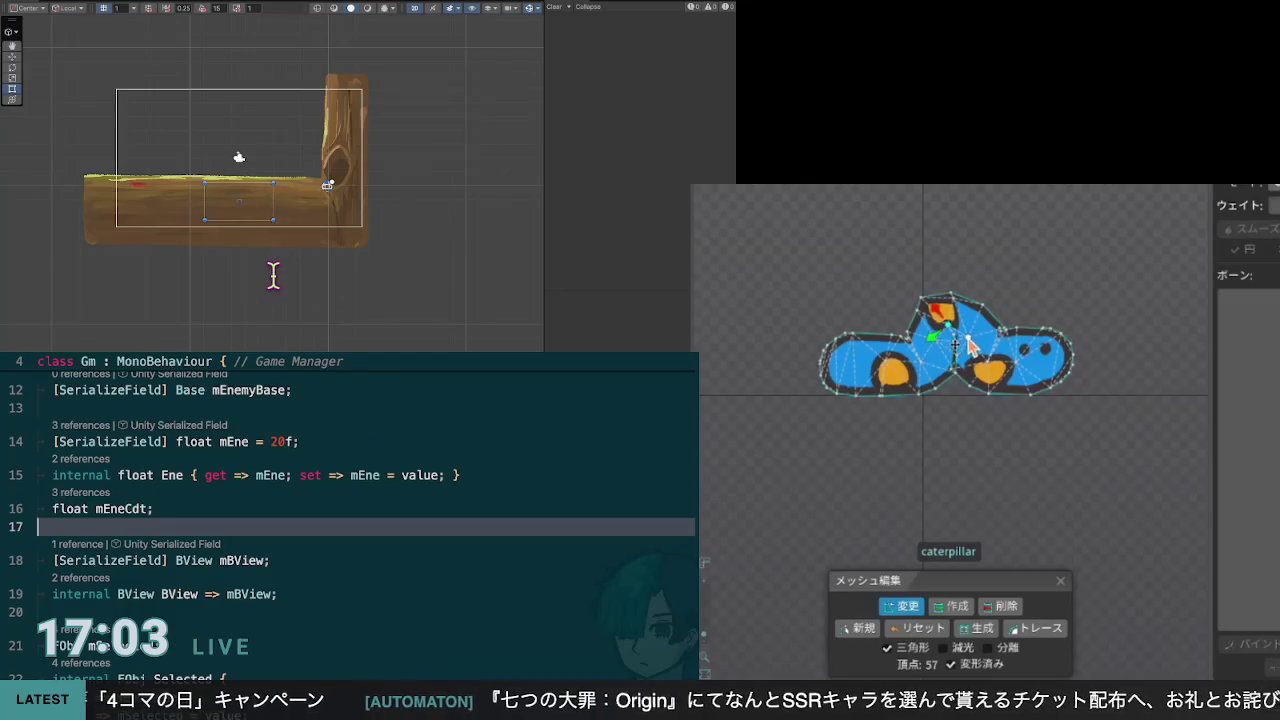
key(Down)
key(Down)
key(Return)
Step: Pull a vertex on the caterpillar's hump up and left, then restart line 20 in Gm
drag(972, 340, 965, 327)
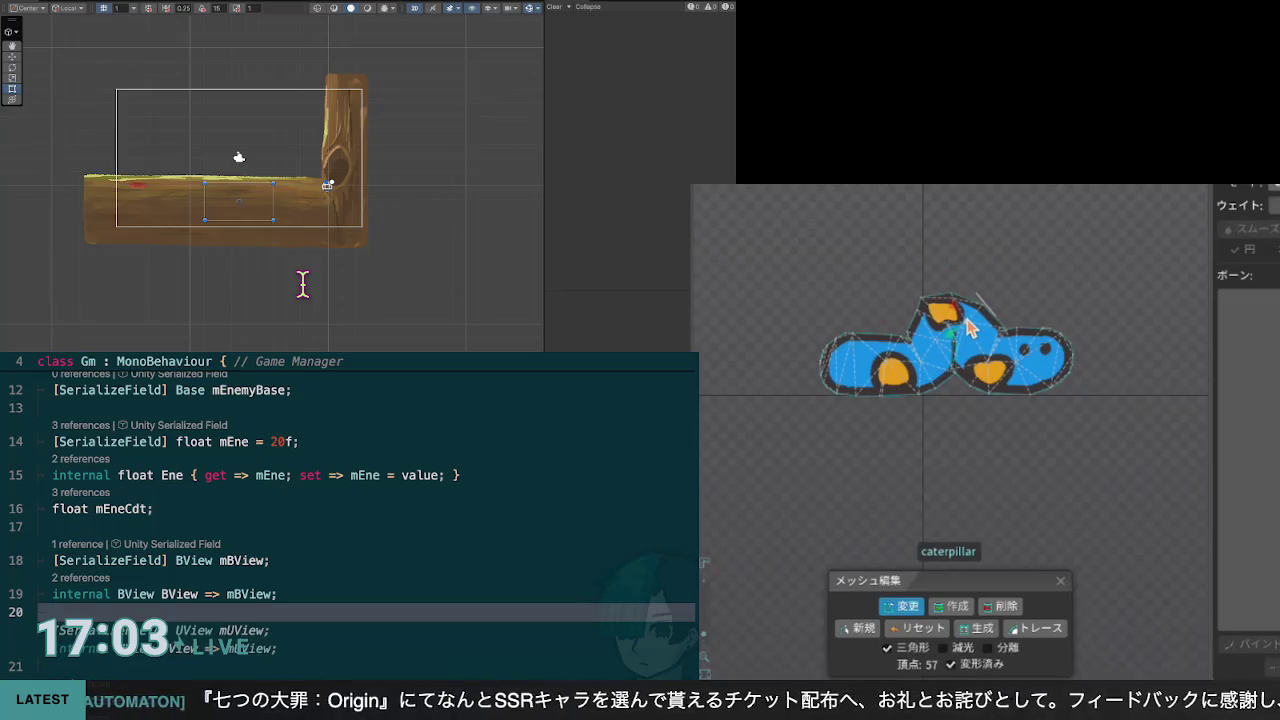
key(BackSpace)
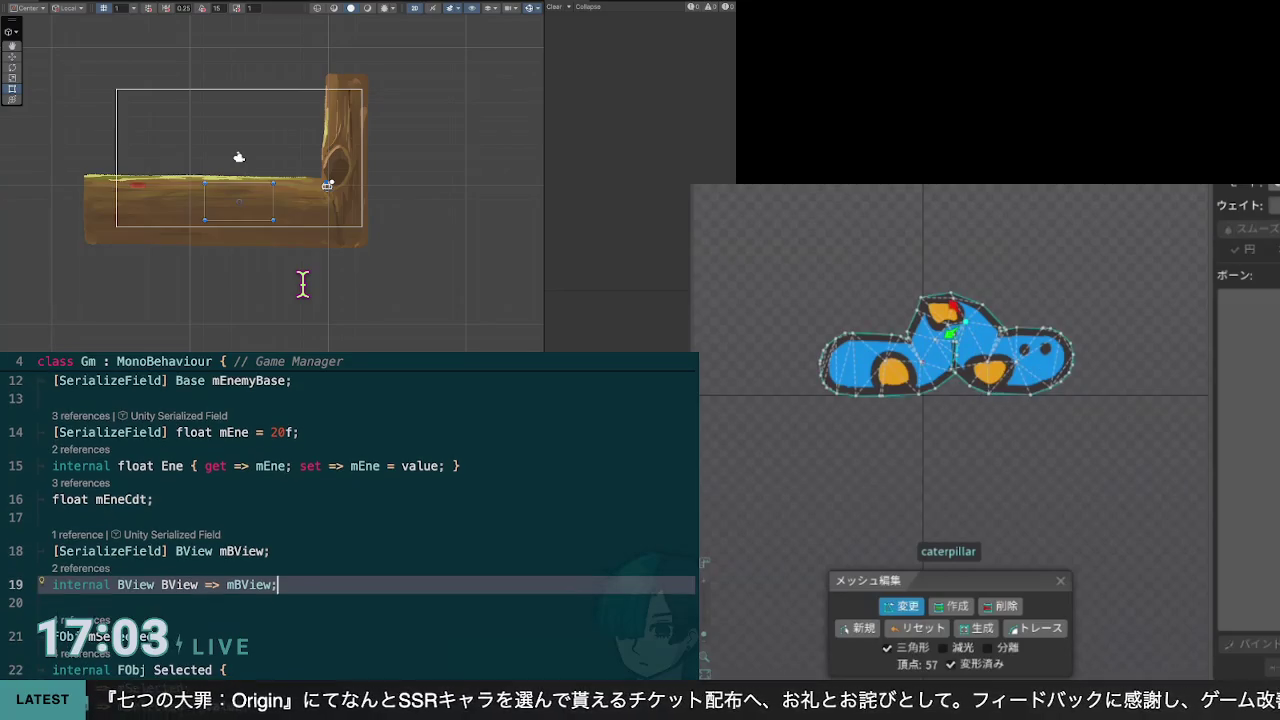
key(Return)
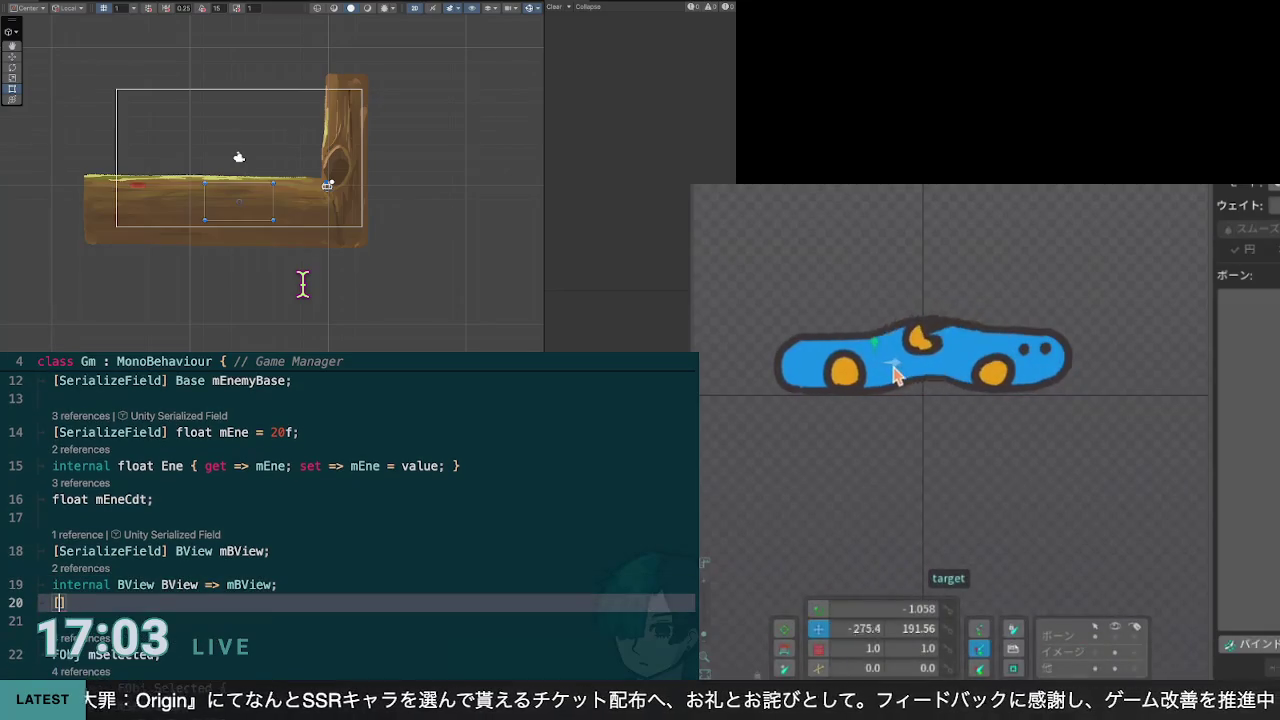
Step: Type [SerializeField] on the new line in the Gm class
text([Serialize)
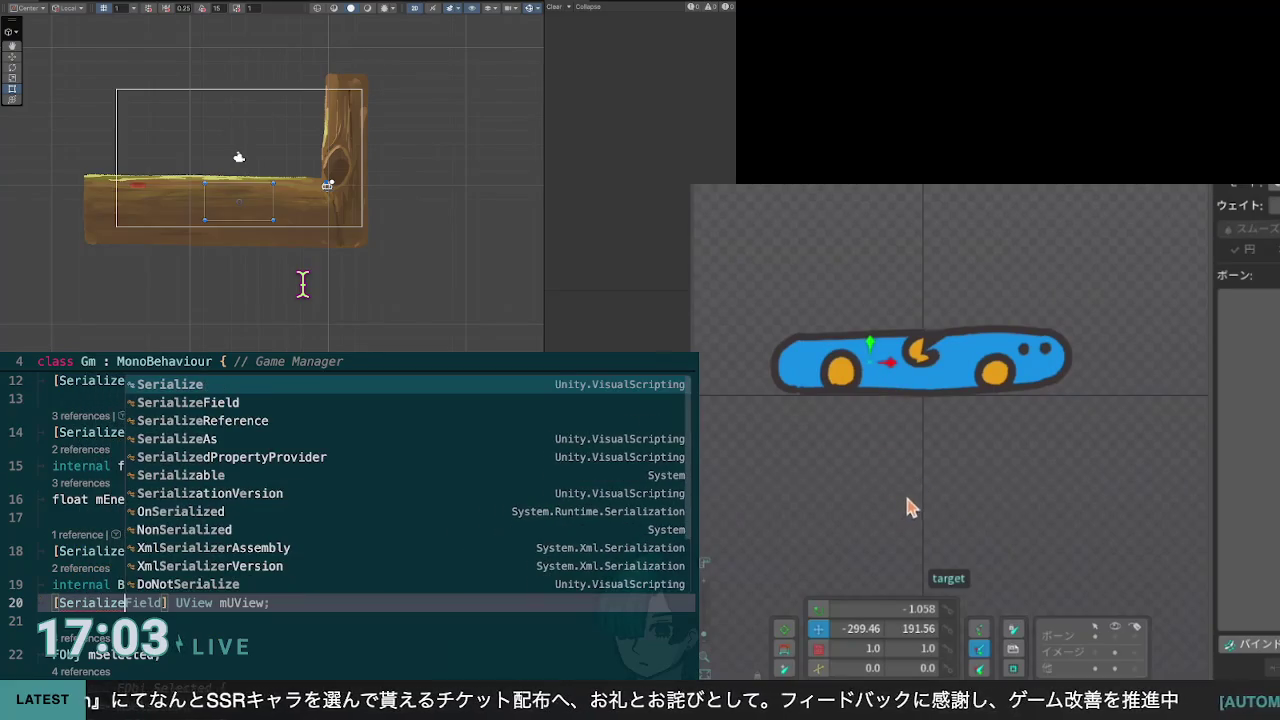
text(Field])
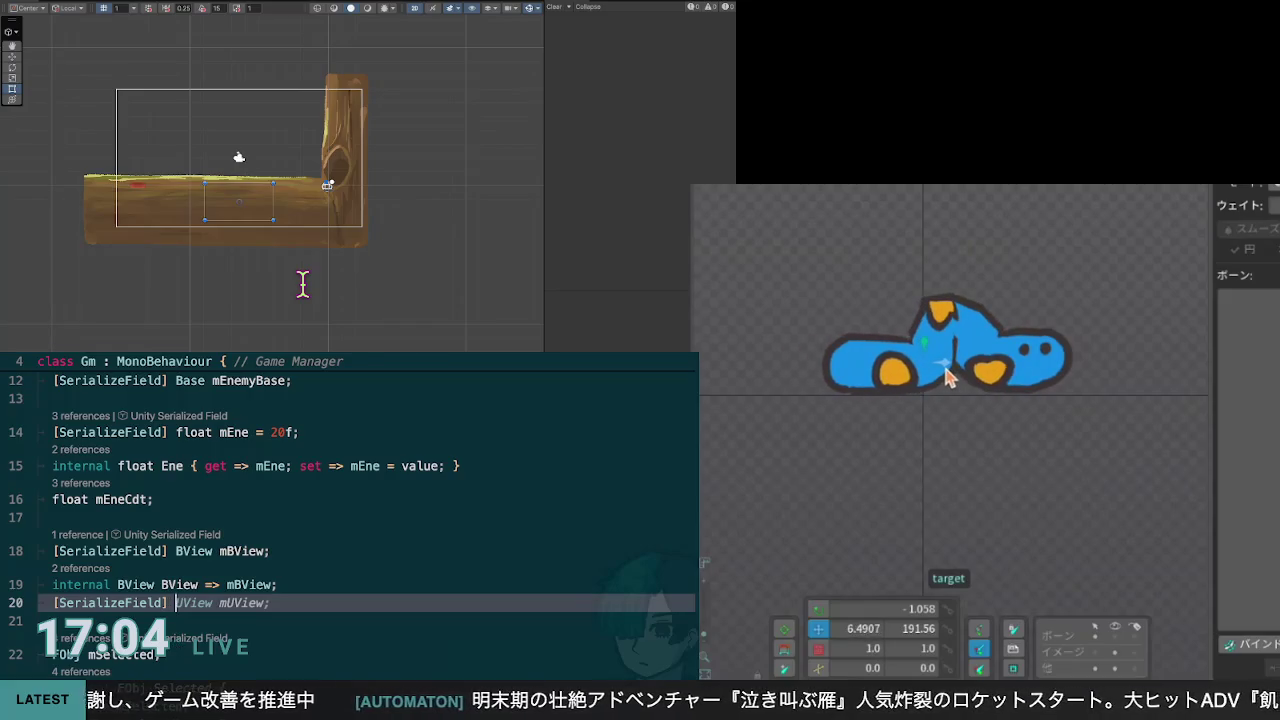
scroll(350, 500, up, 1)
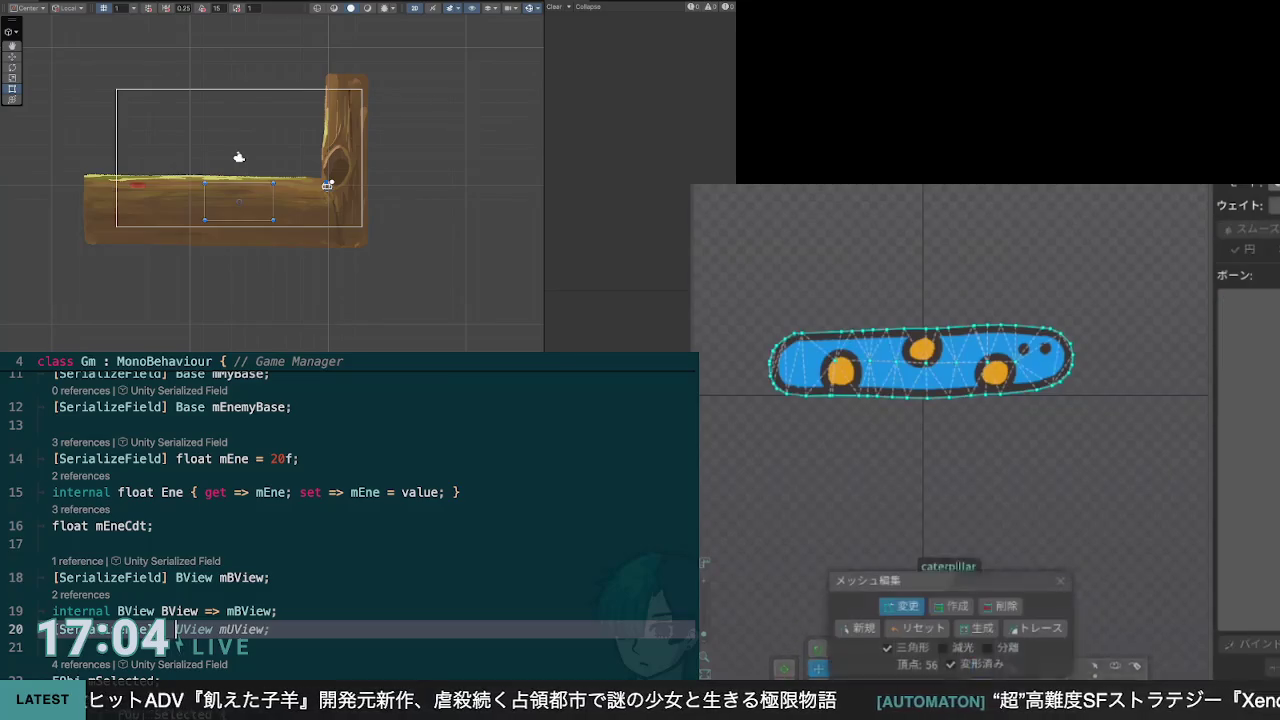
Step: Add a vertex in Create mode, leave mesh editing, and drag the IK target to bend the body
click(951, 606)
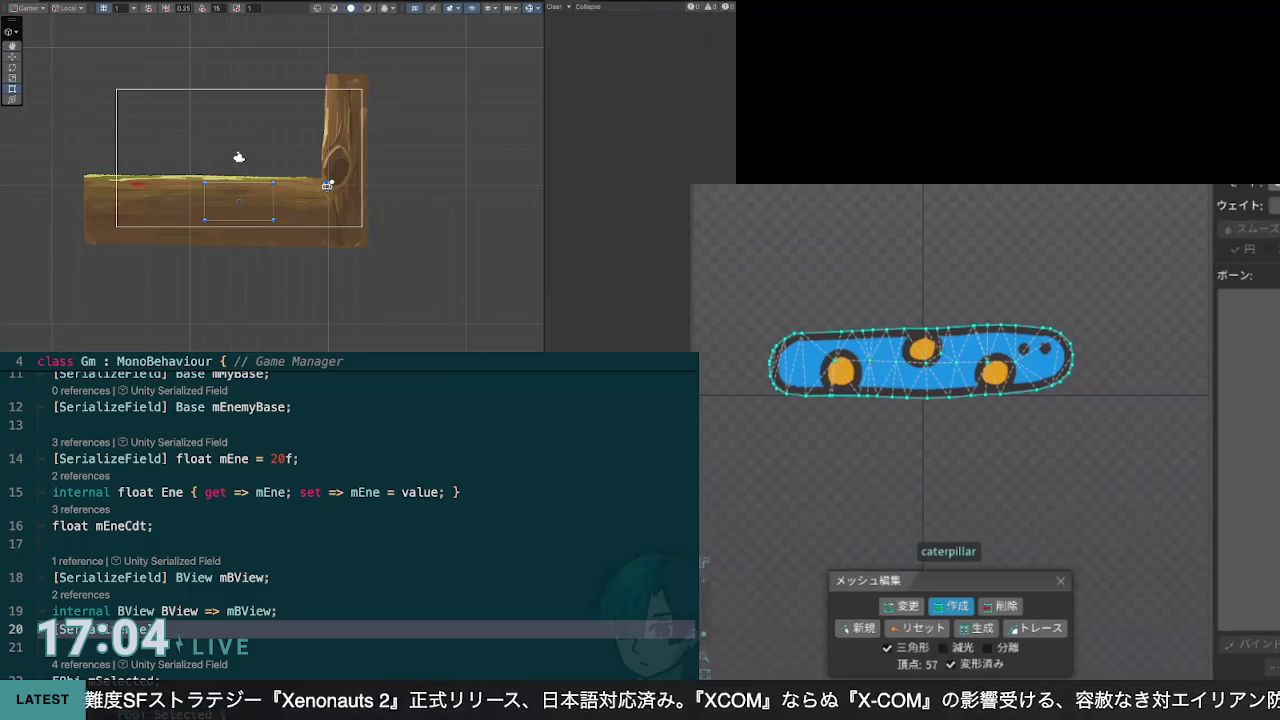
key(Escape)
drag(900, 368, 945, 375)
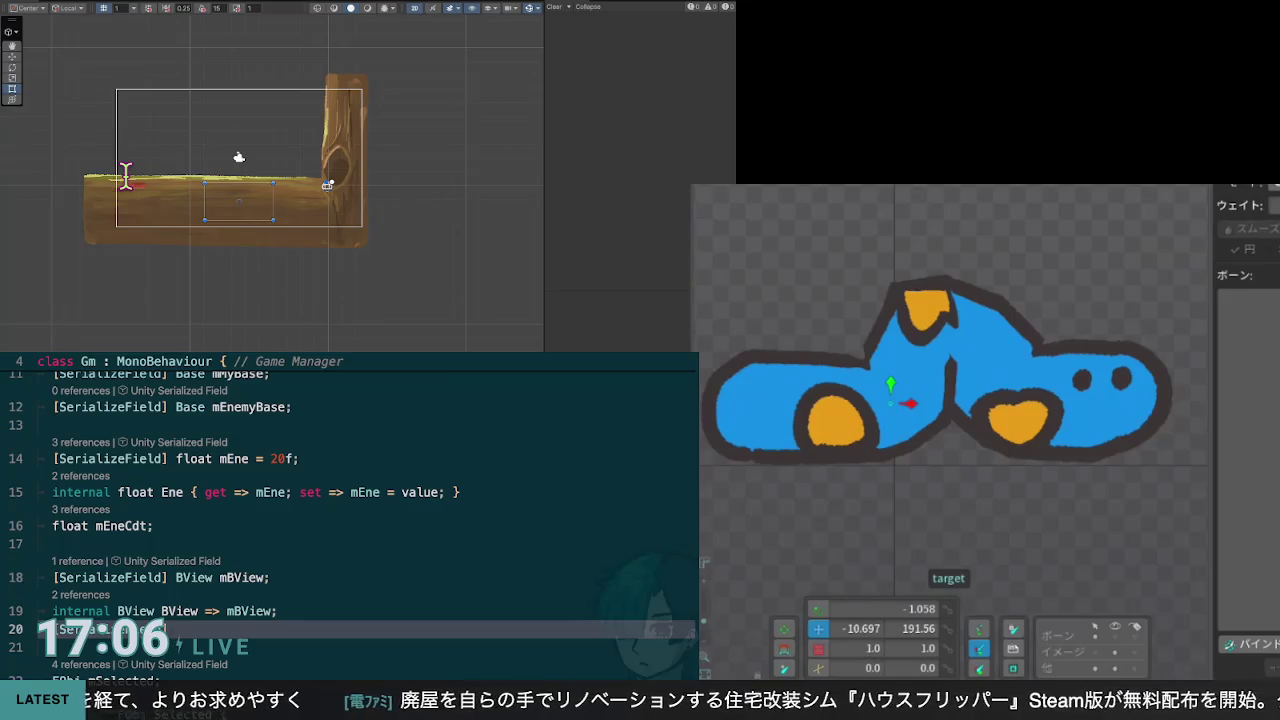
Step: Restore the straight setup pose and nudge the vertex by the middle orange spot upward
click(940, 400)
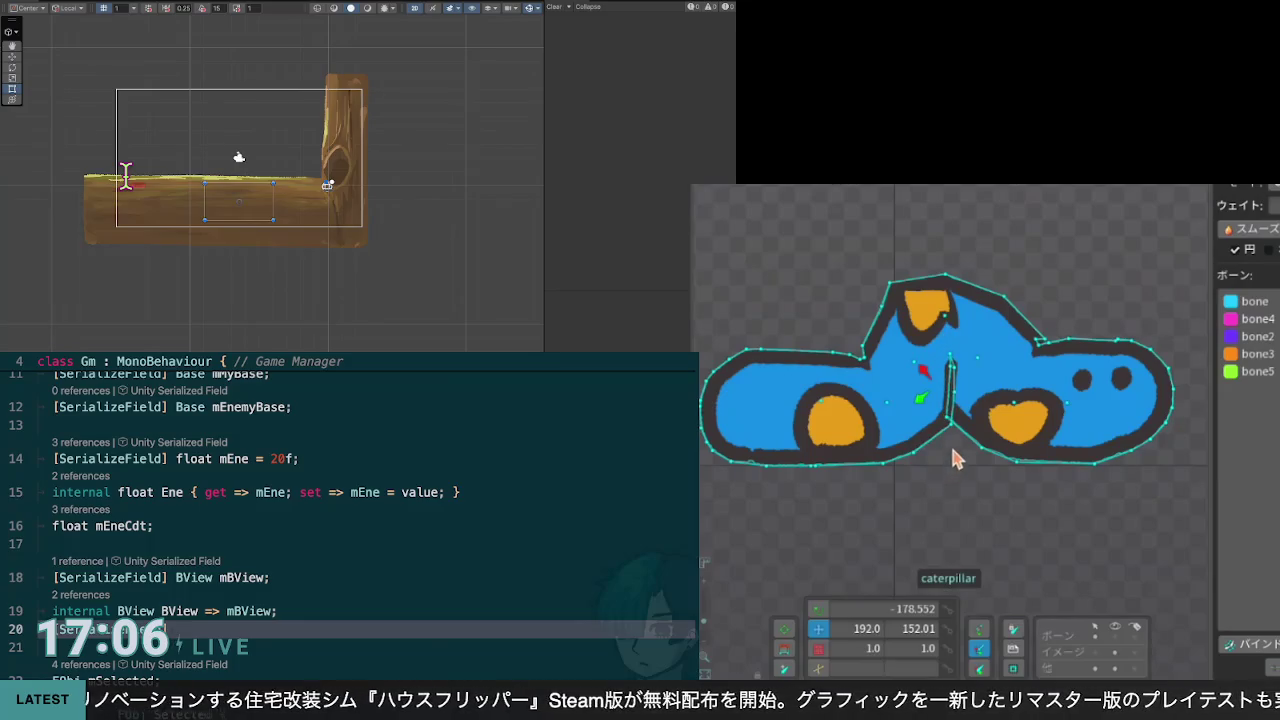
key(ctrl+z)
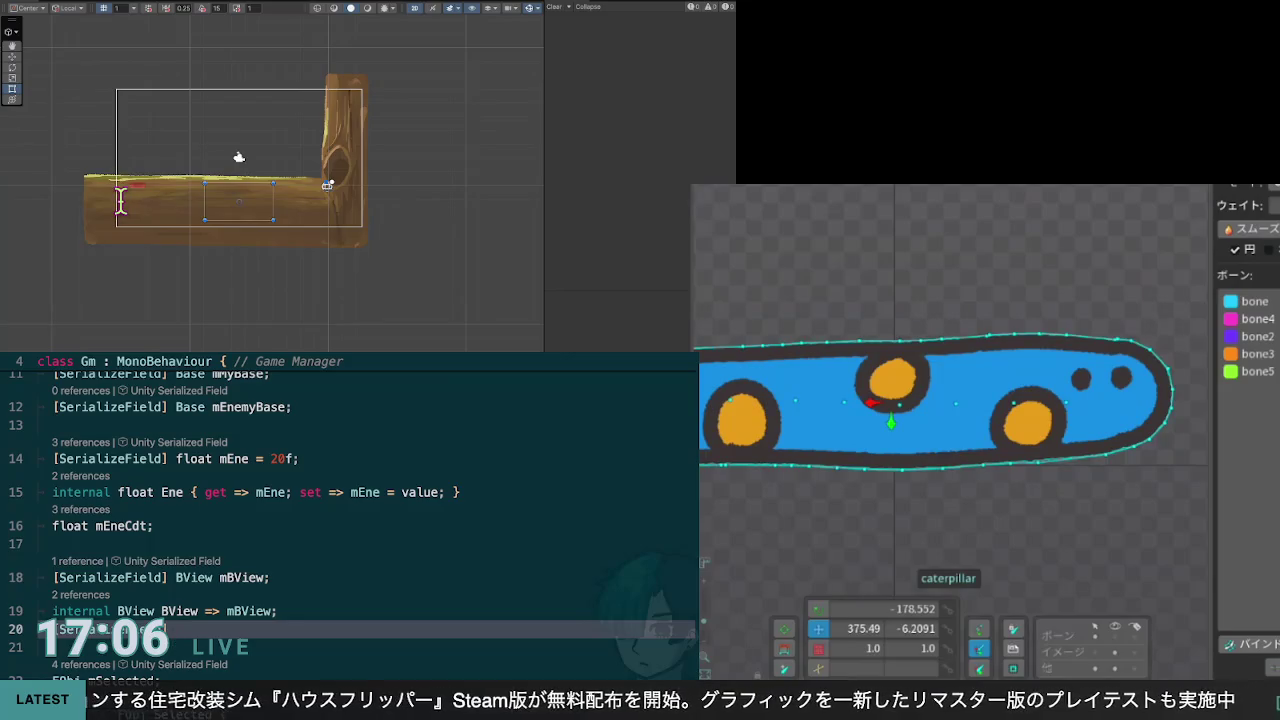
key(m)
click(902, 606)
drag(900, 400, 902, 390)
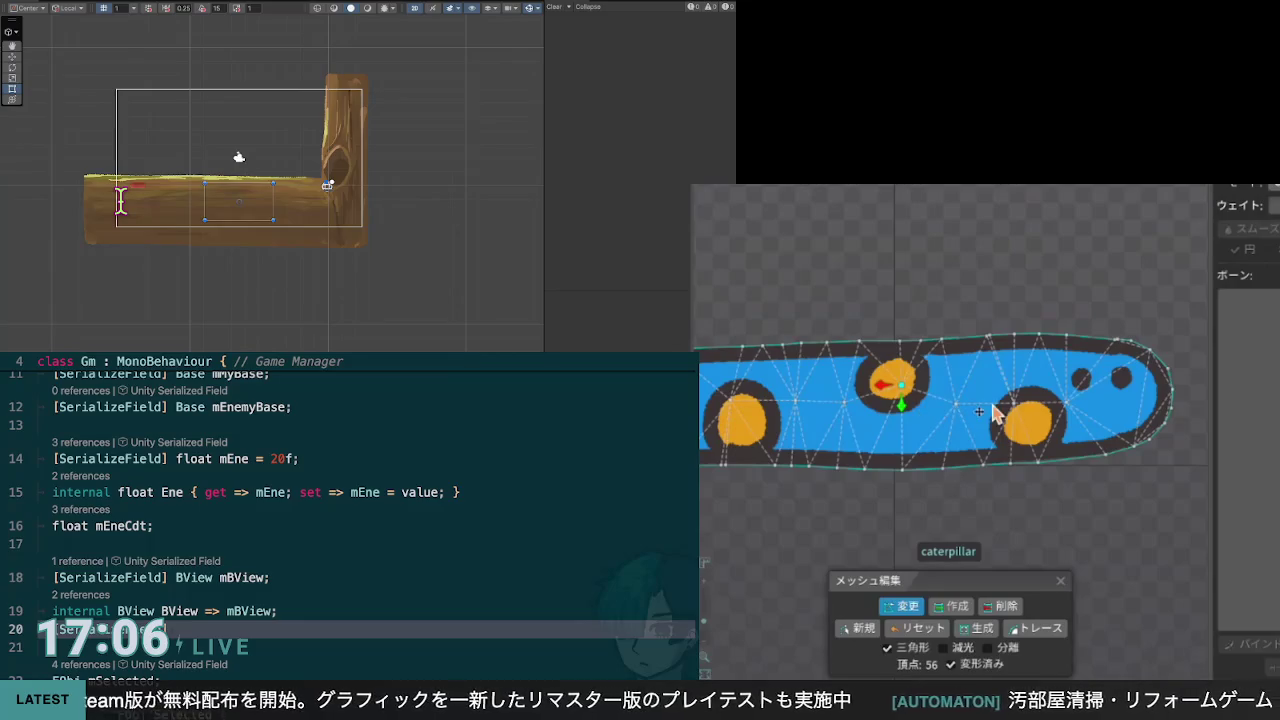
Step: Bend the caterpillar with the IK target, then fine-tune the target's position
drag(833, 415, 917, 426)
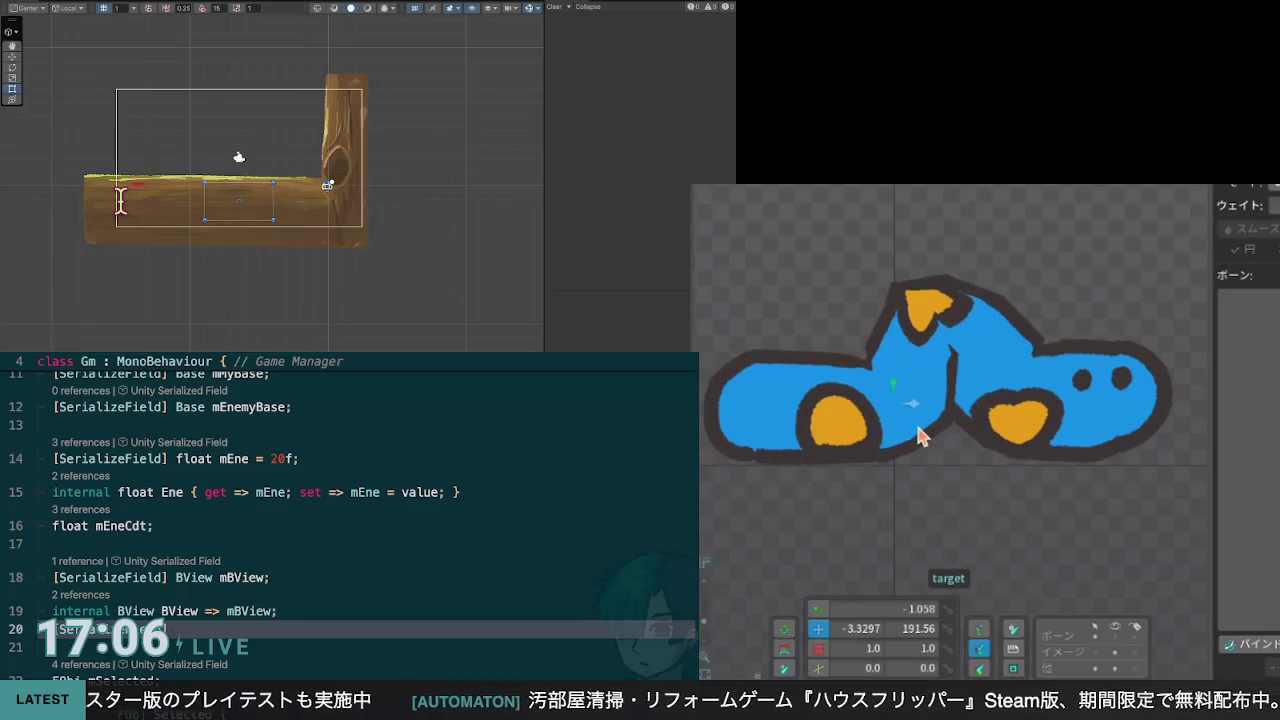
drag(918, 427, 866, 424)
click(867, 427)
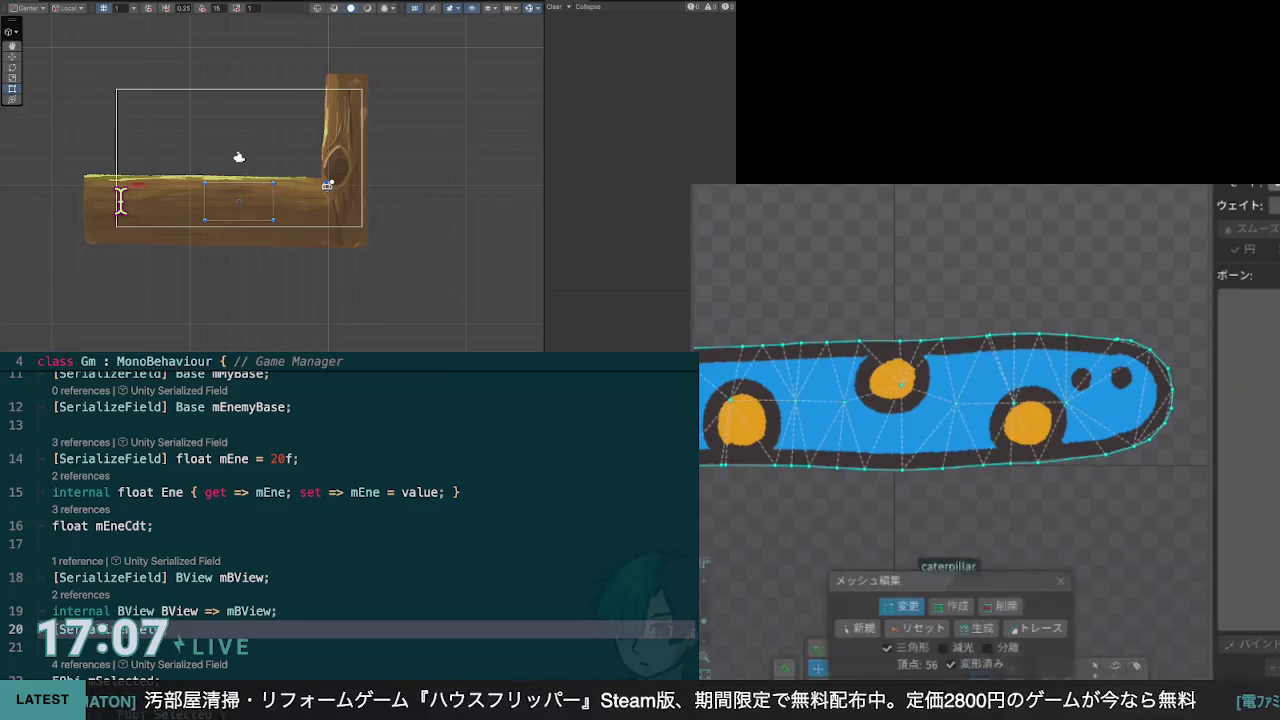
Step: Add a vertex beside the middle orange spot, retest the bend, and reopen mesh editing
click(899, 384)
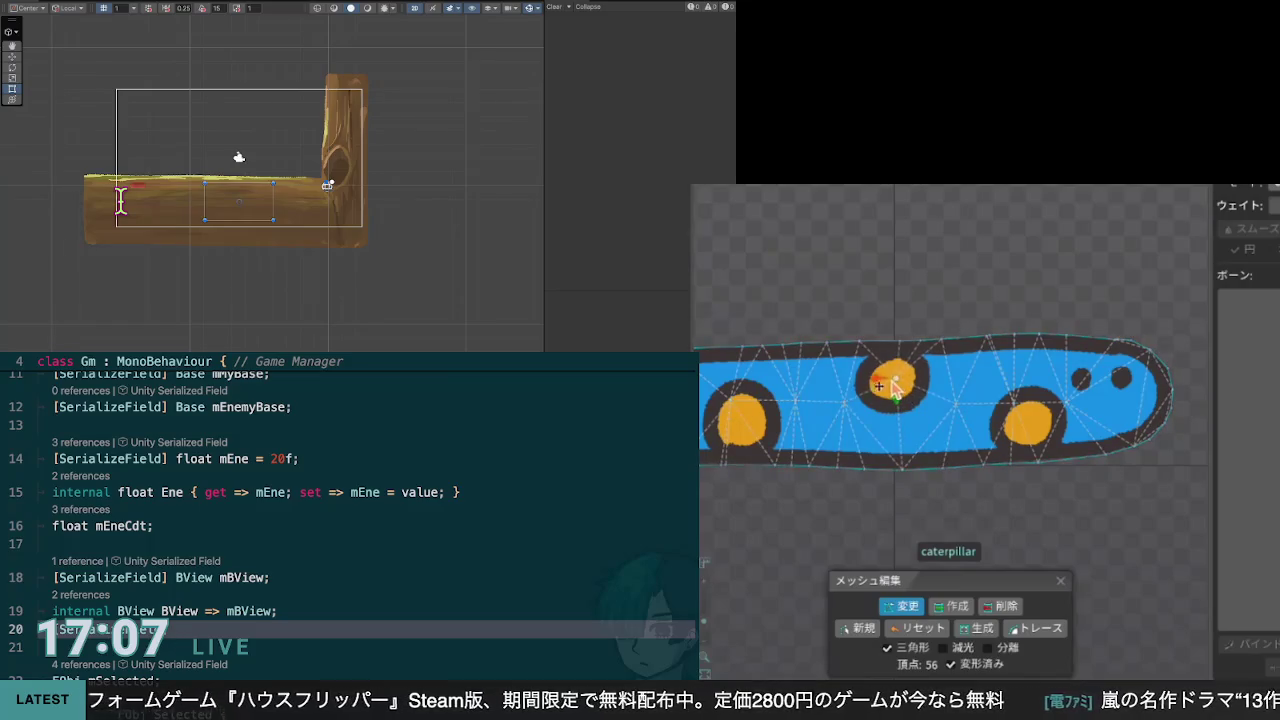
click(952, 606)
click(914, 393)
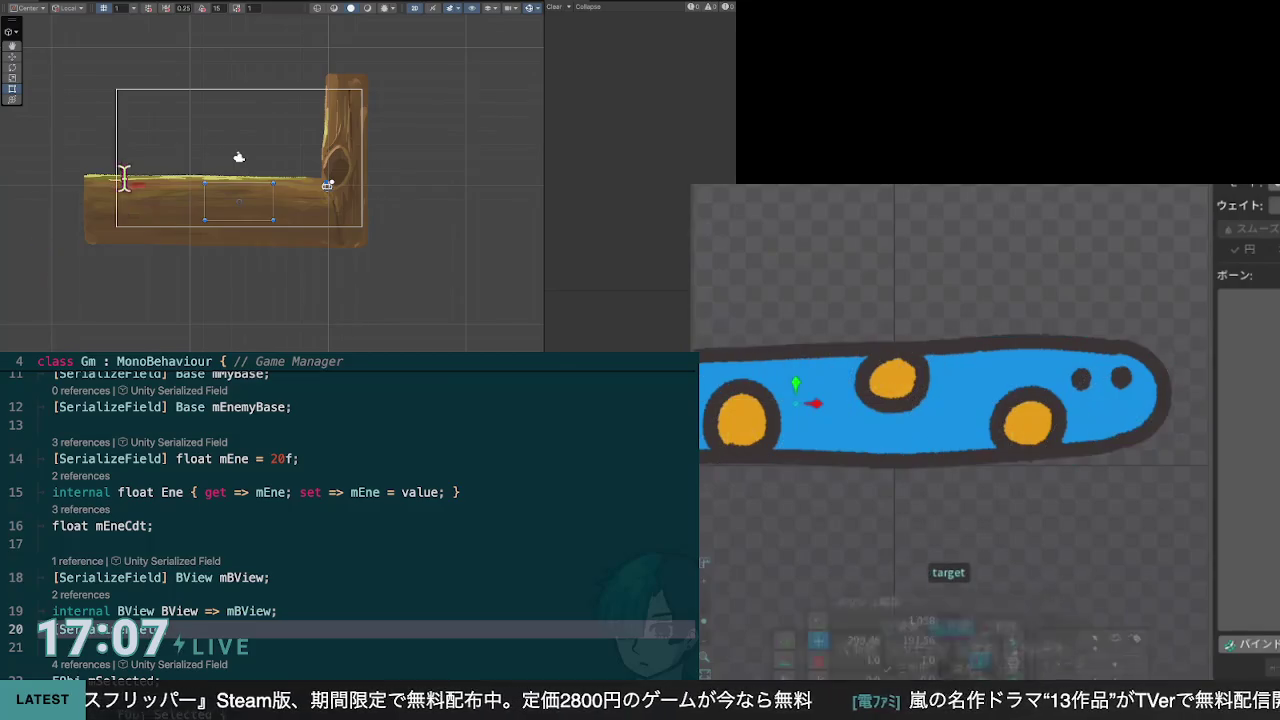
drag(820, 414, 918, 420)
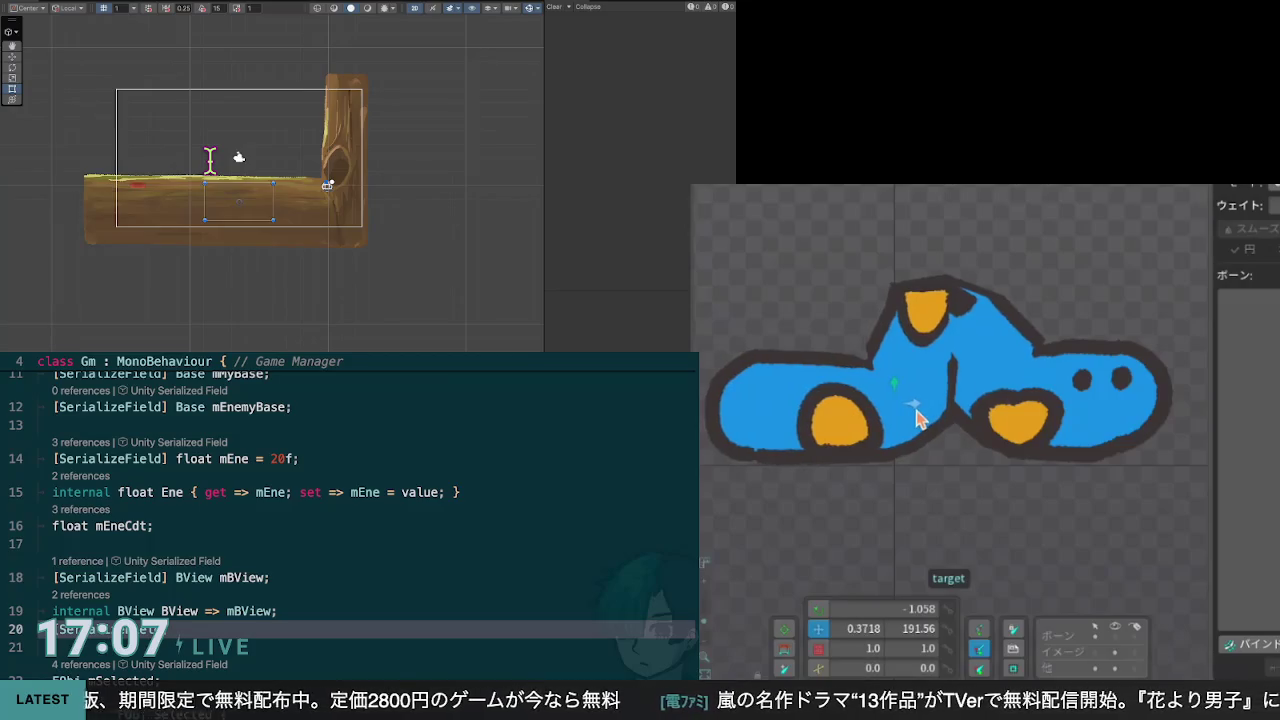
click(871, 414)
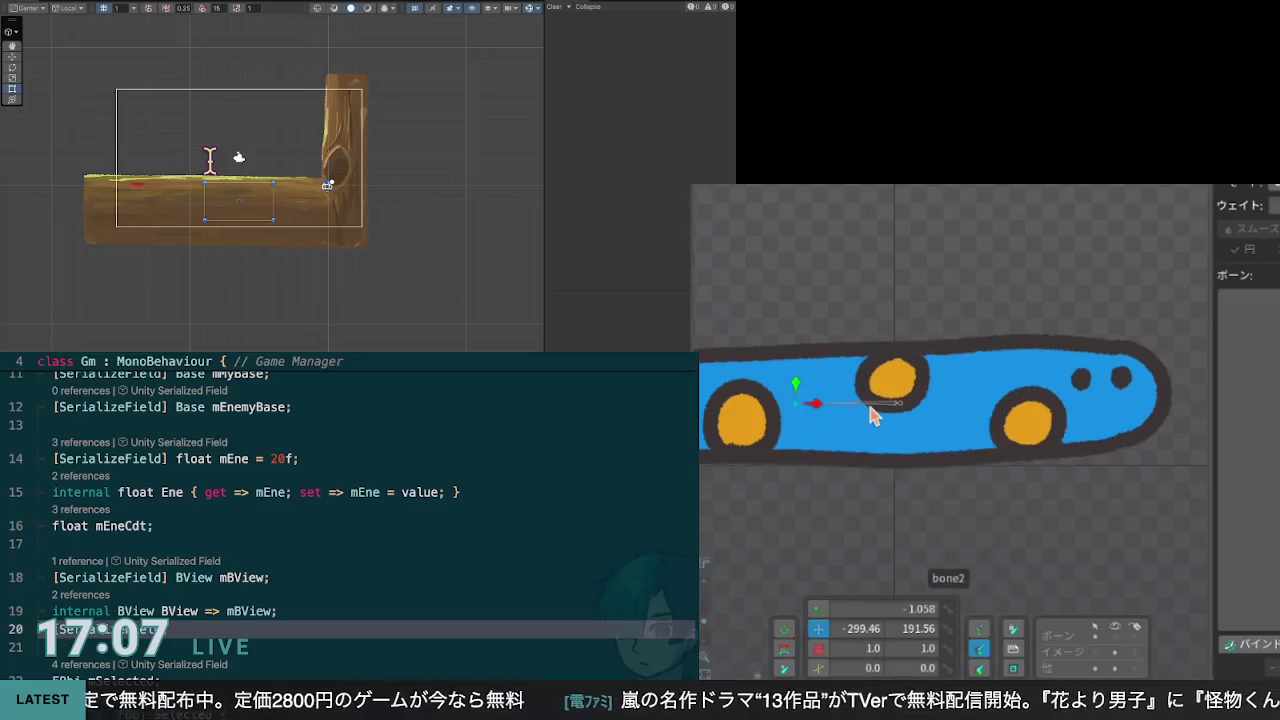
click(871, 414)
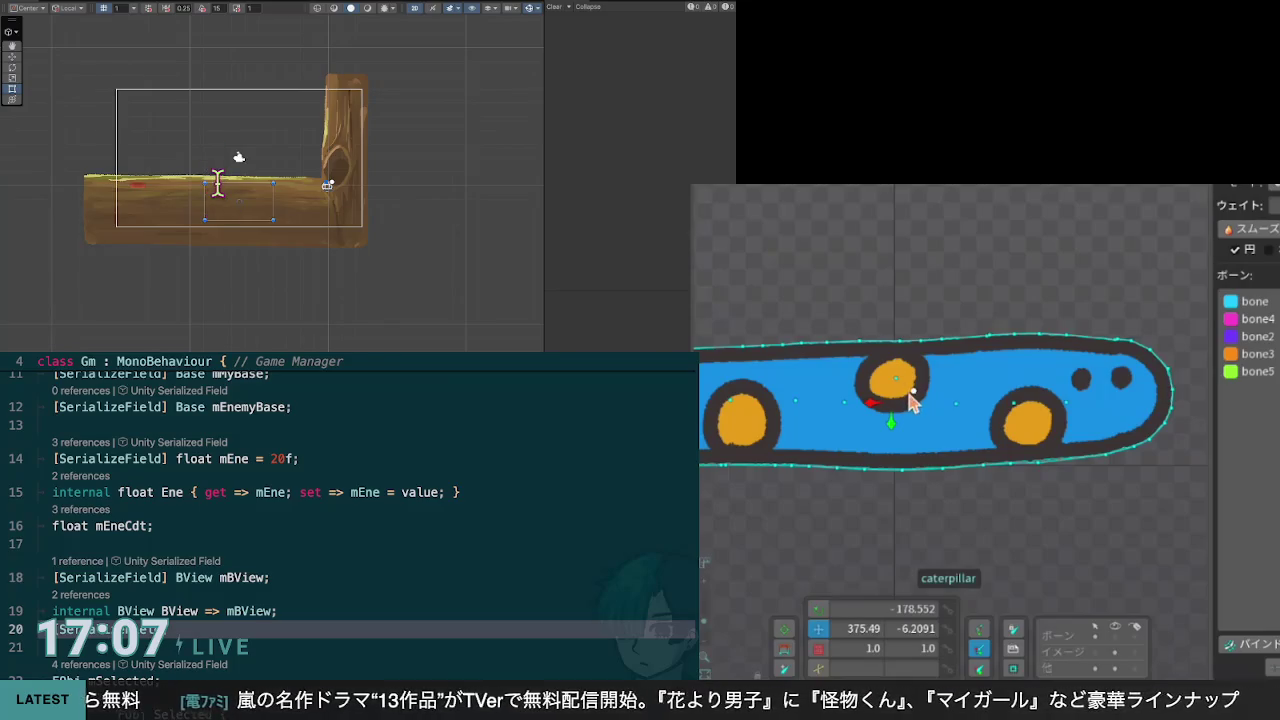
key(ctrl+m)
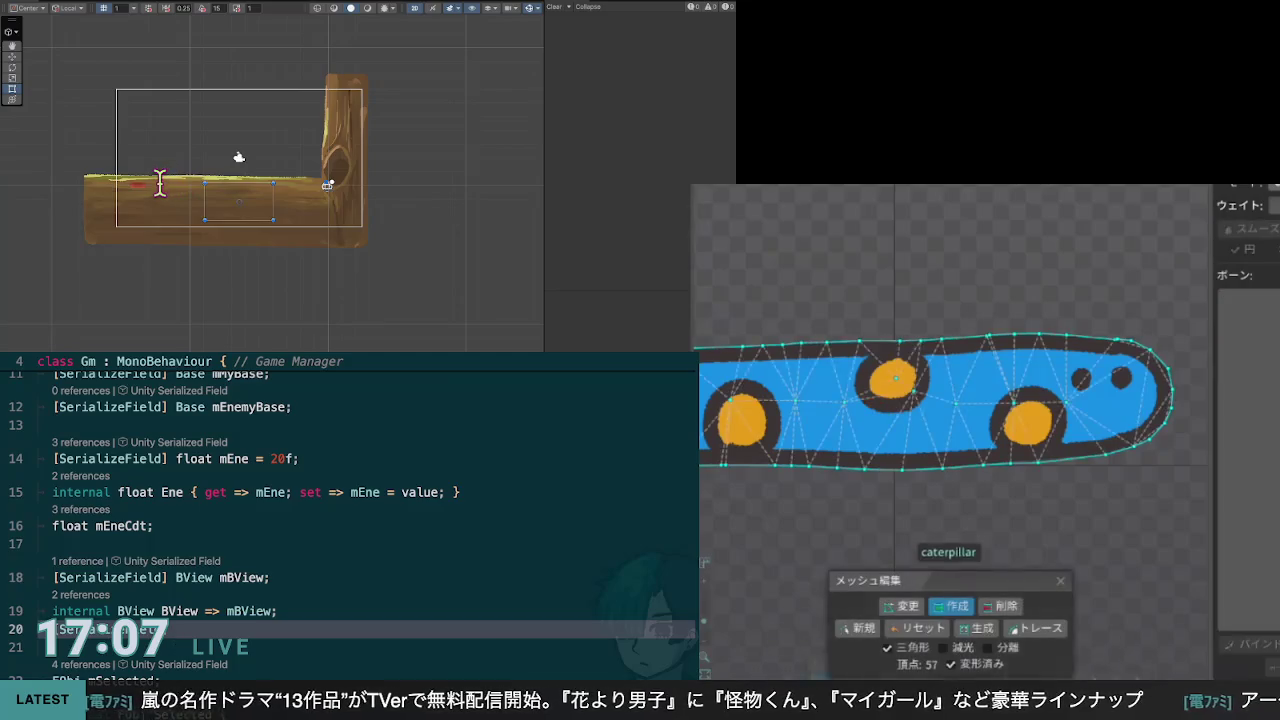
Step: In Modify mode shift the top-spot vertex up-left, then test the bend with the IK target
click(903, 606)
mouse_move(914, 398)
mouse_down()
mouse_move(924, 380)
mouse_move(903, 371)
mouse_move(890, 386)
mouse_up()
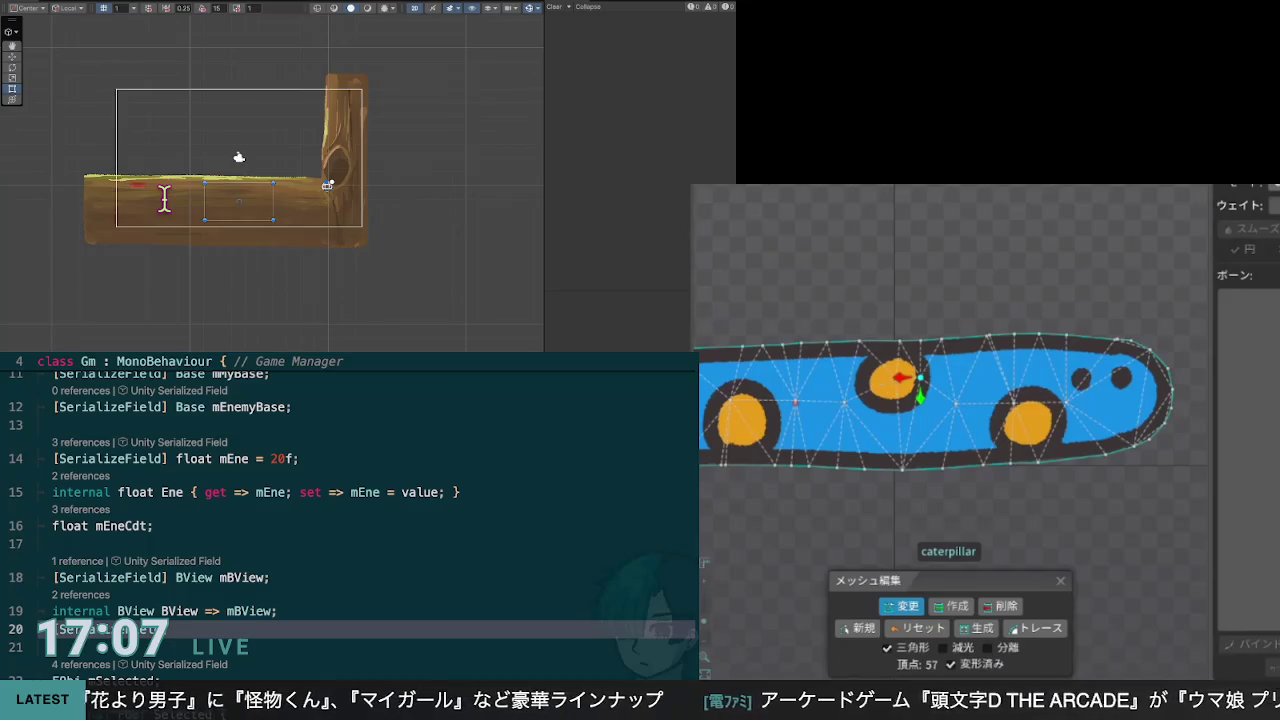
key(Escape)
mouse_move(895, 415)
mouse_down()
mouse_move(913, 410)
mouse_move(866, 420)
mouse_move(918, 404)
mouse_move(893, 400)
mouse_up()
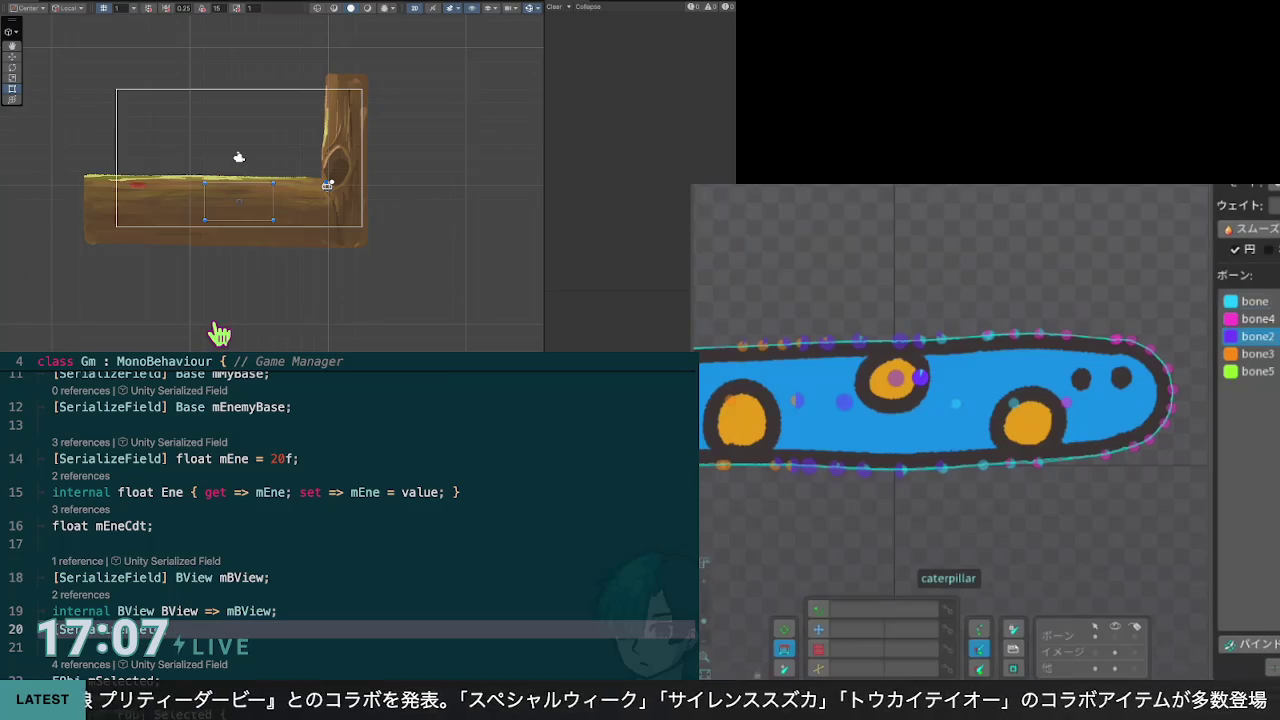
click(796, 402)
drag(796, 402, 911, 404)
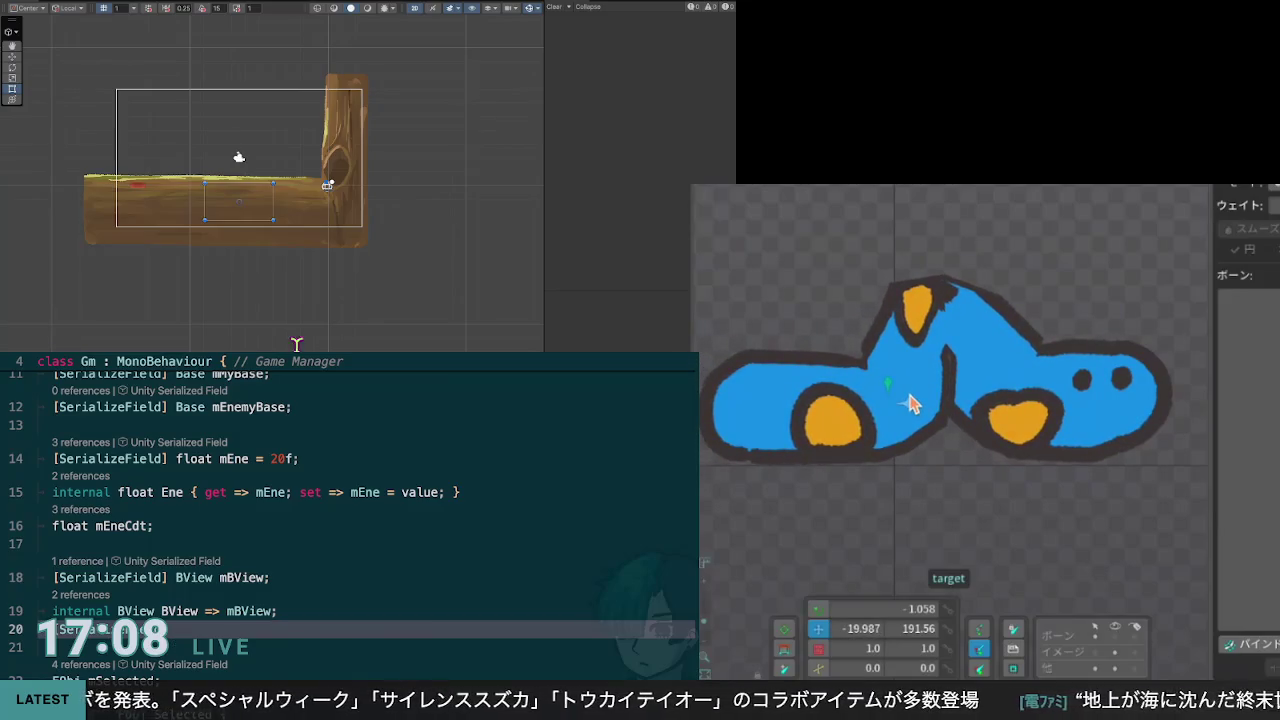
key(ctrl+z)
key(ctrl+z)
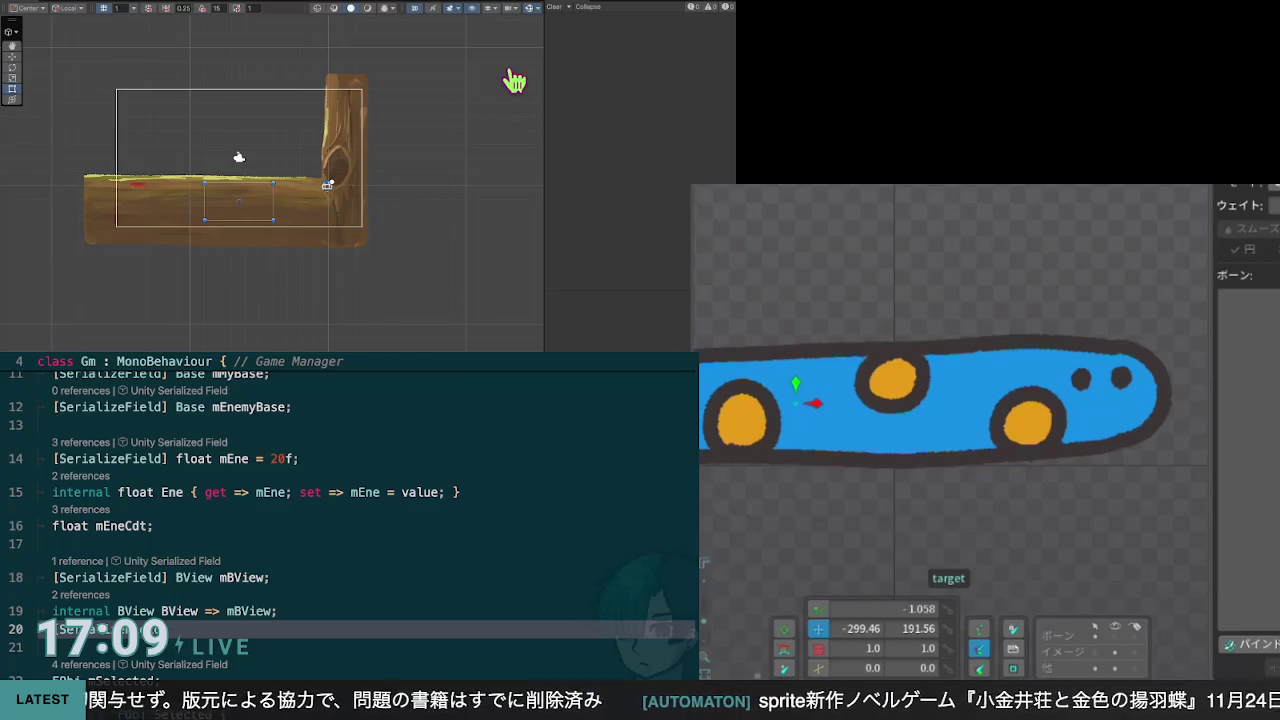
Step: Test-bend with the IK target and undo, then show weight colours and inspect bone2
mouse_move(815, 412)
mouse_down()
mouse_move(909, 429)
mouse_move(823, 409)
mouse_move(905, 420)
mouse_move(906, 401)
mouse_move(814, 406)
mouse_move(919, 418)
mouse_move(816, 420)
mouse_move(898, 428)
mouse_move(912, 393)
mouse_up()
key(ctrl+z)
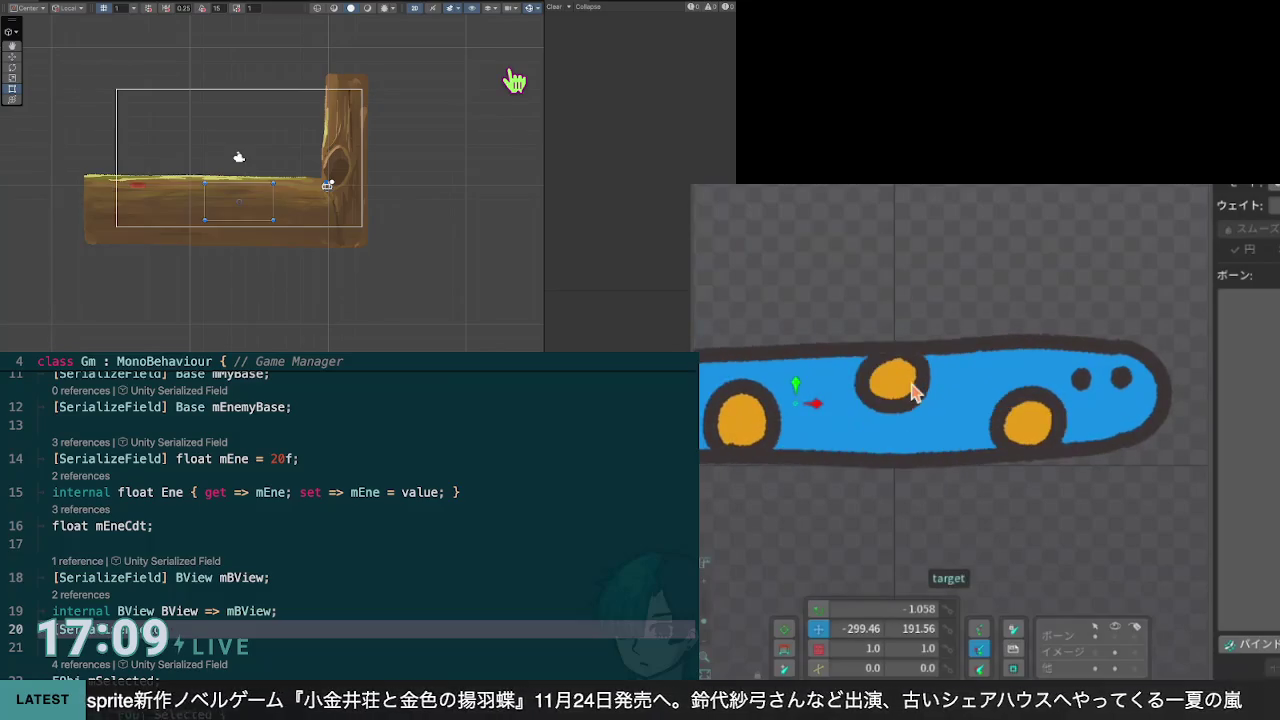
mouse_move(820, 409)
mouse_down()
mouse_move(914, 423)
mouse_move(843, 417)
mouse_move(908, 418)
mouse_move(836, 428)
mouse_move(914, 421)
mouse_move(889, 407)
mouse_up()
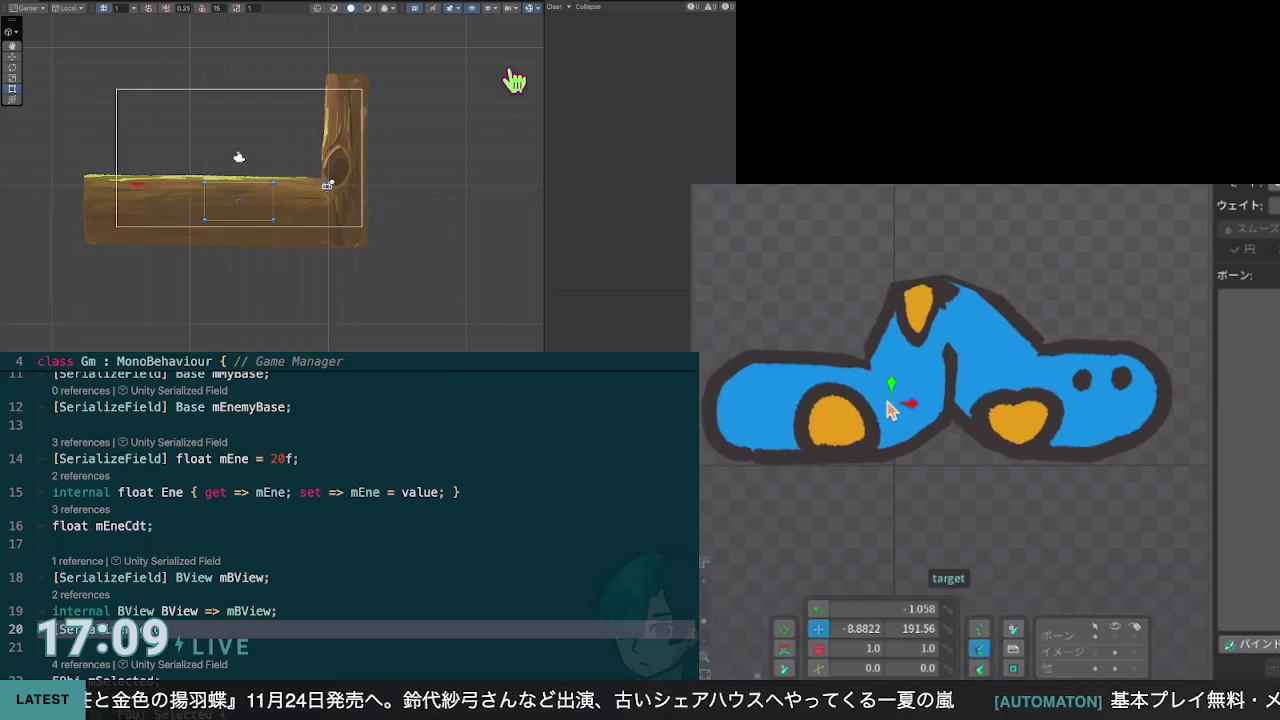
key(ctrl+z)
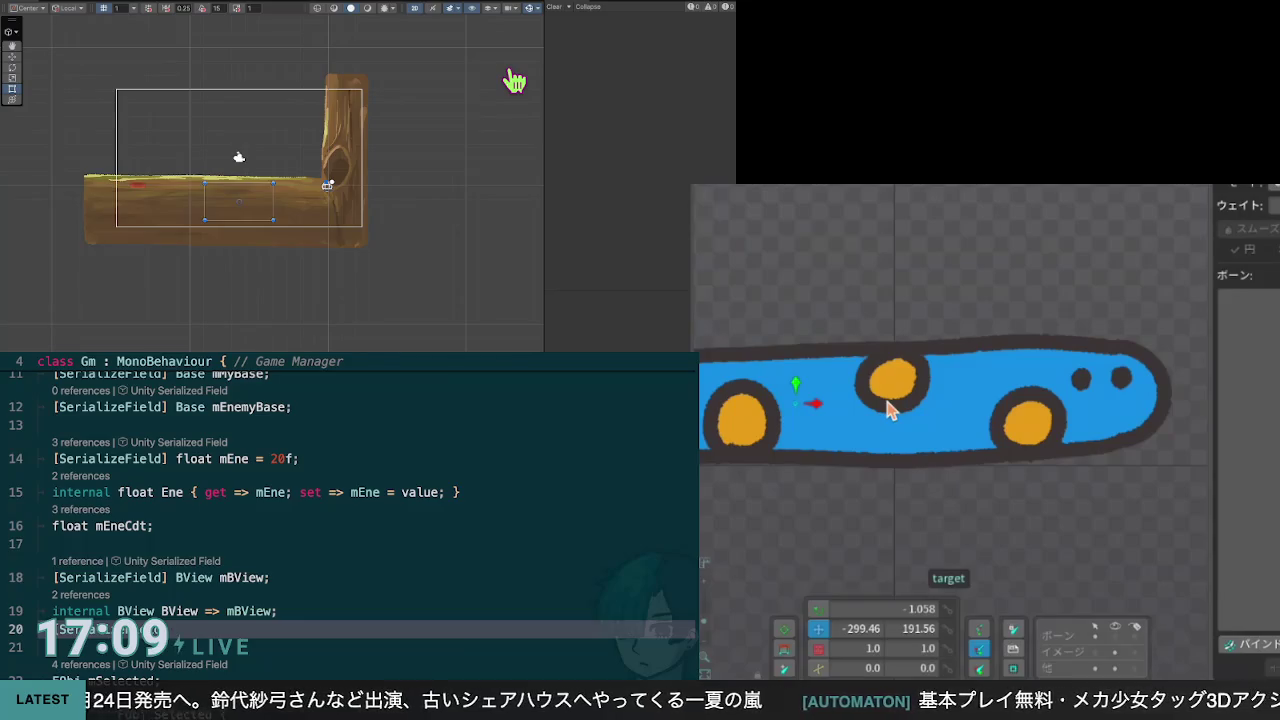
click(957, 382)
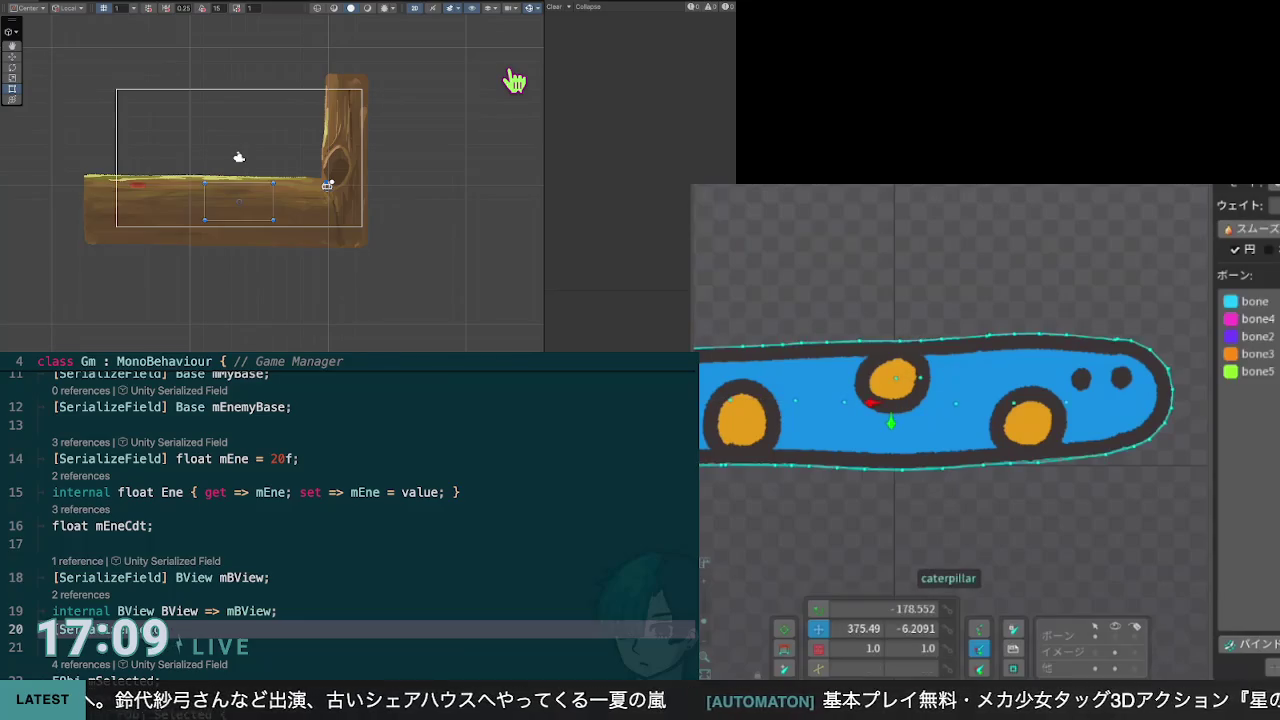
click(1270, 250)
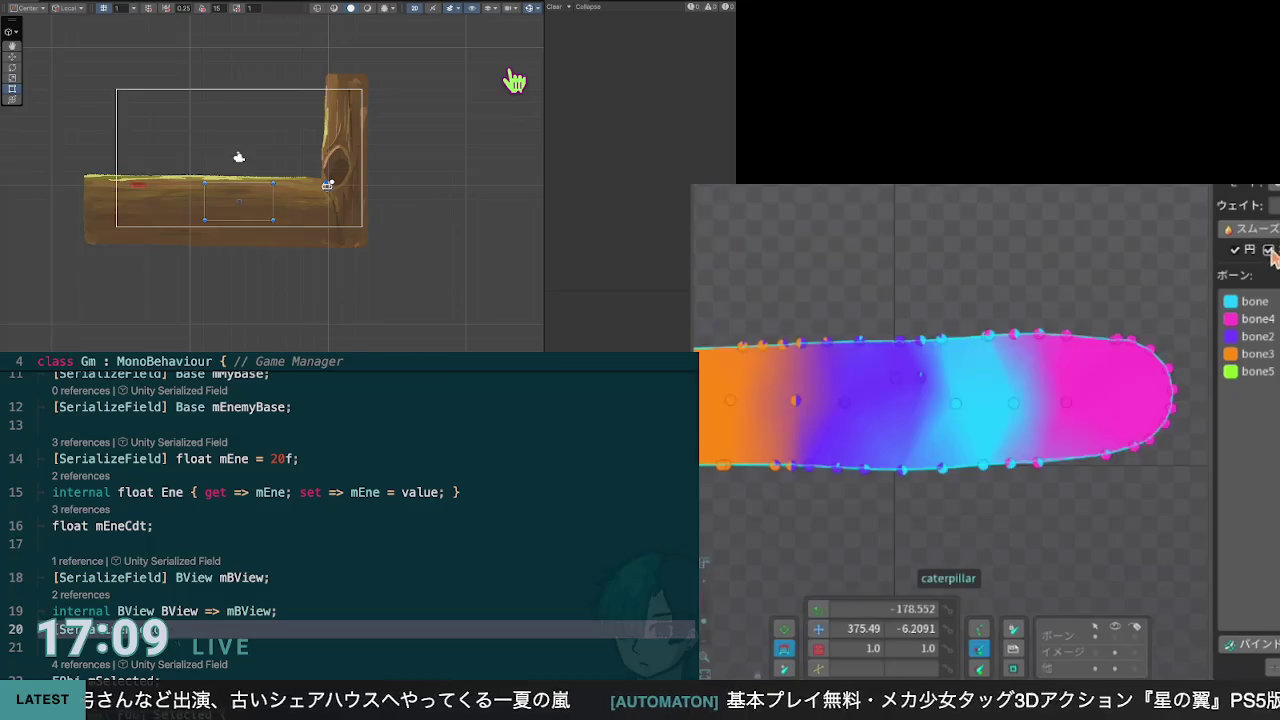
click(920, 378)
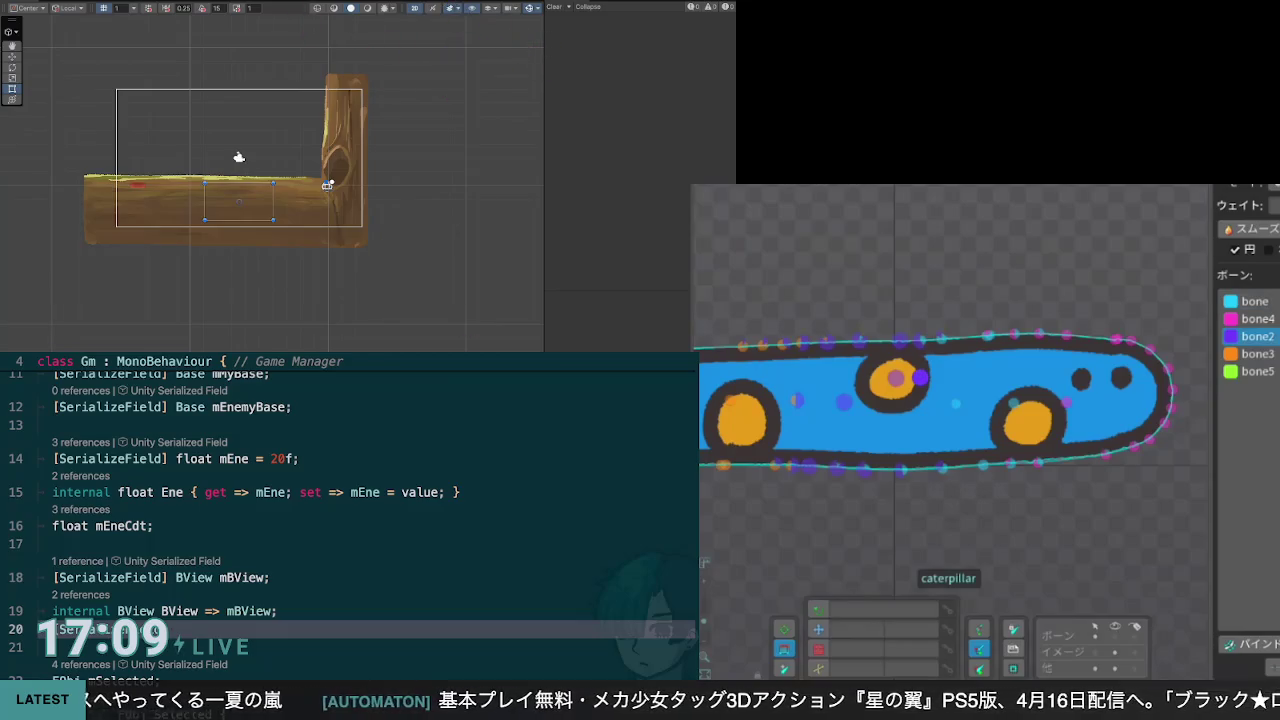
Step: Move the top-spot vertex left in mesh editing, then translate the target bone right to arch
double_click(920, 372)
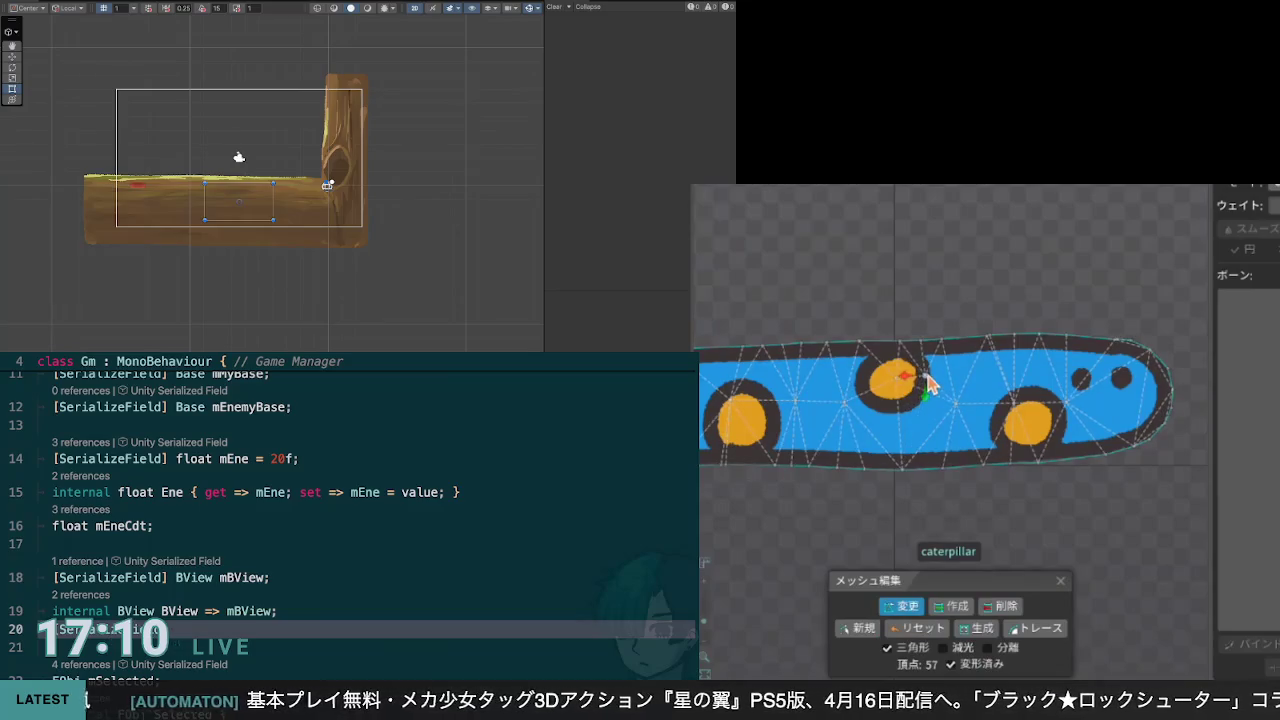
drag(924, 378, 898, 373)
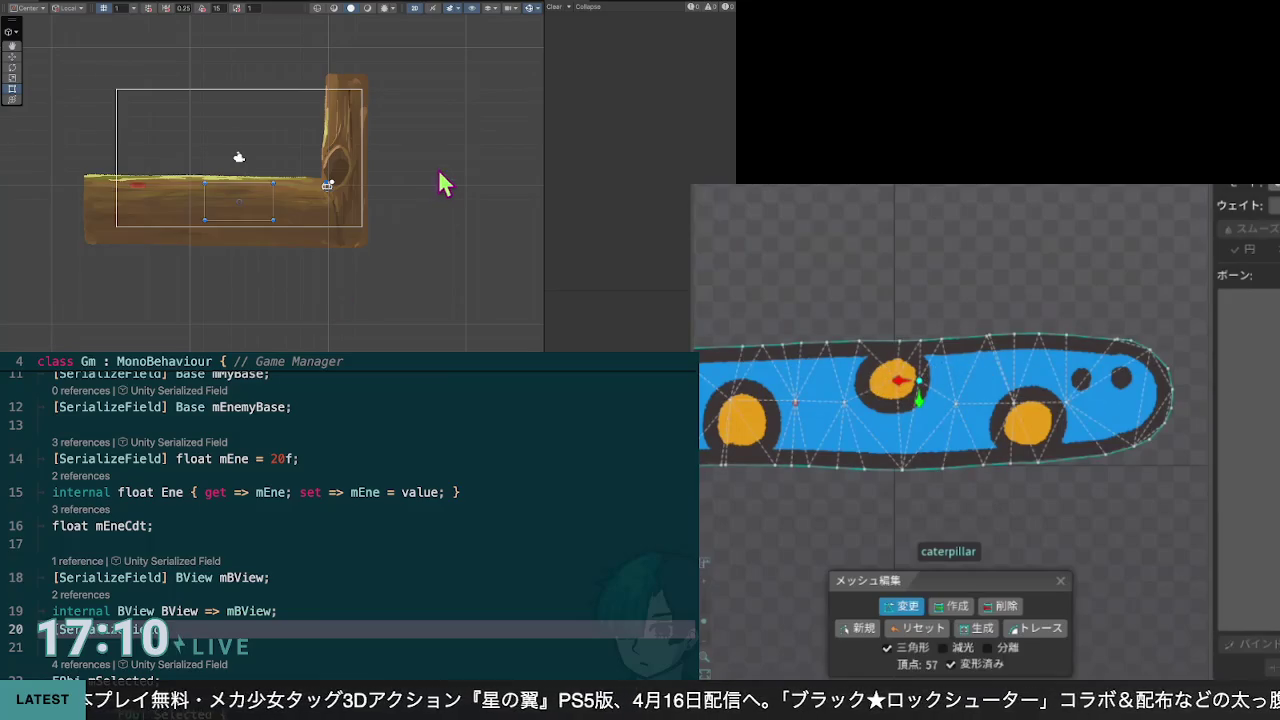
key(Escape)
click(818, 629)
drag(820, 410, 900, 400)
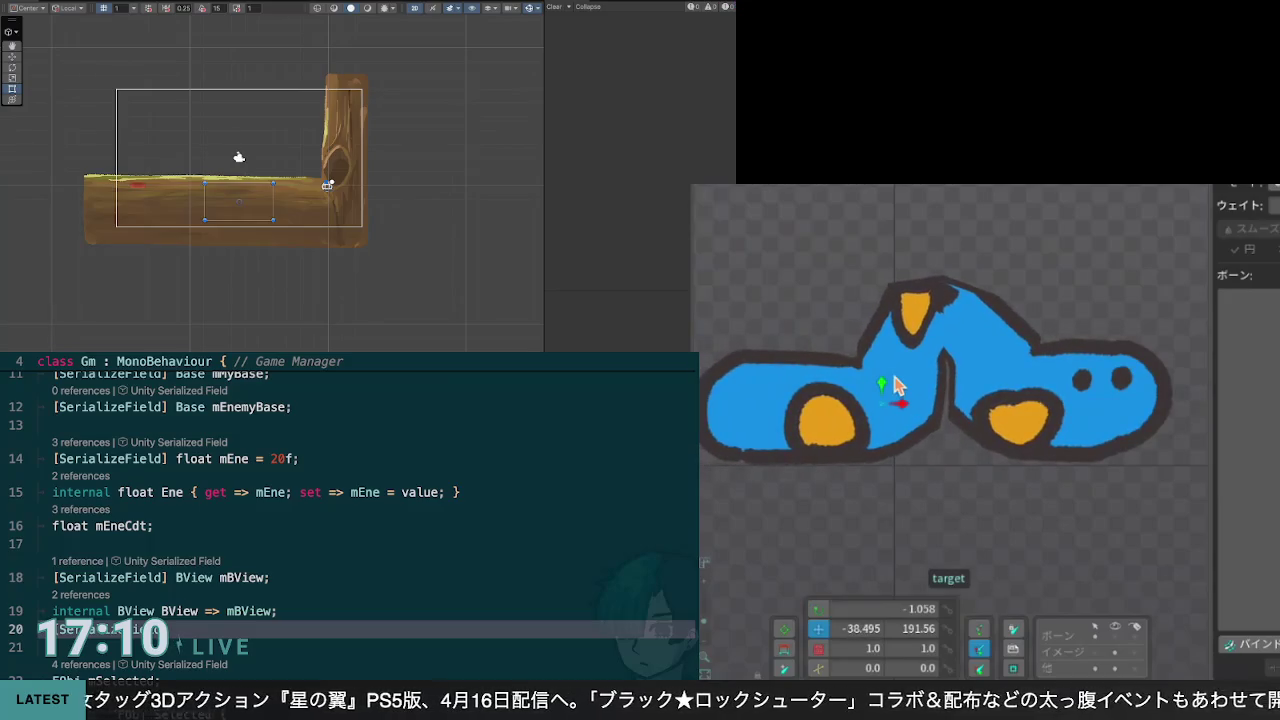
key(ctrl+z)
mouse_move(814, 416)
mouse_down()
mouse_move(908, 406)
mouse_move(818, 416)
mouse_up()
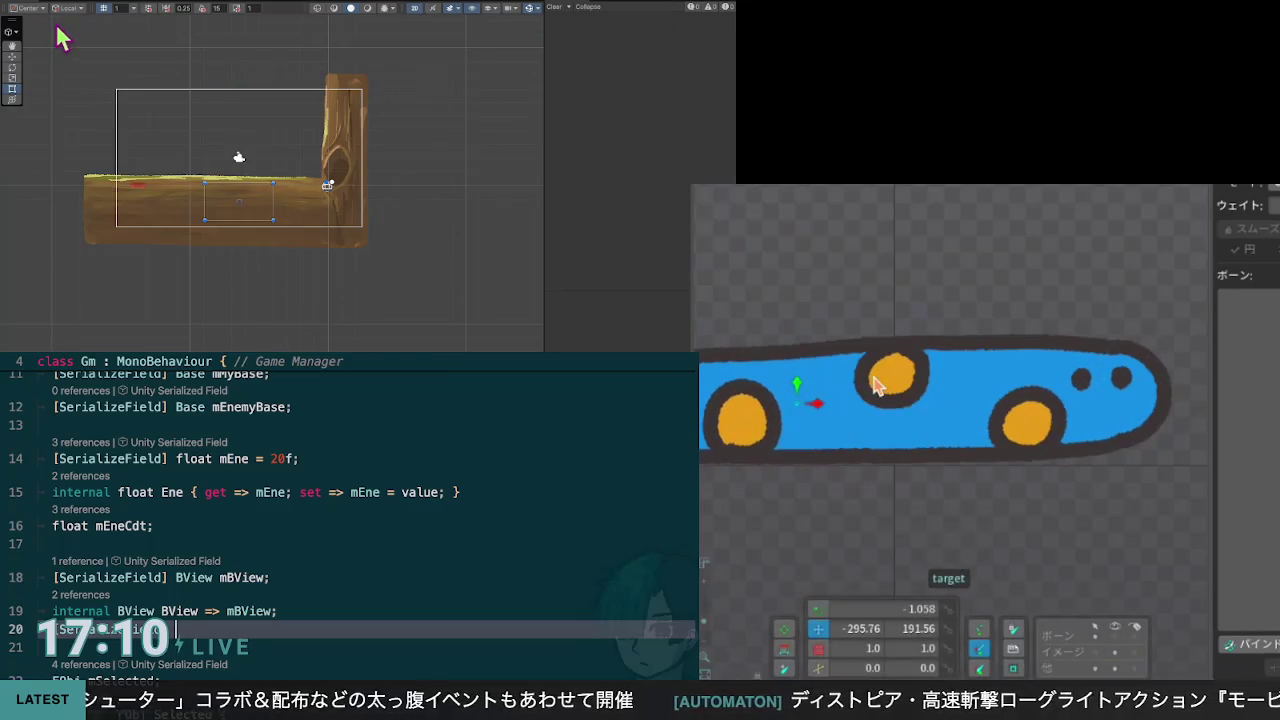
Step: Return to the Gm script at the float mEneCdt line
click(285, 203)
click(246, 218)
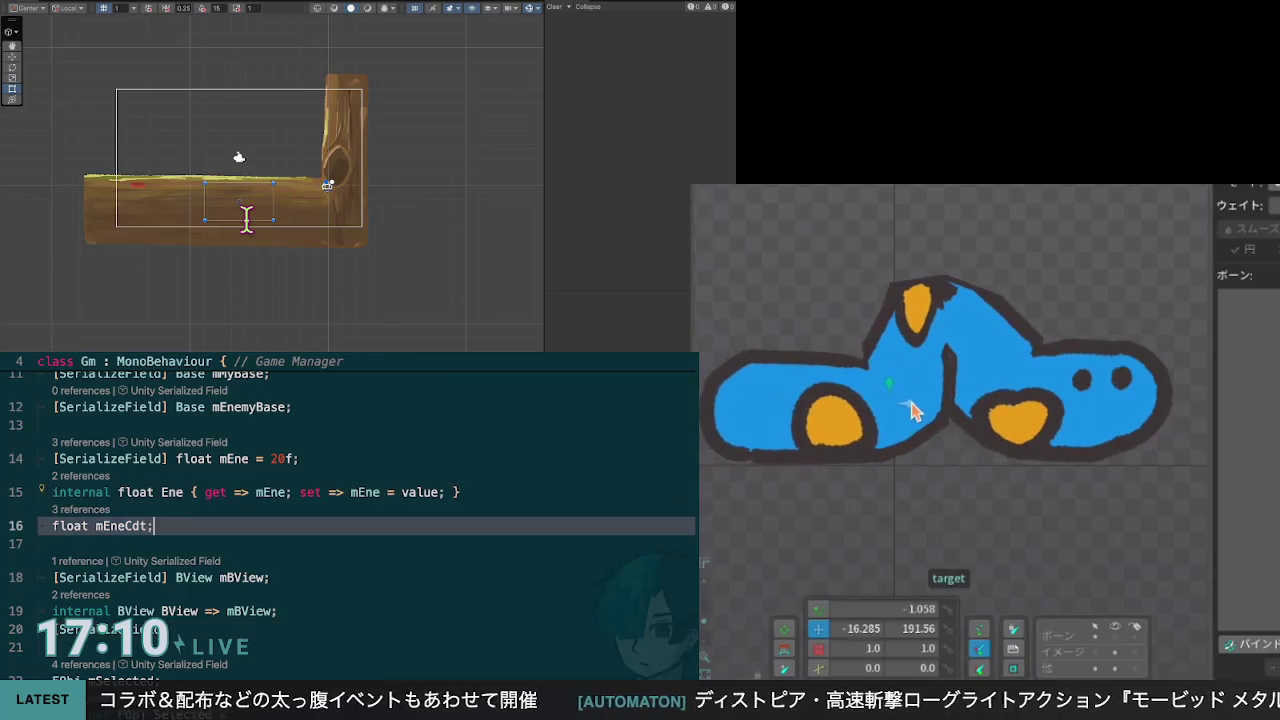
scroll(246, 218, down, 3)
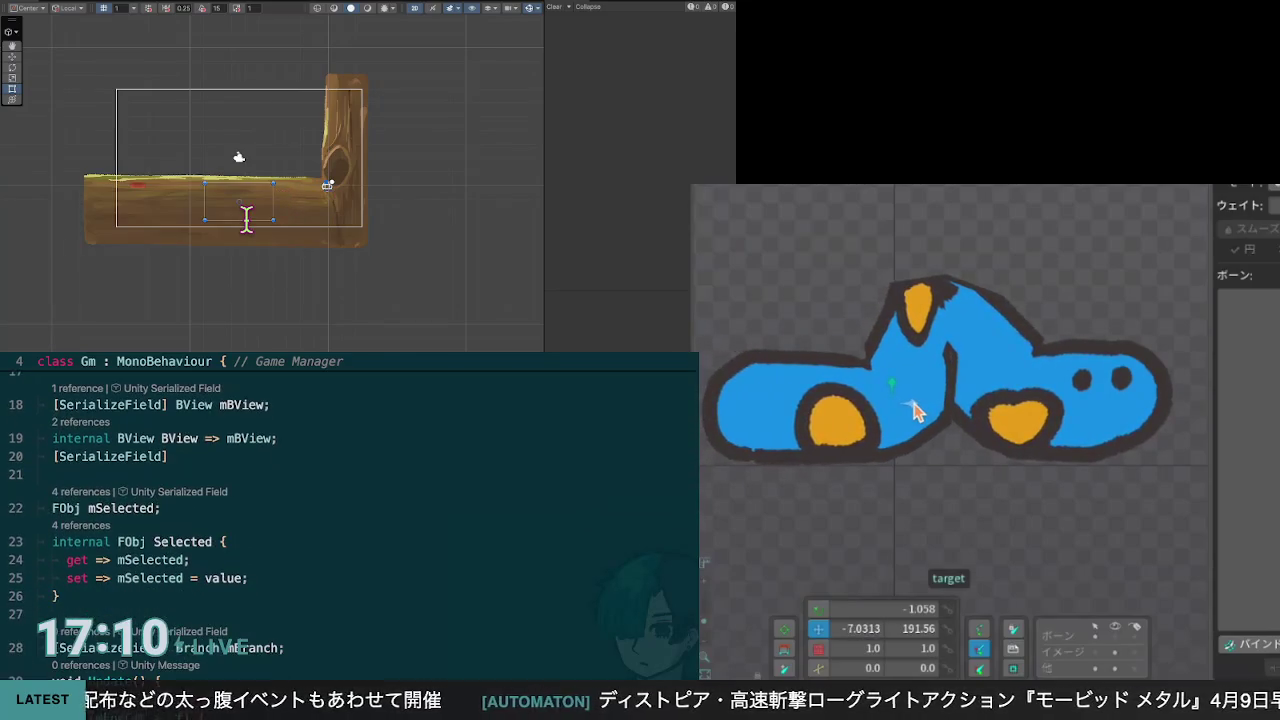
Step: Complete line 21 as [SerializeField] BGen[] mGens, accepting mGens from autocompletion
click(243, 158)
scroll(243, 158, up, 1)
text(G)
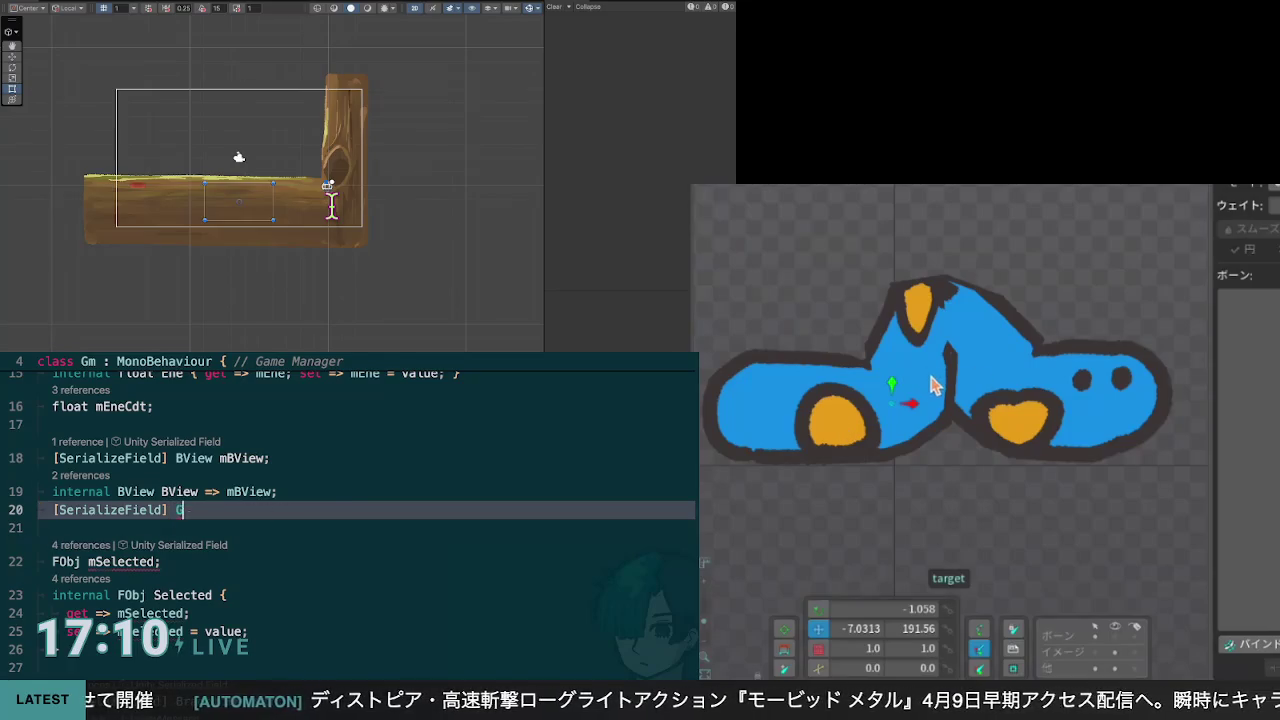
text(en)
key(BackSpace)
key(BackSpace)
key(BackSpace)
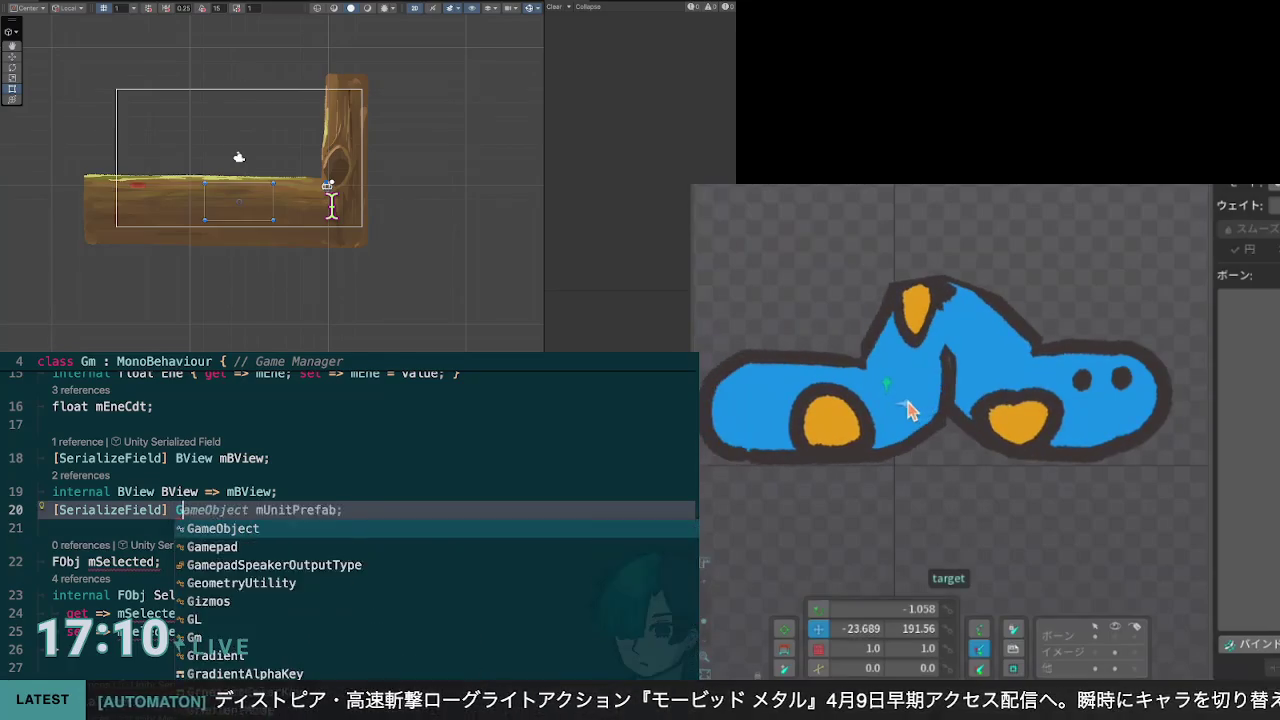
text(Gender)
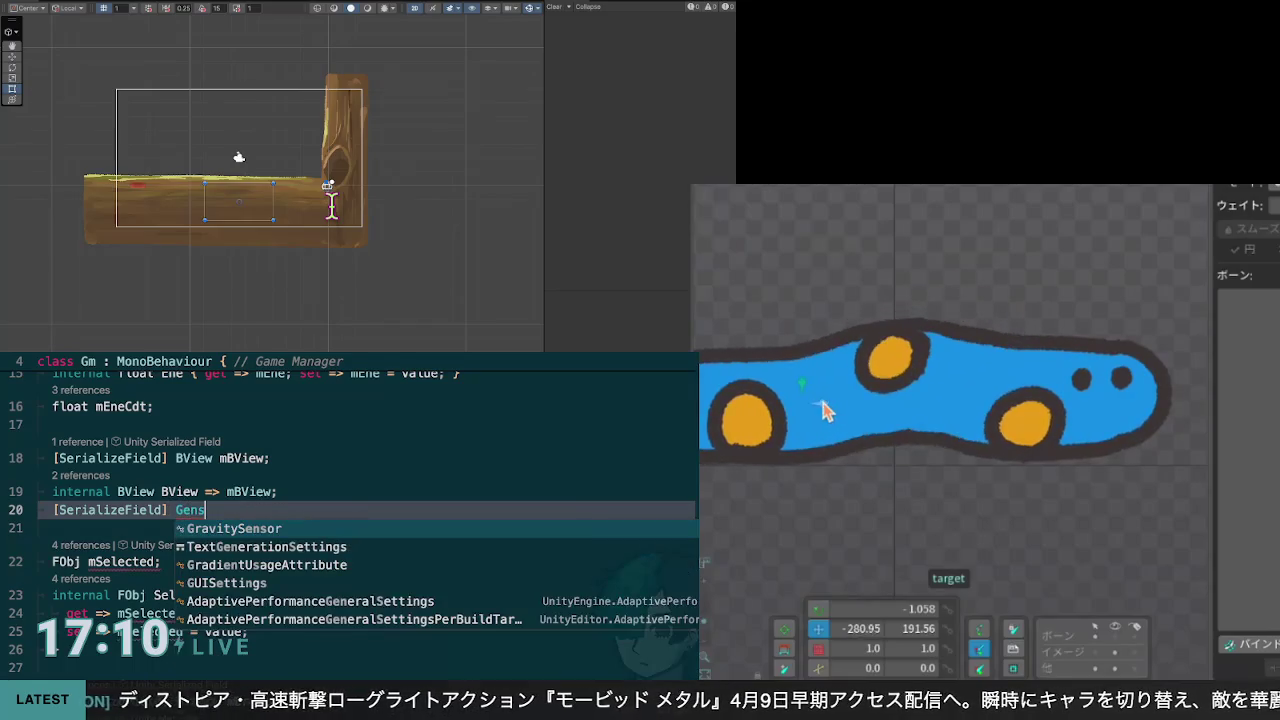
key(Escape)
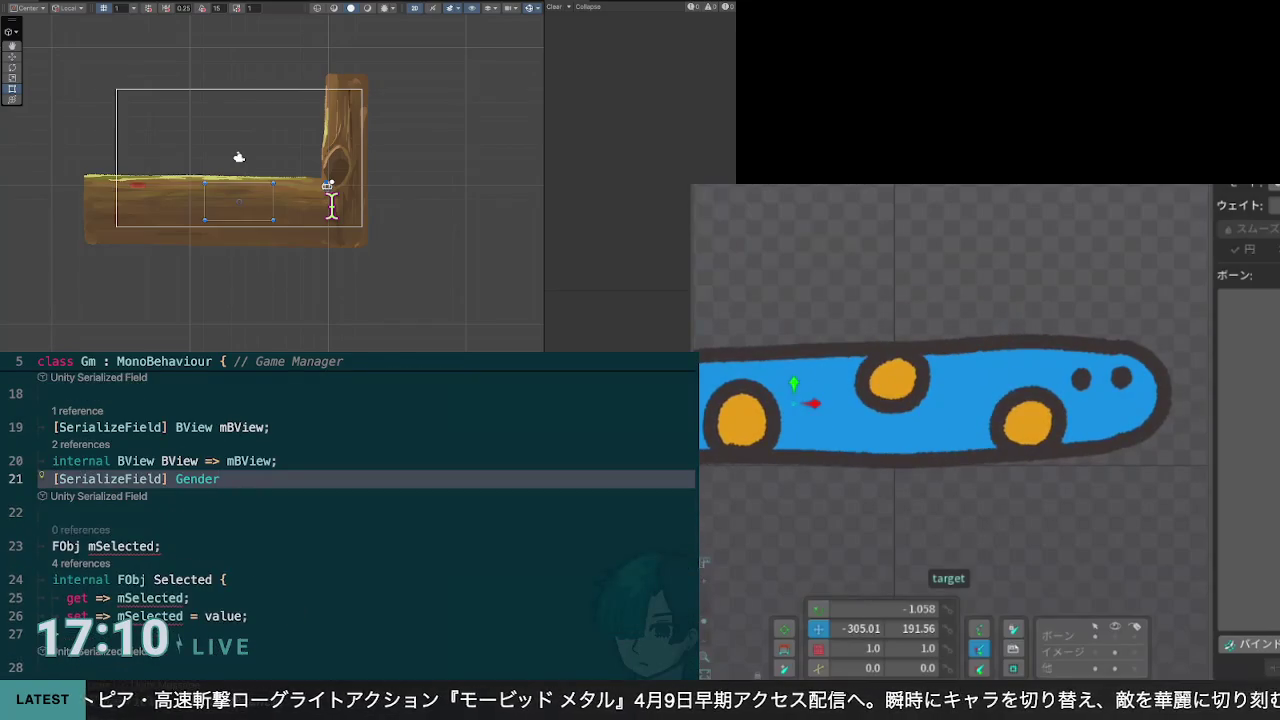
key(BackSpace)
key(BackSpace)
key(BackSpace)
text(B)
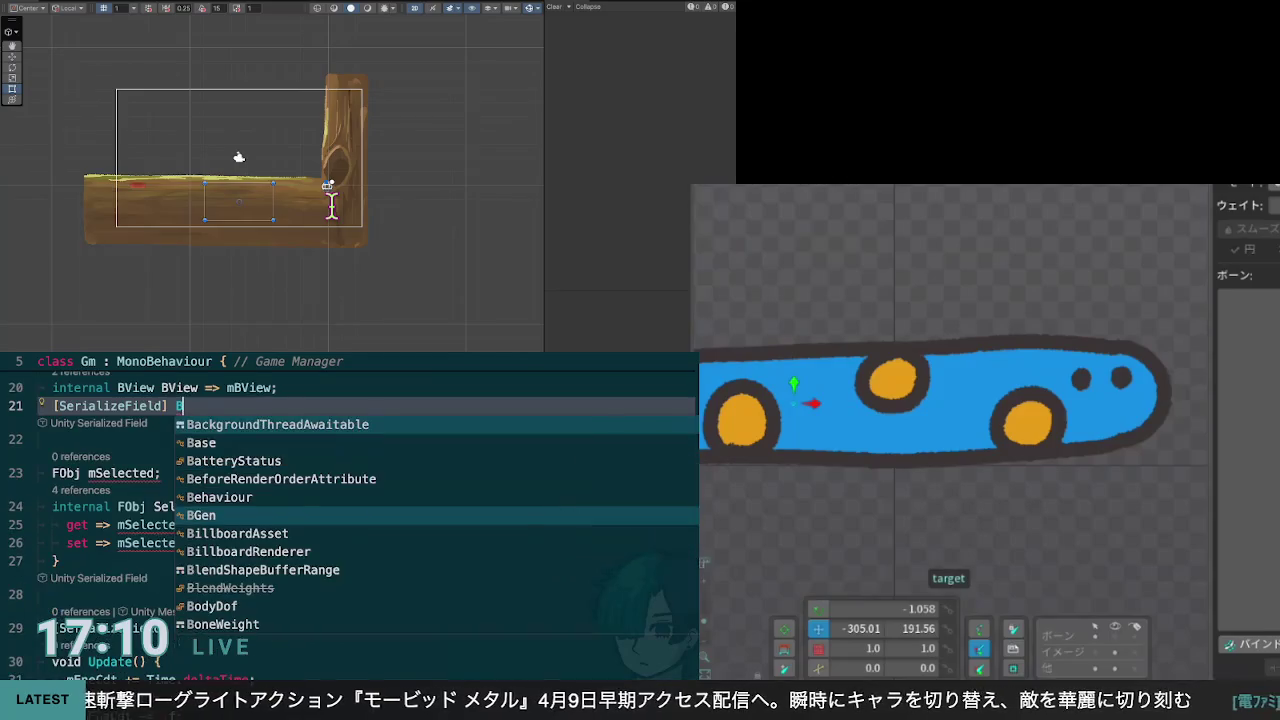
text(Gen)
key(Escape)
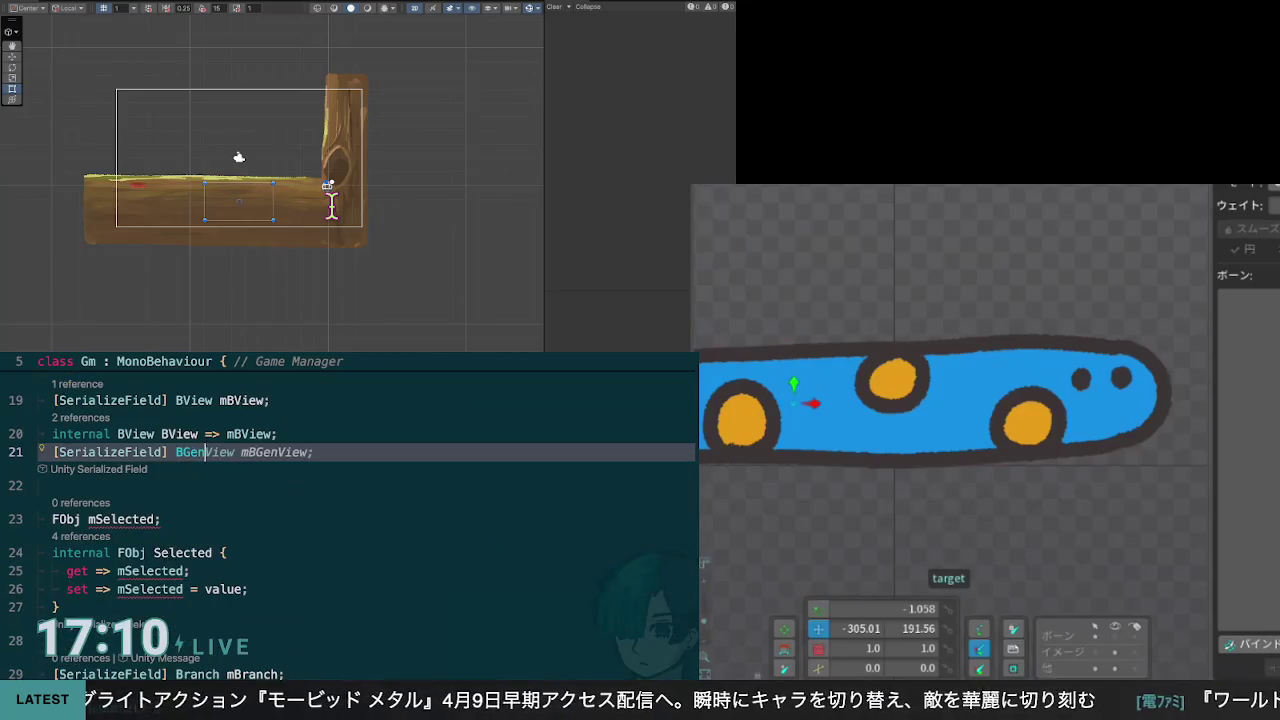
text([])
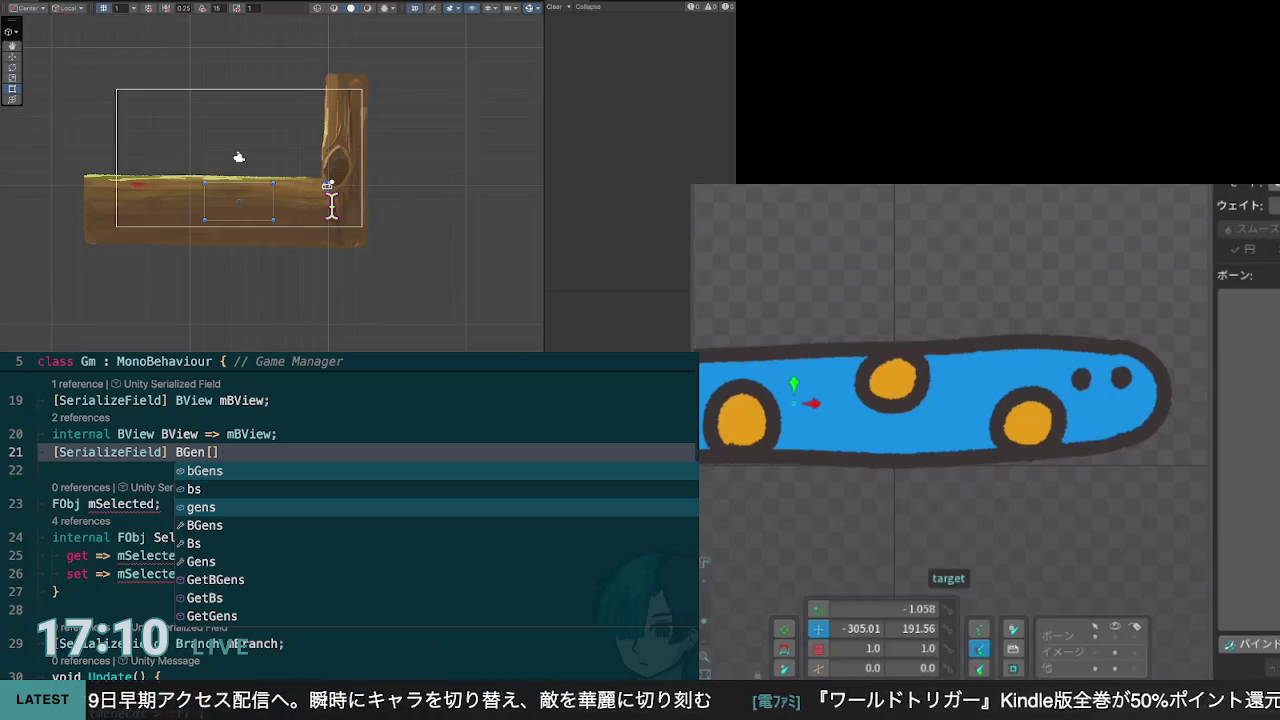
text(mGens;)
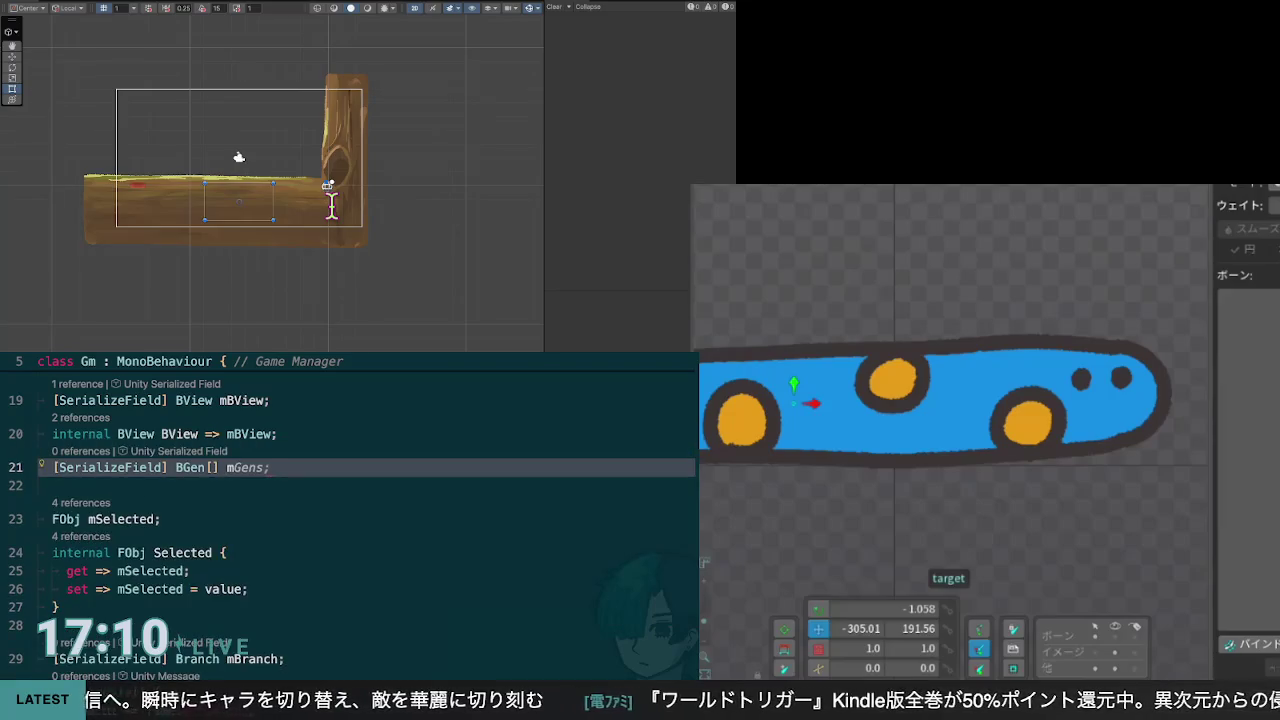
key(Tab)
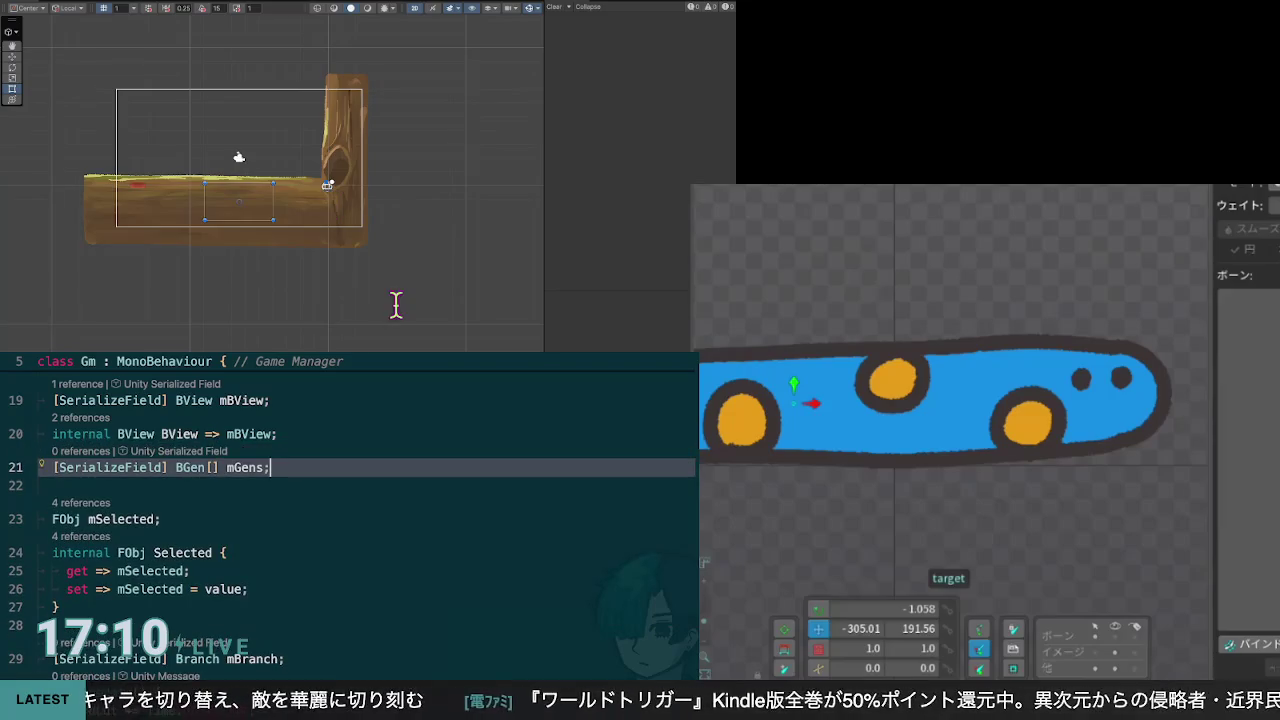
Step: Locate line 10 of Gm.Awake and type the field name mBView
scroll(343, 257, down, 5)
scroll(350, 520, up, 6)
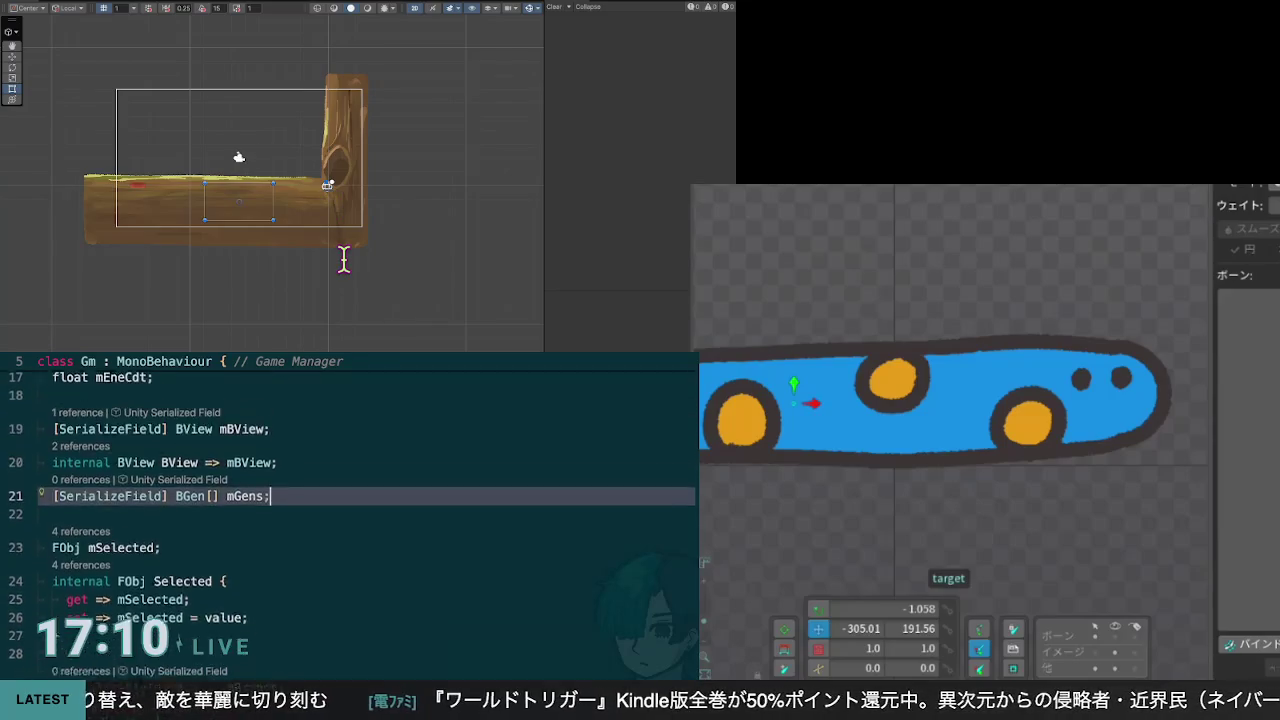
scroll(350, 510, up, 4)
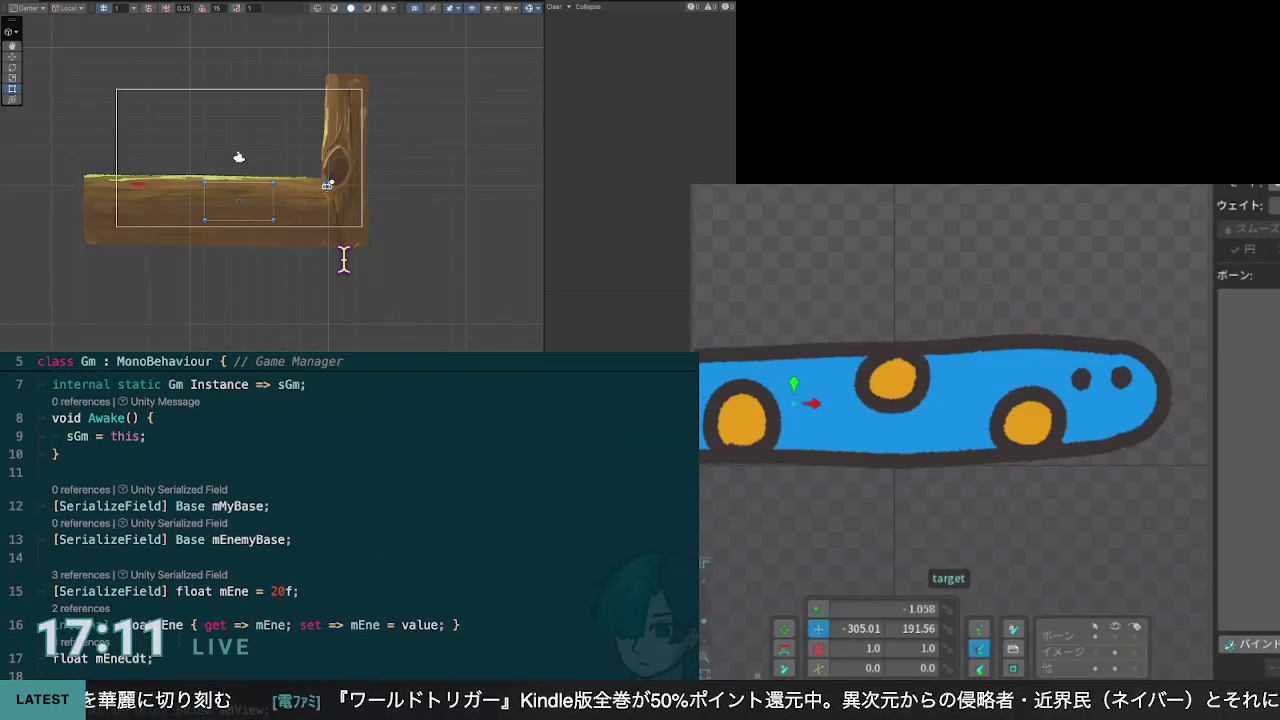
scroll(151, 212, down, 3)
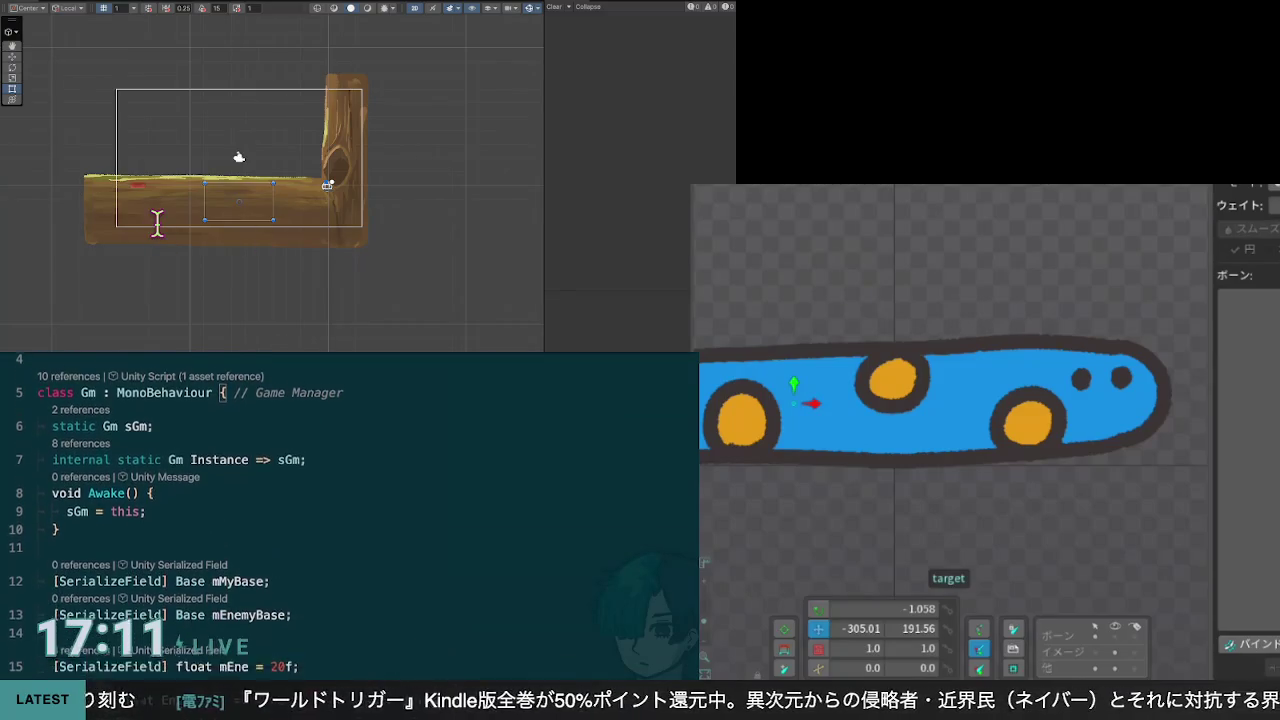
scroll(350, 520, down, 2)
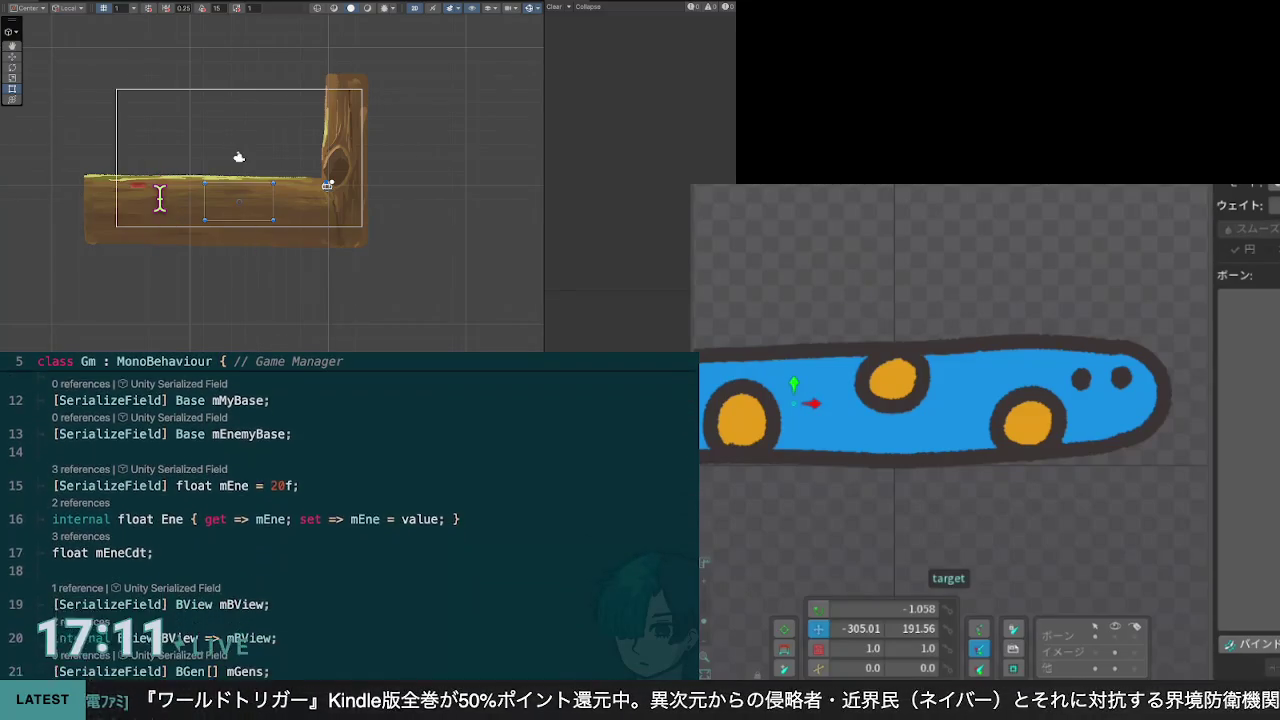
scroll(350, 520, up, 3)
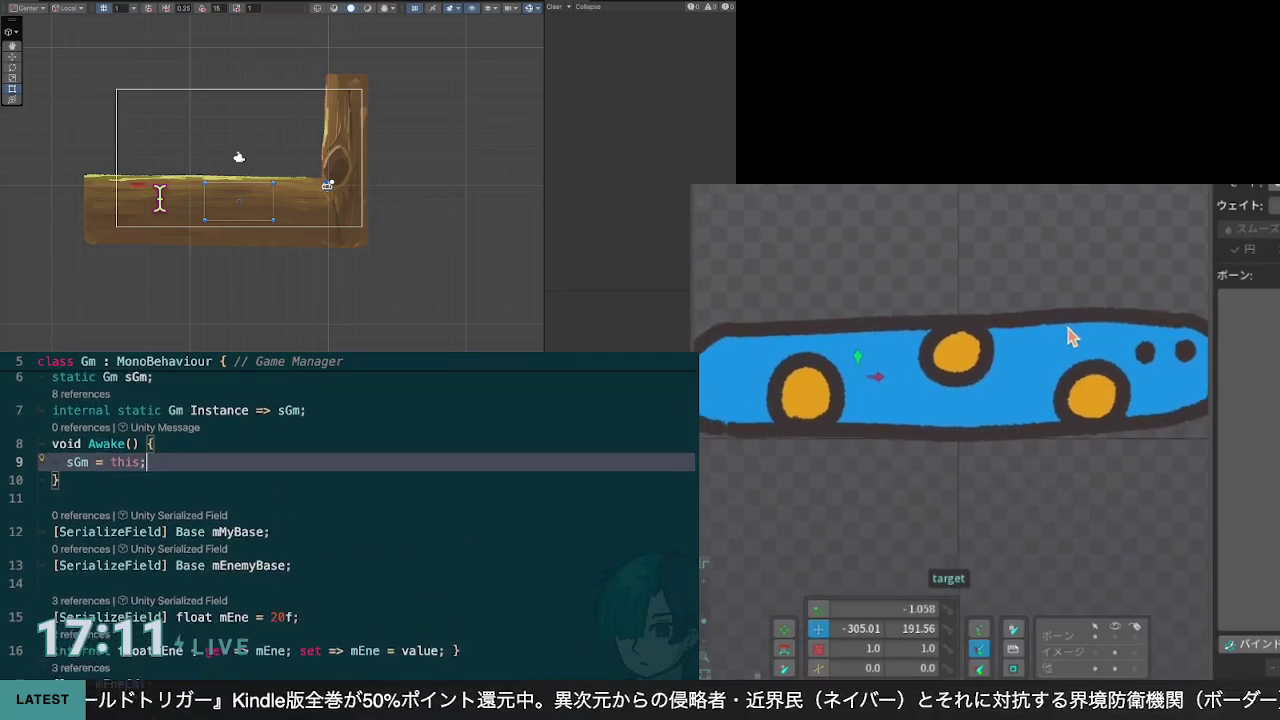
scroll(350, 520, down, 4)
scroll(350, 520, up, 2)
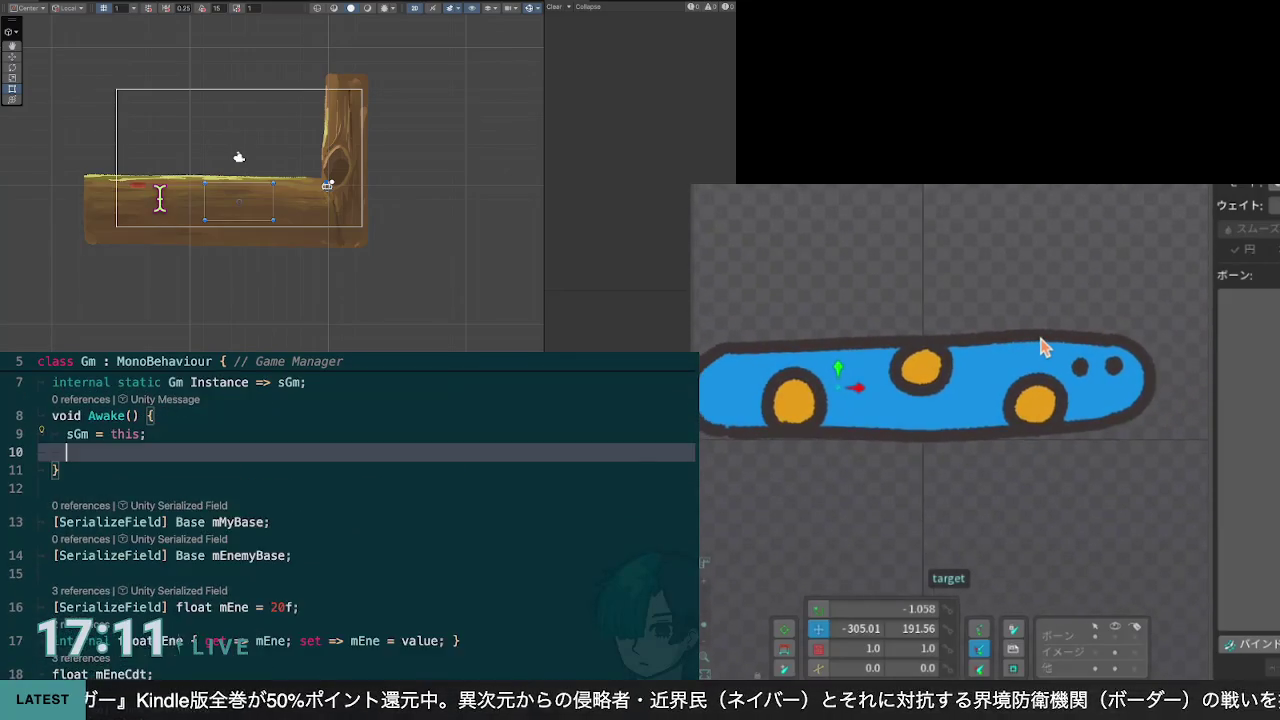
text(mV)
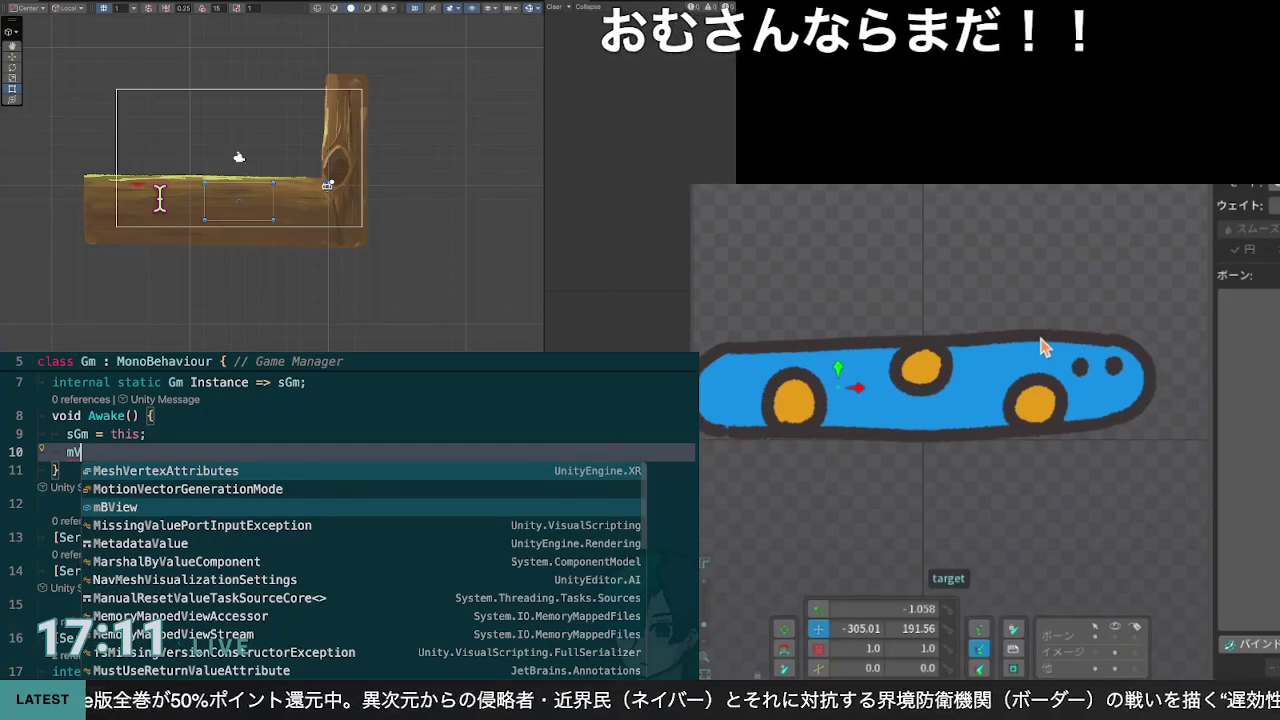
key(BackSpace)
text(BView)
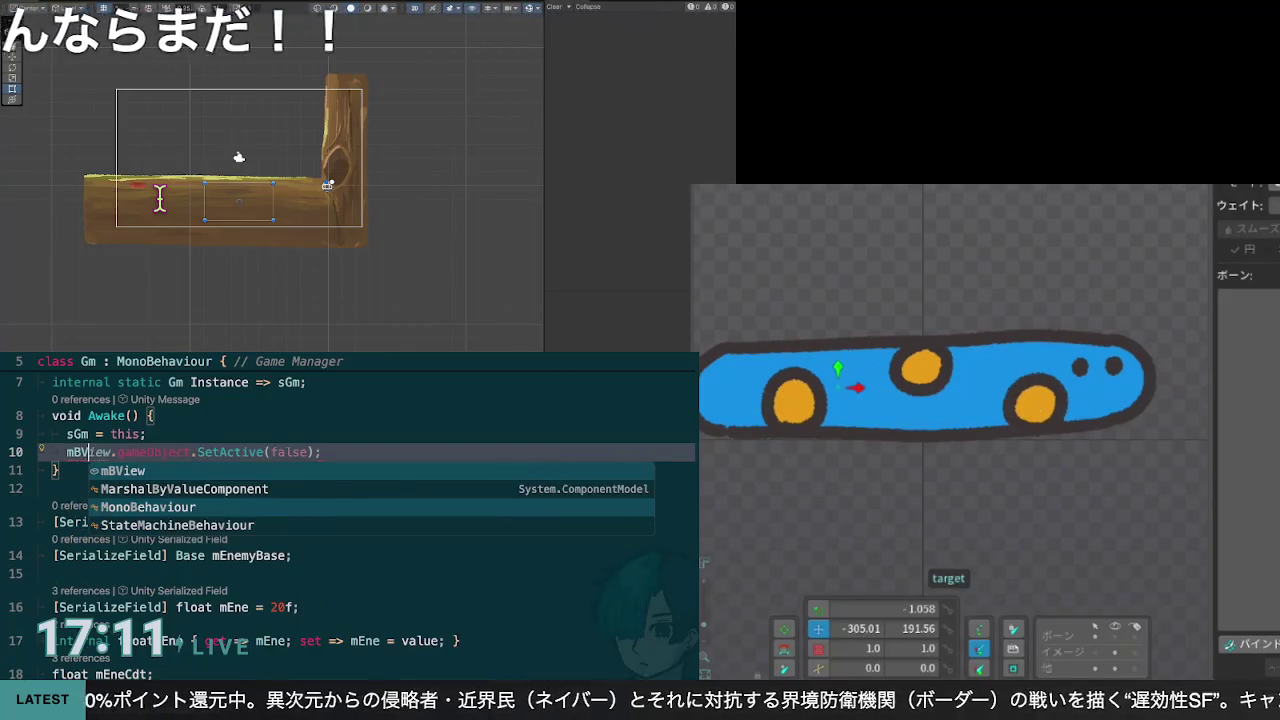
Step: Accept the mBView completion and add a dot to list its members
key(Escape)
text(.)
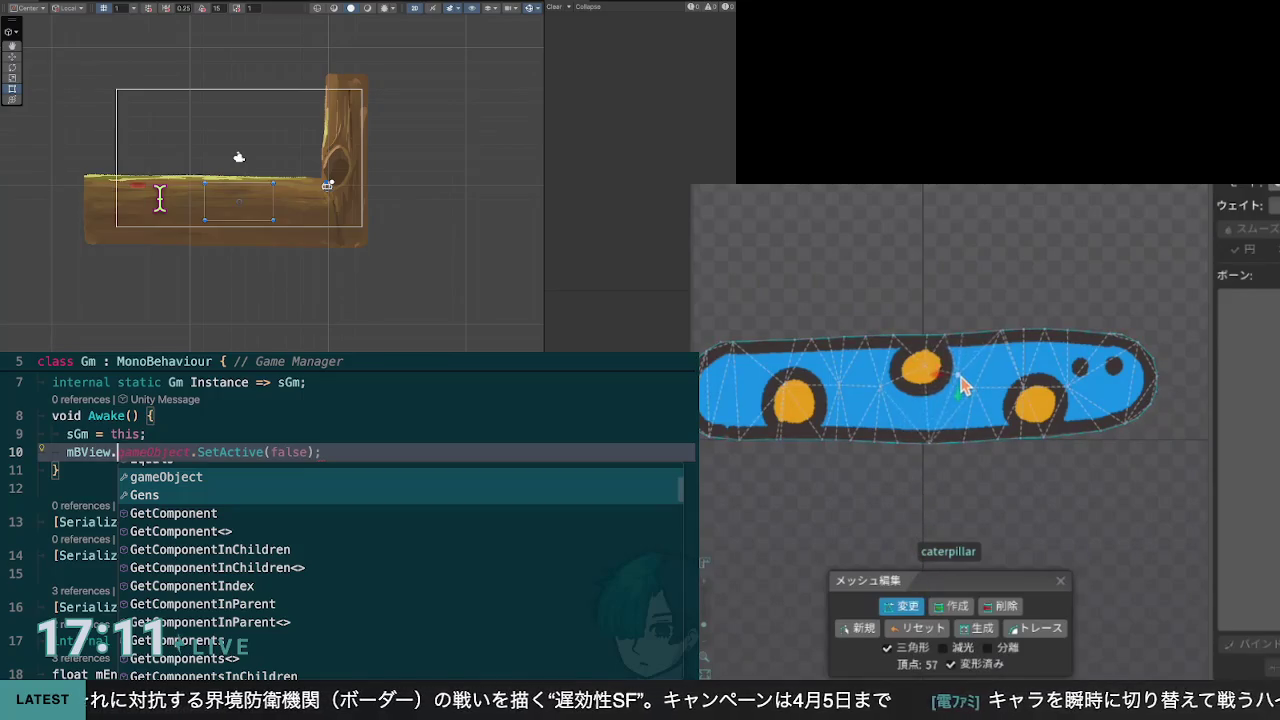
click(952, 606)
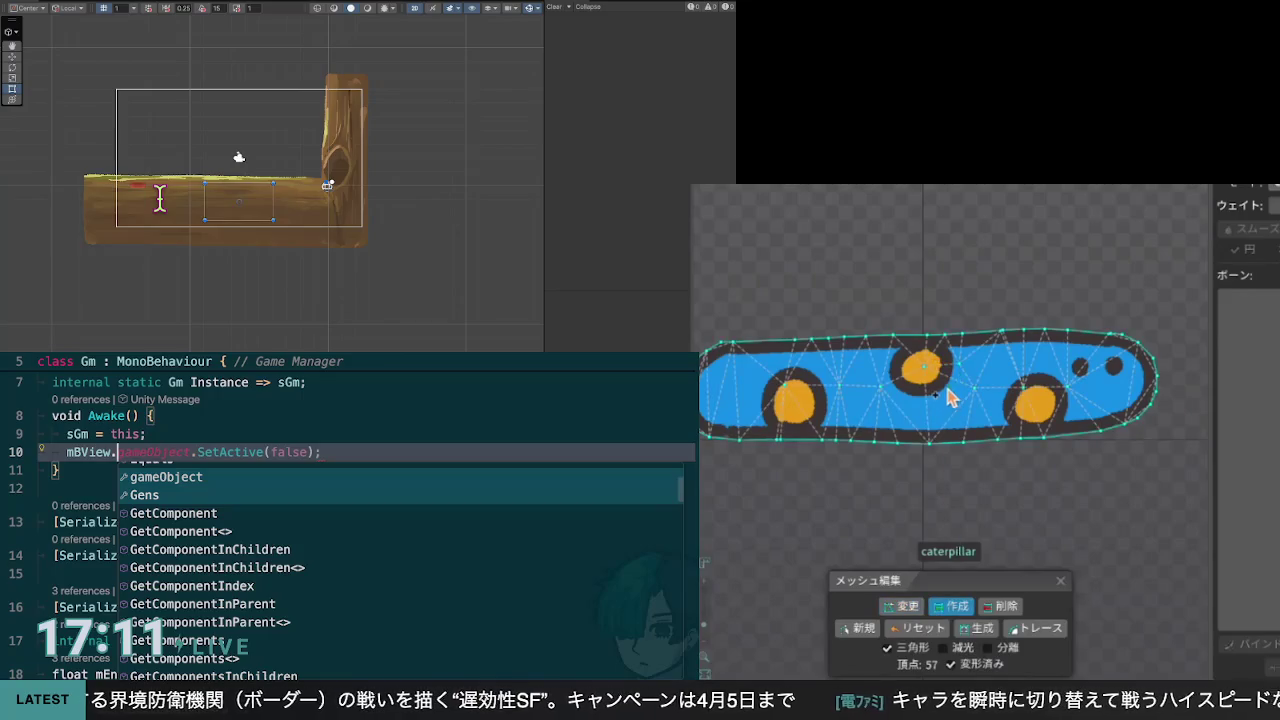
Step: Add a vertex on the mesh's lower outline, then complete line 10 as mBView.Gens = mGens
click(929, 443)
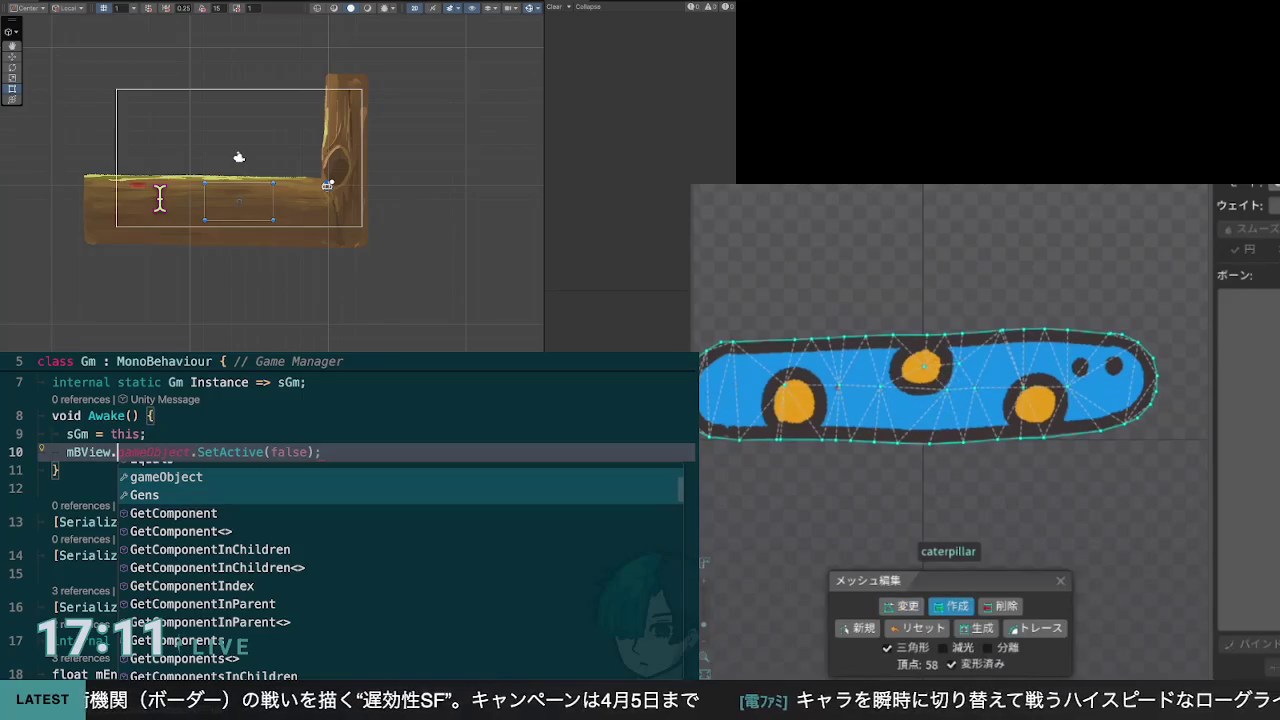
key(Escape)
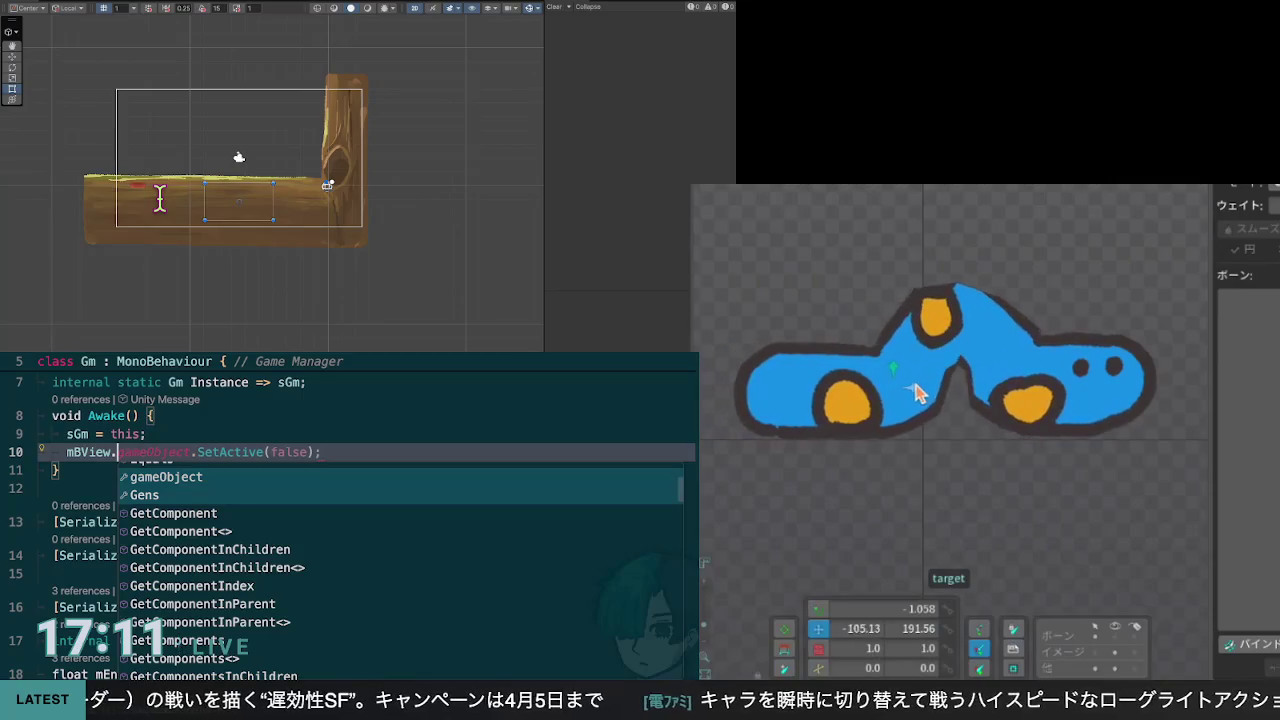
text(Ge)
key(Escape)
text(ns = m)
key(Tab)
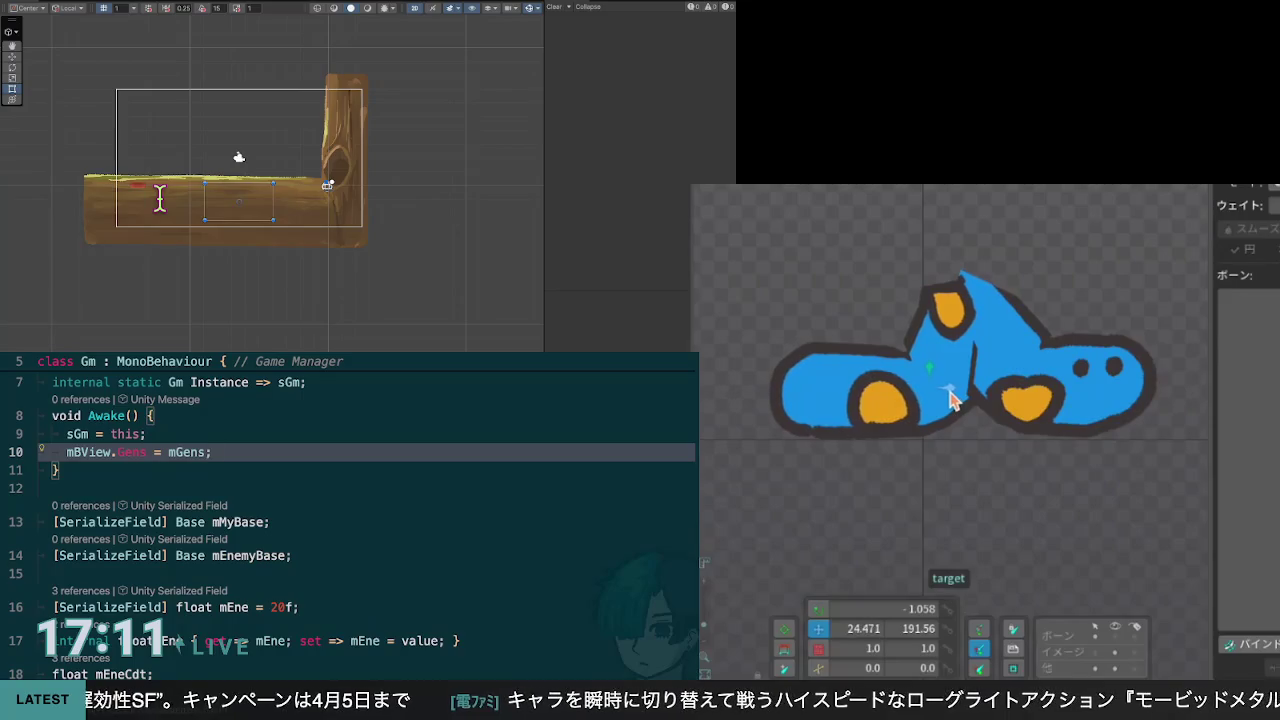
Step: Review the Gens assignment, switch to the BView script, and bend the caterpillar with the IK target
click(270, 522)
scroll(350, 500, up, 3)
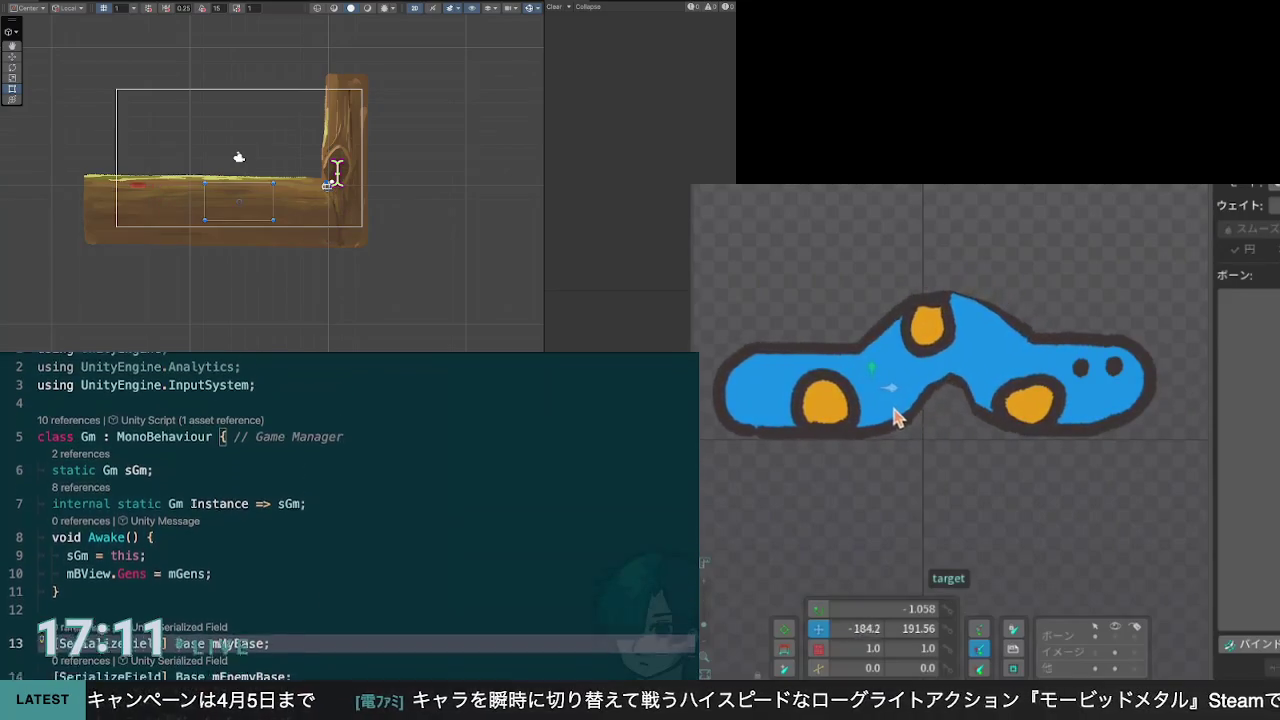
scroll(350, 500, down, 1)
key(Up)
key(Up)
key(Up)
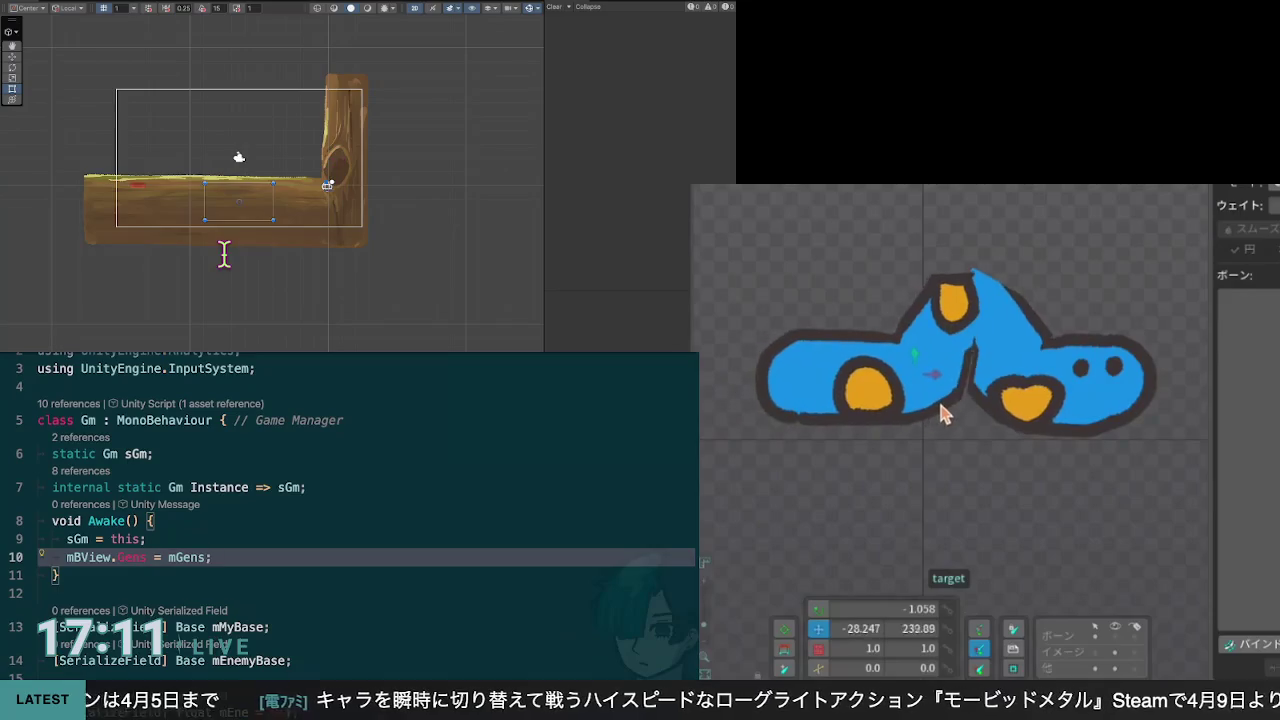
scroll(230, 157, down, 3)
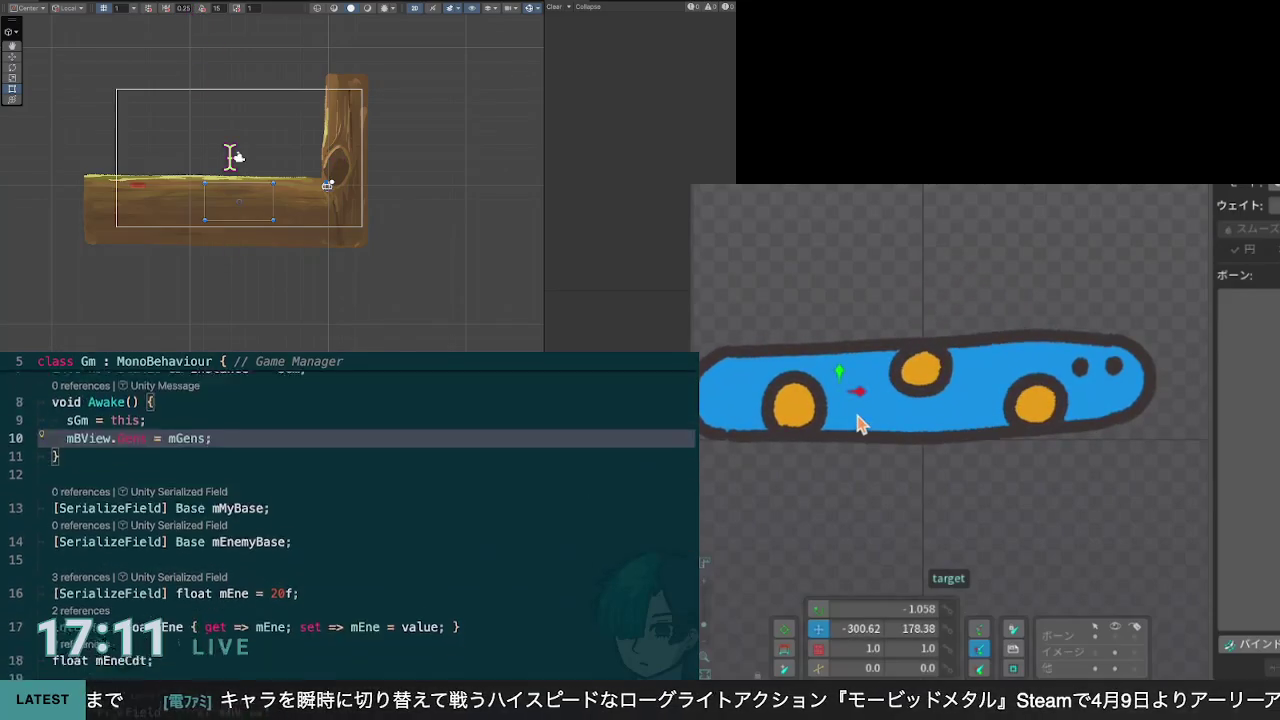
scroll(230, 157, down, 2)
key(ctrl+Tab)
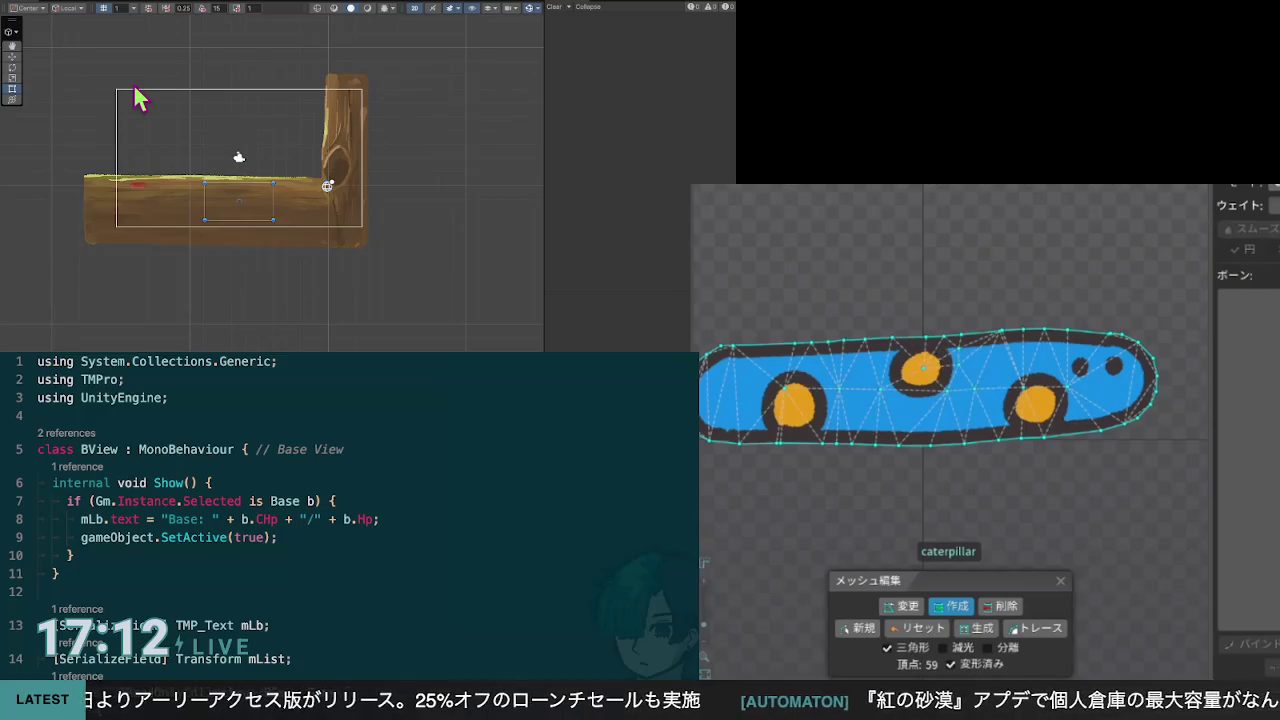
mouse_move(851, 400)
mouse_down()
mouse_move(930, 405)
mouse_move(938, 368)
mouse_up()
Step: Show weight colours on the caterpillar mesh and nudge its top vertex upward
click(1019, 383)
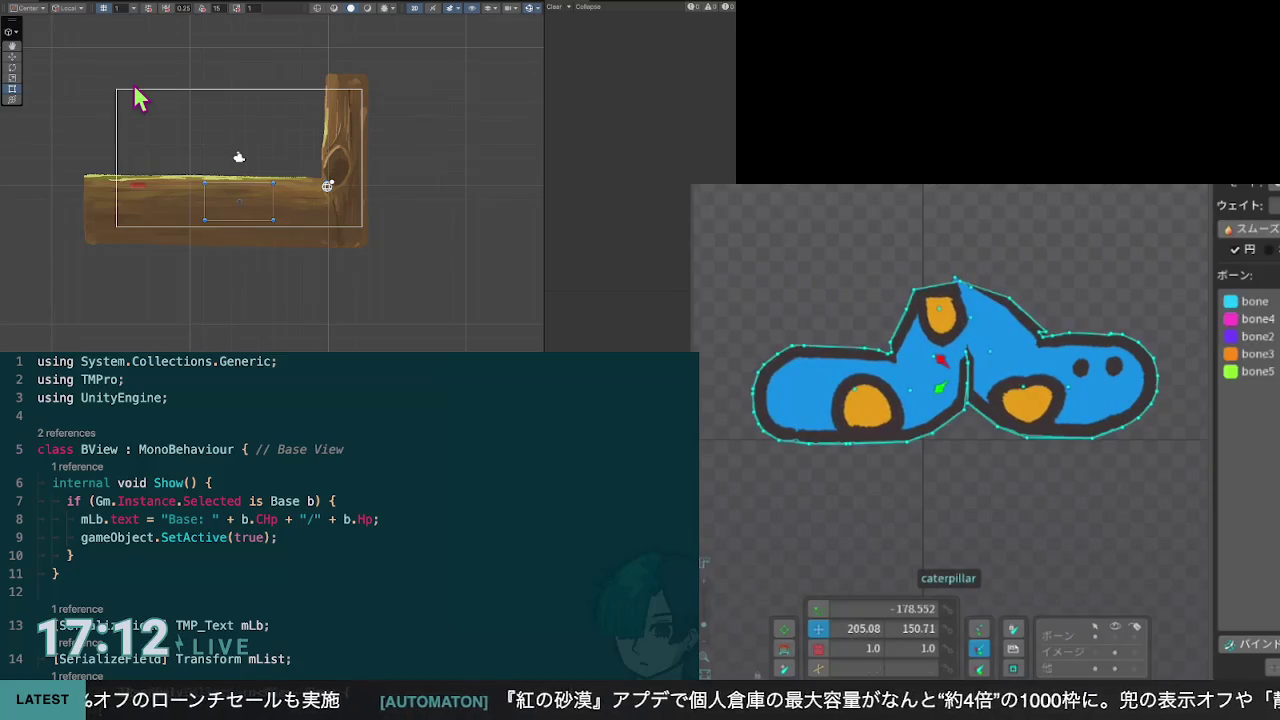
click(1269, 250)
click(963, 284)
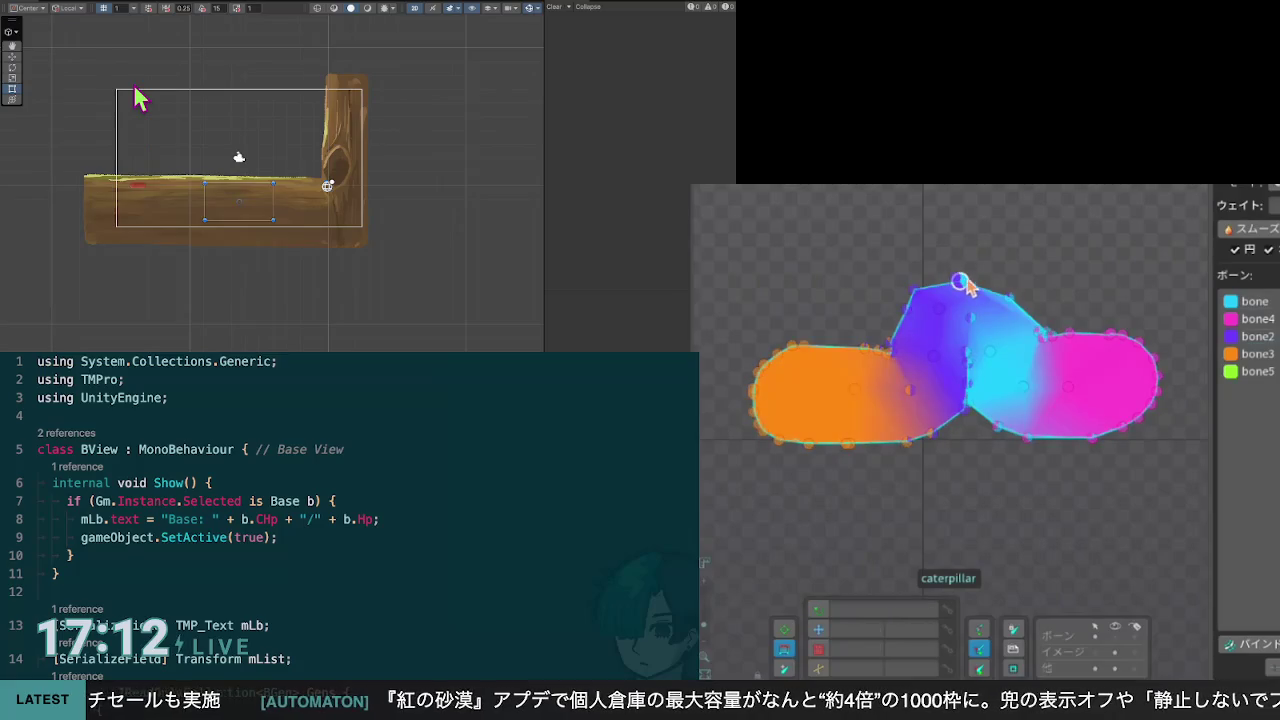
mouse_move(960, 281)
mouse_down()
mouse_move(938, 273)
mouse_move(960, 279)
mouse_up()
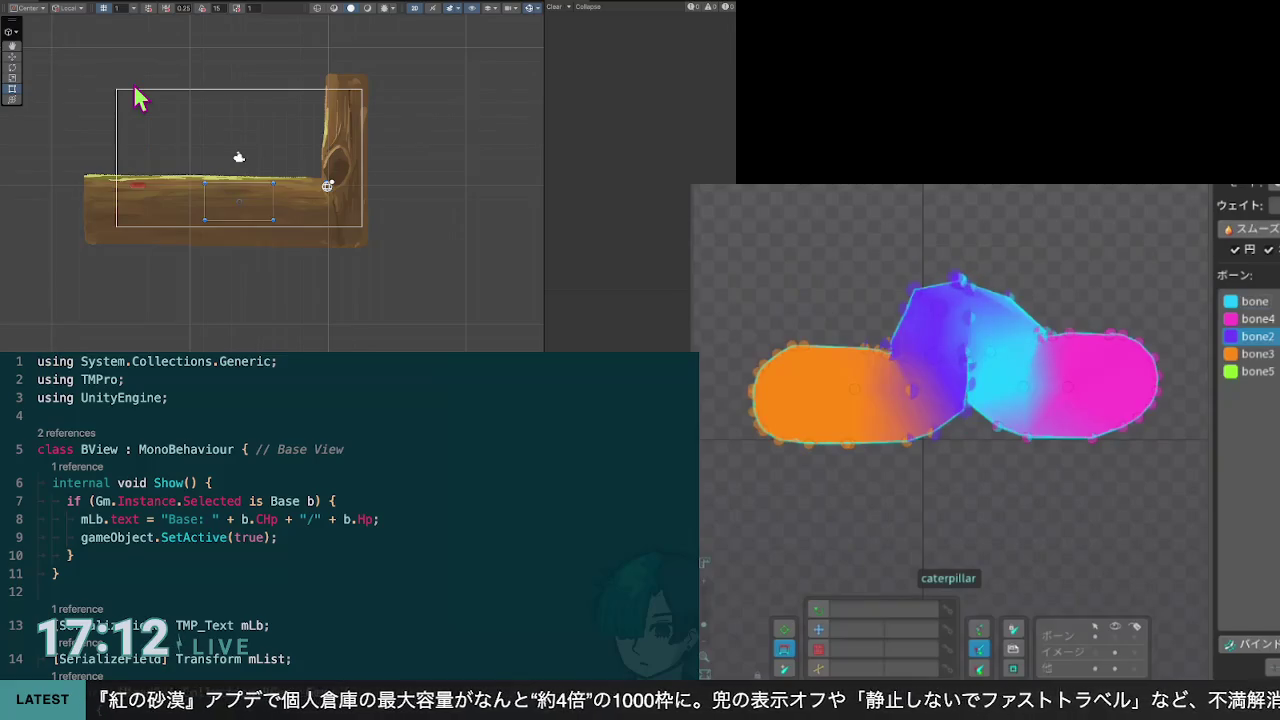
Step: Choose bone for weighting and paint extra weight onto the top peak
click(1250, 301)
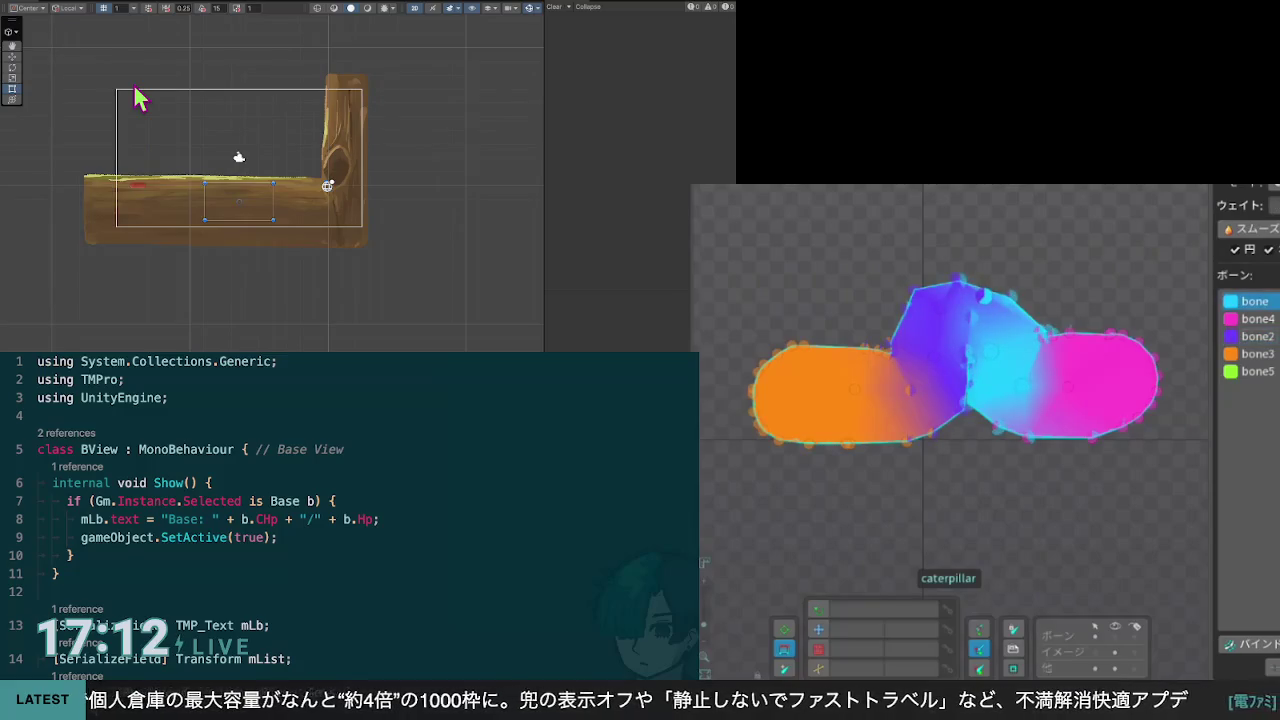
click(1269, 249)
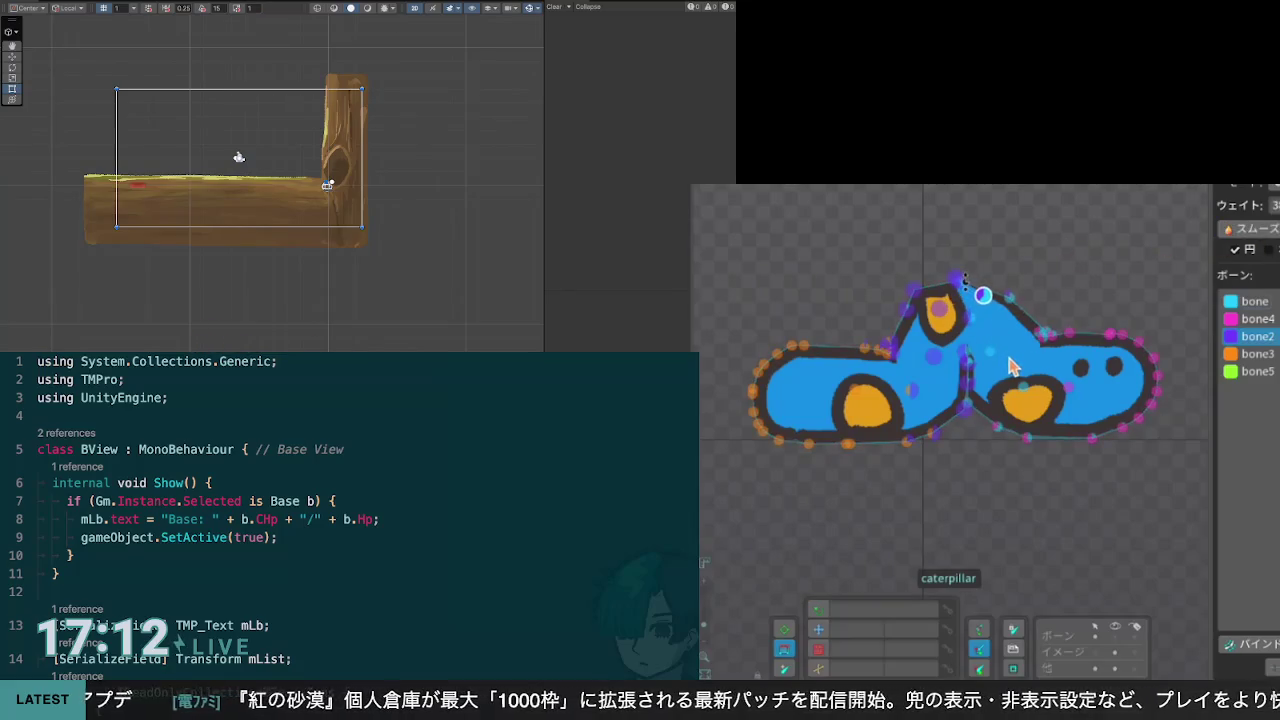
drag(970, 343, 972, 266)
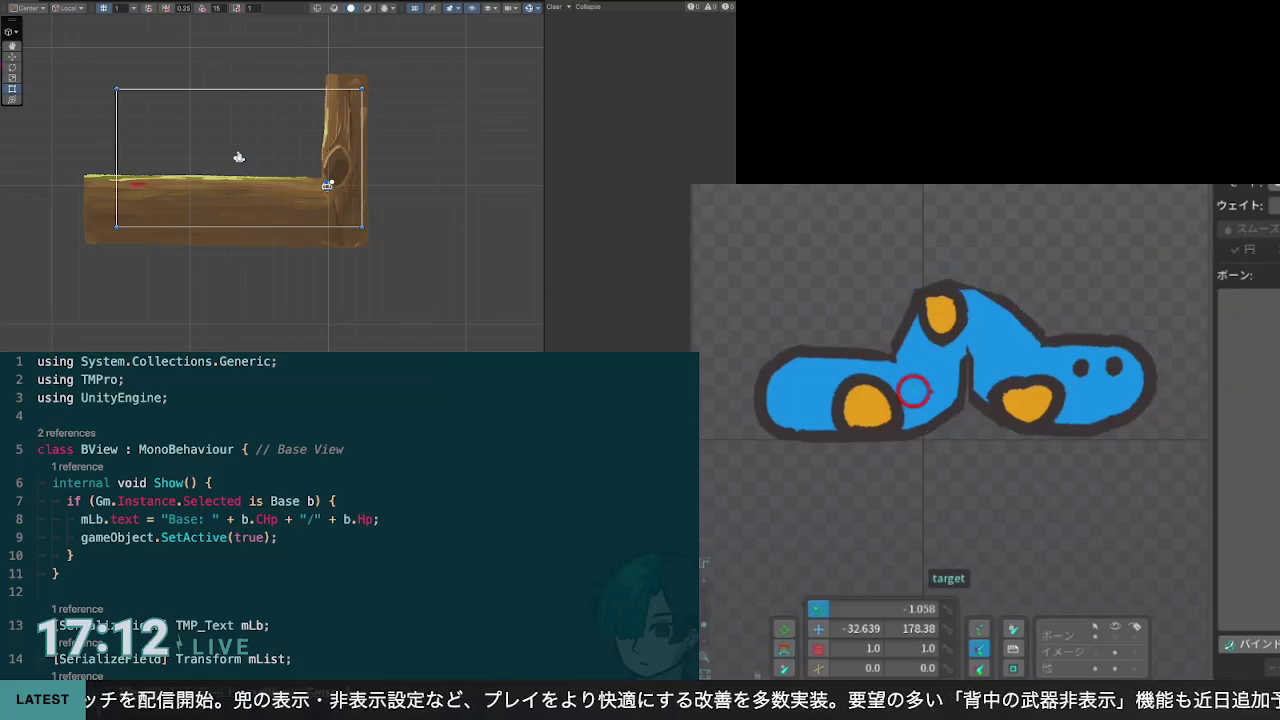
click(211, 483)
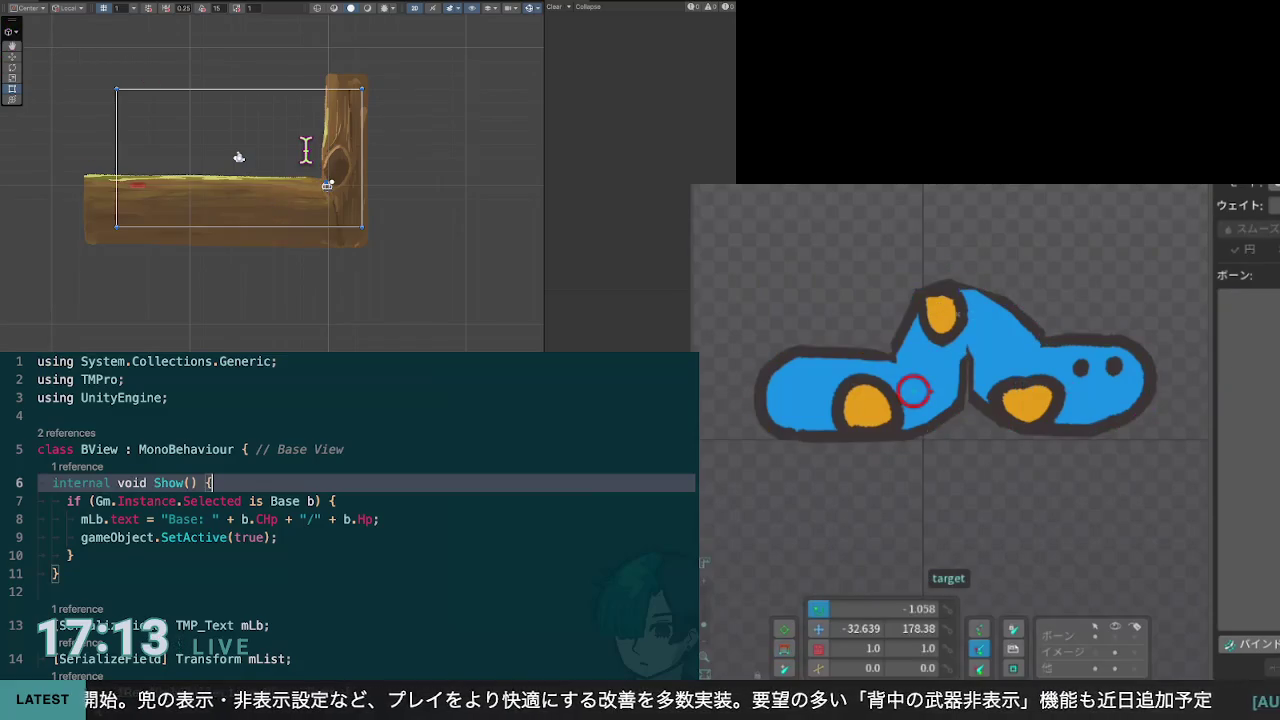
Step: In BGen.cs, add Range(0f, 4f) to the SerializeField attribute on line 9's mPace field
key(ctrl+Tab)
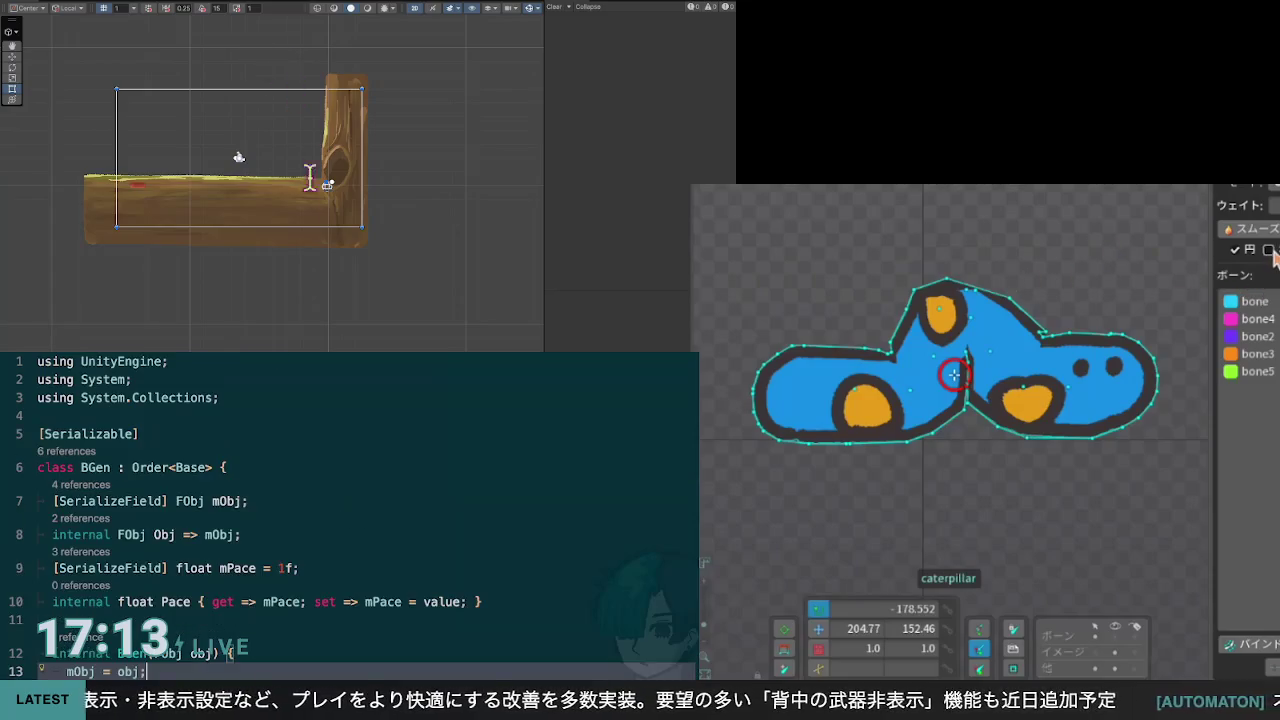
scroll(350, 515, down, 2)
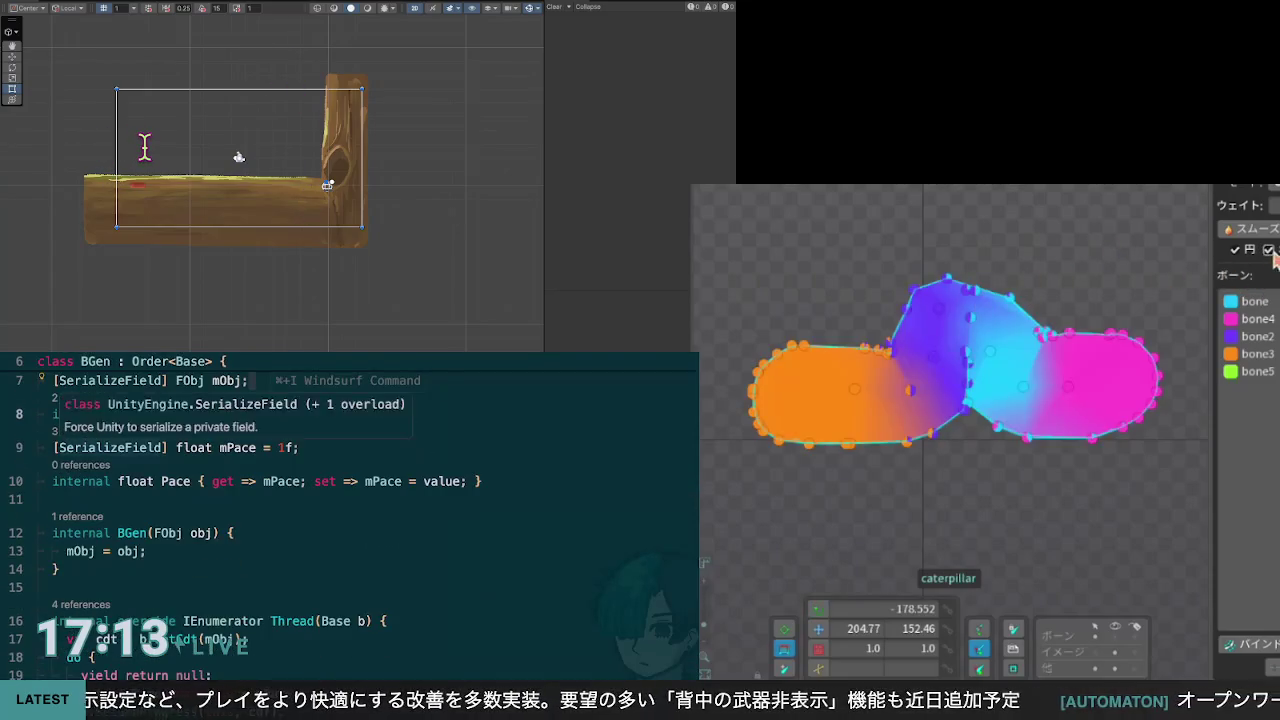
click(163, 447)
text(, Range)
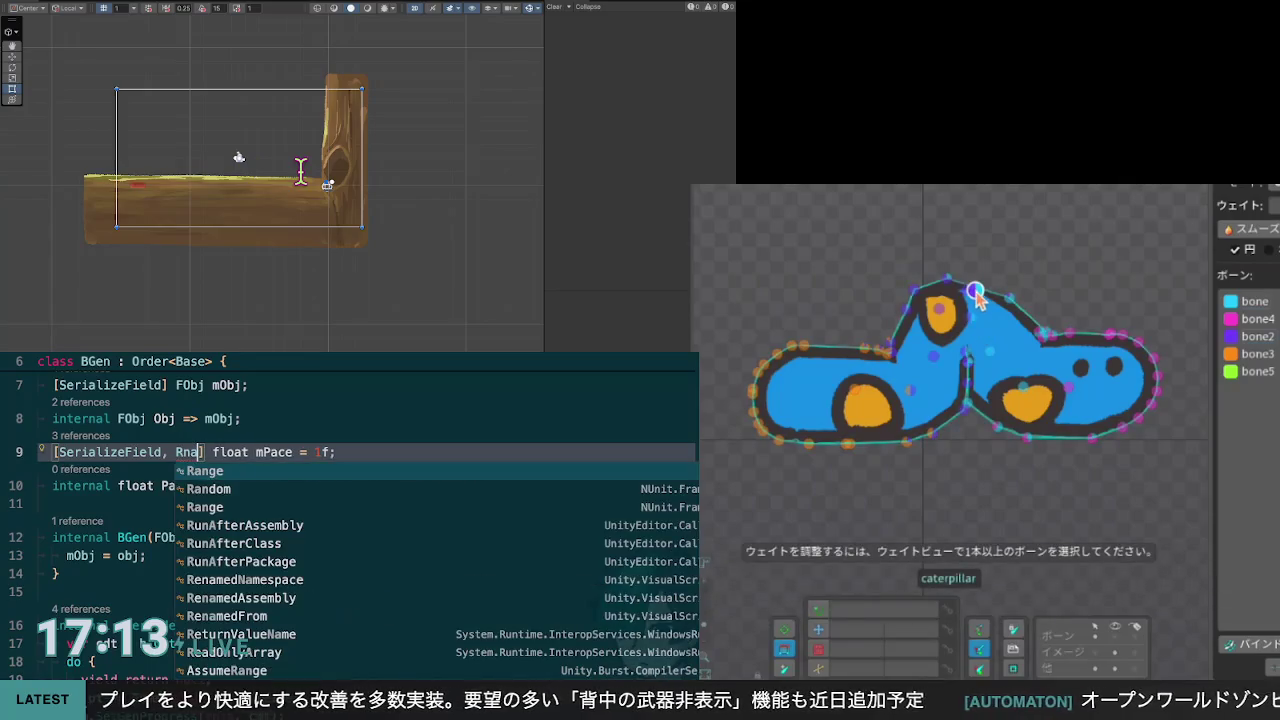
text(()
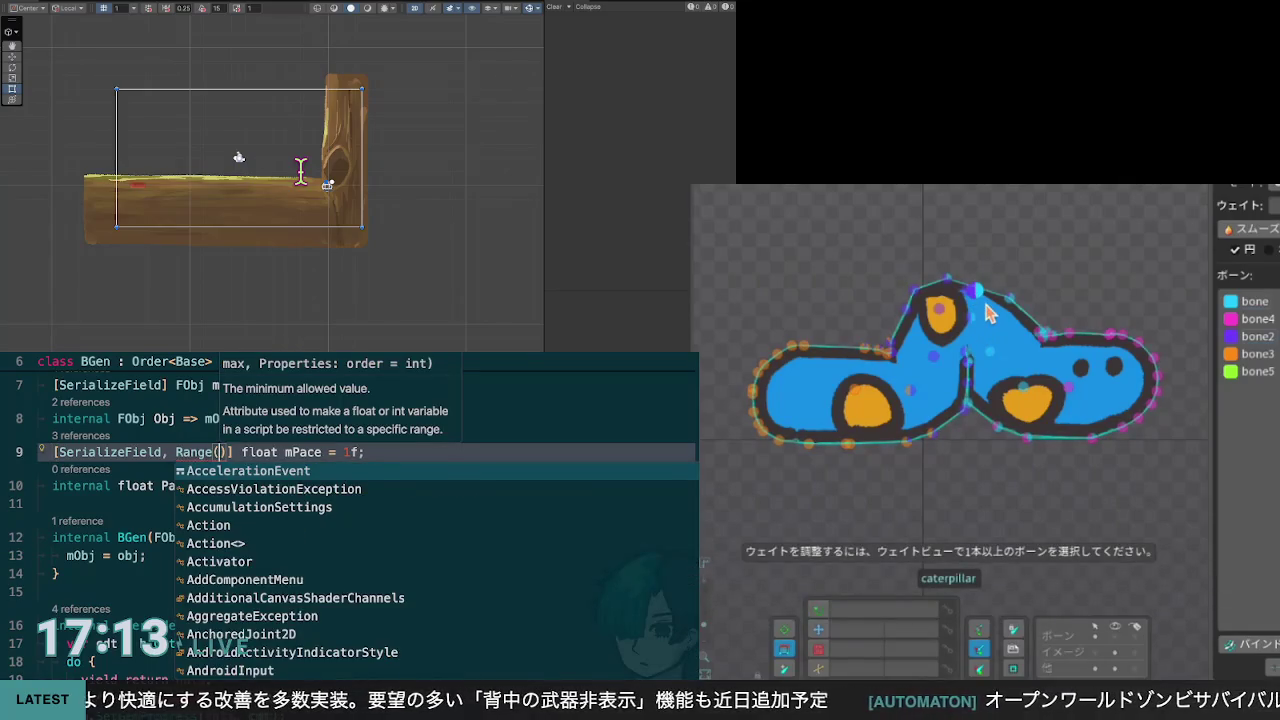
text(0f)
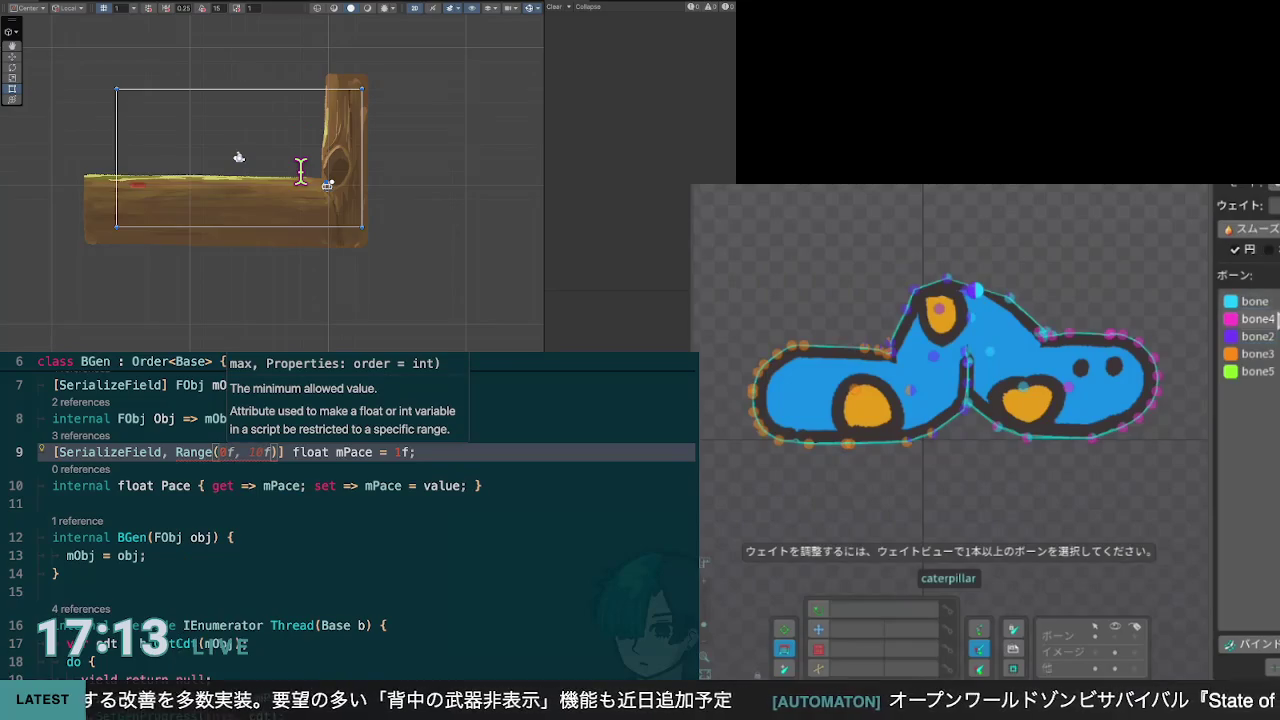
text(,)
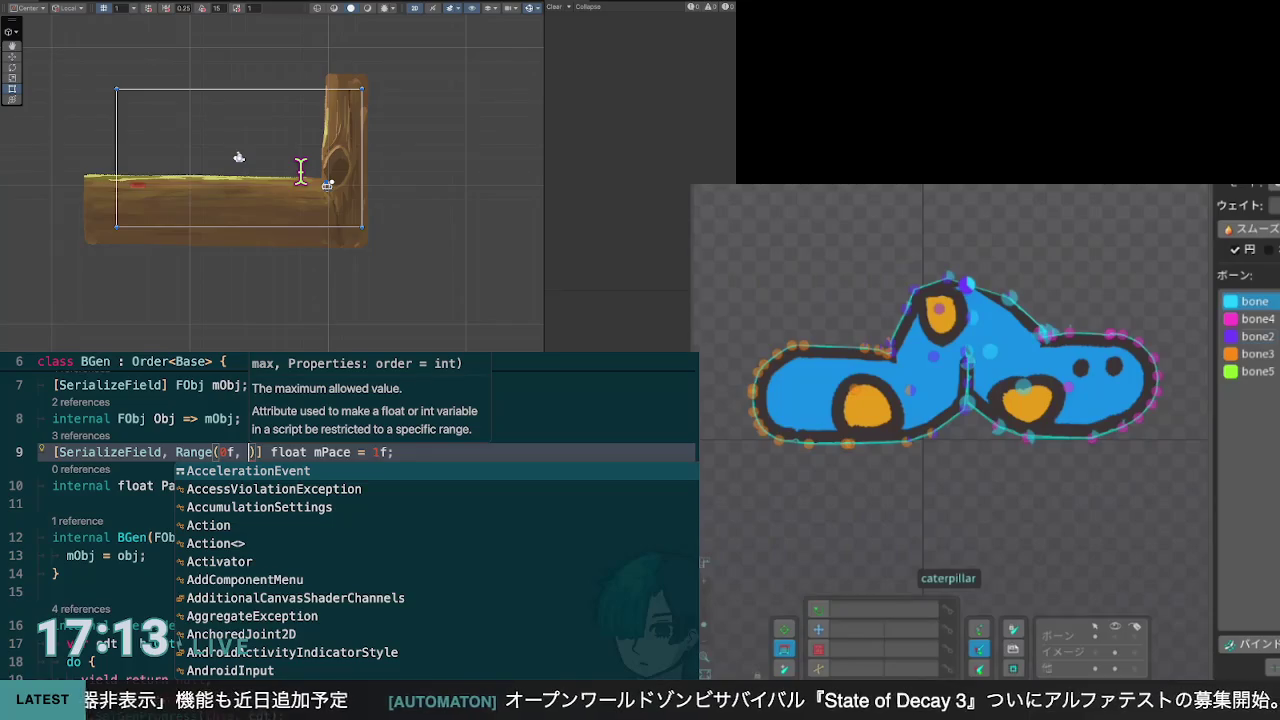
text(4d)
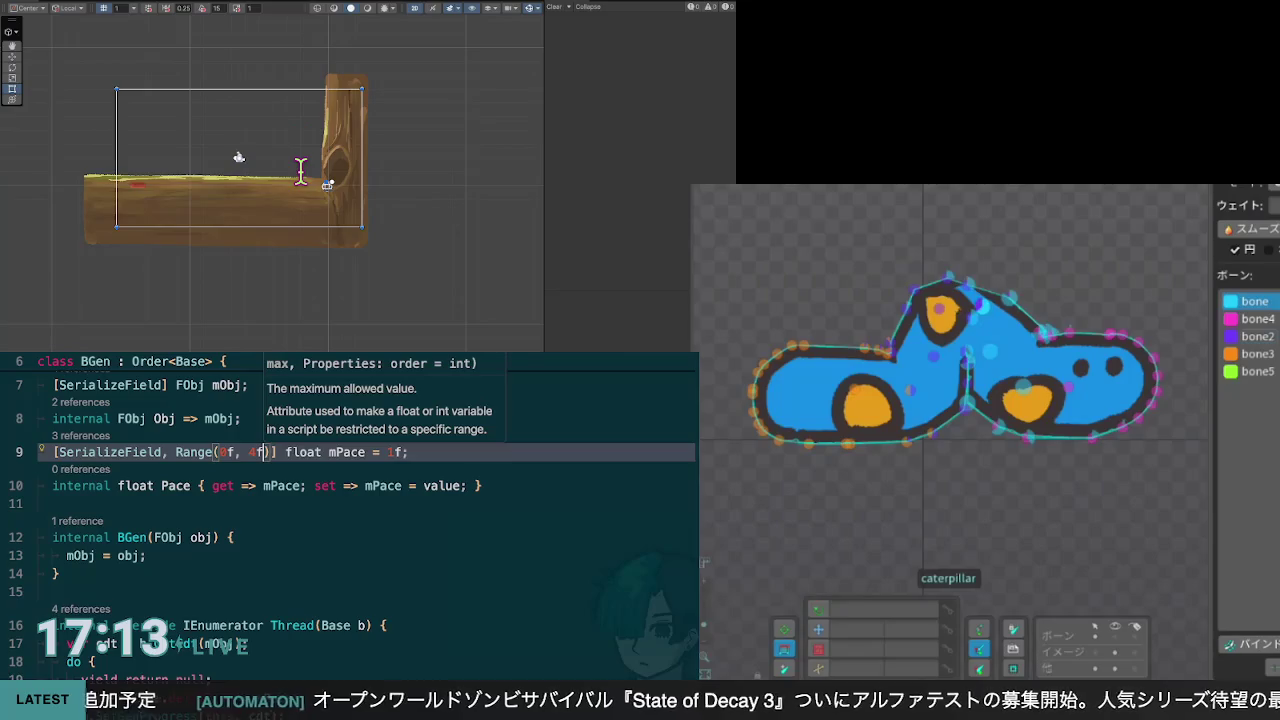
key(End)
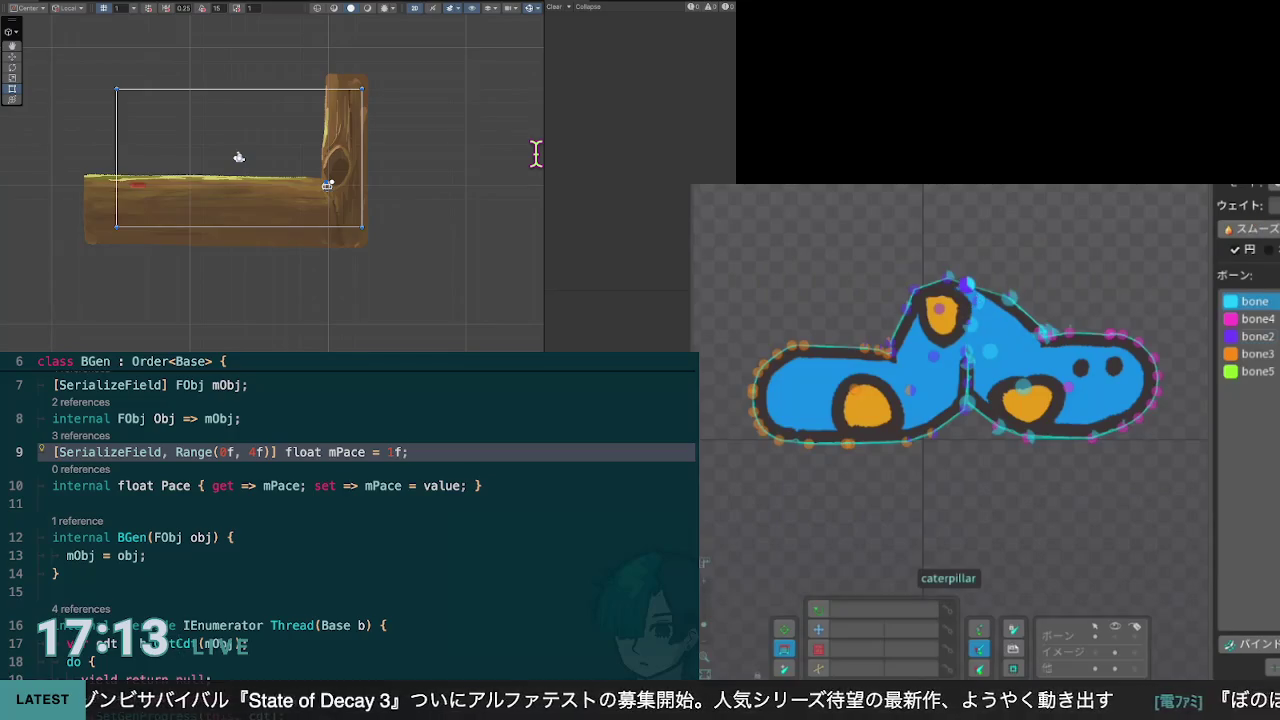
scroll(366, 500, down, 1)
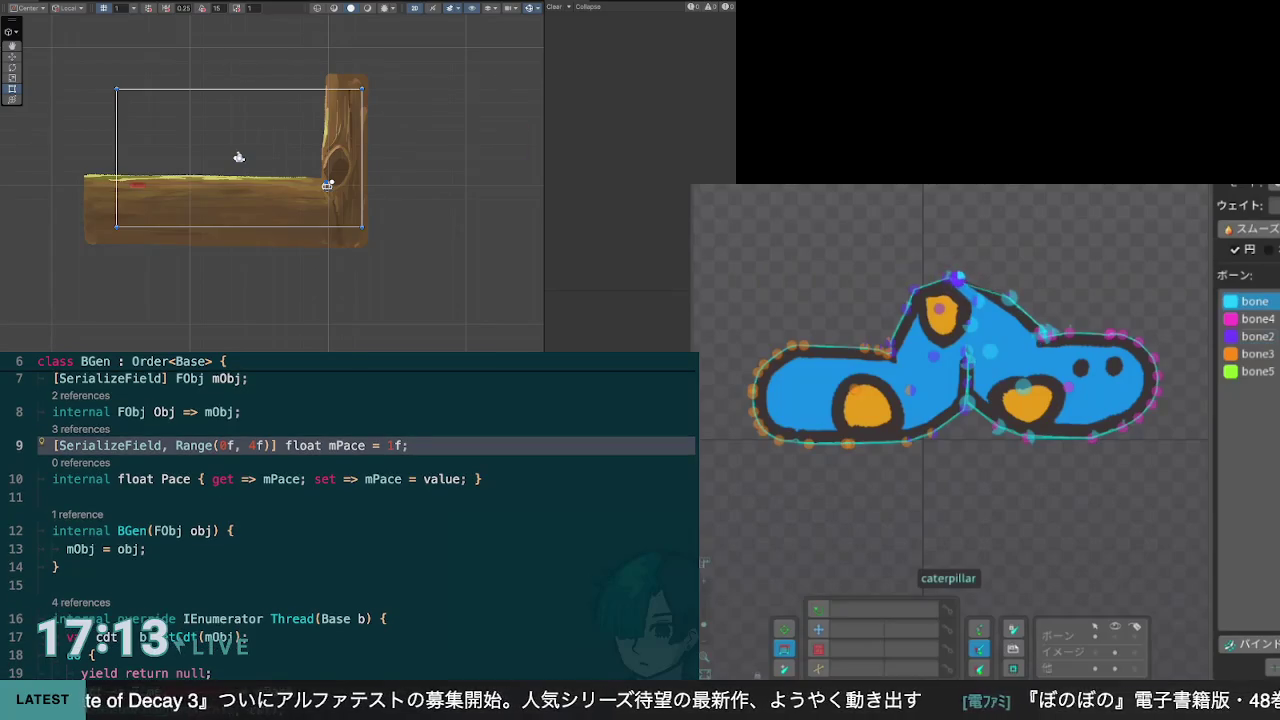
Step: Pick bone2 in the Weights bone list for painting
click(945, 280)
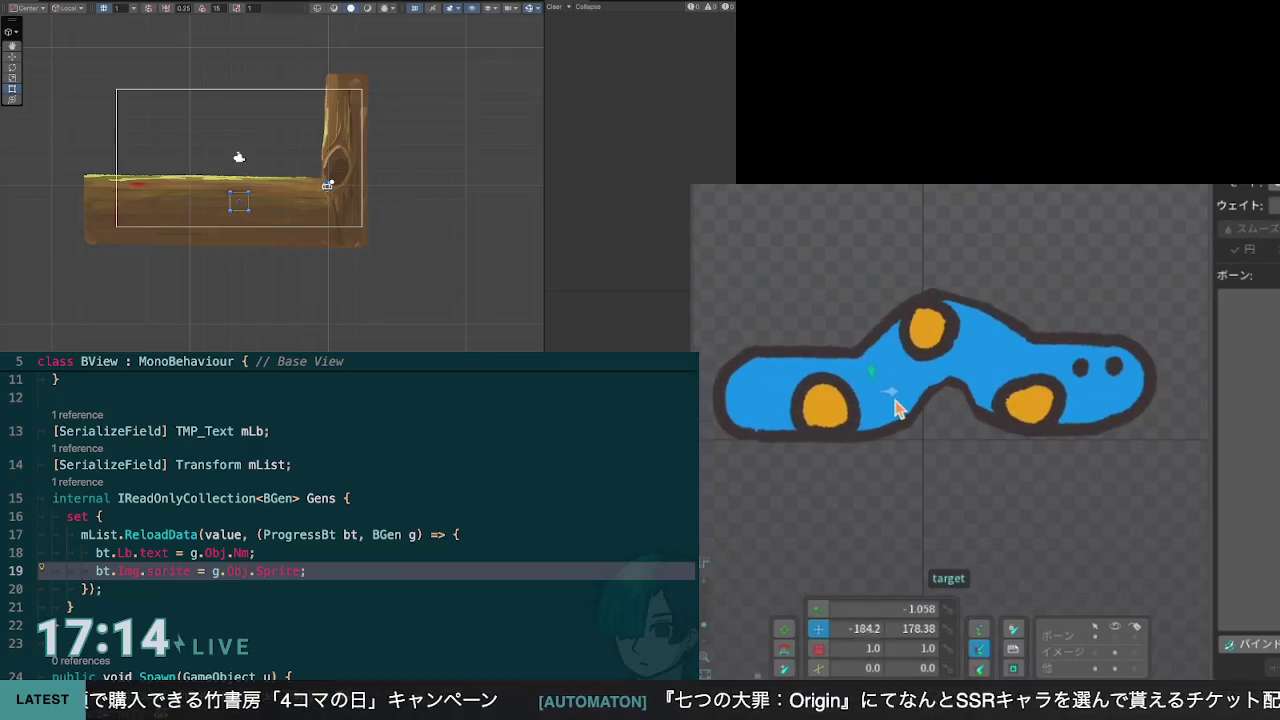
Step: Select the caterpillar and add one vertex near the top of its outline, for 59 total
click(922, 362)
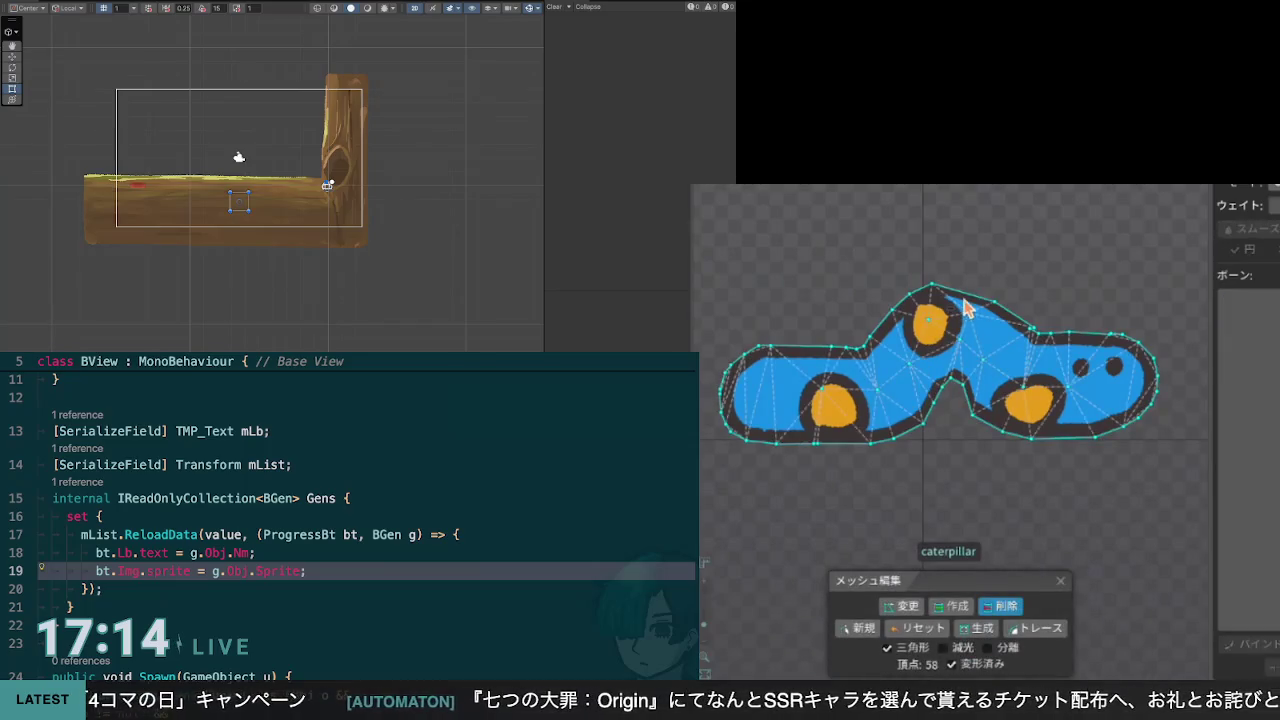
click(951, 607)
click(951, 607)
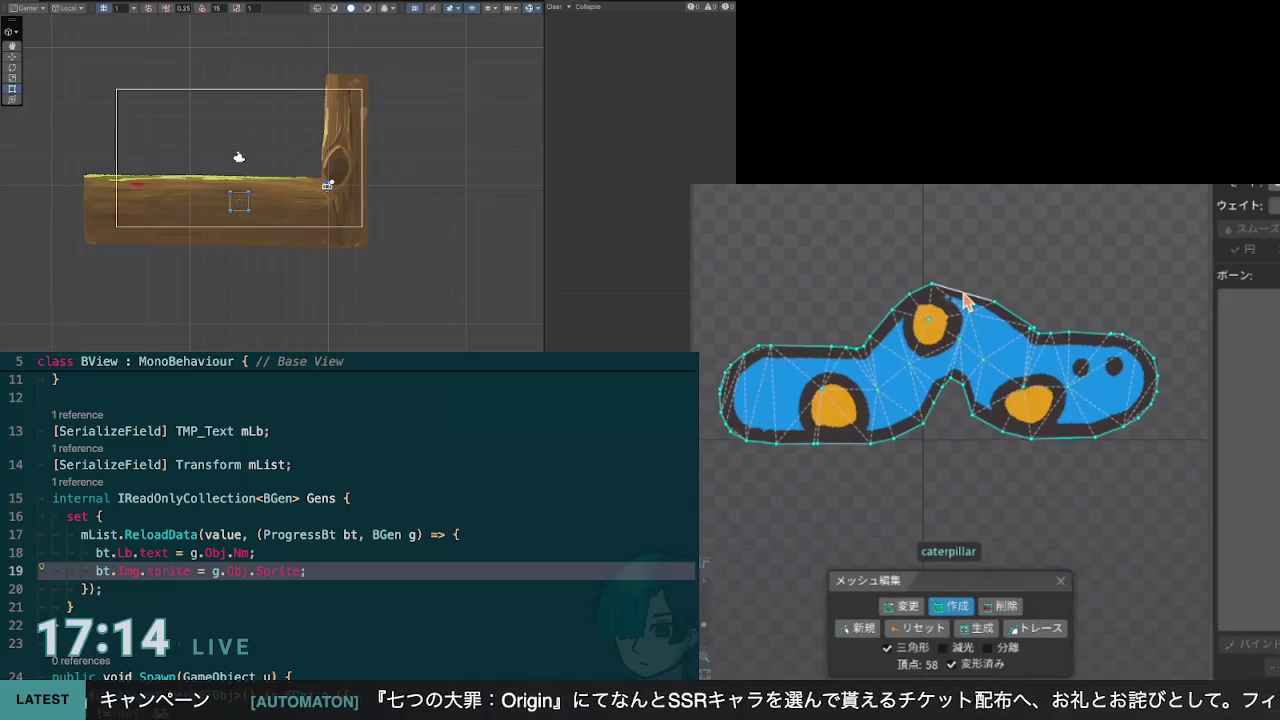
click(960, 376)
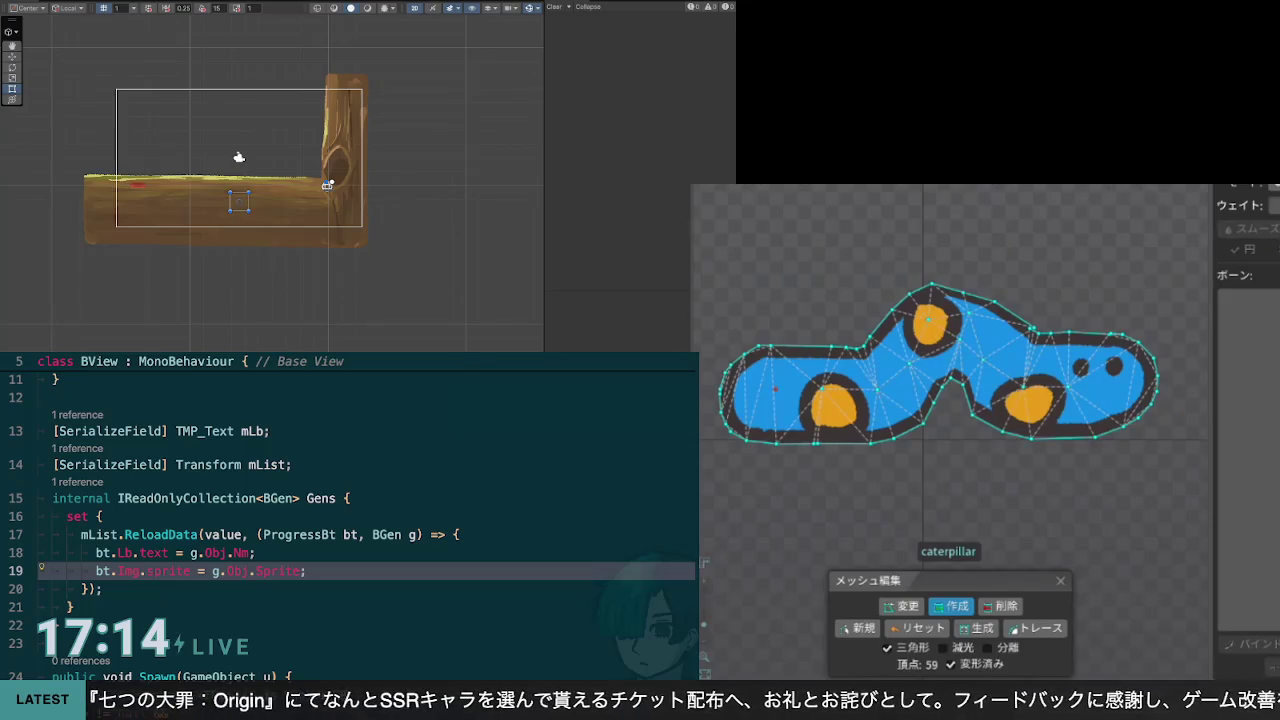
key(Escape)
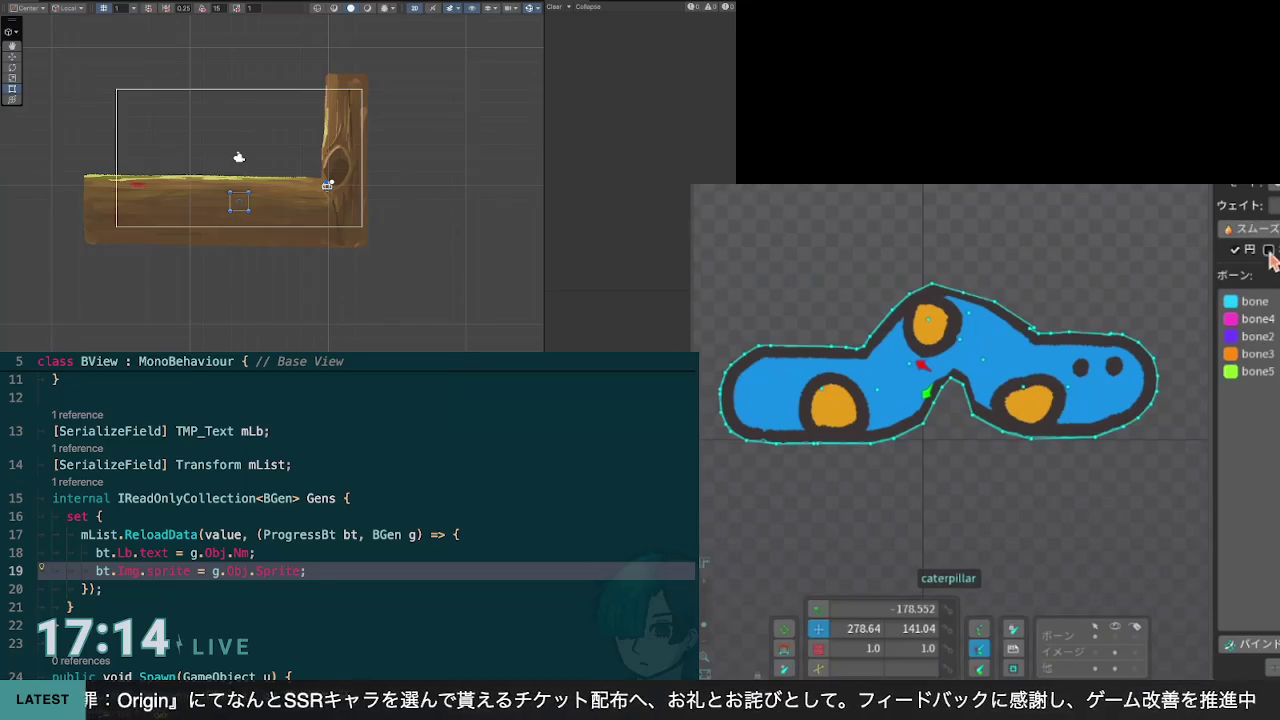
Step: With bone2 chosen, nudge the top mesh vertex right, then switch to bone and select the target
click(1268, 251)
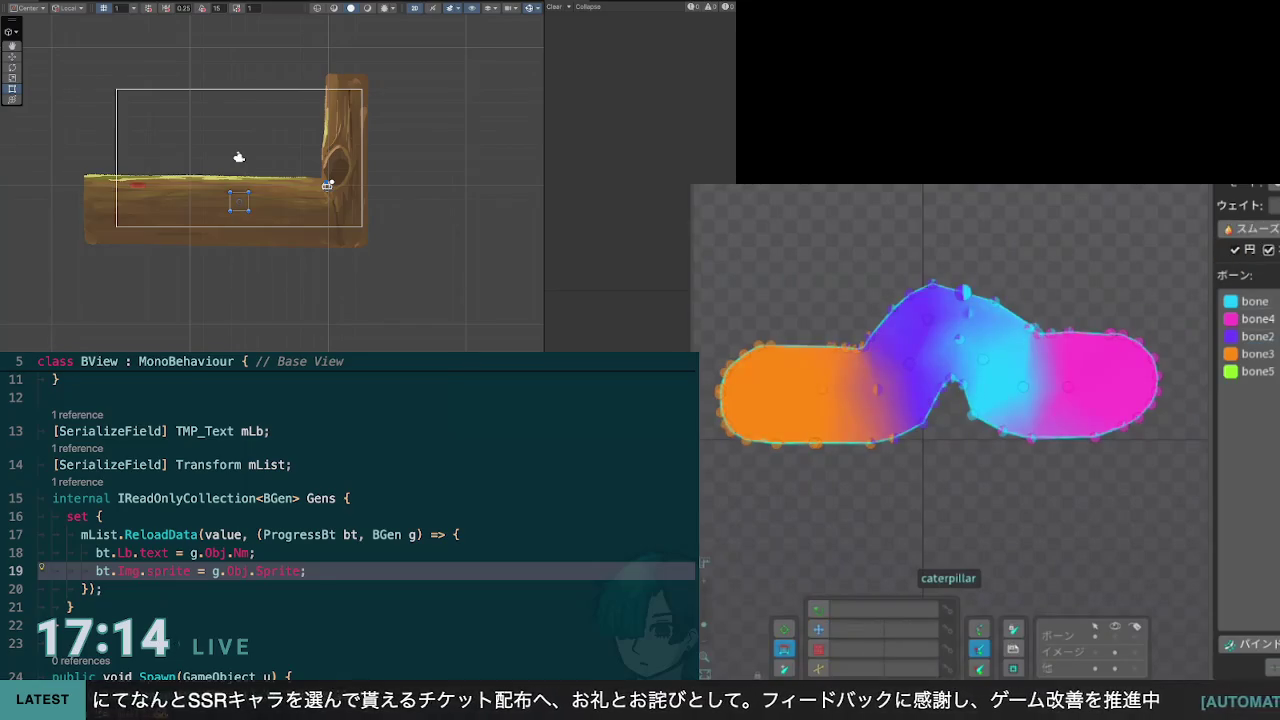
click(1268, 251)
click(1258, 336)
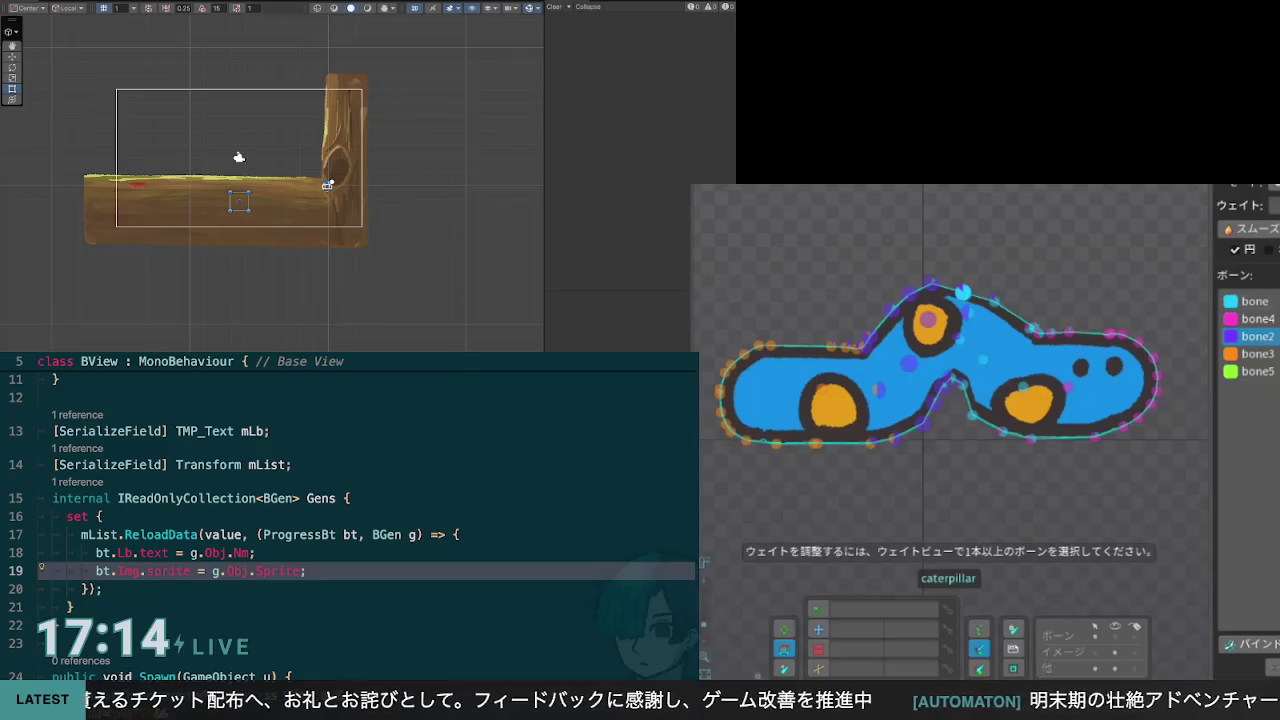
click(962, 292)
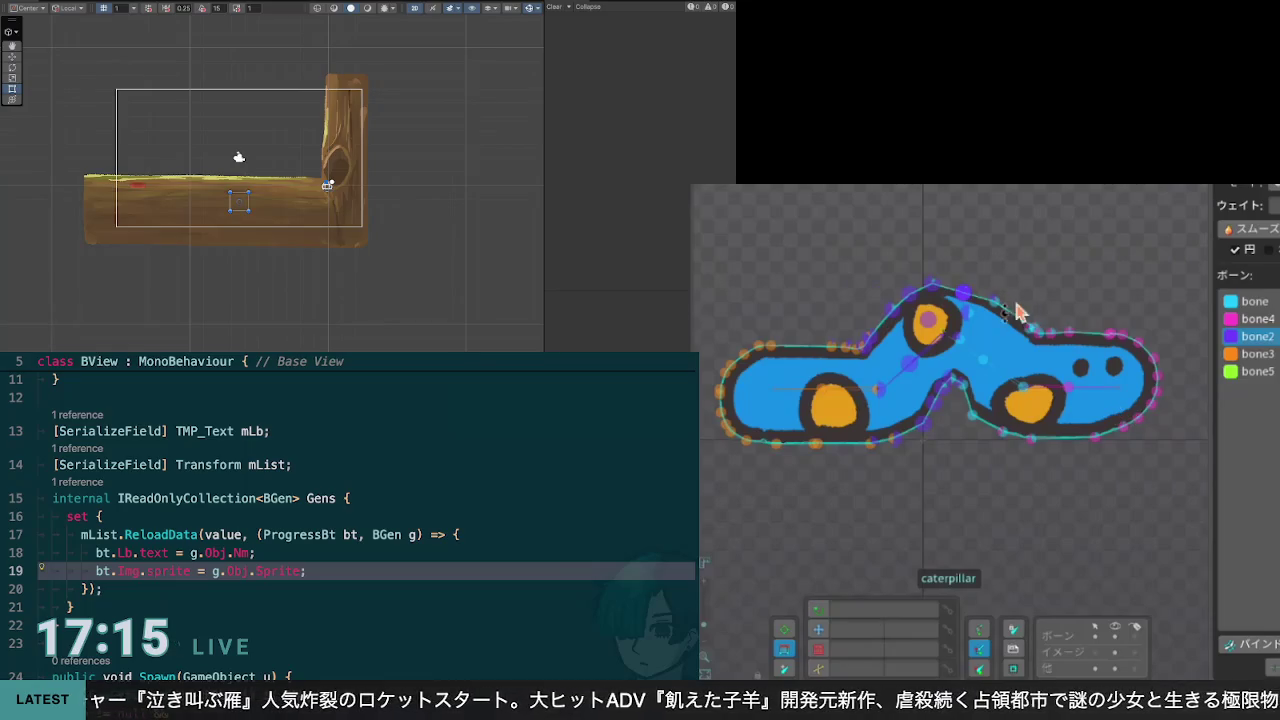
drag(928, 281, 943, 285)
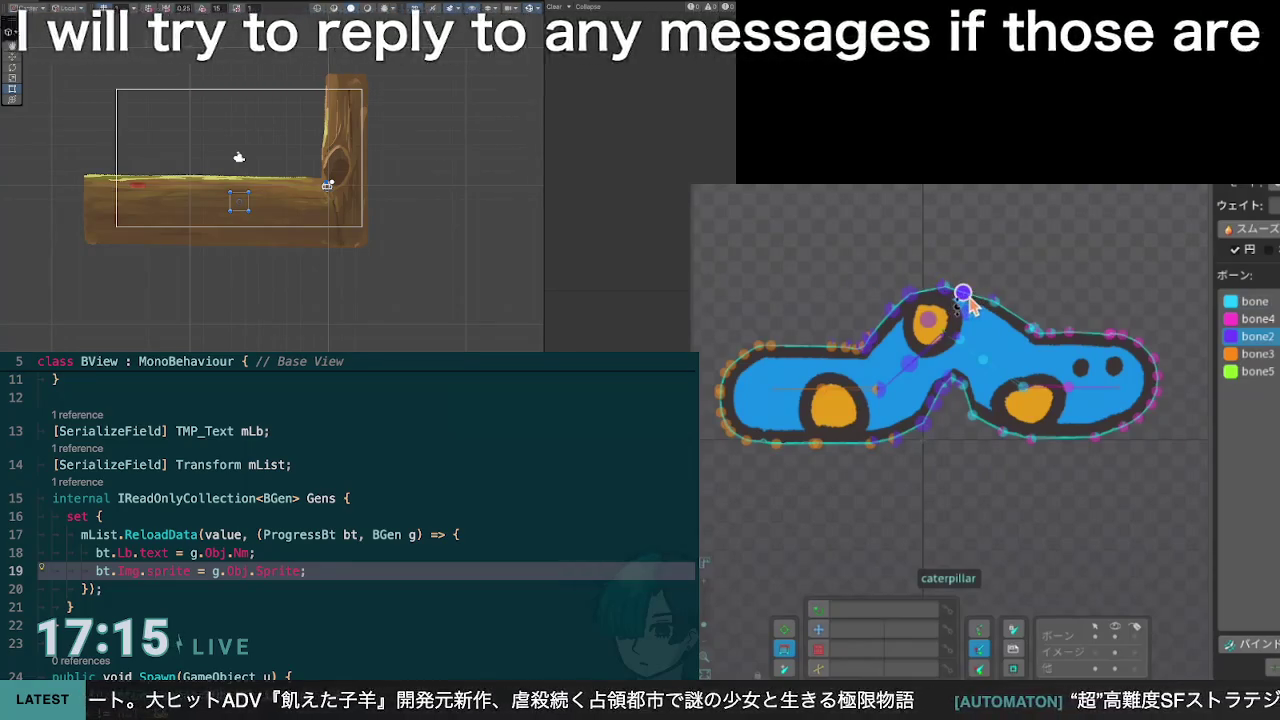
click(963, 293)
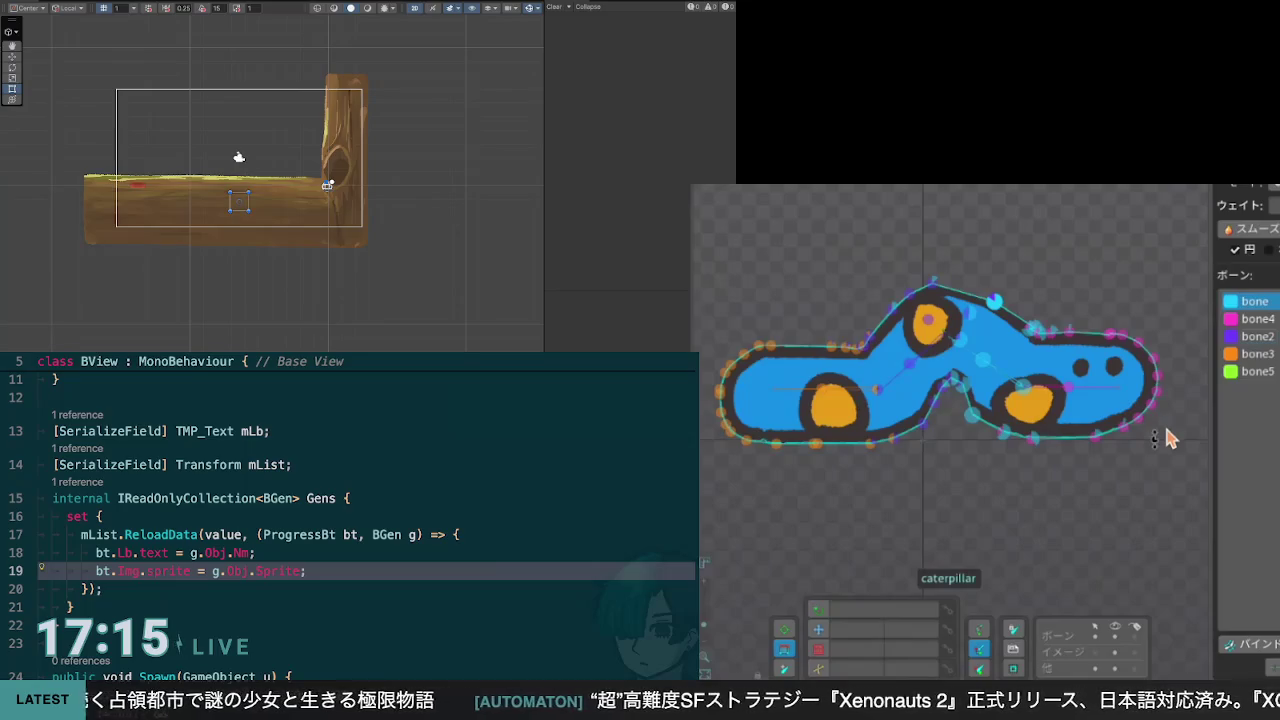
click(880, 390)
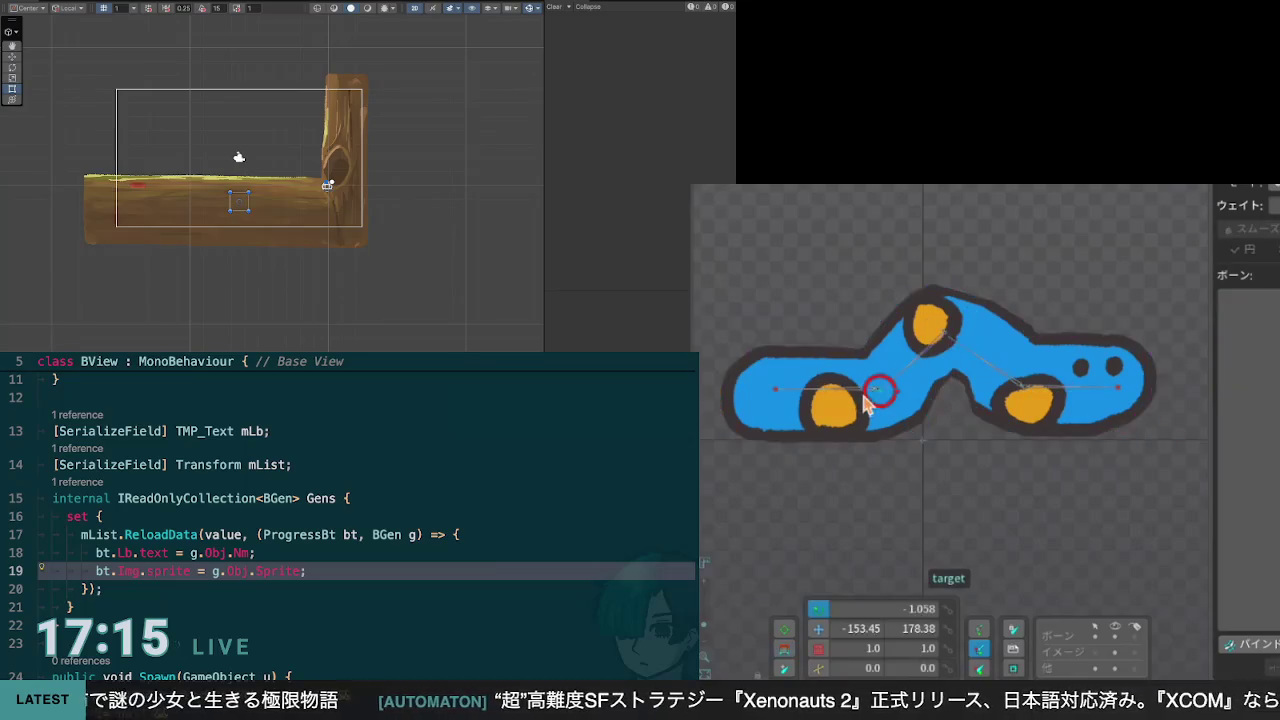
Step: Drag the IK target back and forth to test how the caterpillar body bends
key(v)
drag(903, 415, 853, 385)
key(Escape)
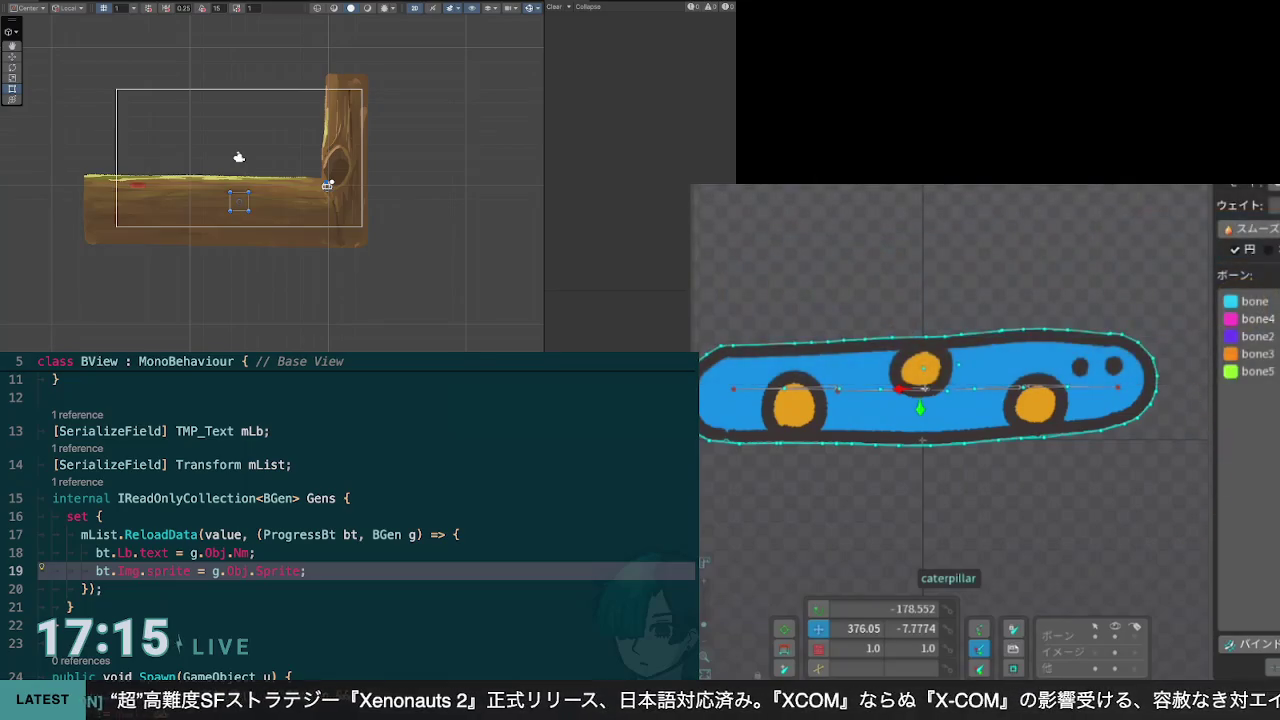
click(830, 375)
mouse_move(857, 388)
mouse_down()
mouse_move(878, 398)
mouse_move(866, 418)
mouse_move(870, 397)
mouse_up()
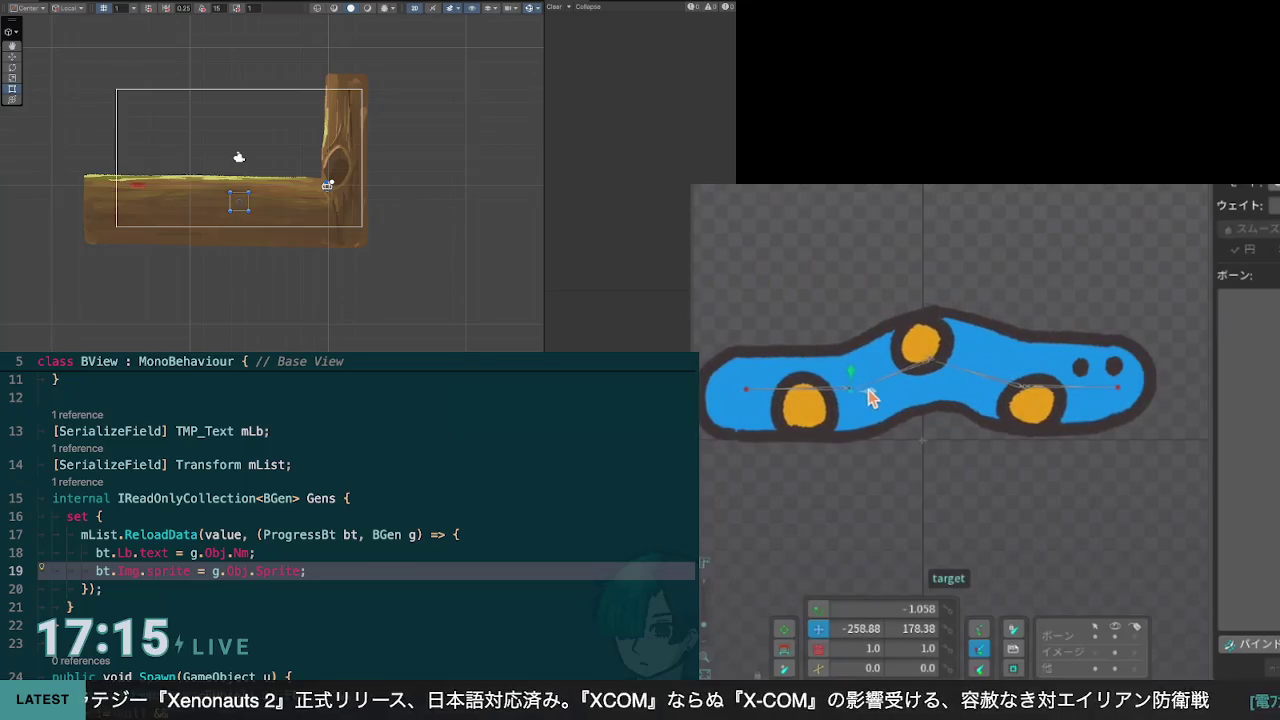
click(870, 397)
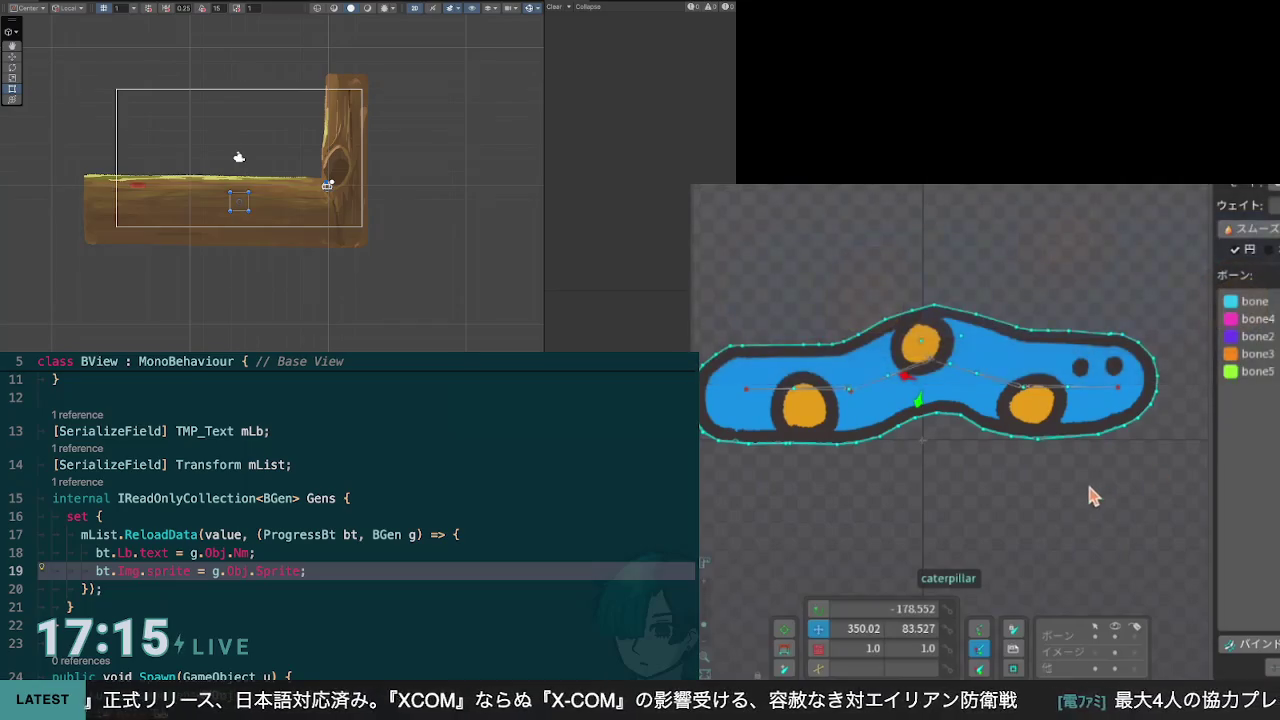
click(903, 392)
drag(860, 396, 918, 395)
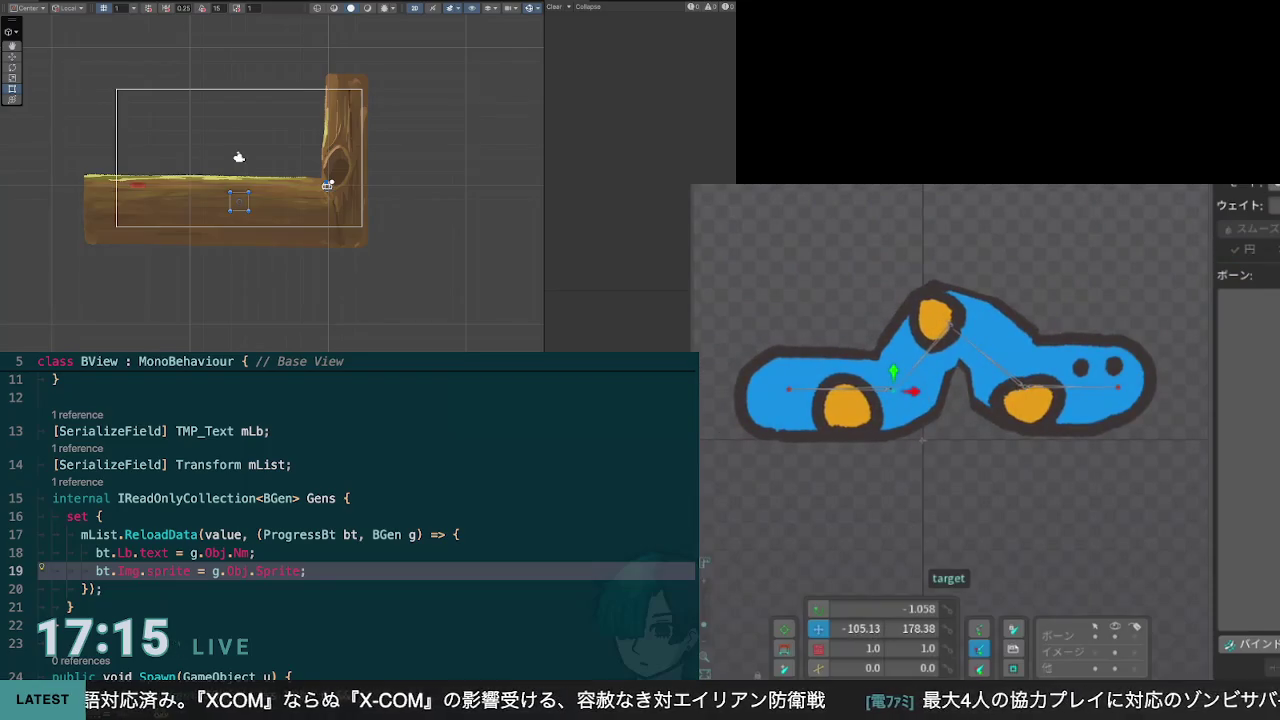
click(918, 393)
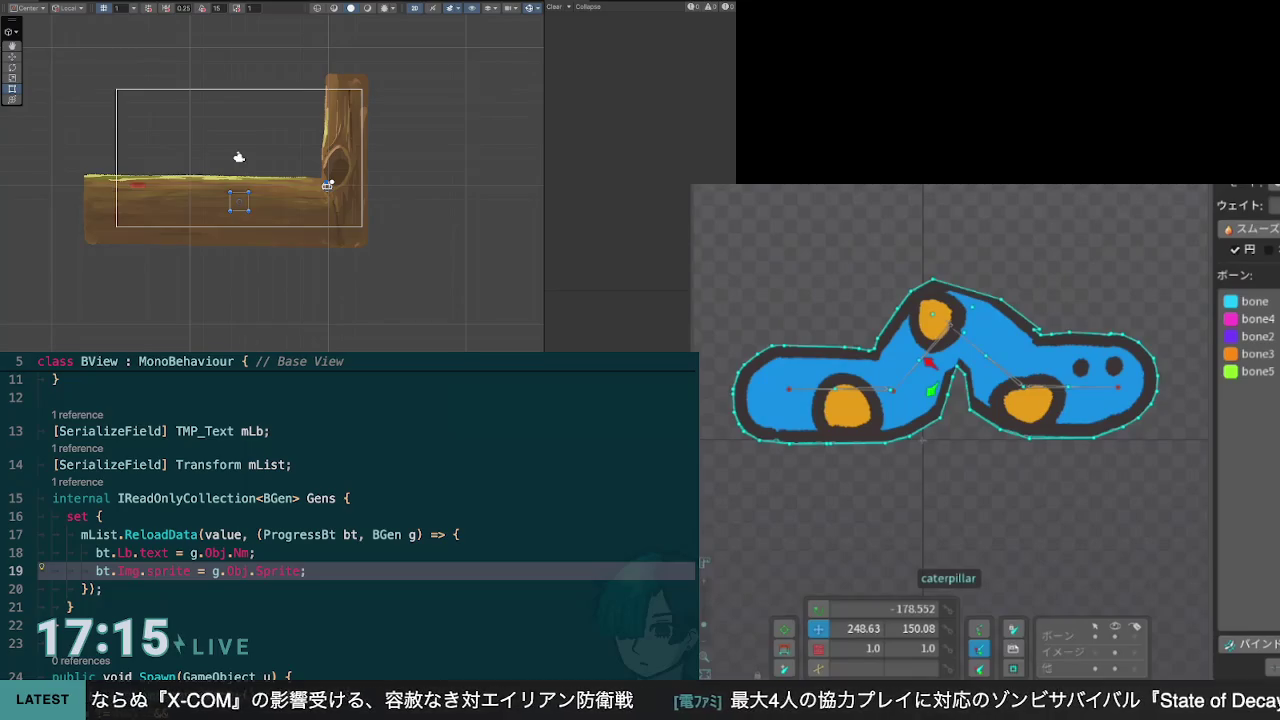
Step: In mesh editing, add a vertex near the middle hump and pick bone3
key(m)
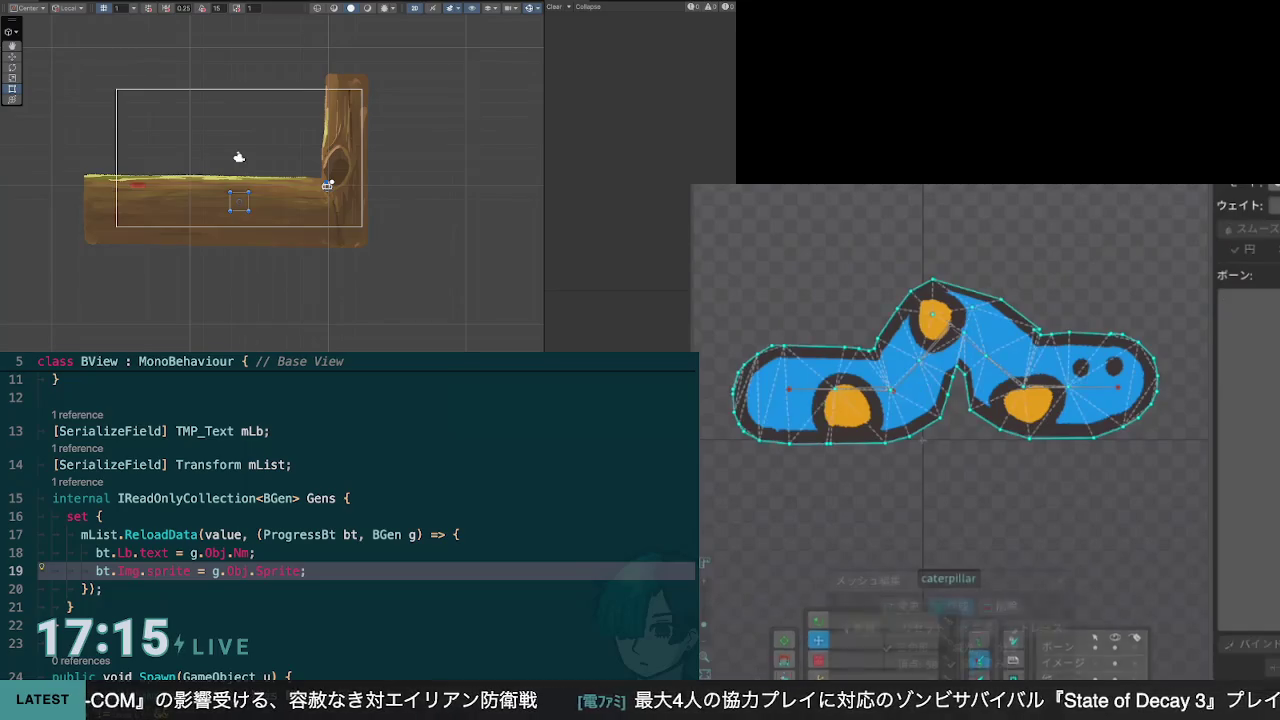
click(966, 294)
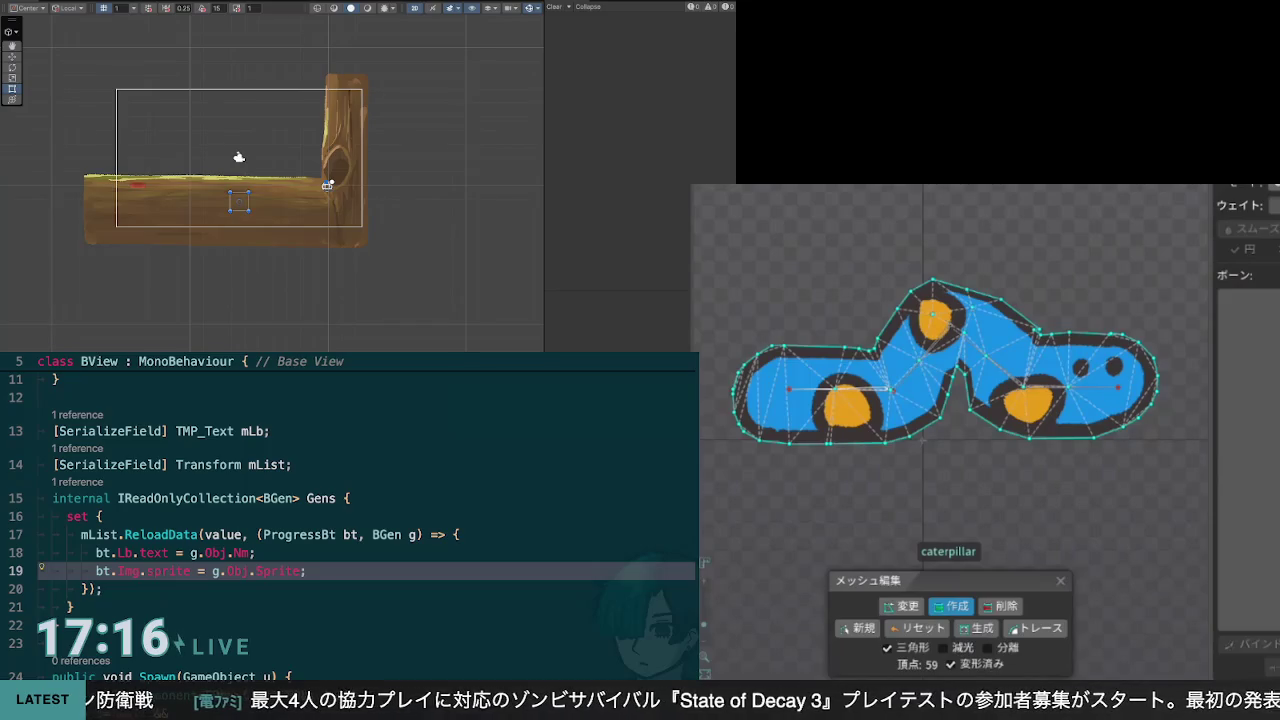
click(862, 389)
key(m)
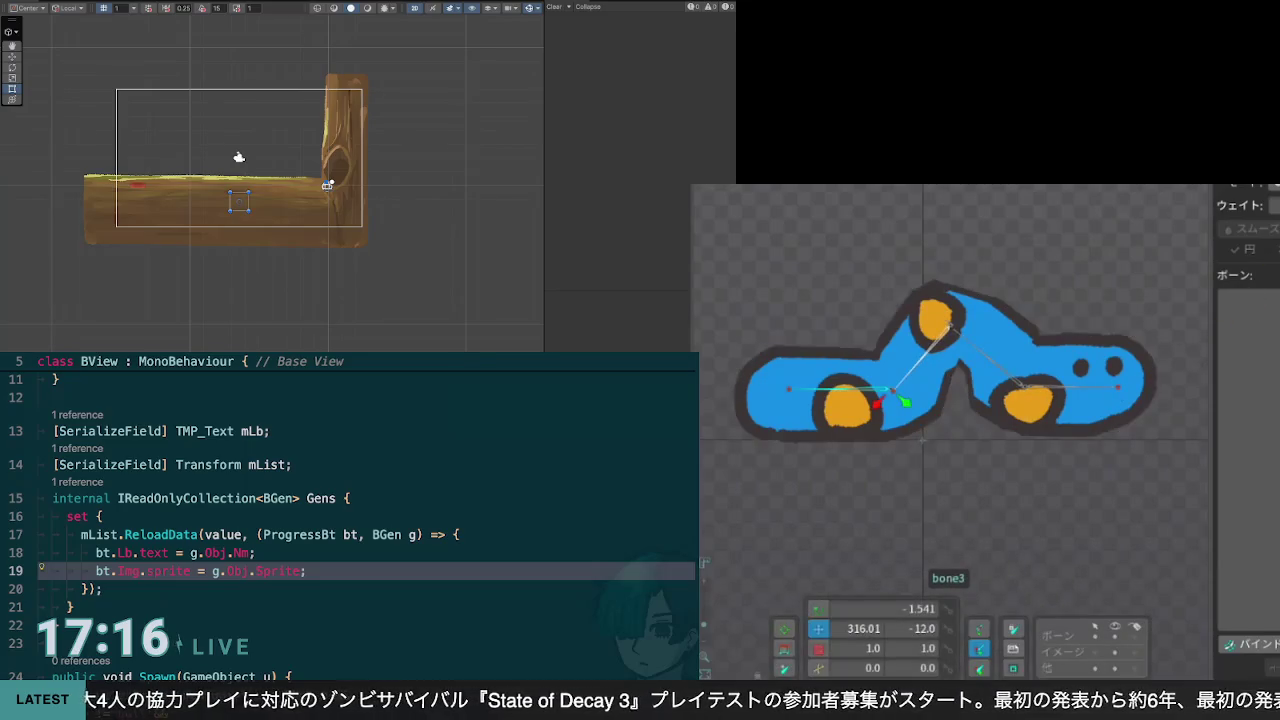
click(893, 391)
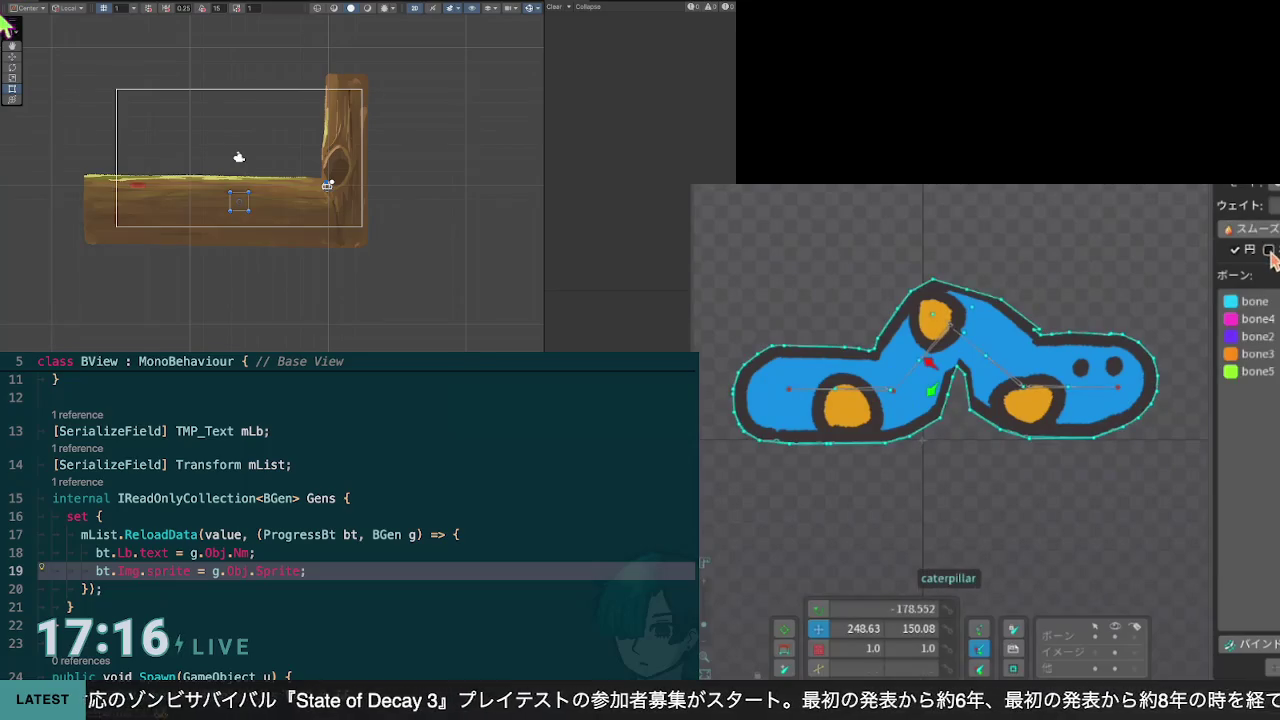
Step: Inspect the caterpillar's weights for bone, bone2 and bone4, returning to bone
click(1269, 251)
scroll(350, 500, up, 3)
click(1269, 251)
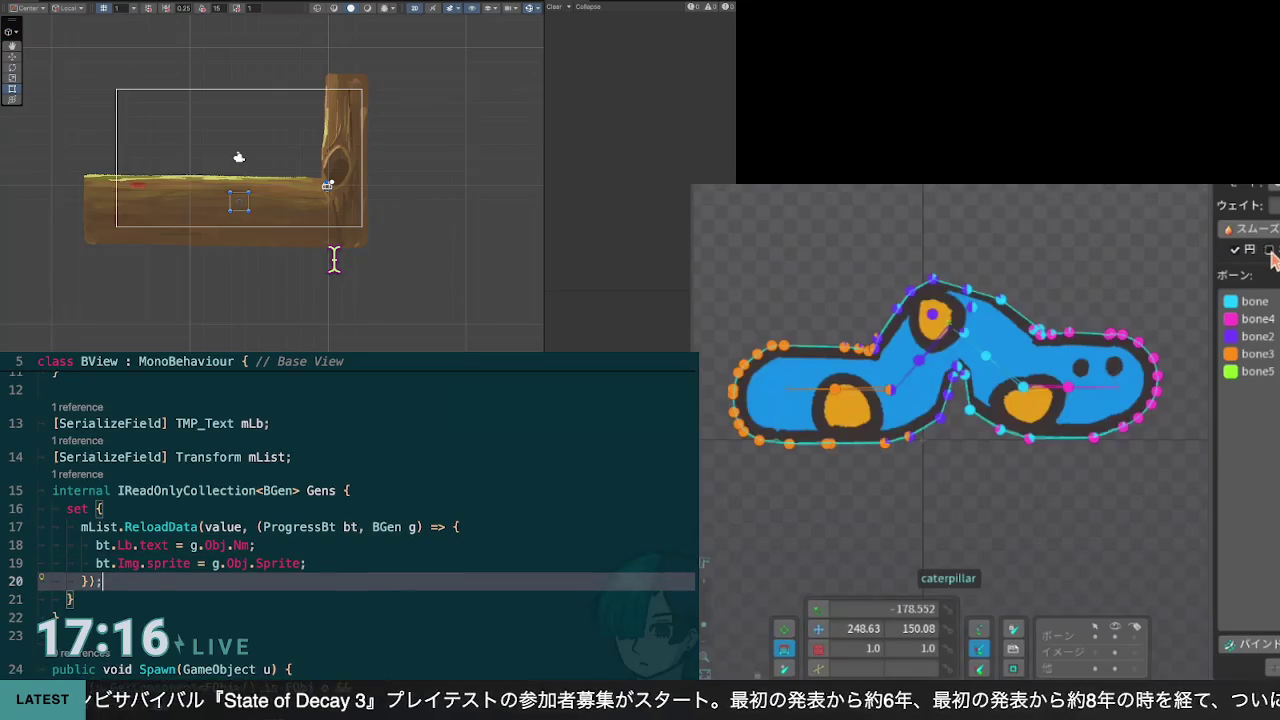
click(968, 298)
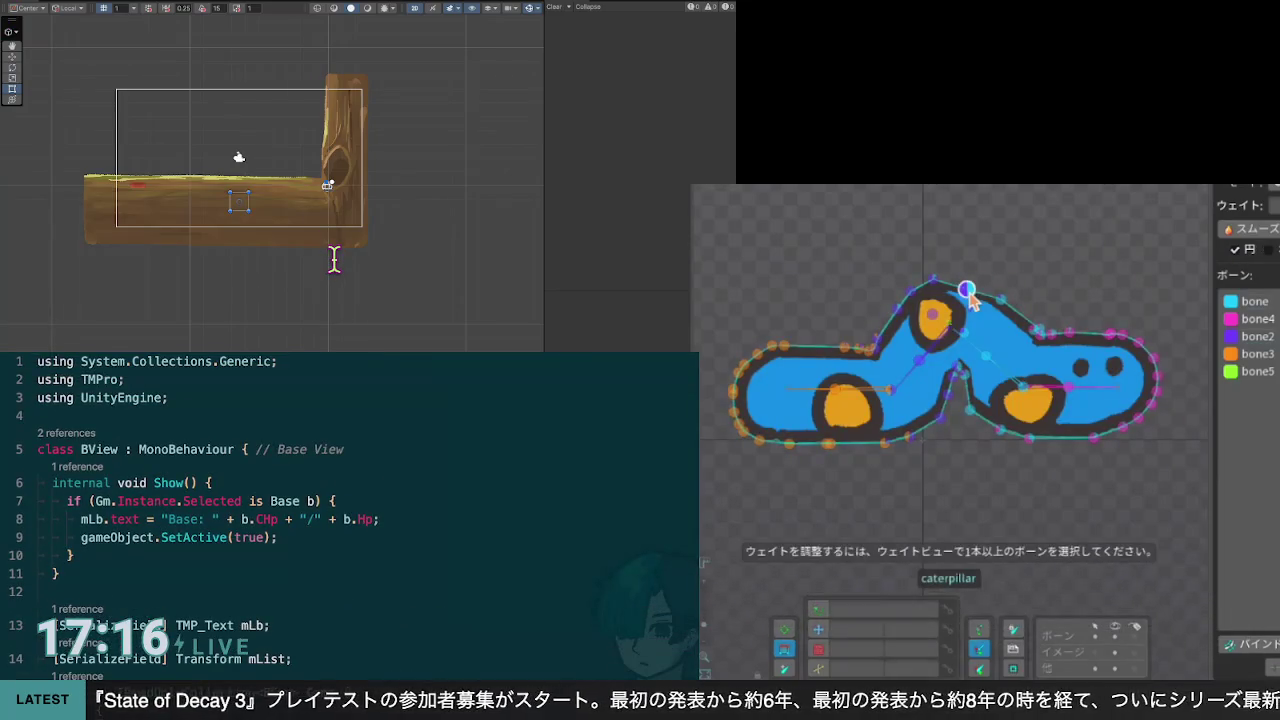
scroll(350, 500, down, 2)
scroll(350, 500, down, 2)
click(968, 298)
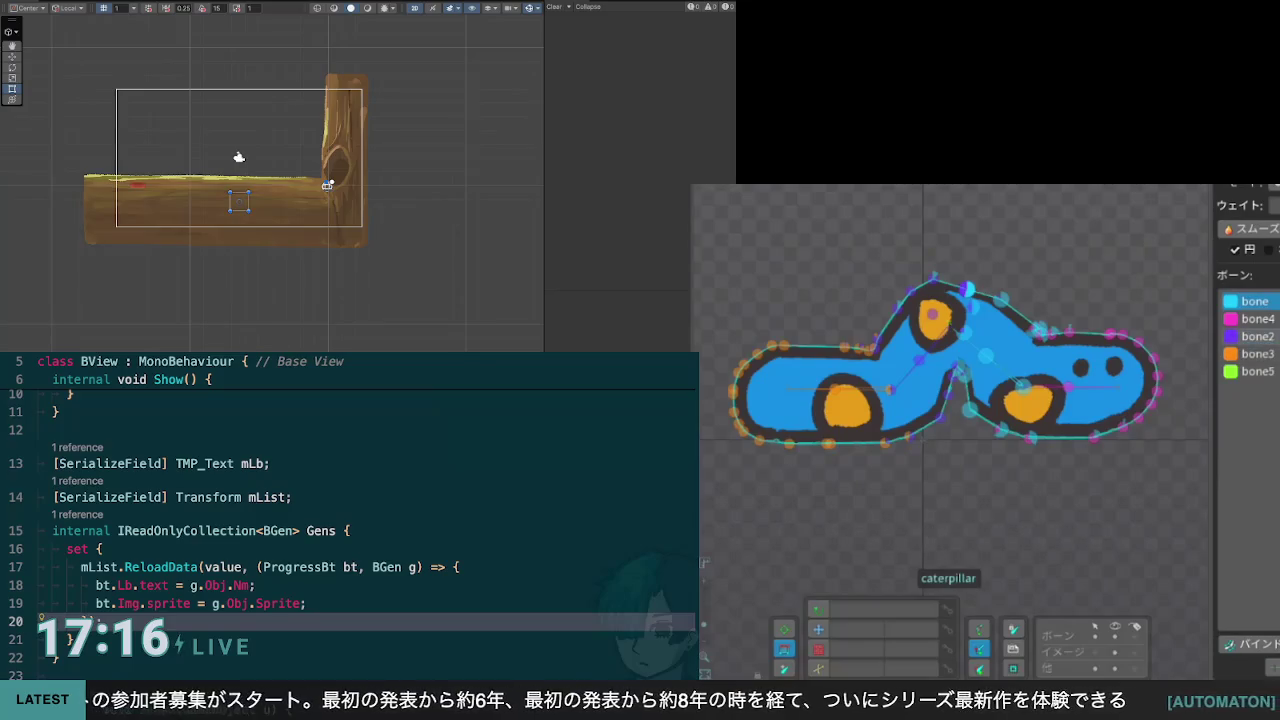
click(1256, 336)
click(1256, 318)
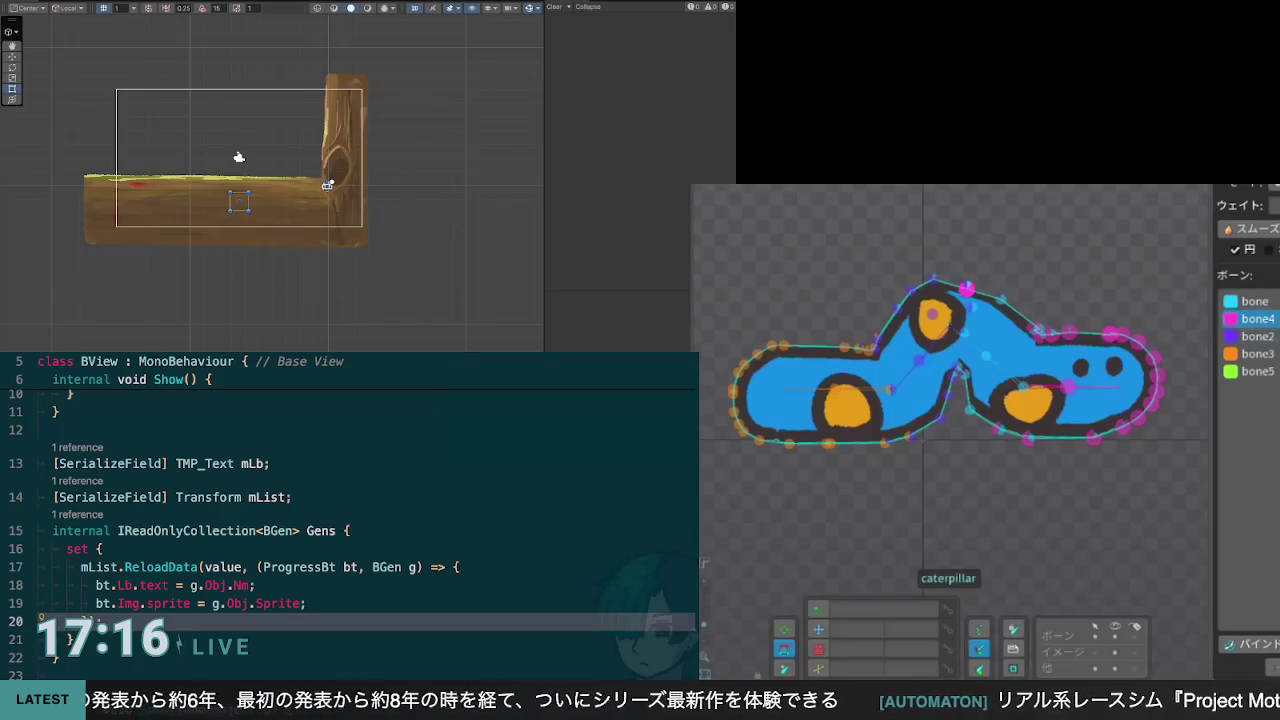
click(1256, 301)
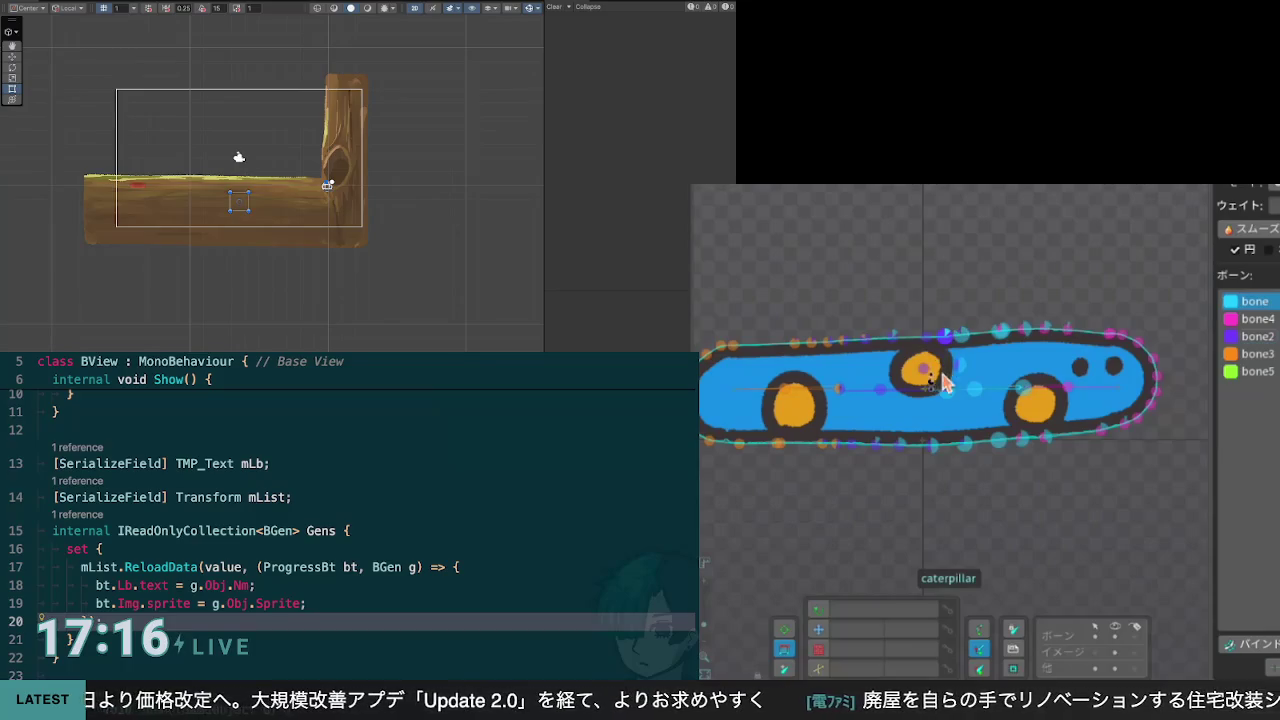
Step: Preview the bend, then shift the top vertex right to reshape the hump
mouse_move(937, 371)
mouse_down()
mouse_move(950, 372)
mouse_move(935, 348)
mouse_up()
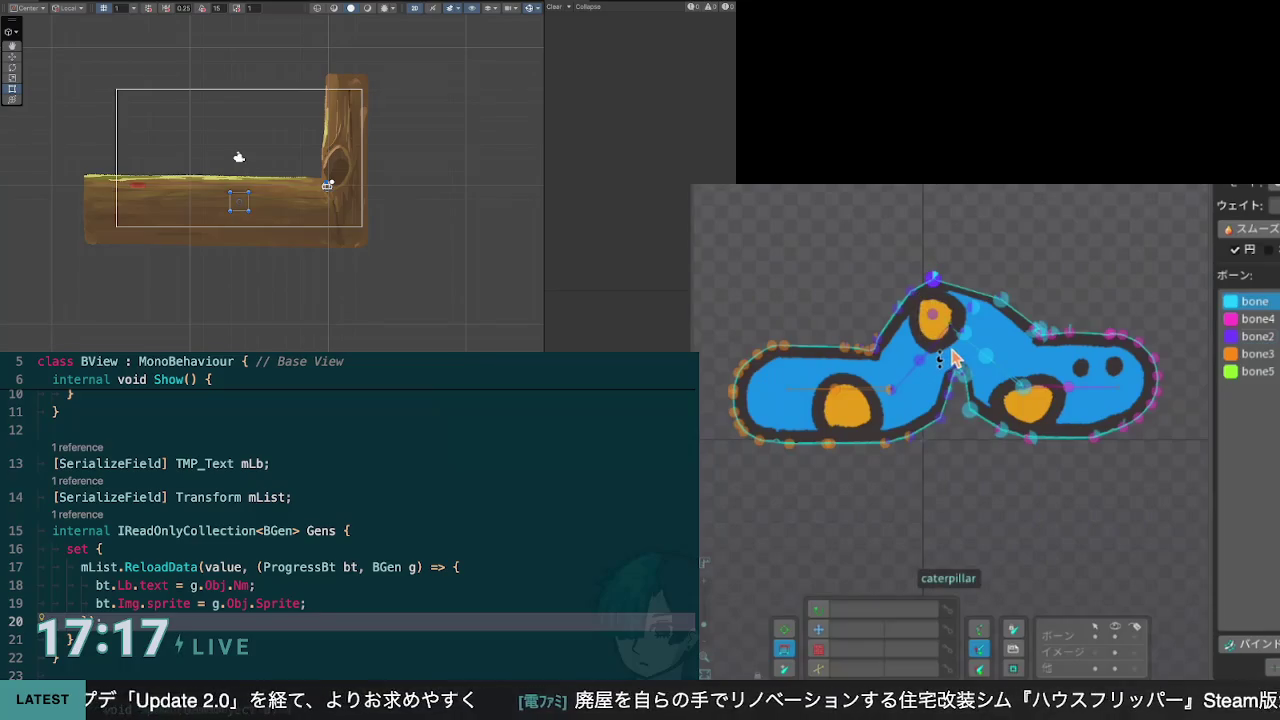
mouse_move(932, 277)
mouse_down()
mouse_move(973, 287)
mouse_move(955, 284)
mouse_up()
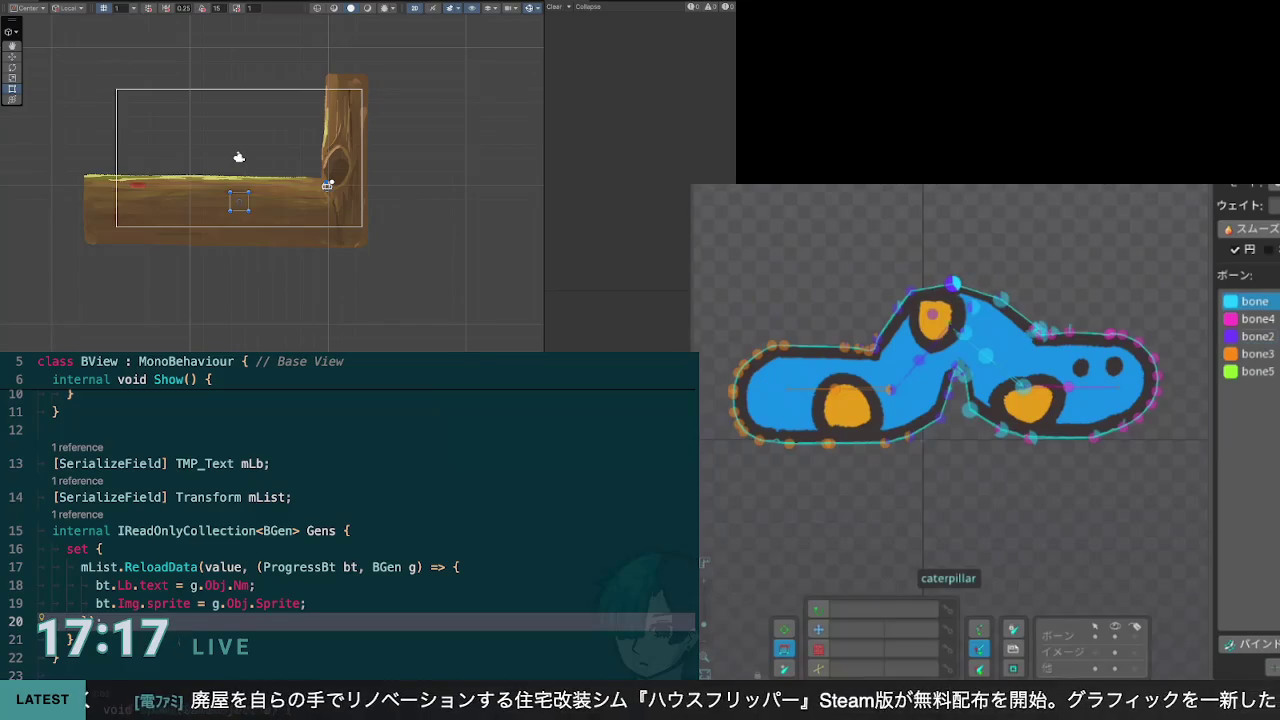
mouse_move(955, 284)
mouse_down()
mouse_move(1002, 300)
mouse_move(944, 280)
mouse_up()
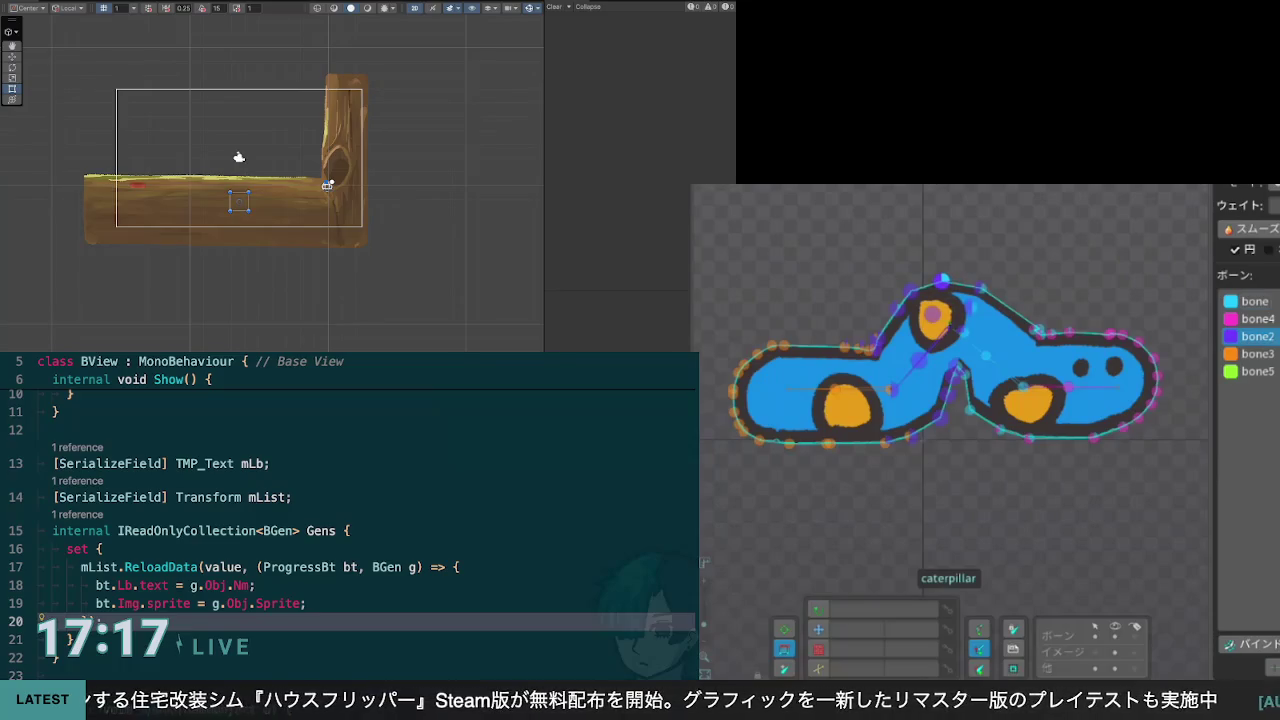
click(893, 390)
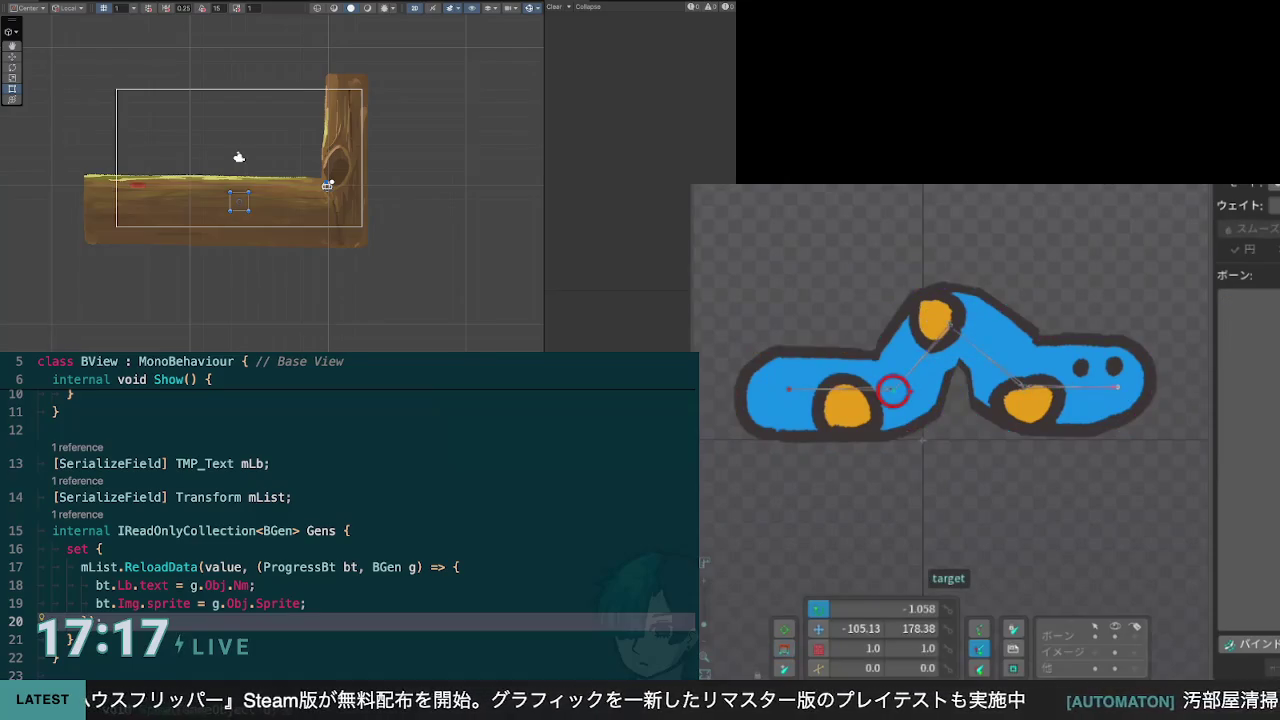
Step: Move the IK target with Translate to -34.836, 178.38 and reselect the caterpillar mesh
click(818, 628)
mouse_move(908, 400)
mouse_down()
mouse_move(856, 394)
mouse_move(940, 397)
mouse_up()
click(963, 377)
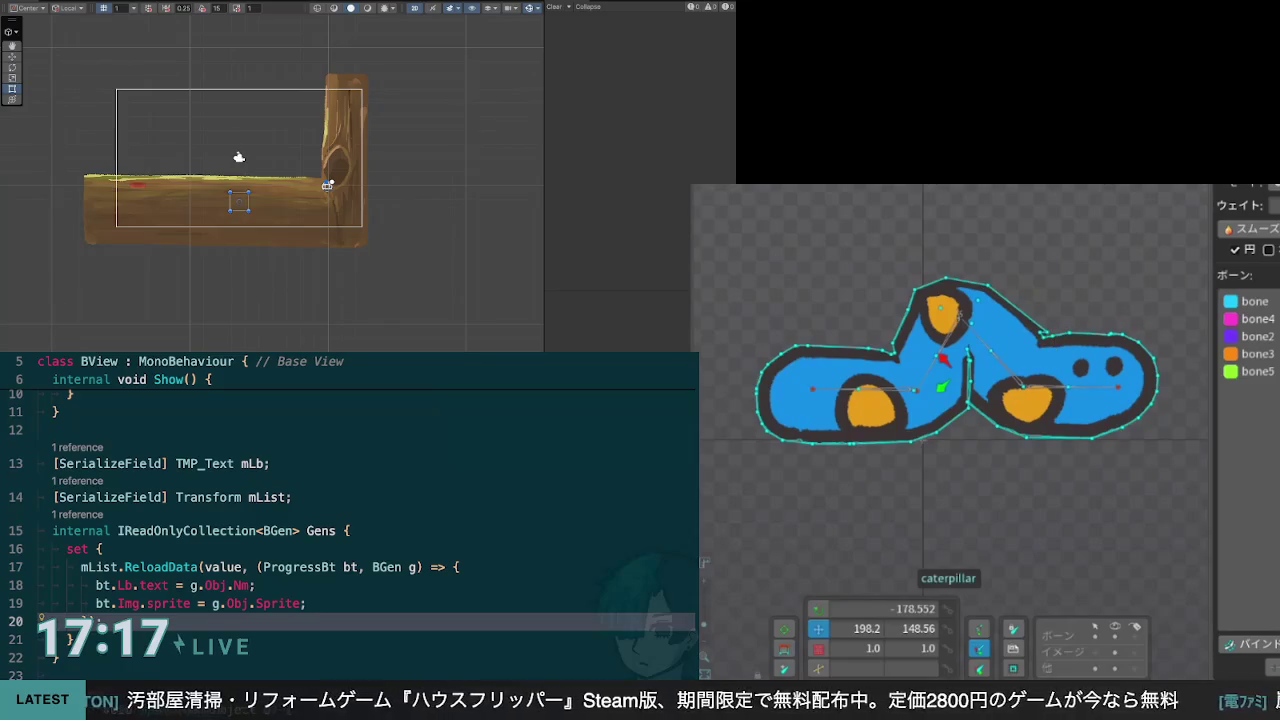
Step: Show the caterpillar's bone weights as a coloured fill
click(1270, 252)
click(1272, 254)
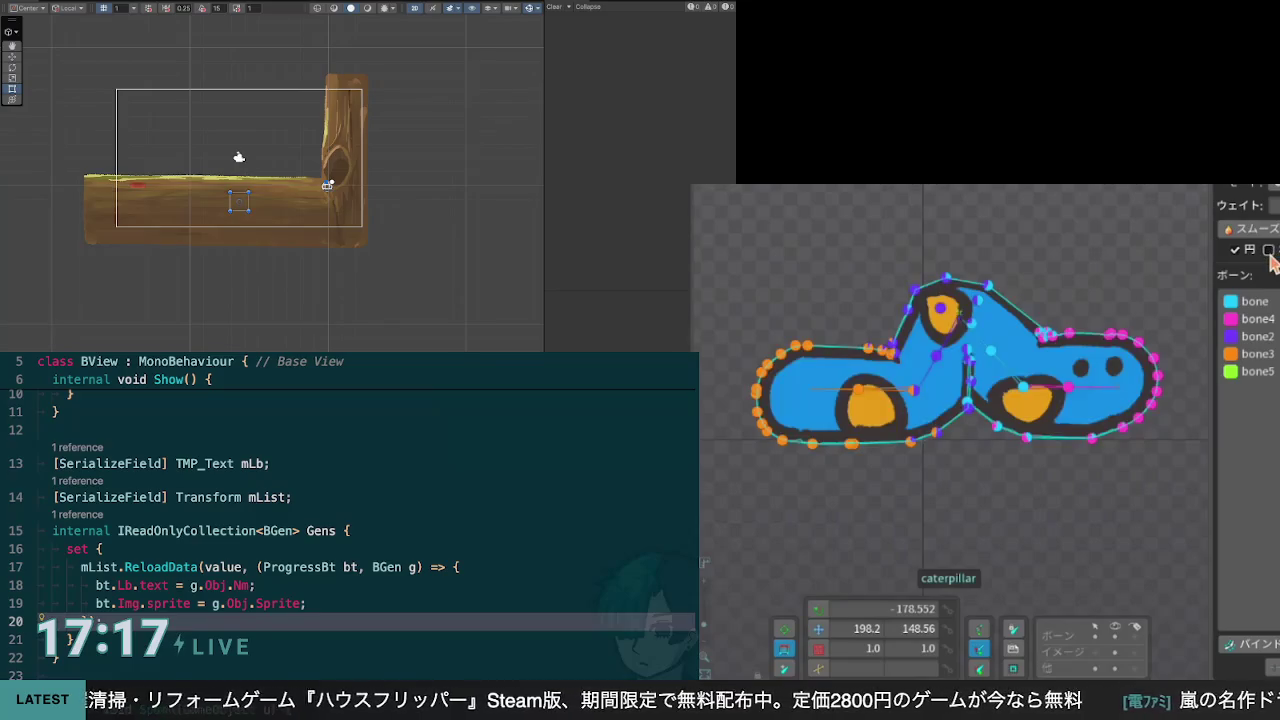
click(1270, 251)
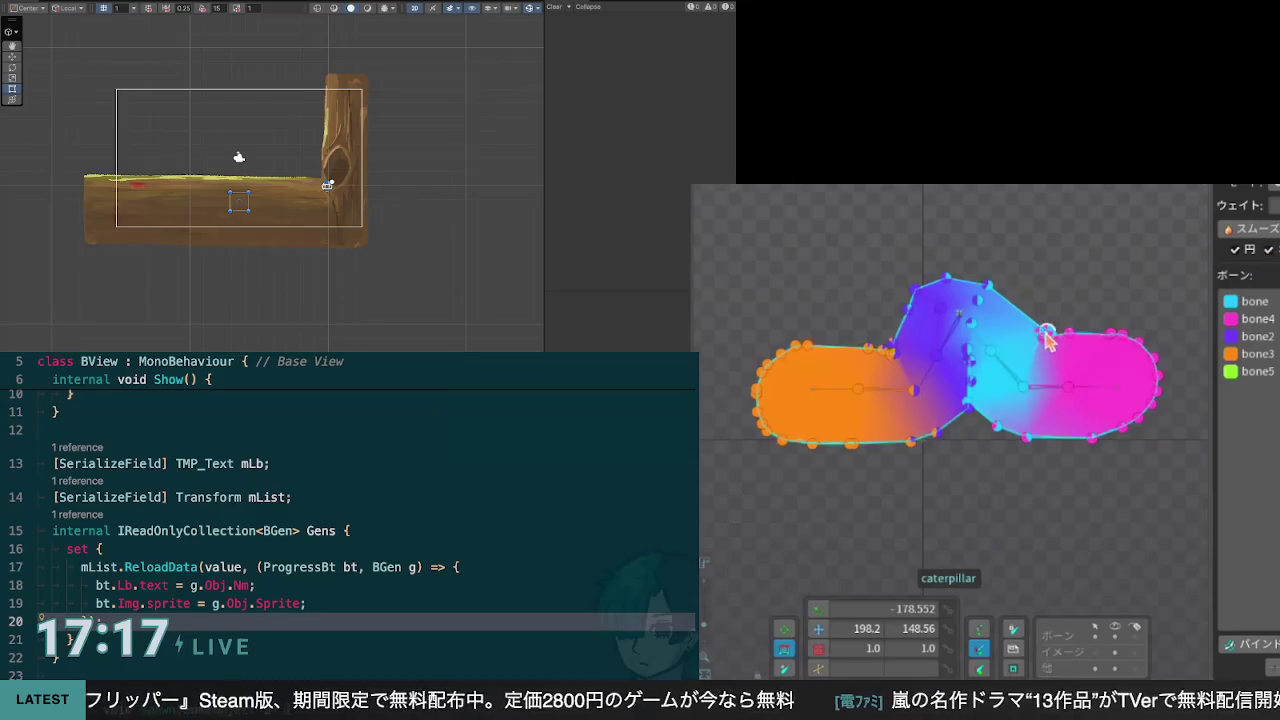
scroll(1058, 345, up, 5)
scroll(1065, 350, down, 3)
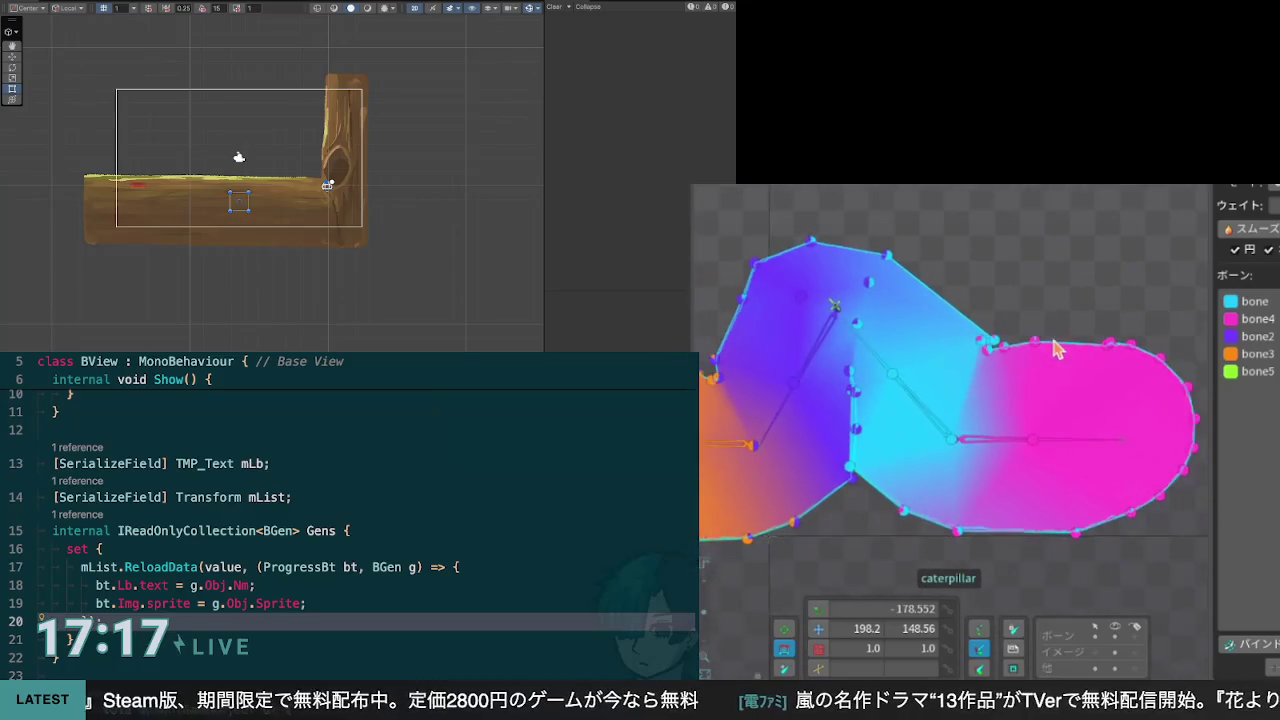
scroll(1078, 362, up, 1)
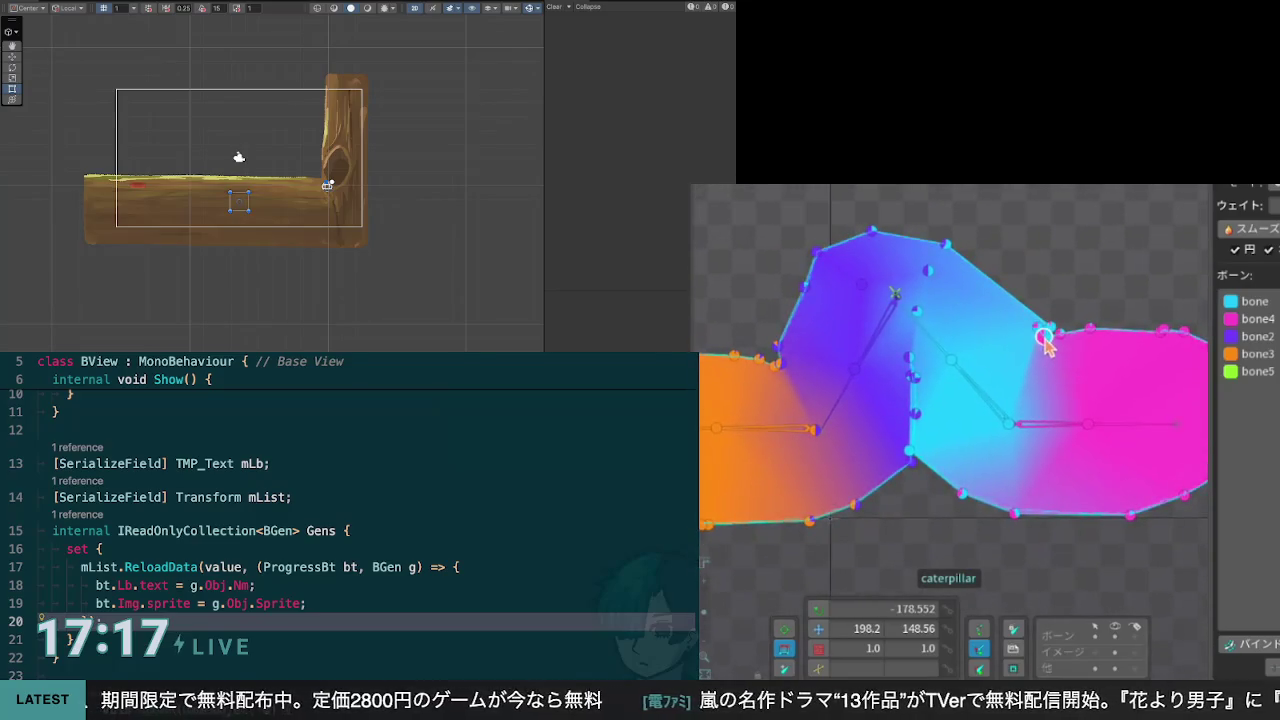
Step: Select bone4 and shift more of its weight onto the tail vertices along the pink-cyan seam
click(1258, 318)
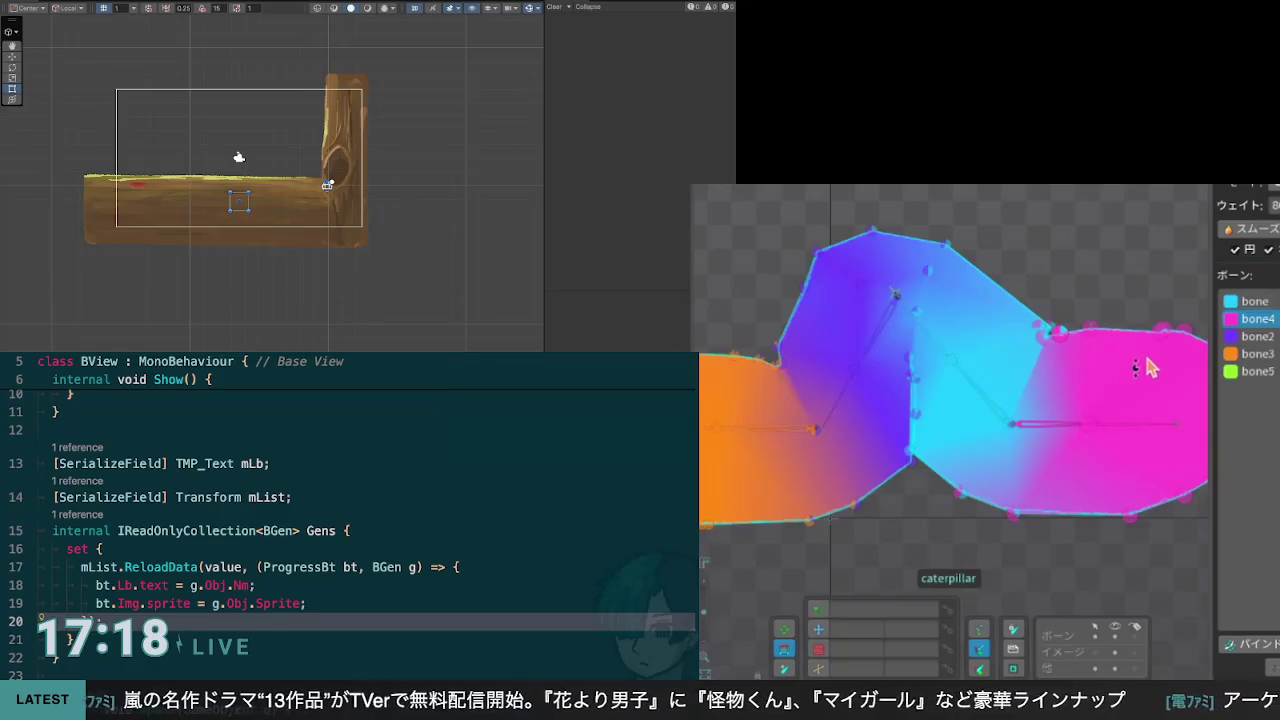
key(f)
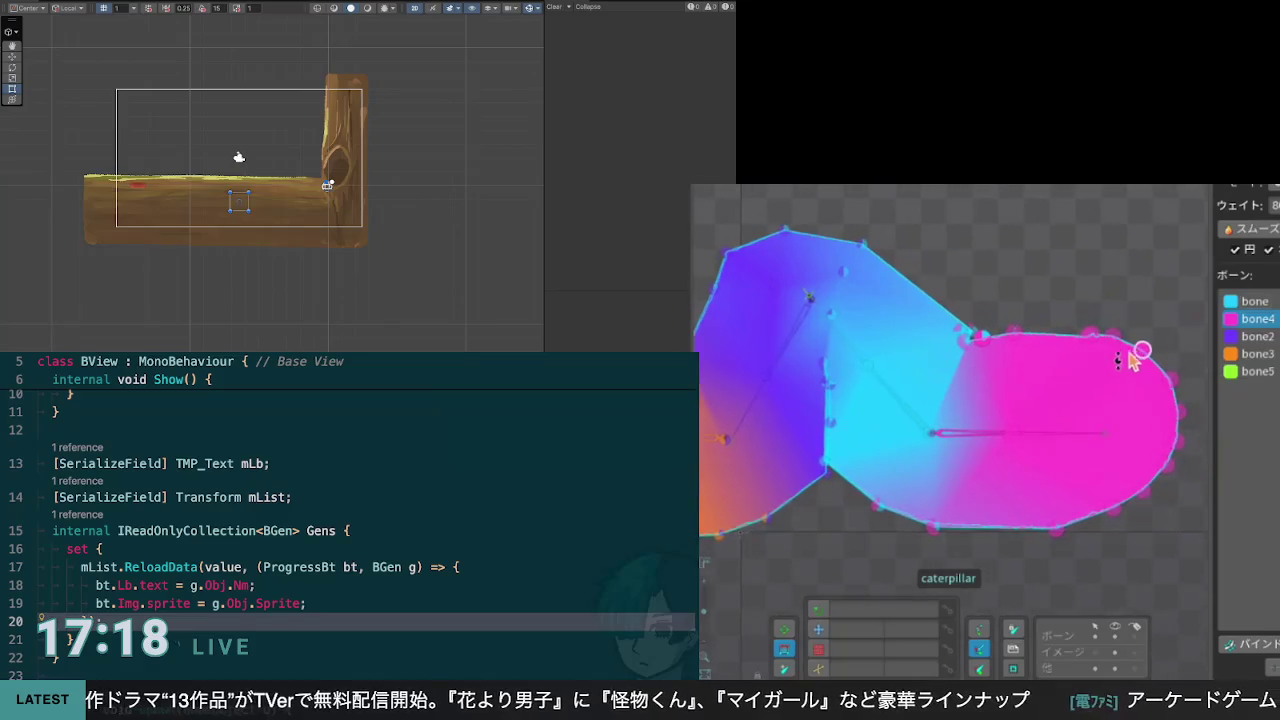
click(1015, 333)
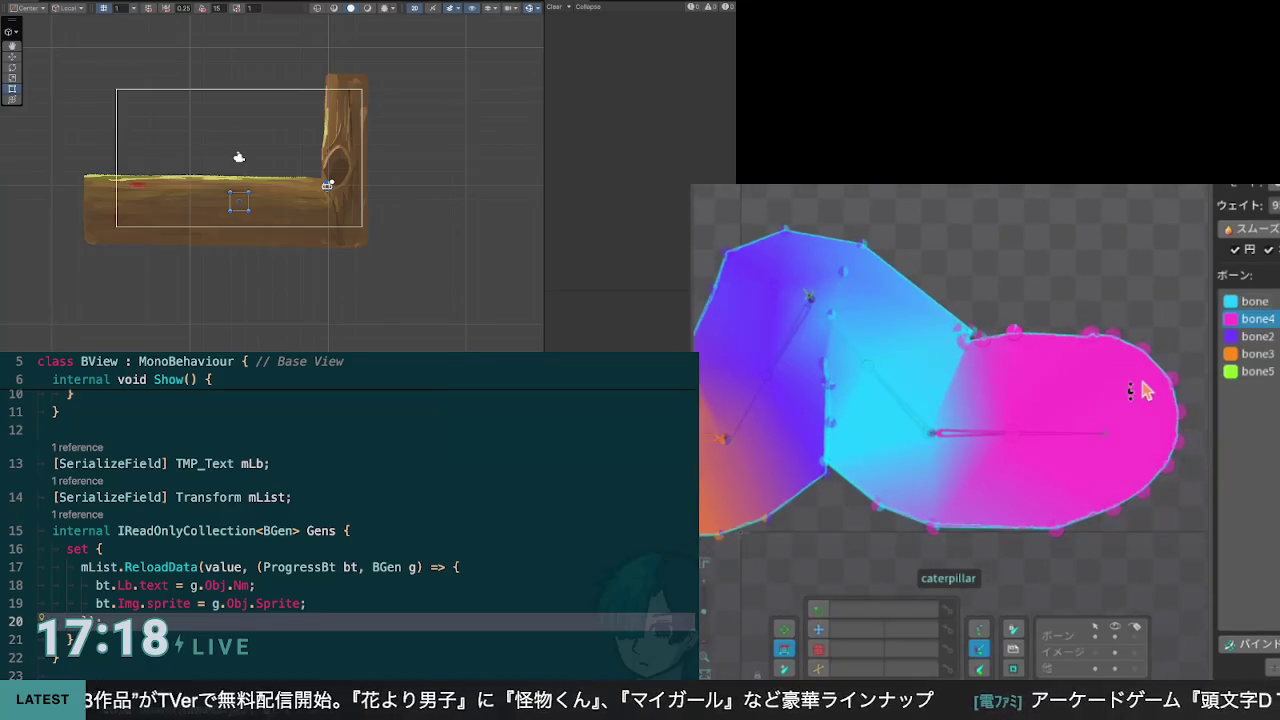
click(975, 338)
drag(975, 336, 977, 331)
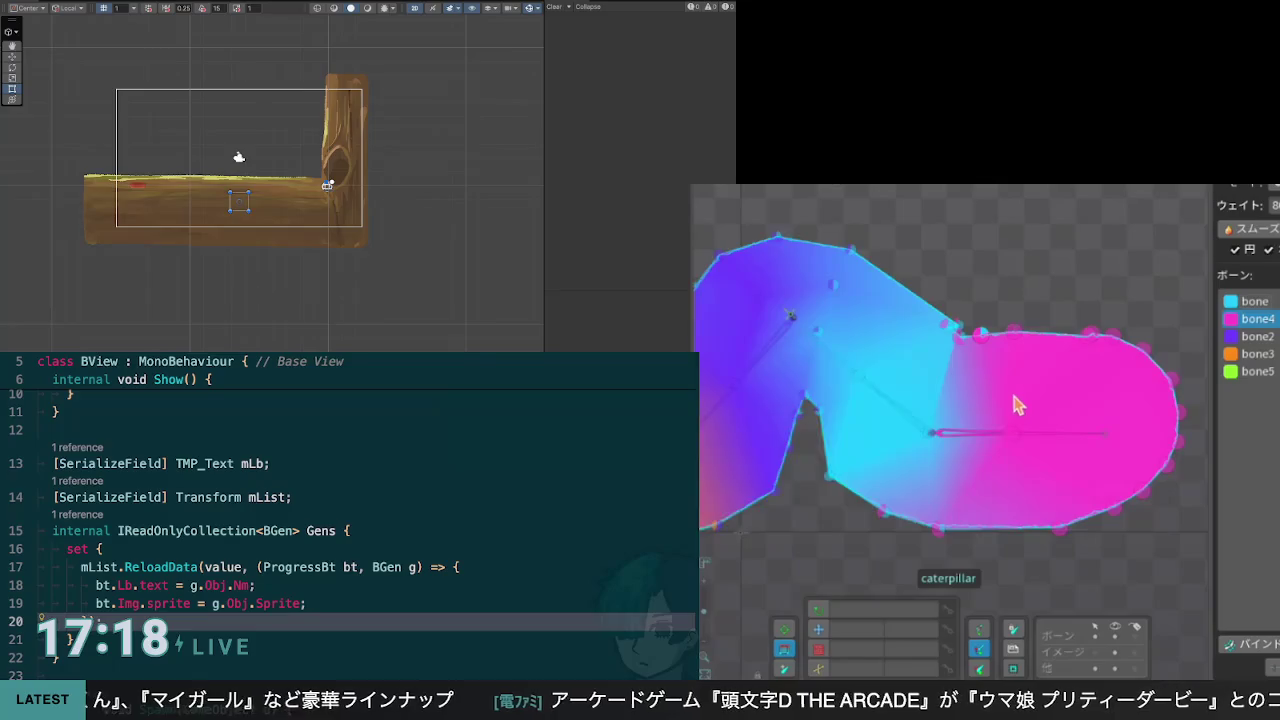
scroll(984, 360, up, 5)
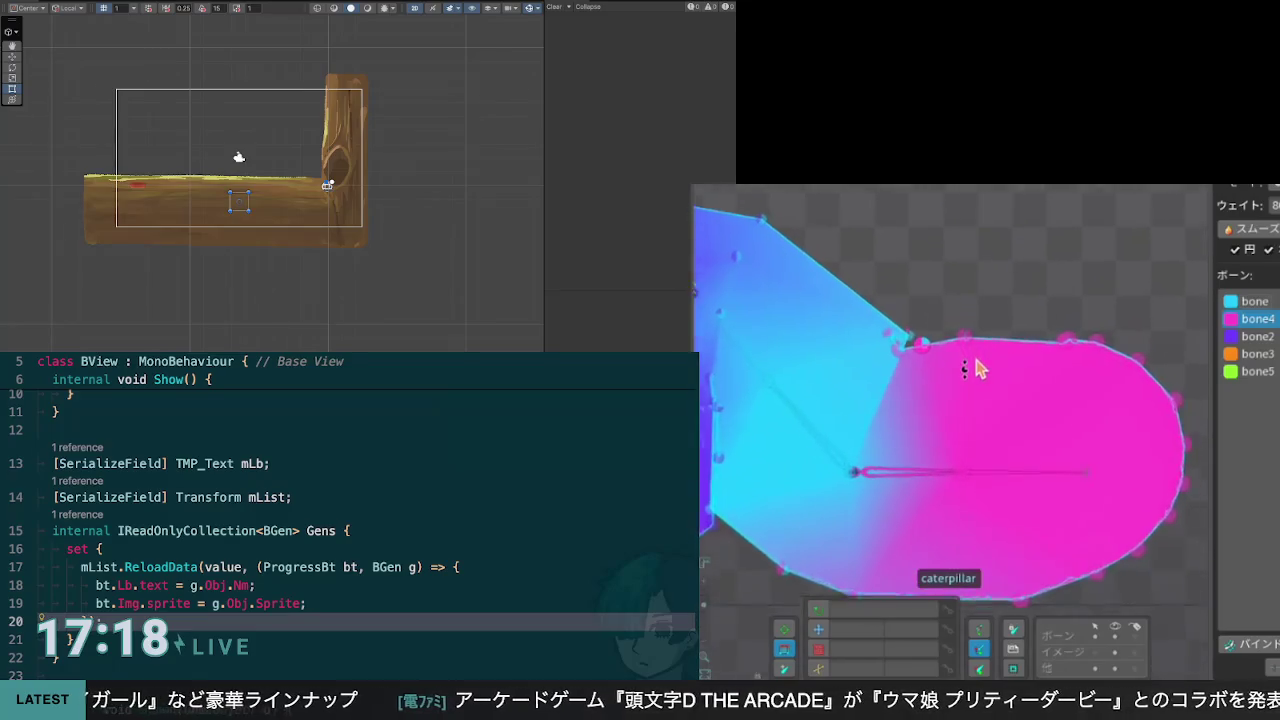
scroll(970, 378, up, 3)
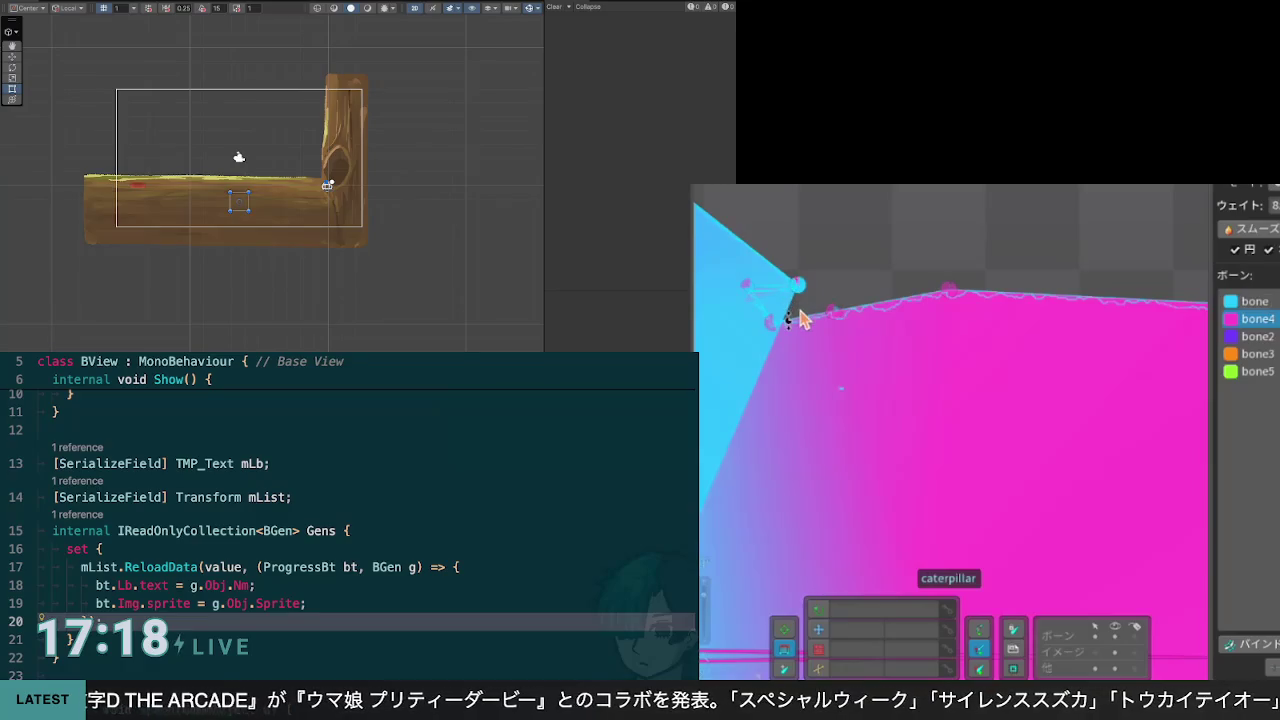
drag(826, 358, 945, 364)
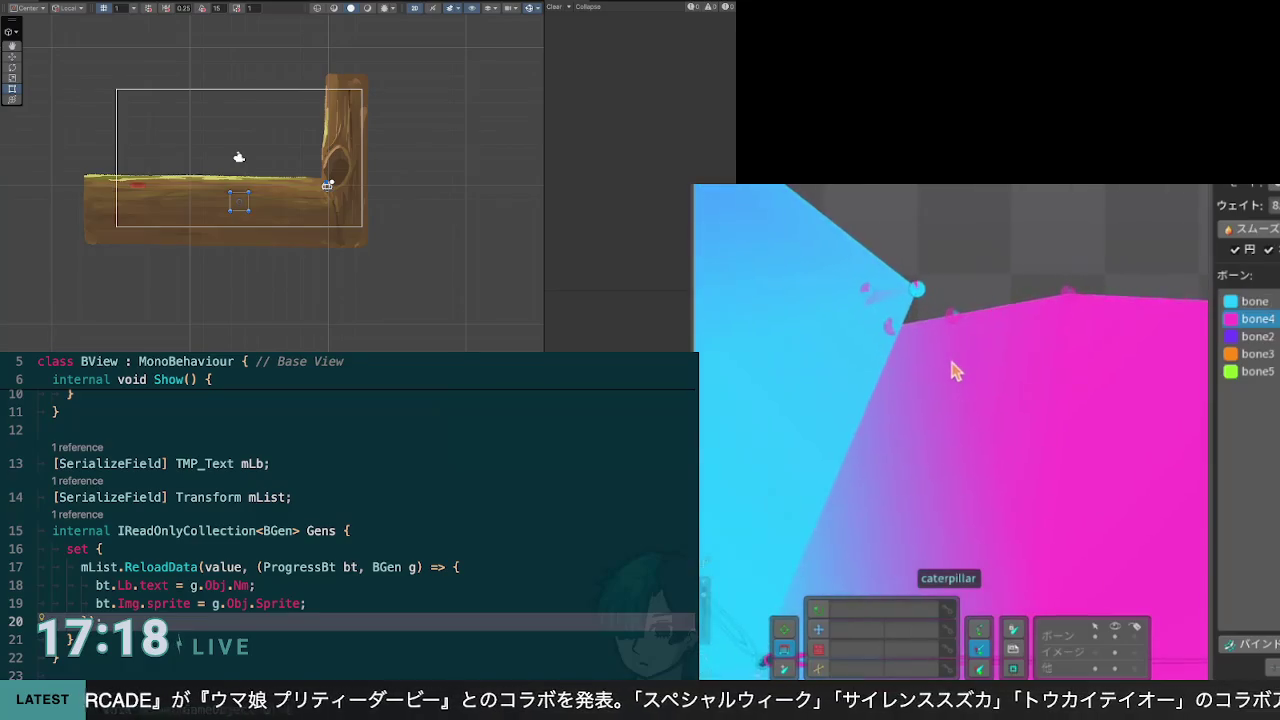
scroll(945, 364, down, 4)
scroll(945, 370, up, 3)
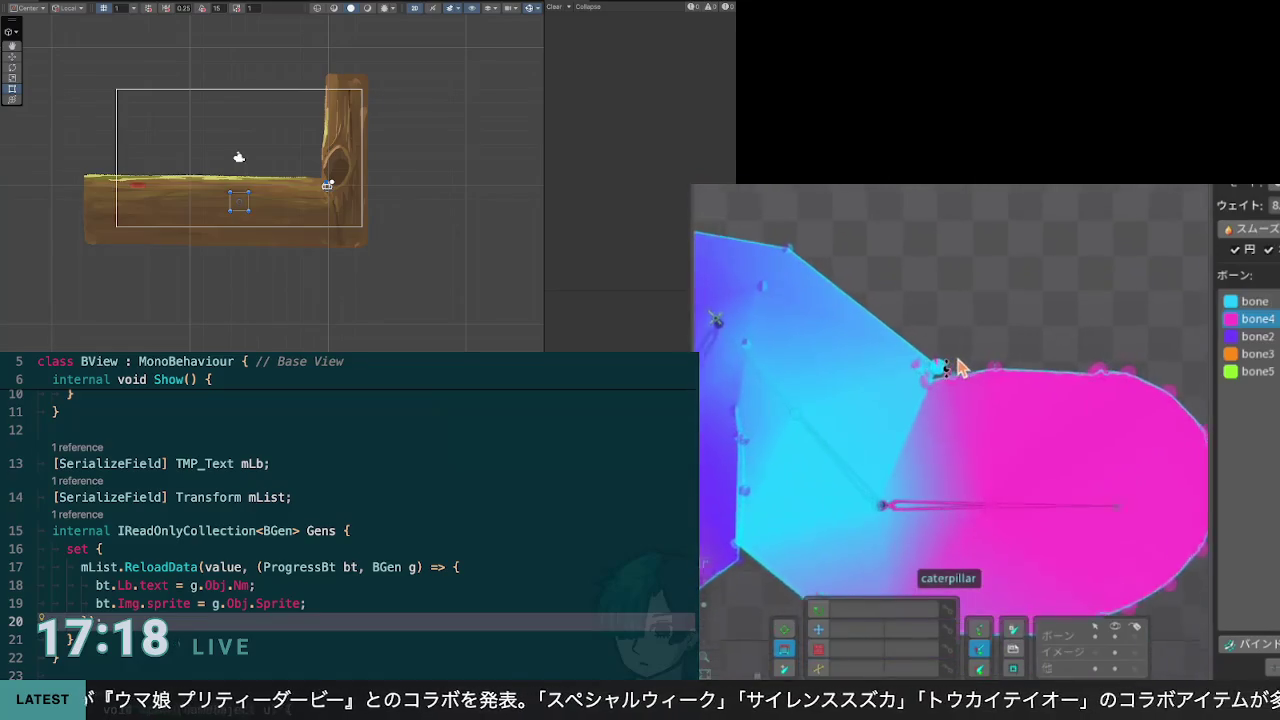
mouse_move(943, 418)
mouse_down()
mouse_move(1051, 314)
mouse_move(1030, 316)
mouse_move(1020, 277)
mouse_move(1004, 277)
mouse_up()
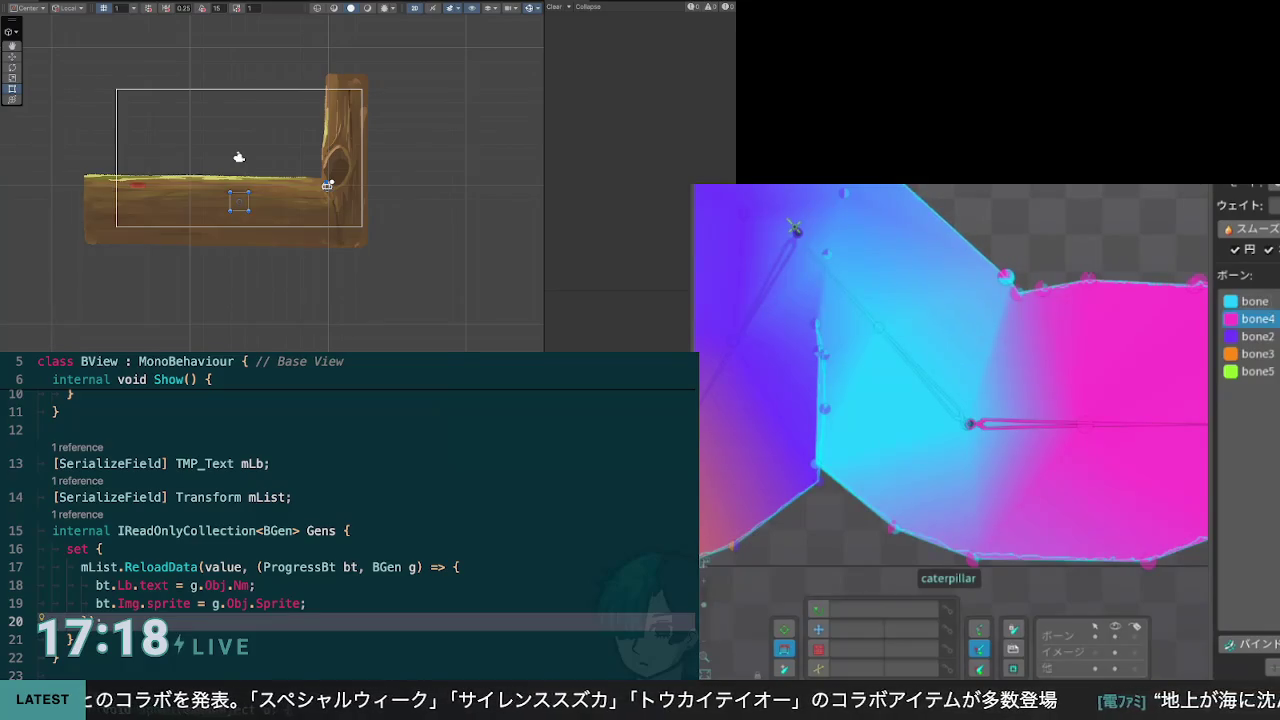
scroll(1050, 408, down, 5)
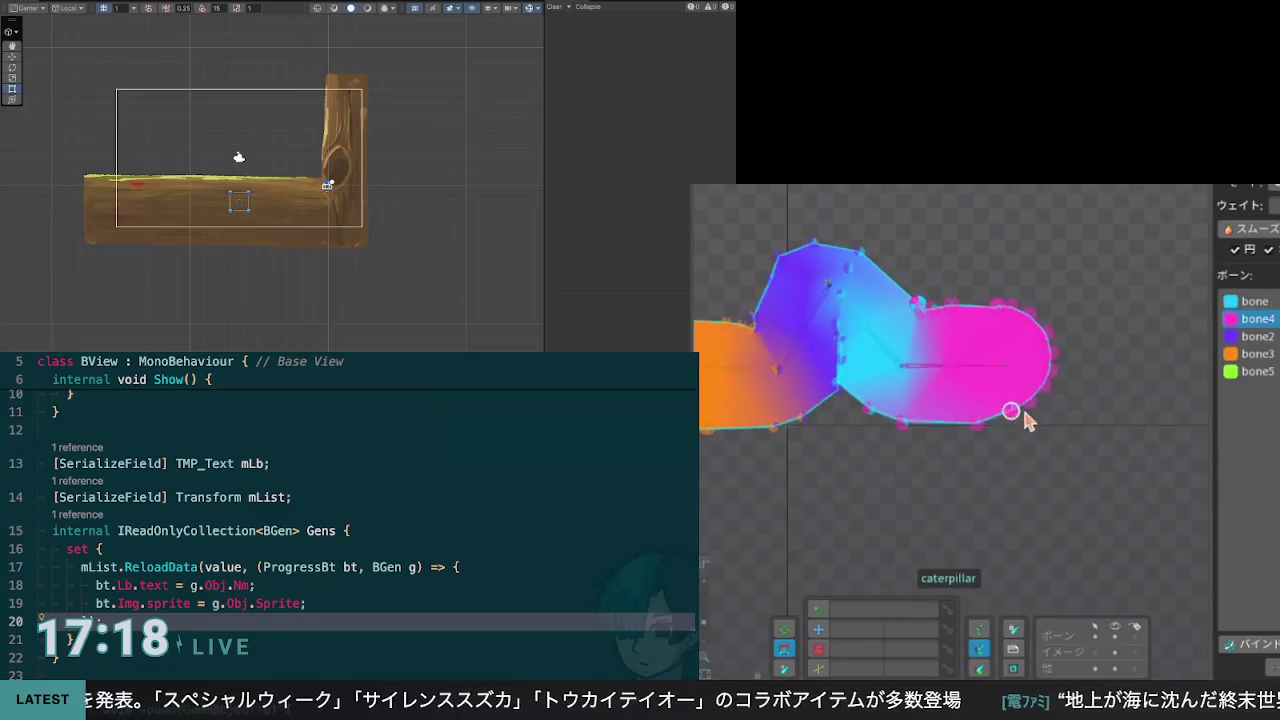
Step: Return to the artwork view and drag the IK target to test the bend
click(1270, 249)
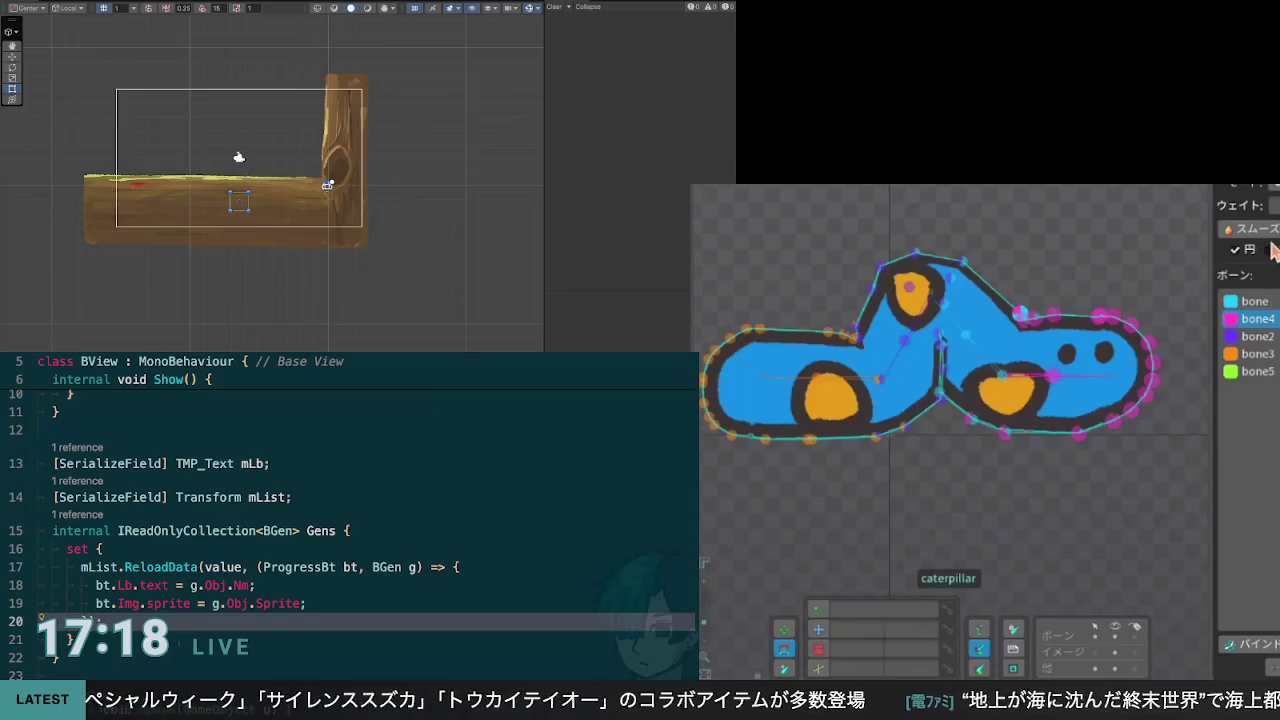
click(881, 379)
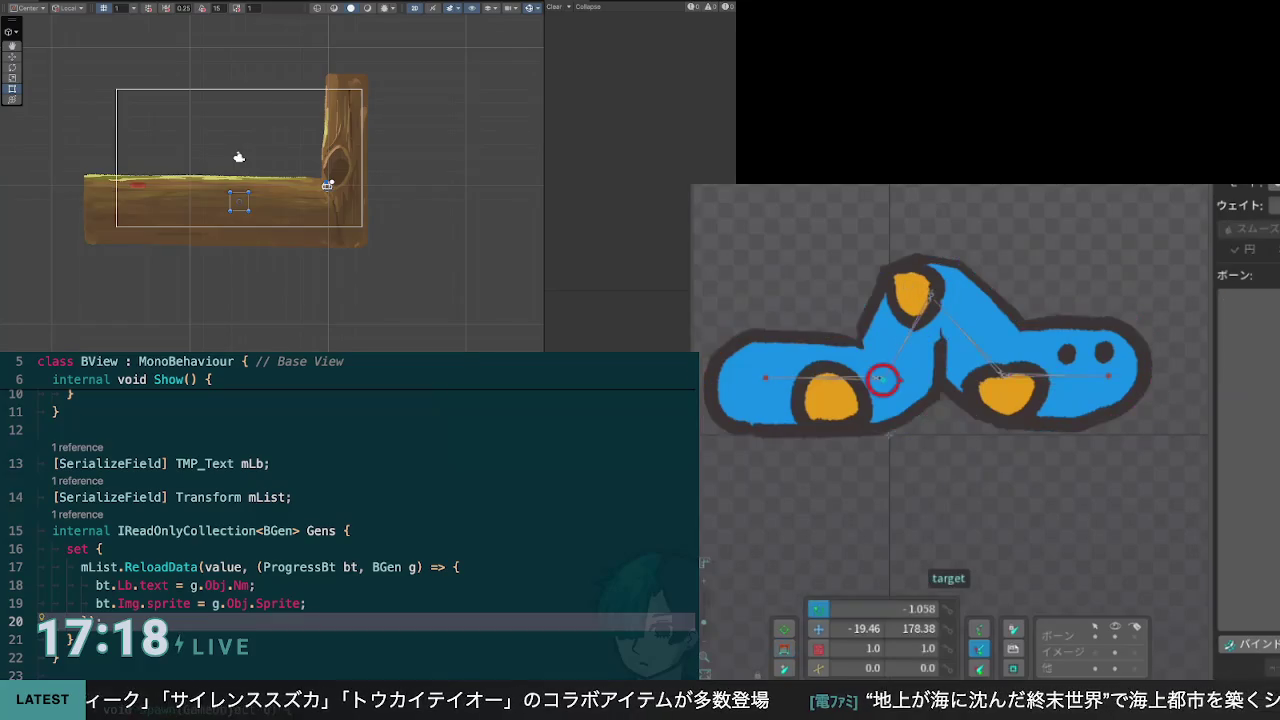
mouse_move(881, 403)
mouse_down()
mouse_move(884, 385)
mouse_move(855, 388)
mouse_move(830, 372)
mouse_move(838, 360)
mouse_move(938, 424)
mouse_move(989, 423)
mouse_move(893, 372)
mouse_move(1006, 366)
mouse_move(957, 357)
mouse_move(920, 375)
mouse_move(992, 373)
mouse_move(900, 400)
mouse_move(986, 371)
mouse_move(945, 392)
mouse_move(929, 385)
mouse_move(928, 398)
mouse_up()
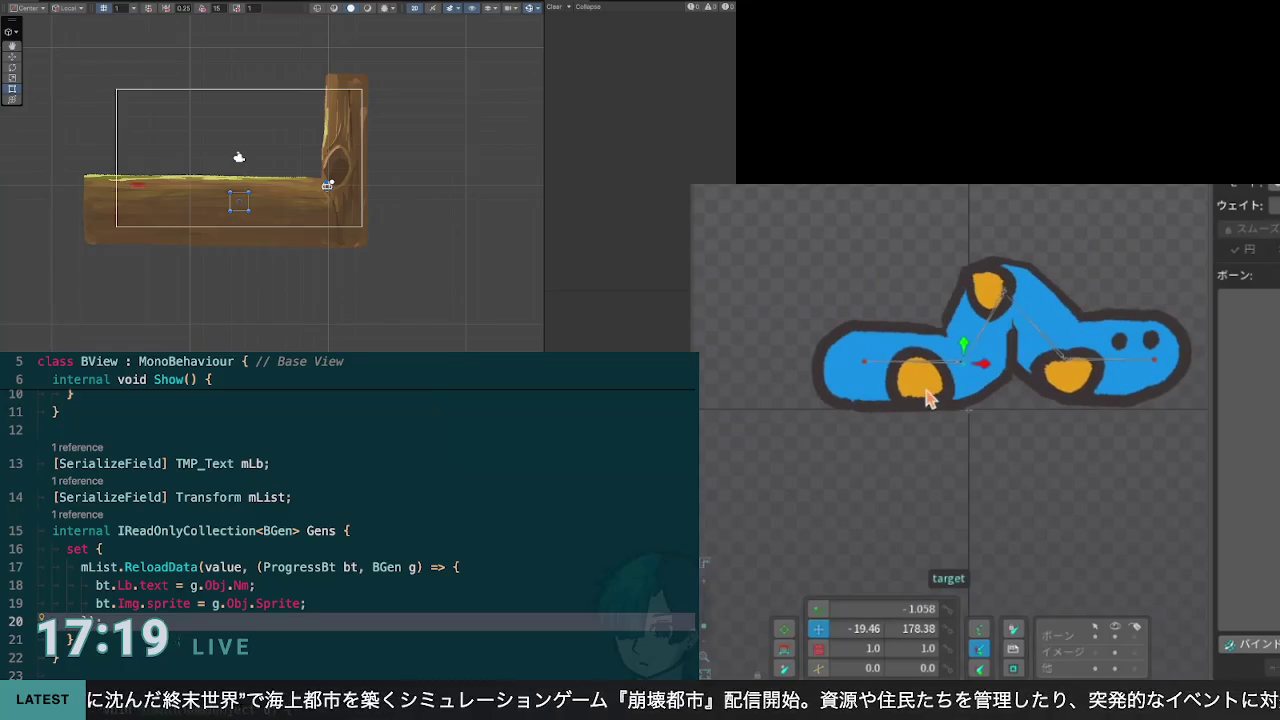
Step: Paint more bone4 influence around the pink-cyan junction vertex, then reselect the IK target
click(1000, 340)
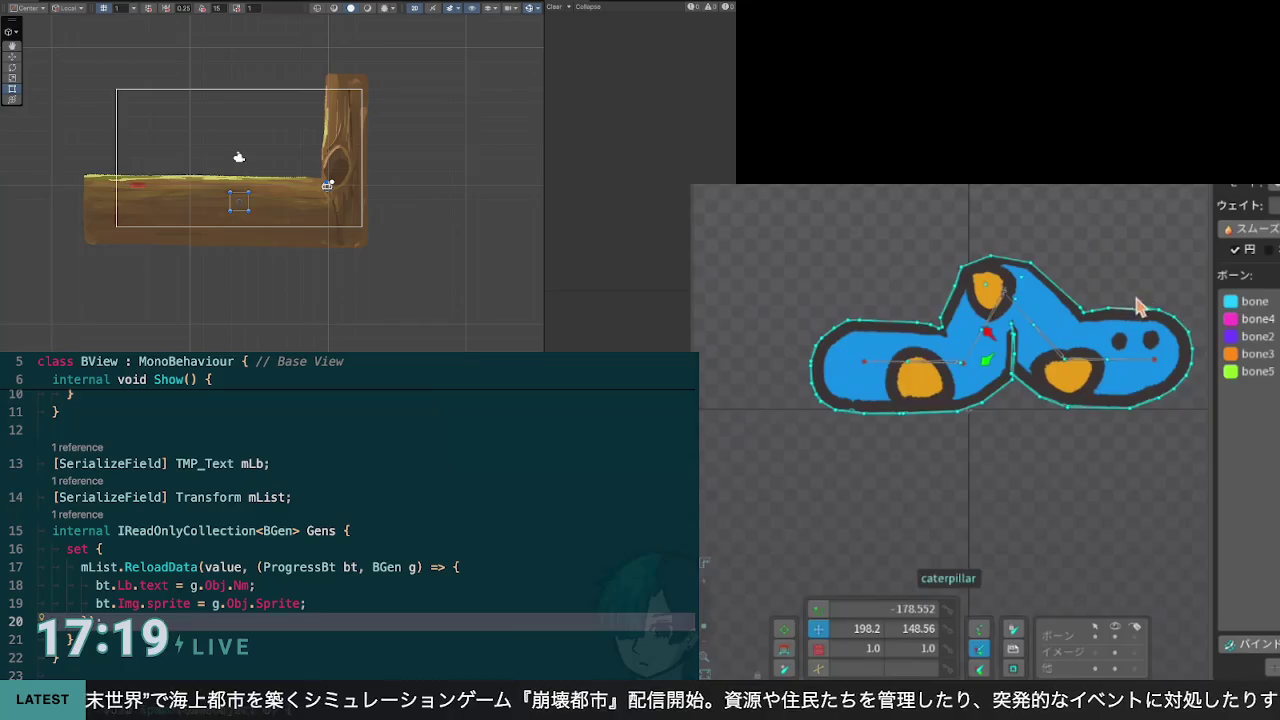
scroll(1135, 315, up, 5)
scroll(1135, 315, down, 2)
key(shift+x)
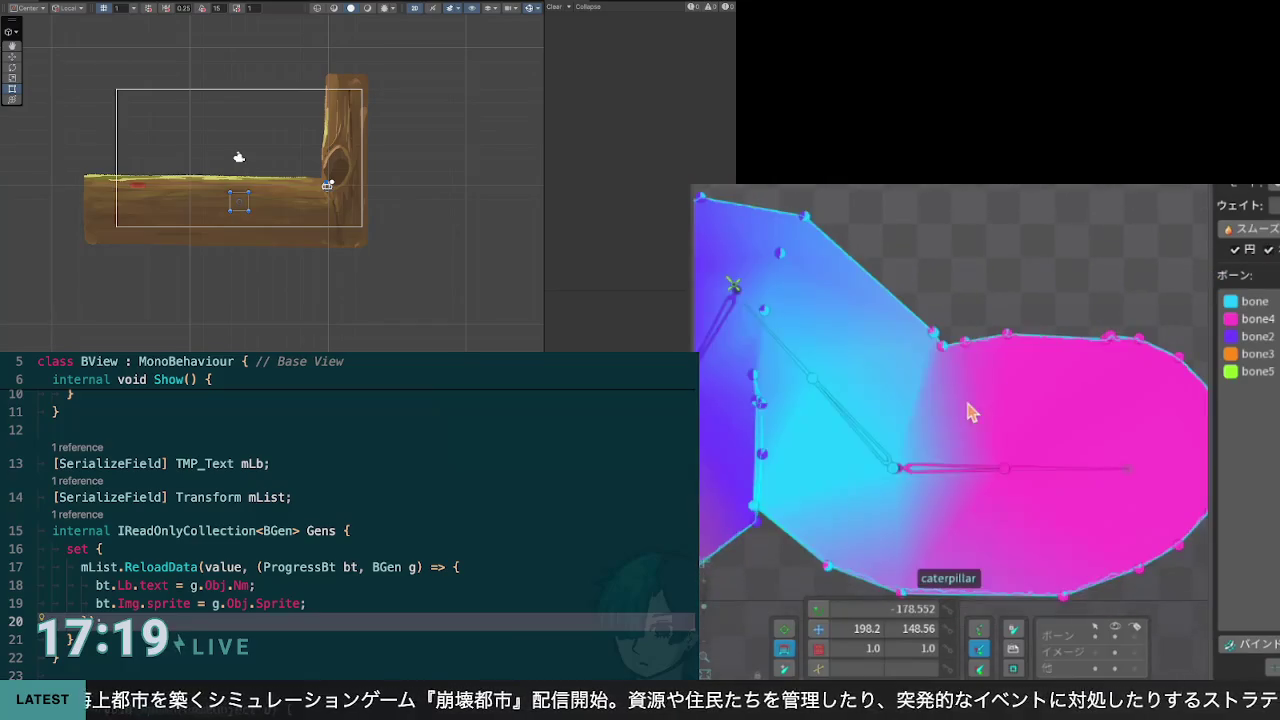
drag(975, 412, 1010, 408)
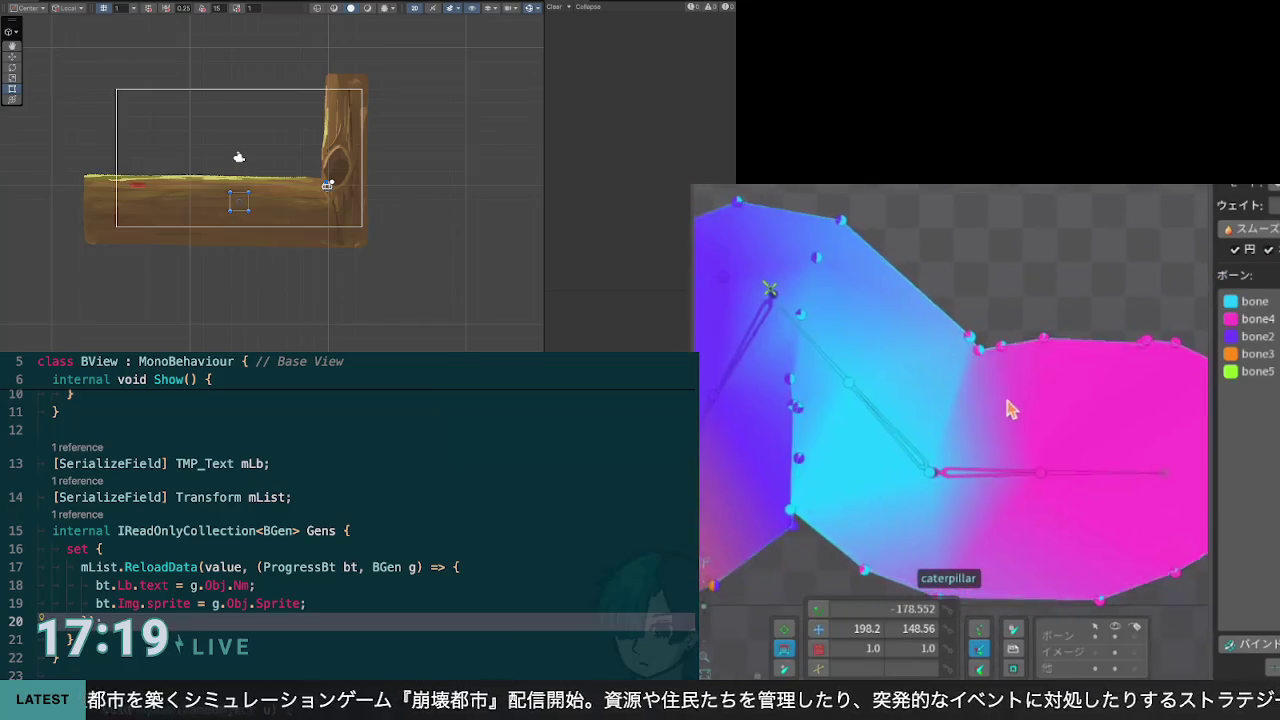
click(980, 348)
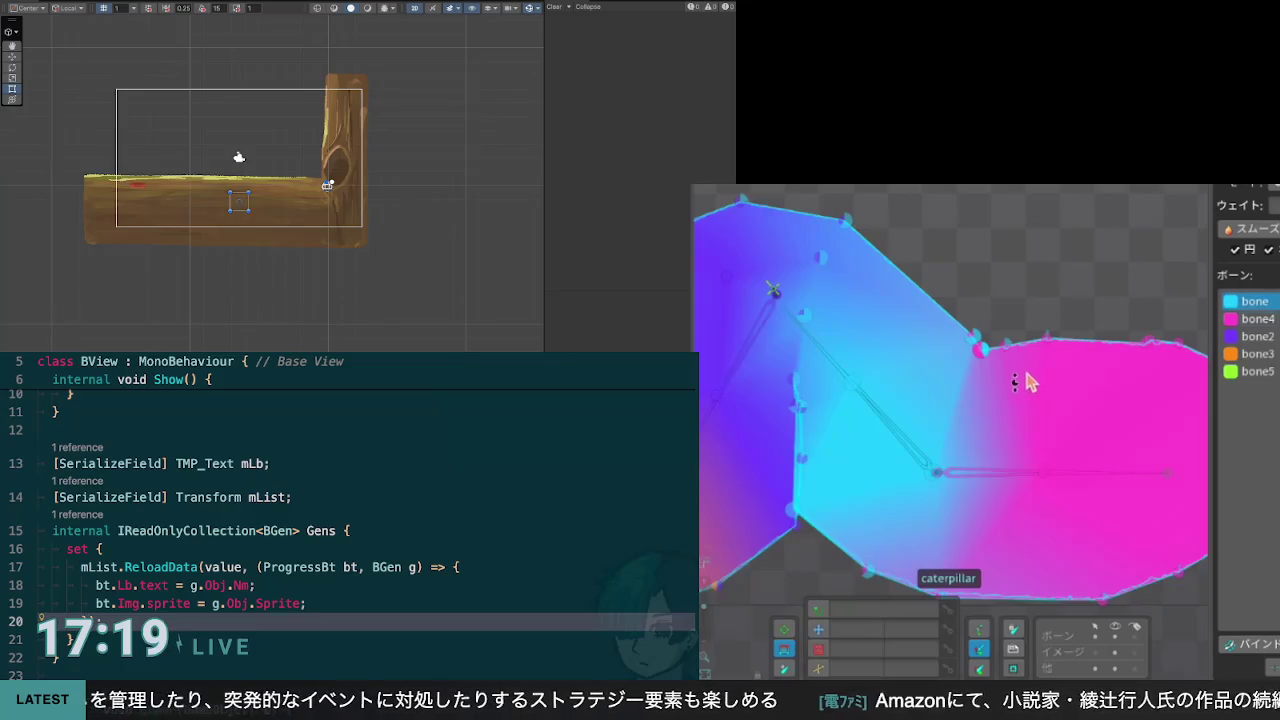
scroll(1024, 385, down, 3)
mouse_move(1020, 395)
mouse_down()
mouse_move(1071, 371)
mouse_move(1157, 371)
mouse_move(1049, 409)
mouse_move(1097, 410)
mouse_move(1080, 416)
mouse_move(1087, 396)
mouse_up()
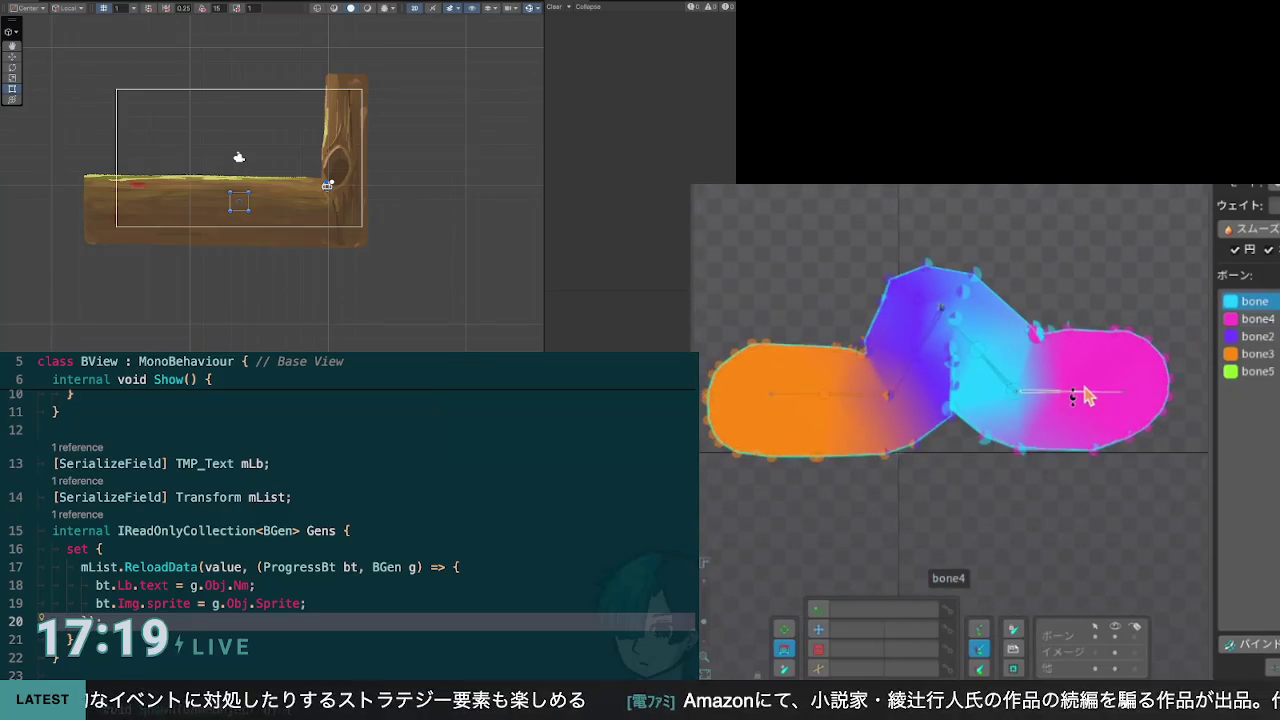
click(941, 308)
click(892, 395)
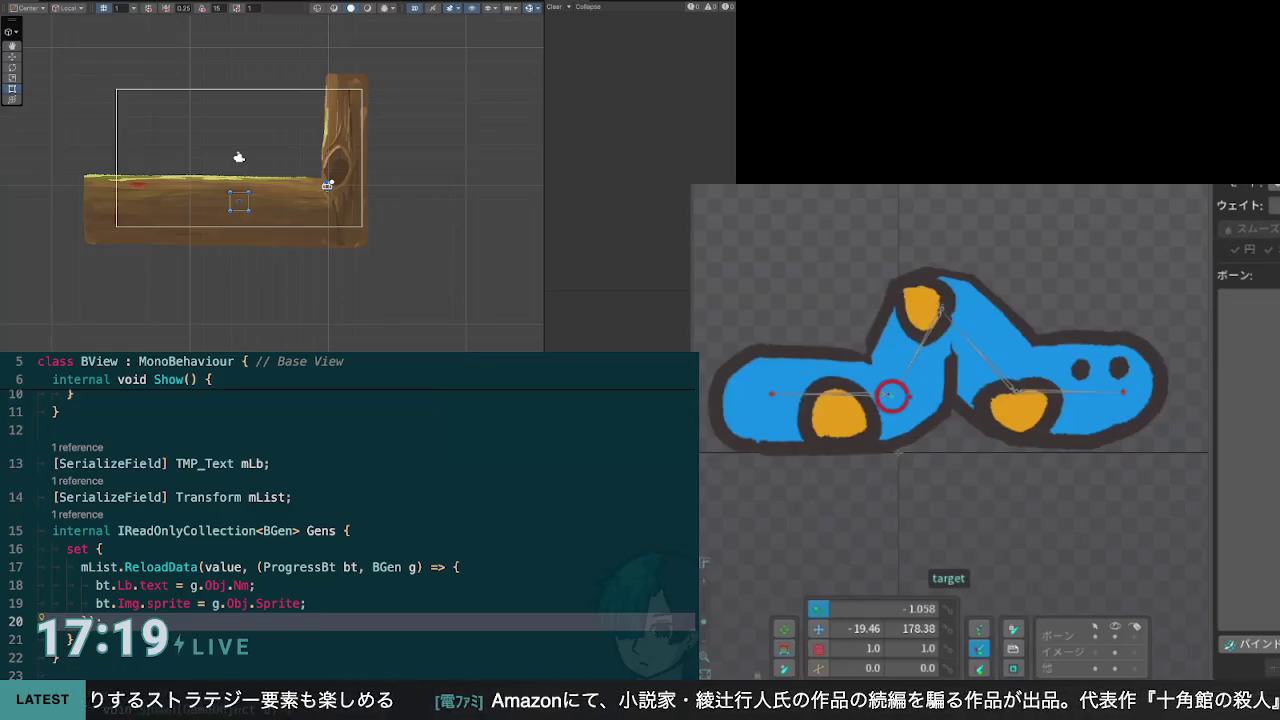
Step: Give the orange-purple junction edge vertex bone3's weight, checking it against bone2
click(936, 376)
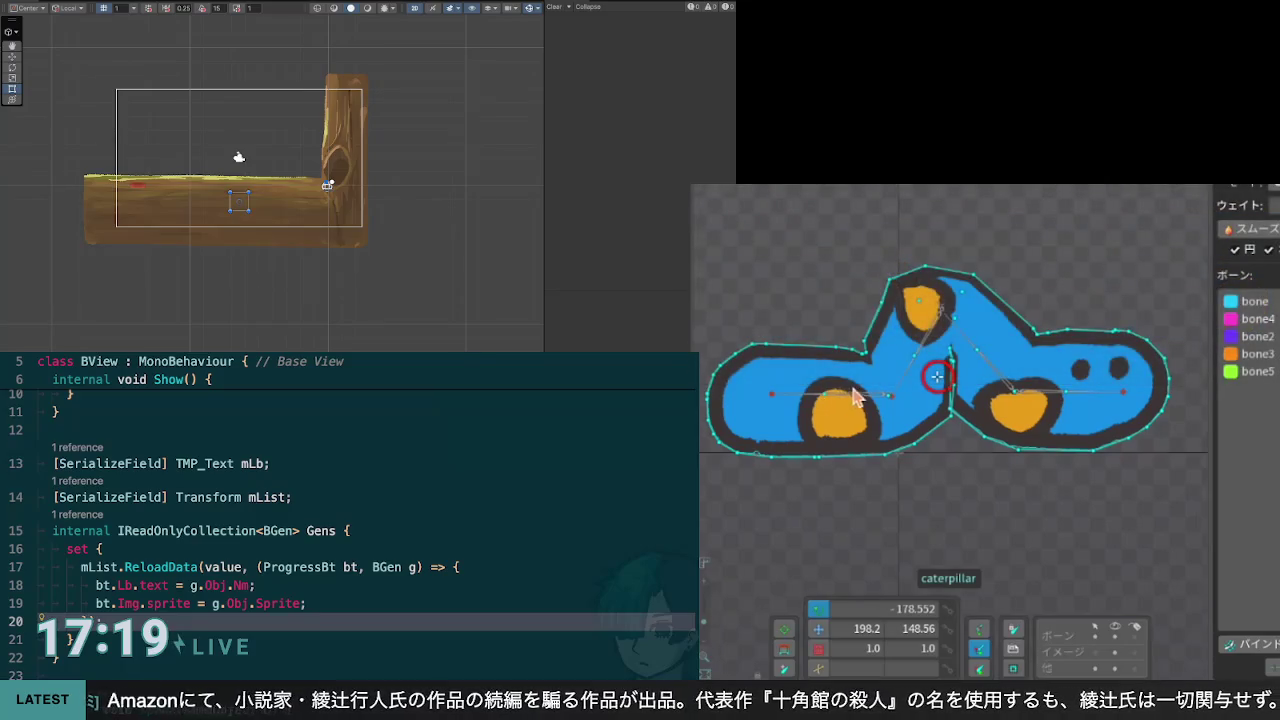
drag(852, 398, 904, 406)
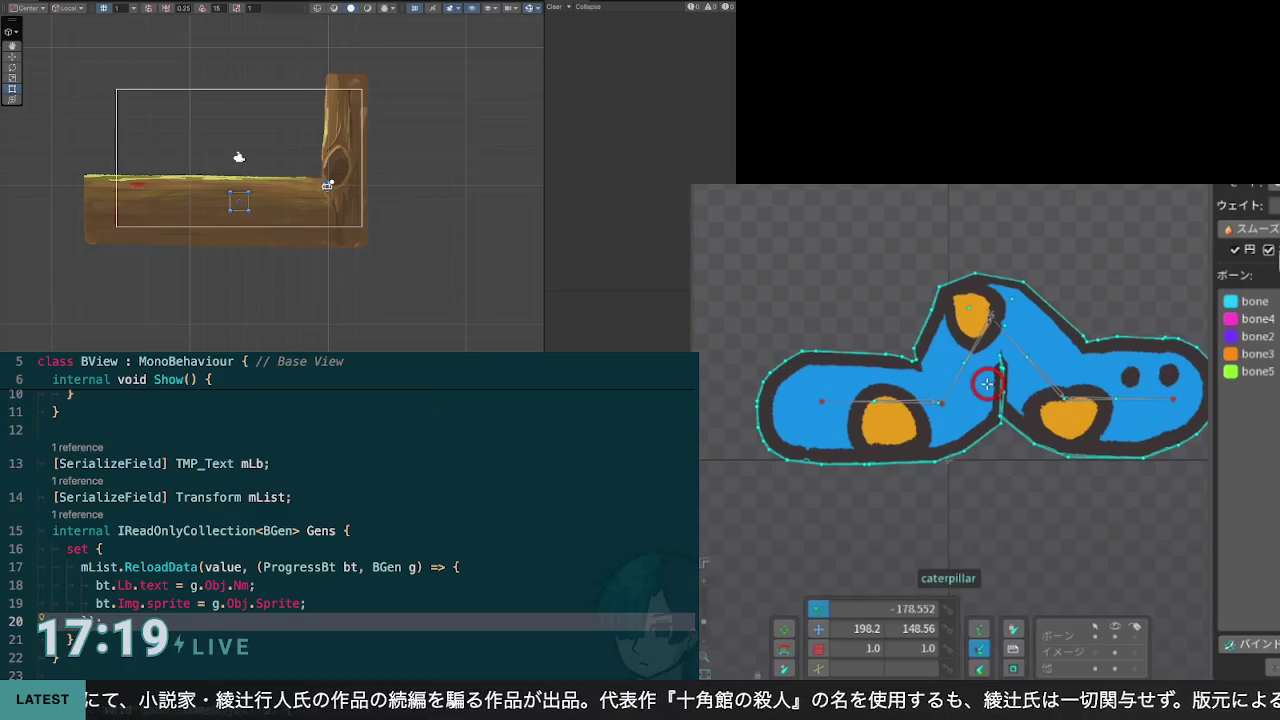
click(1269, 250)
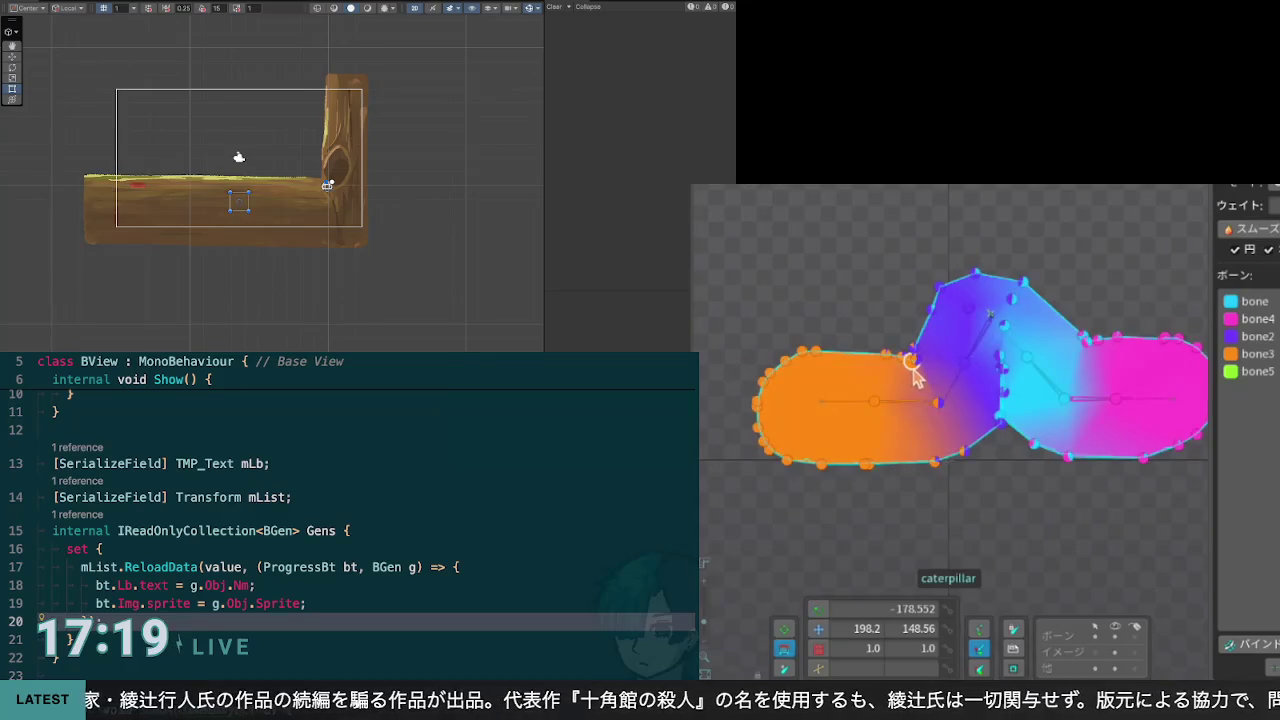
scroll(915, 360, up, 3)
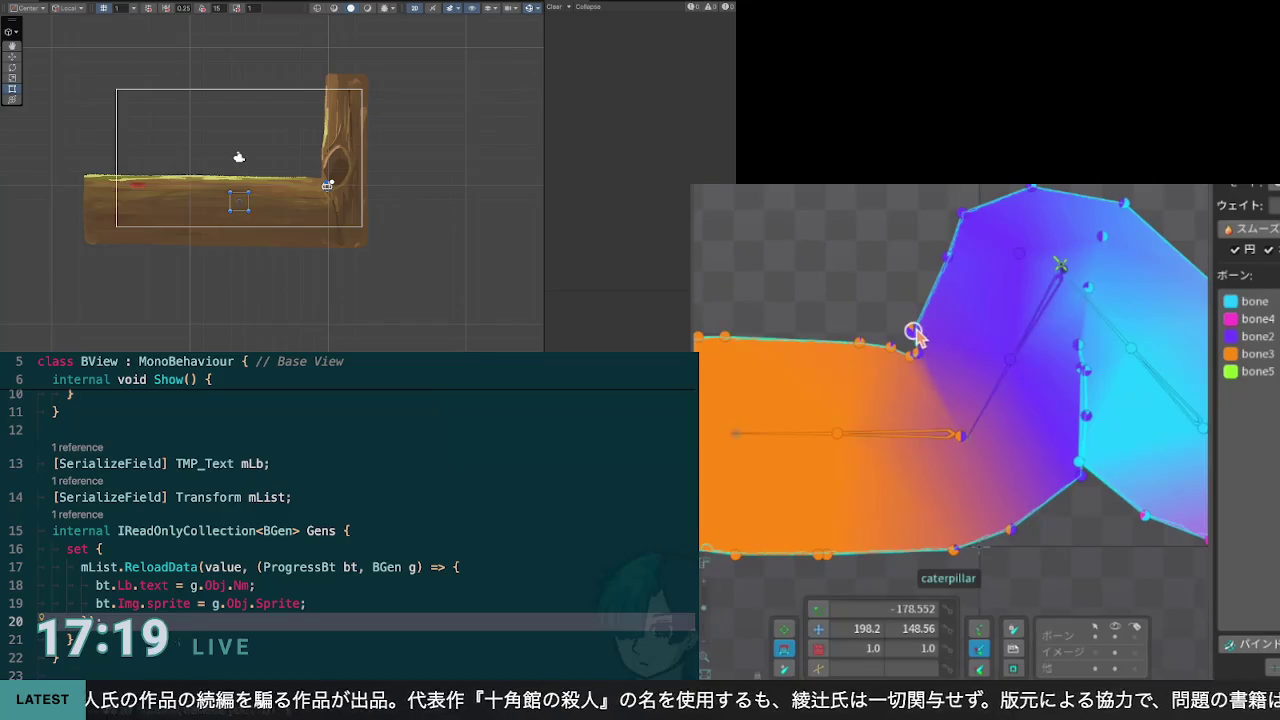
click(913, 333)
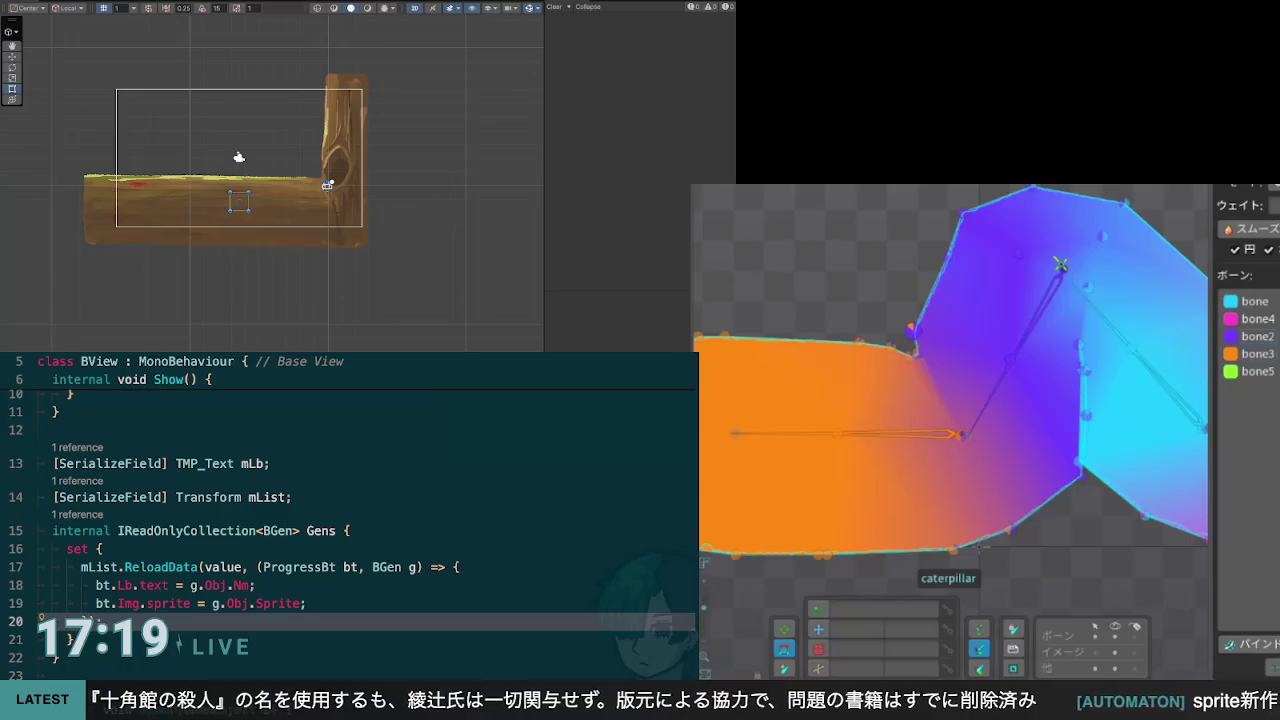
click(1256, 354)
click(913, 330)
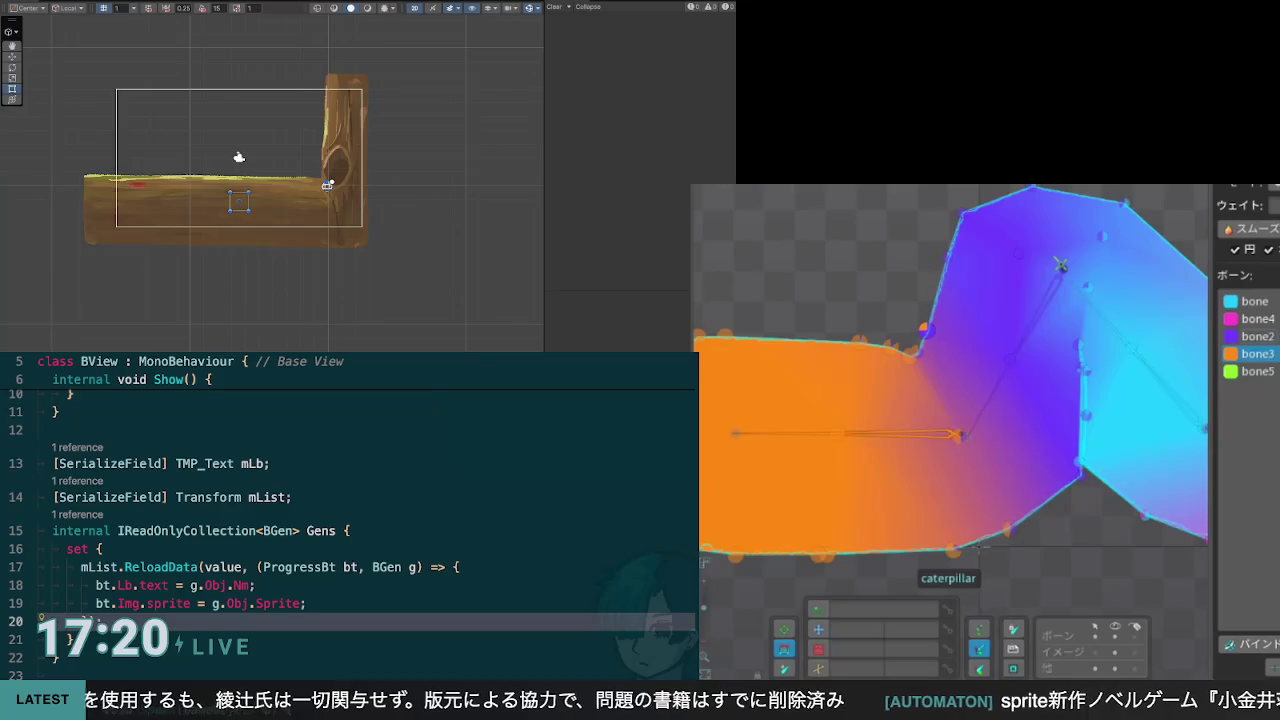
click(1256, 336)
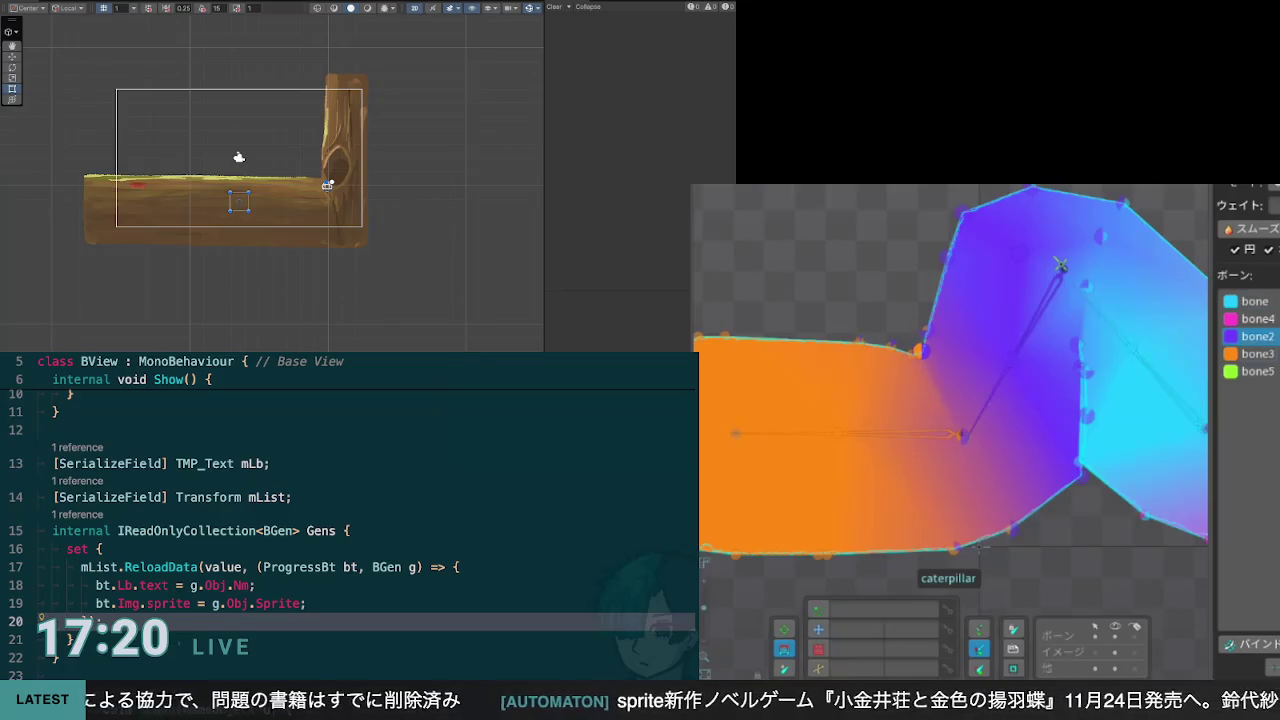
click(1257, 354)
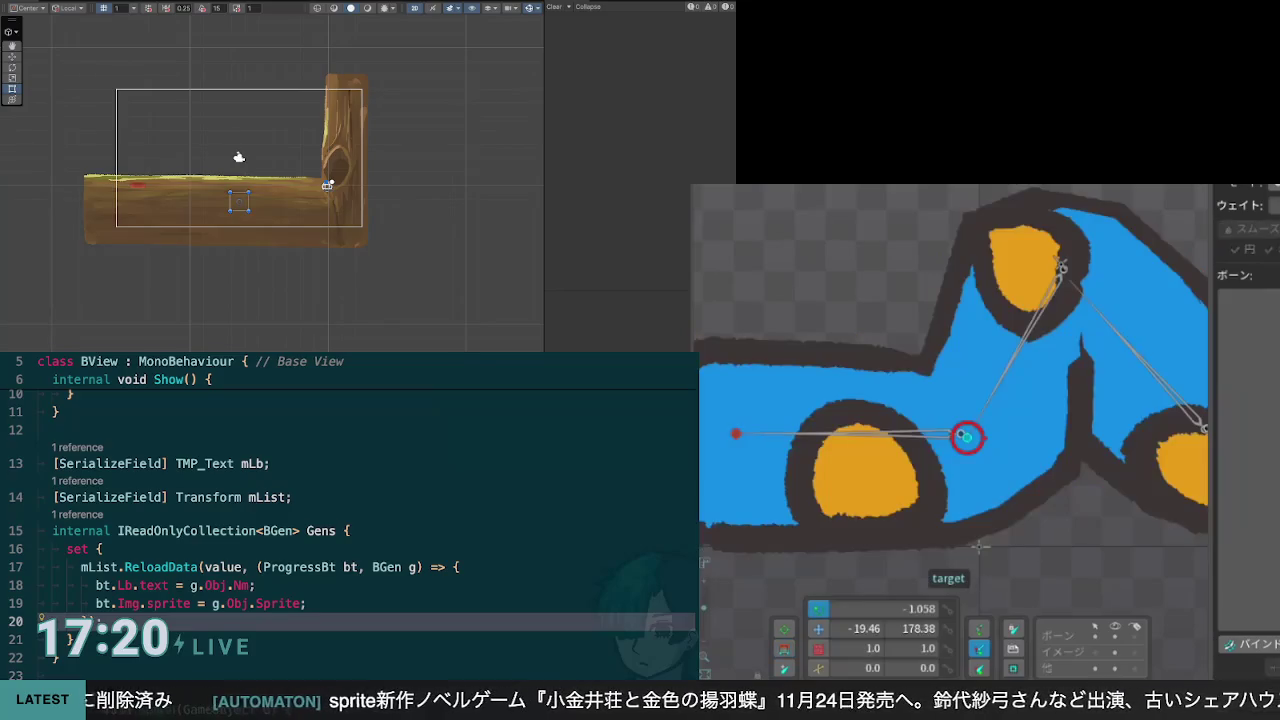
Step: Display bone2's vertex weights on the caterpillar mesh, then select the IK target
scroll(1030, 392, down, 1)
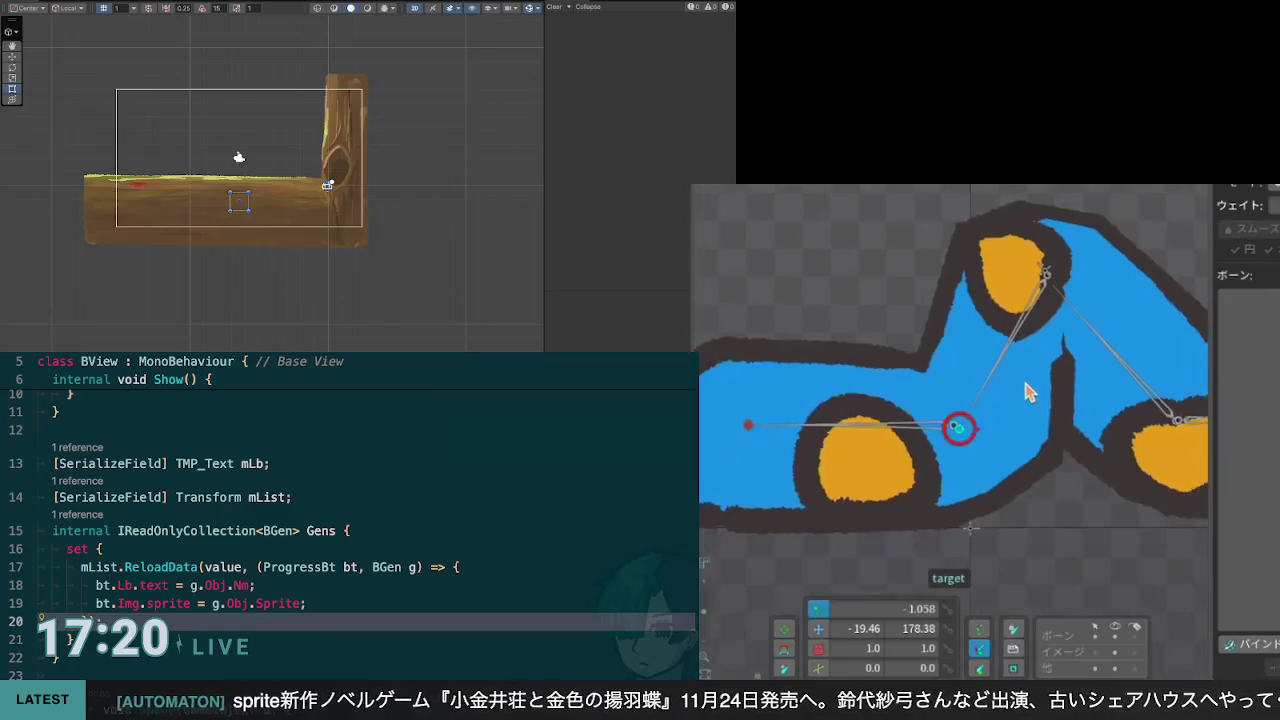
scroll(1030, 392, down, 1)
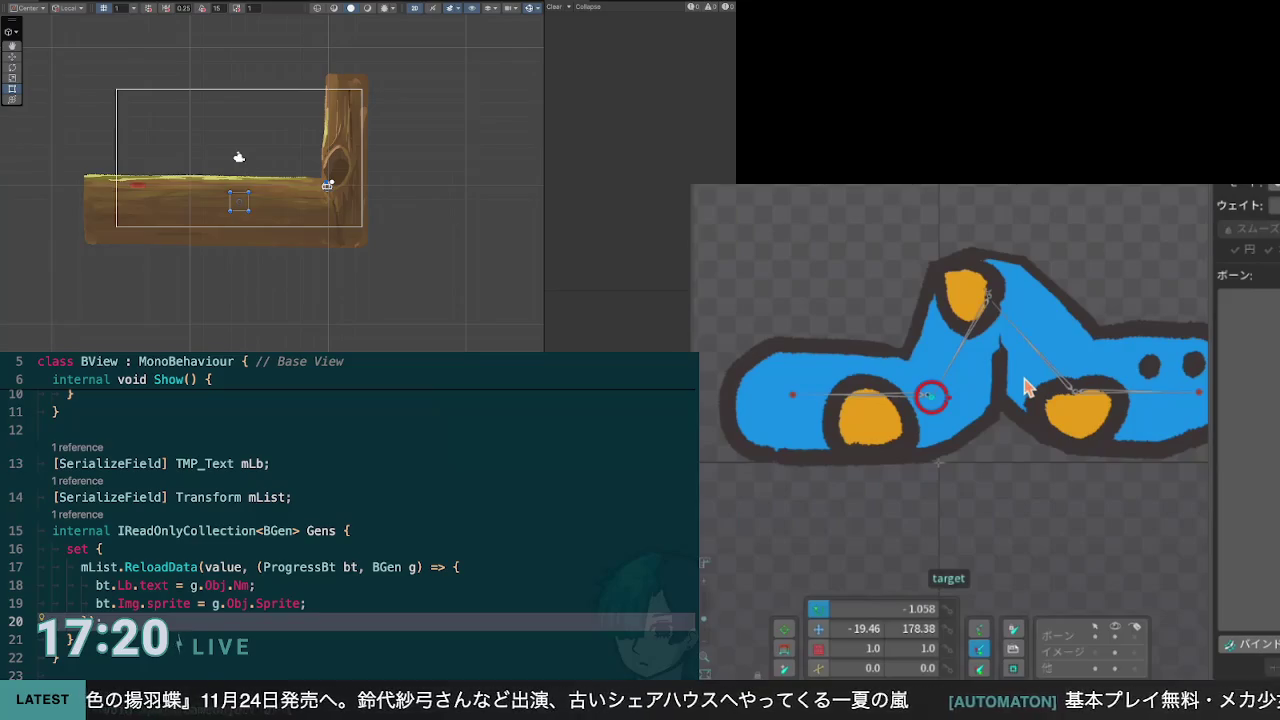
click(1024, 386)
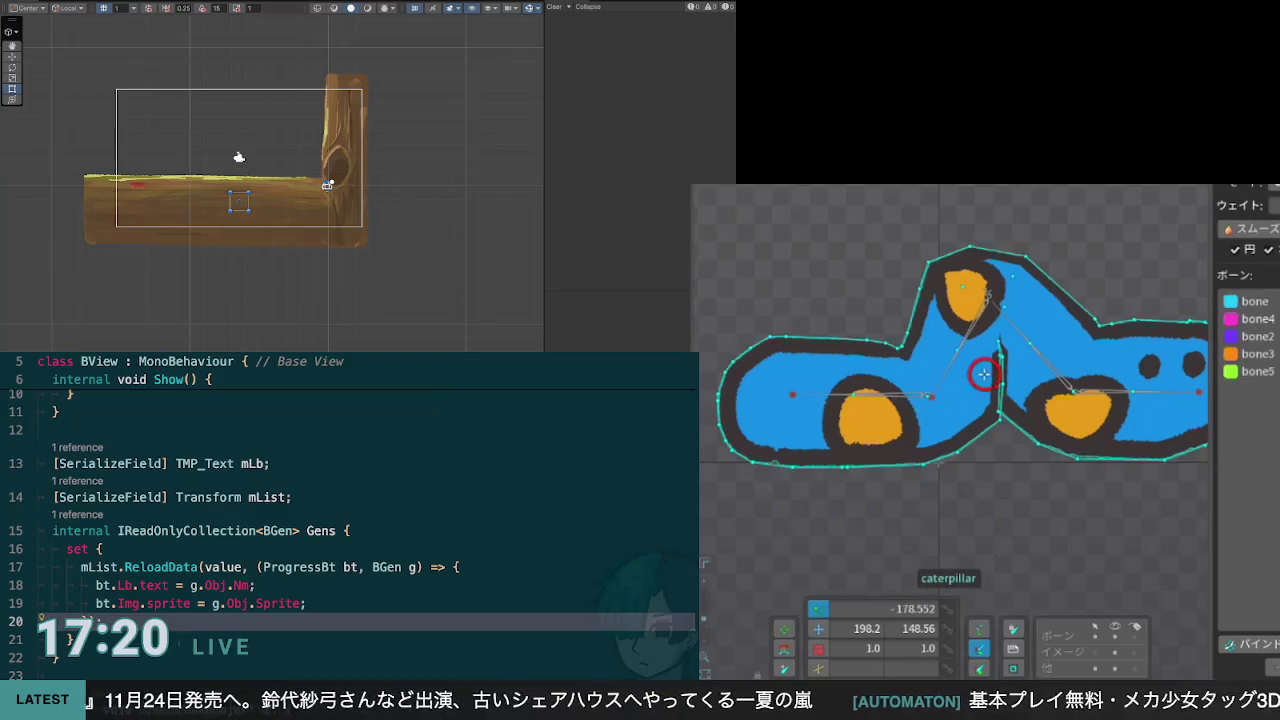
click(1266, 250)
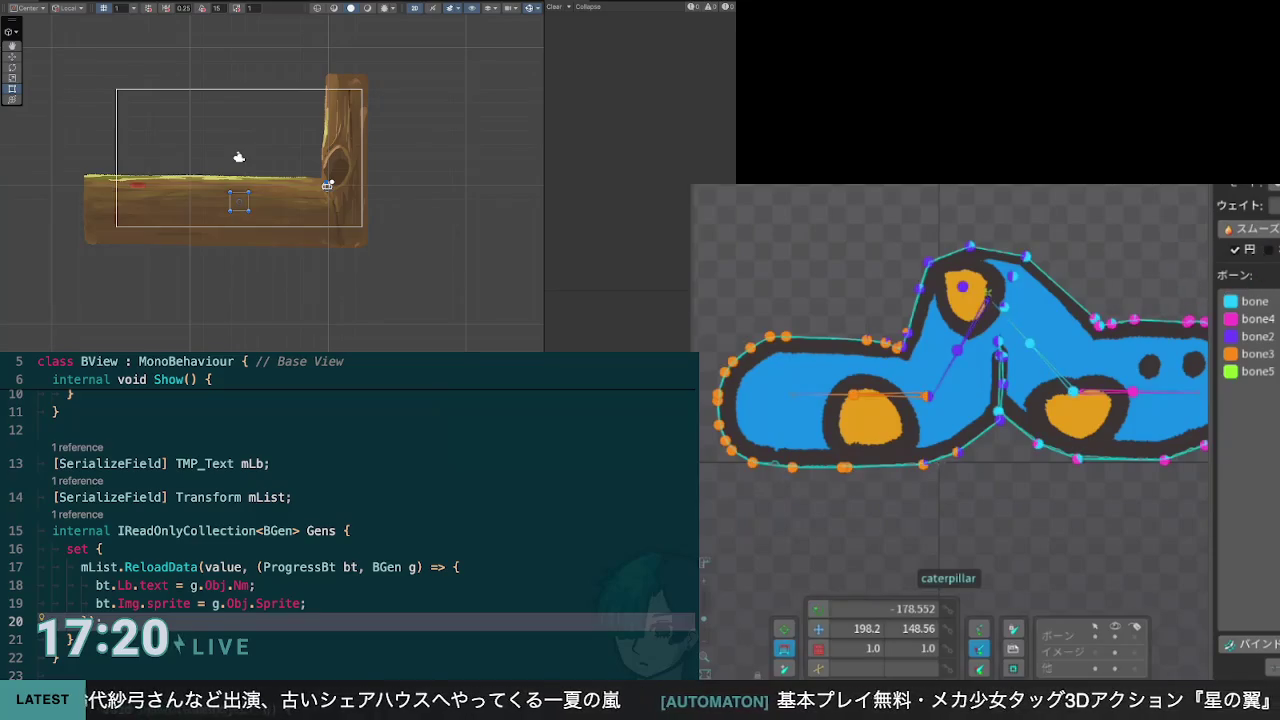
click(1257, 336)
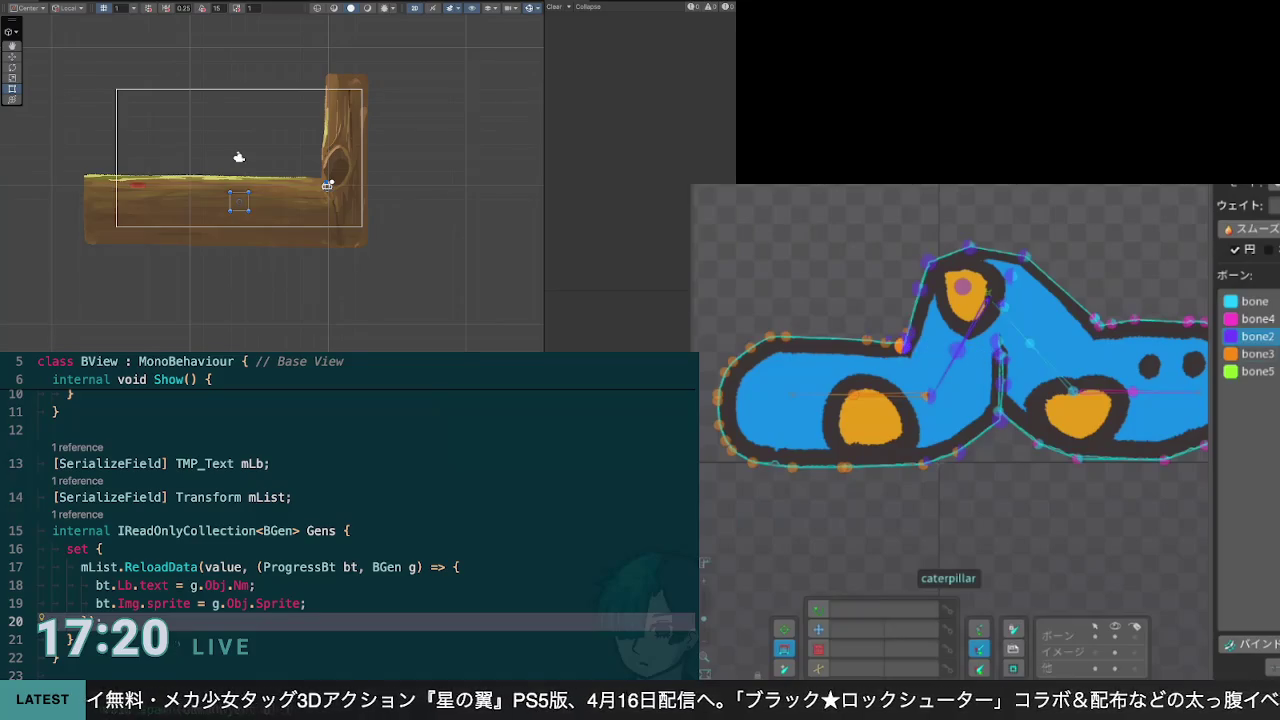
click(930, 396)
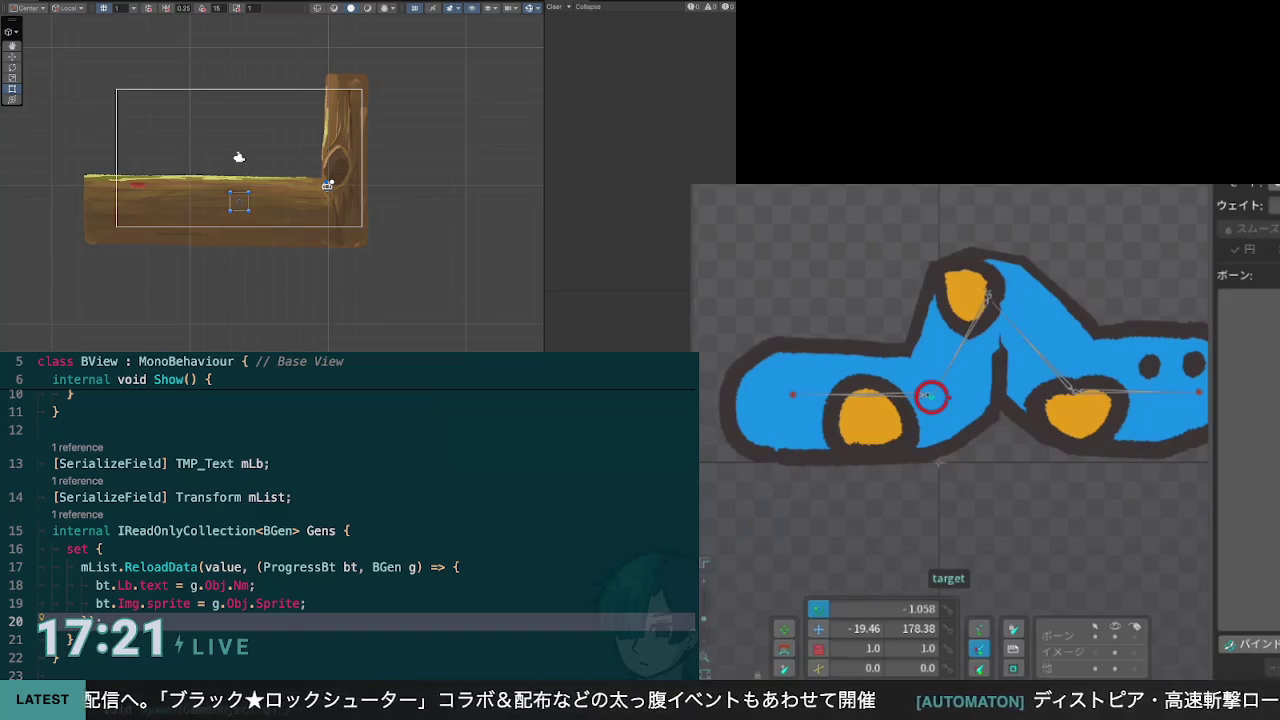
Step: In weights mode, inspect the bone and bone4 weights around the top hump
click(930, 396)
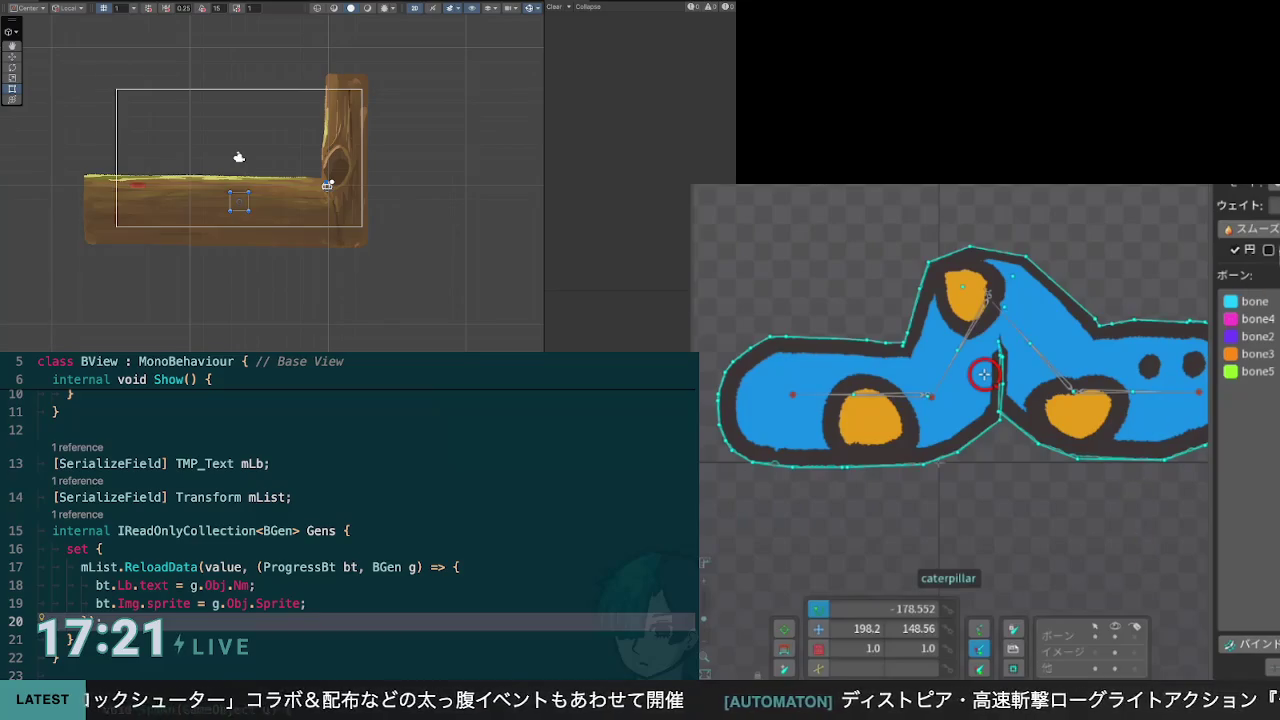
key(w)
scroll(1138, 408, down, 3)
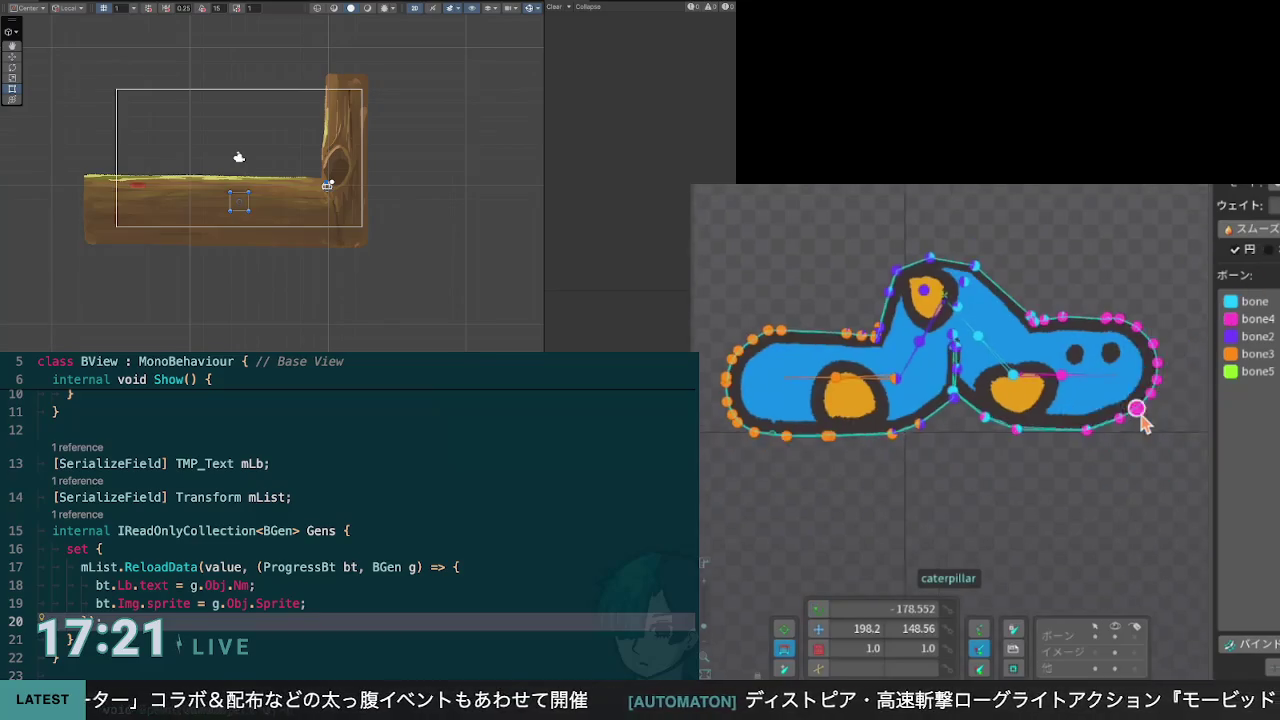
drag(1066, 446, 1111, 440)
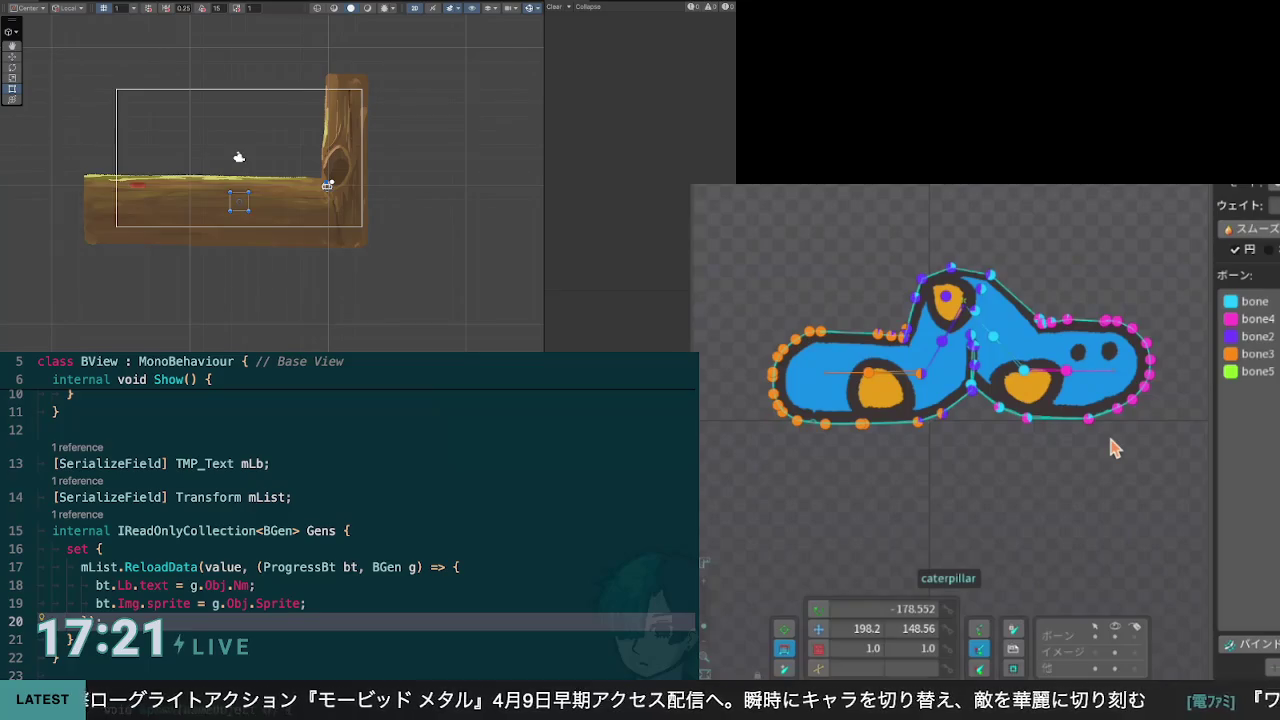
click(1124, 321)
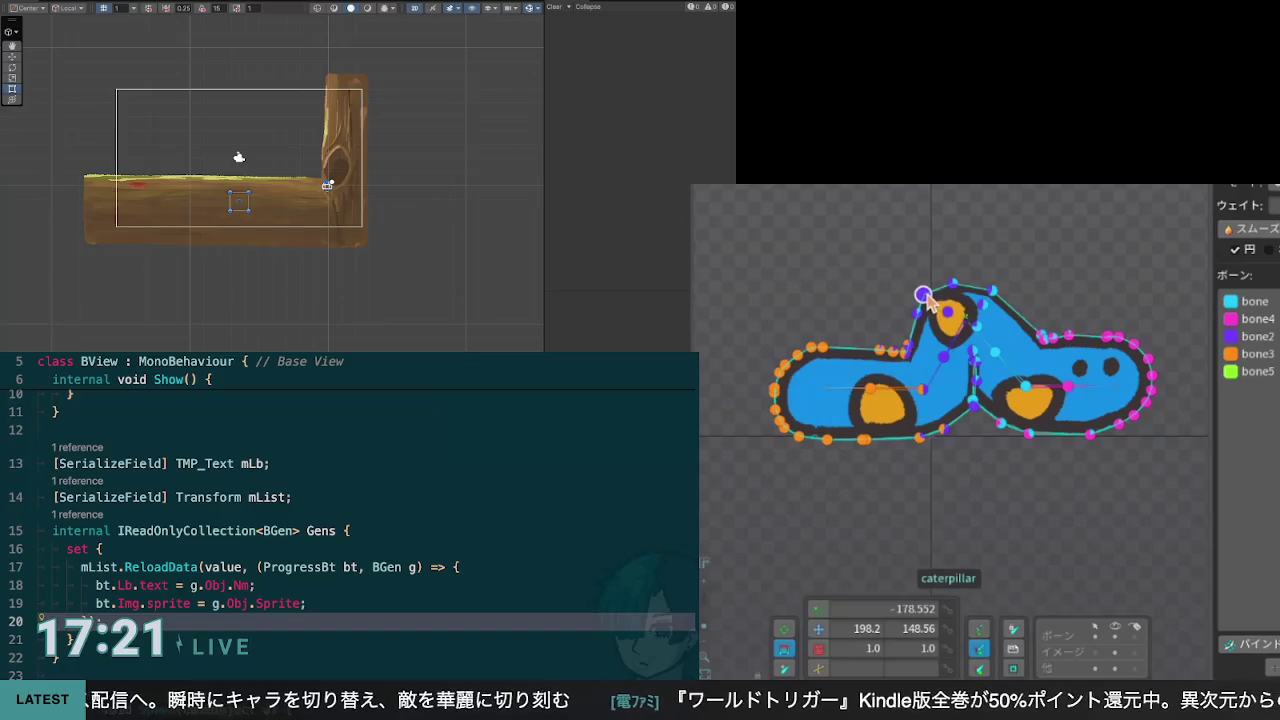
click(921, 298)
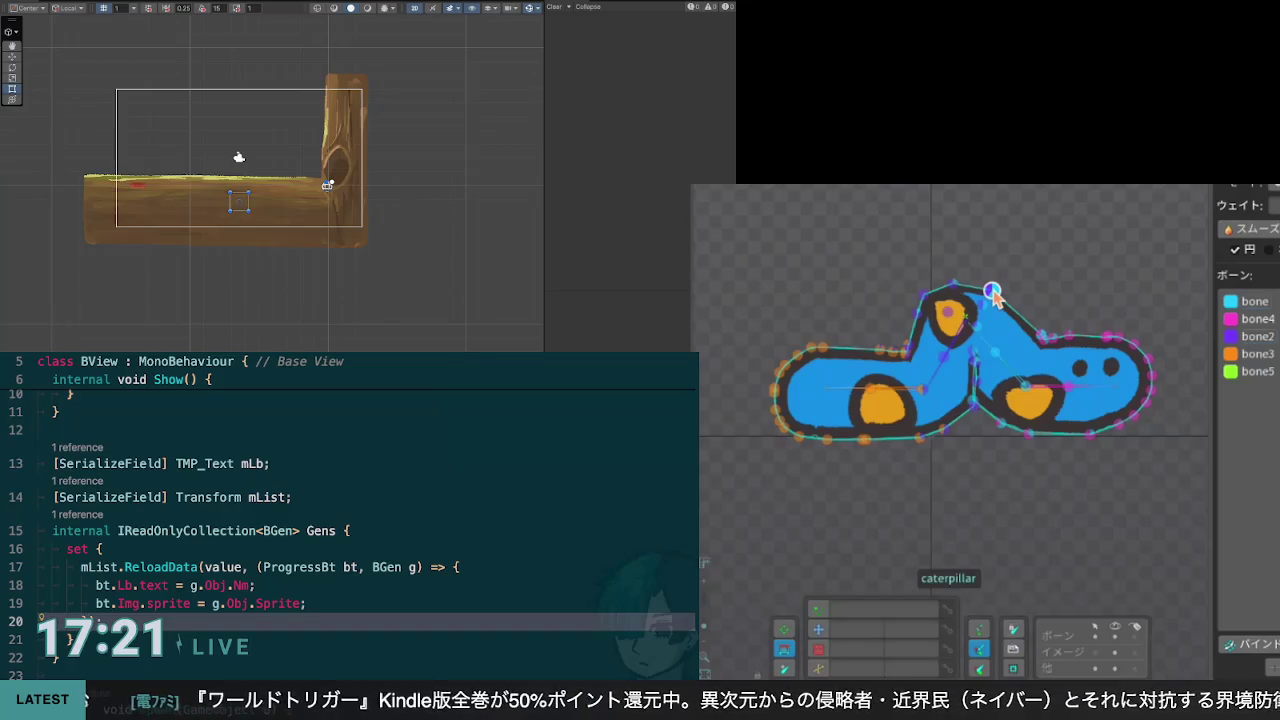
click(992, 291)
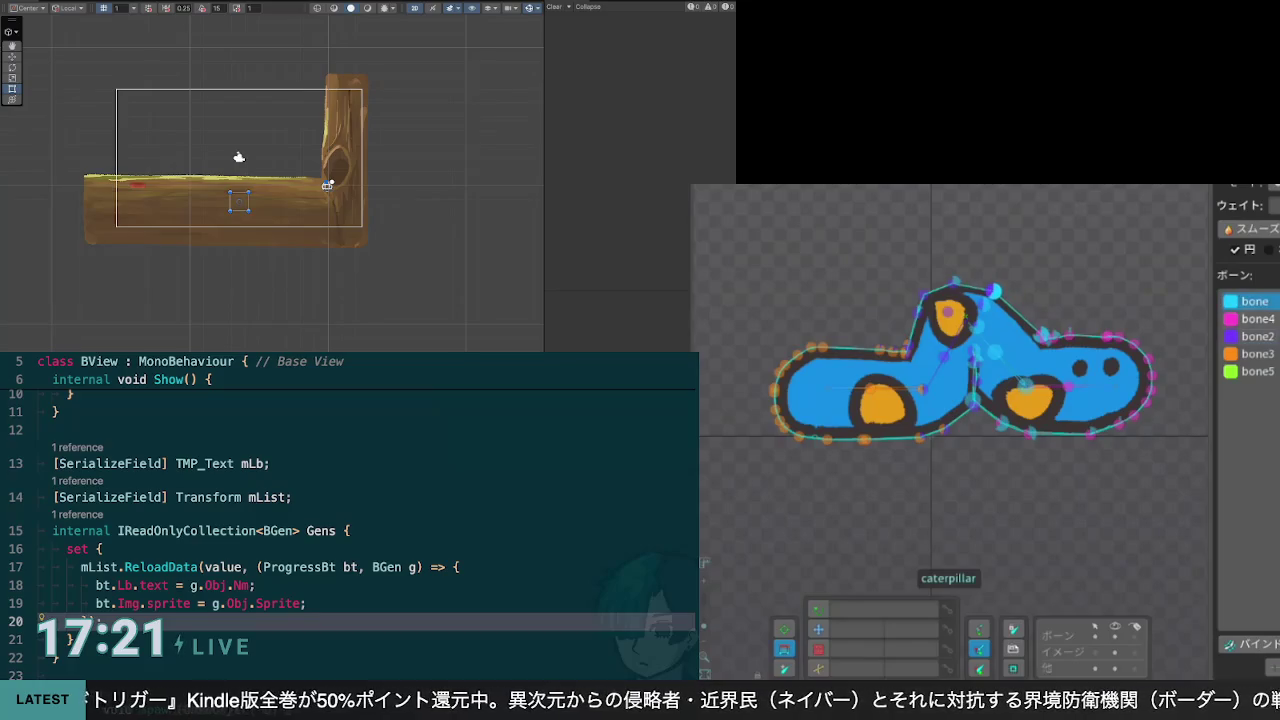
click(983, 311)
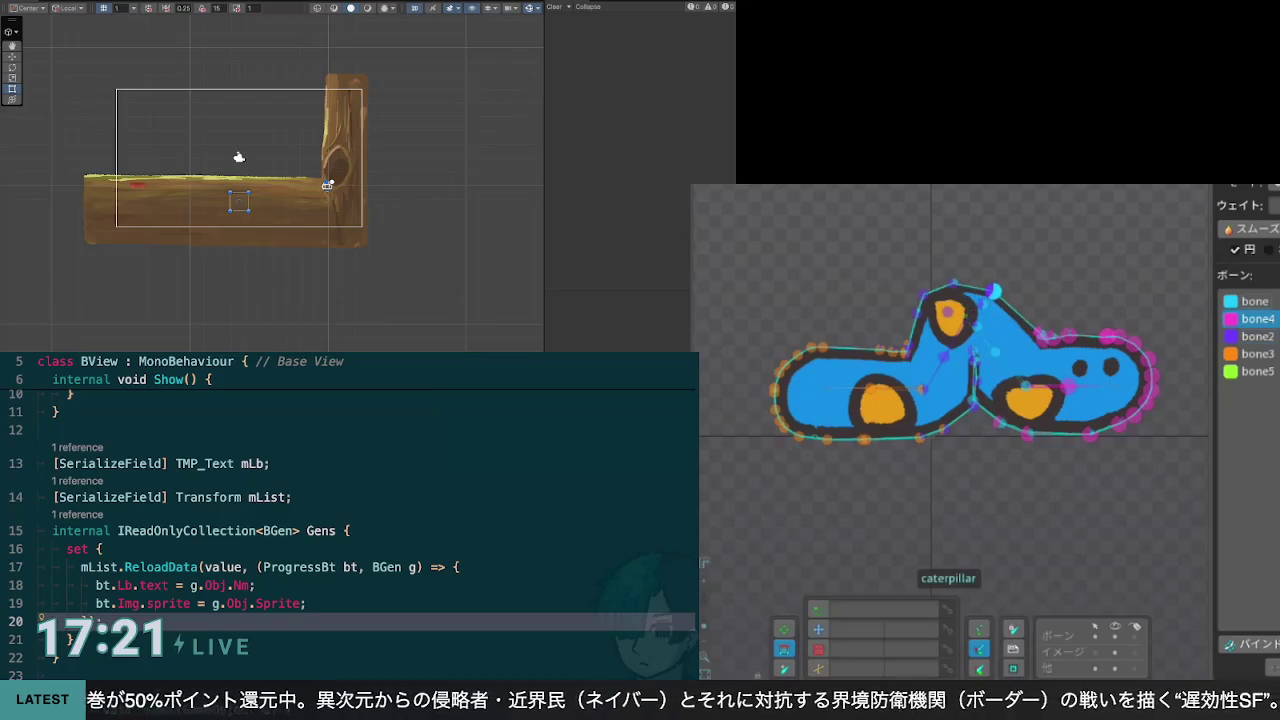
click(995, 291)
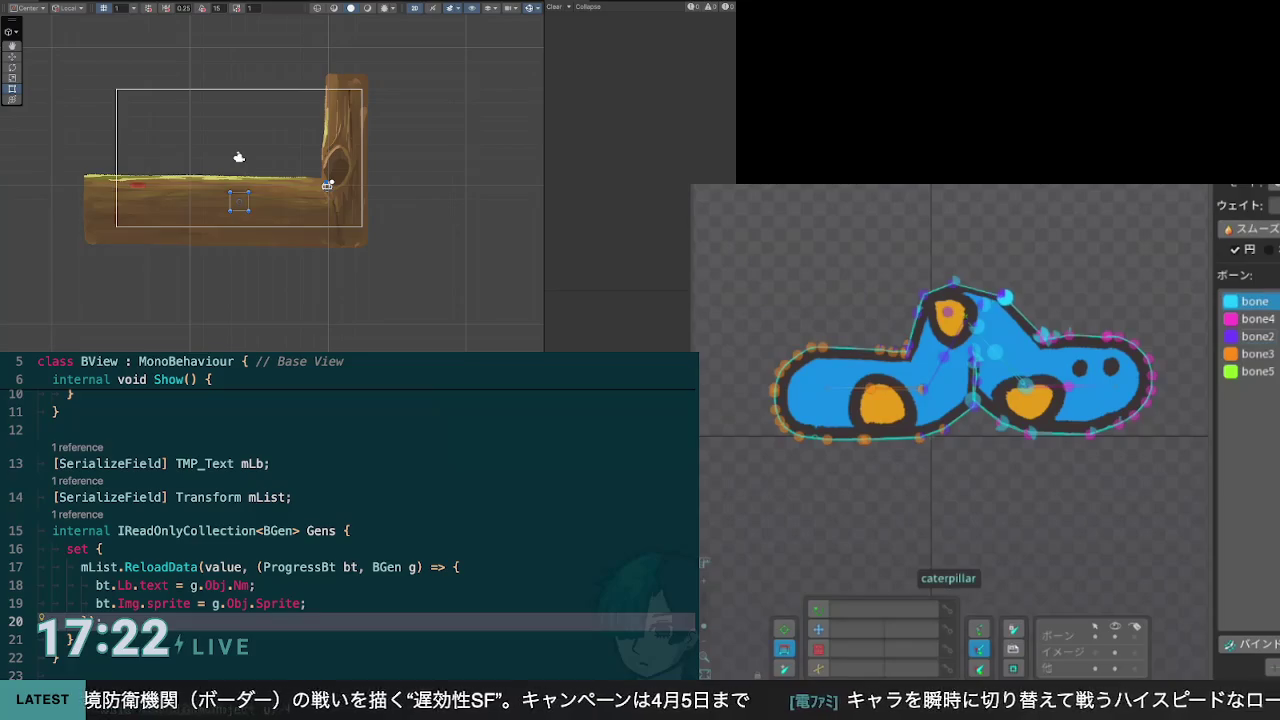
Step: Nudge the top mesh vertex slightly right and select bone4
click(952, 285)
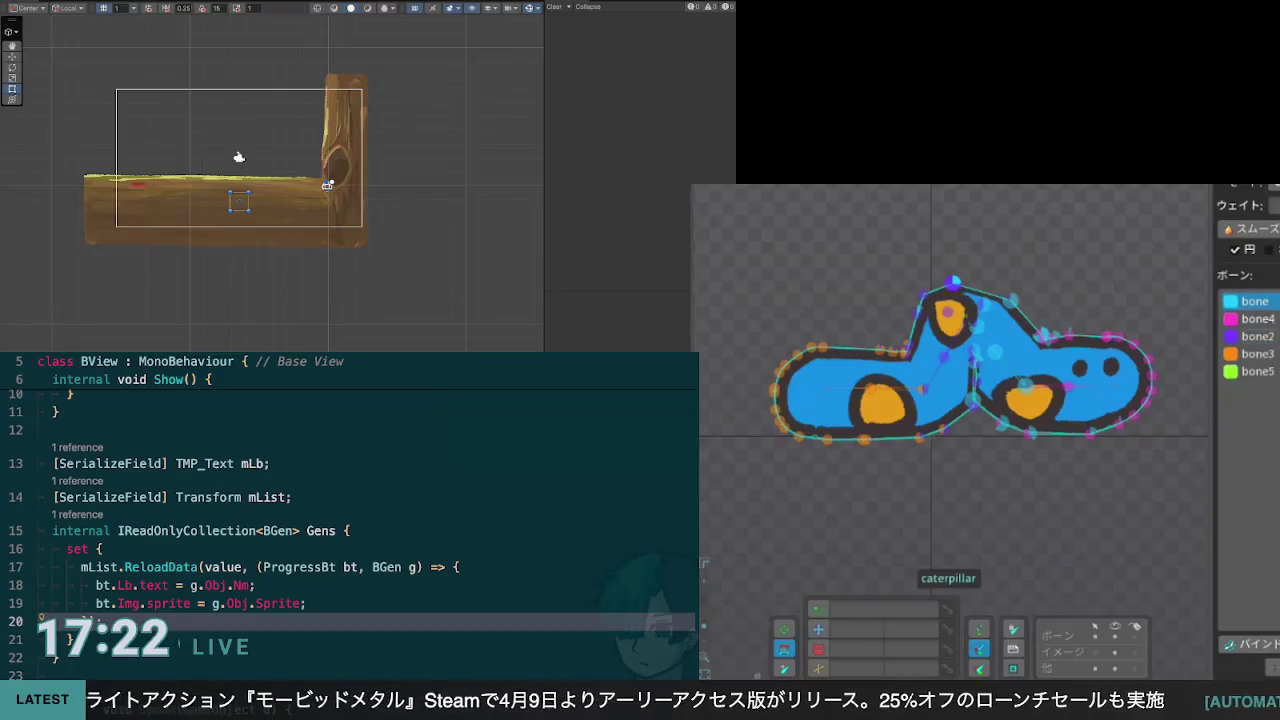
mouse_move(955, 283)
mouse_down()
mouse_move(983, 289)
mouse_move(972, 288)
mouse_up()
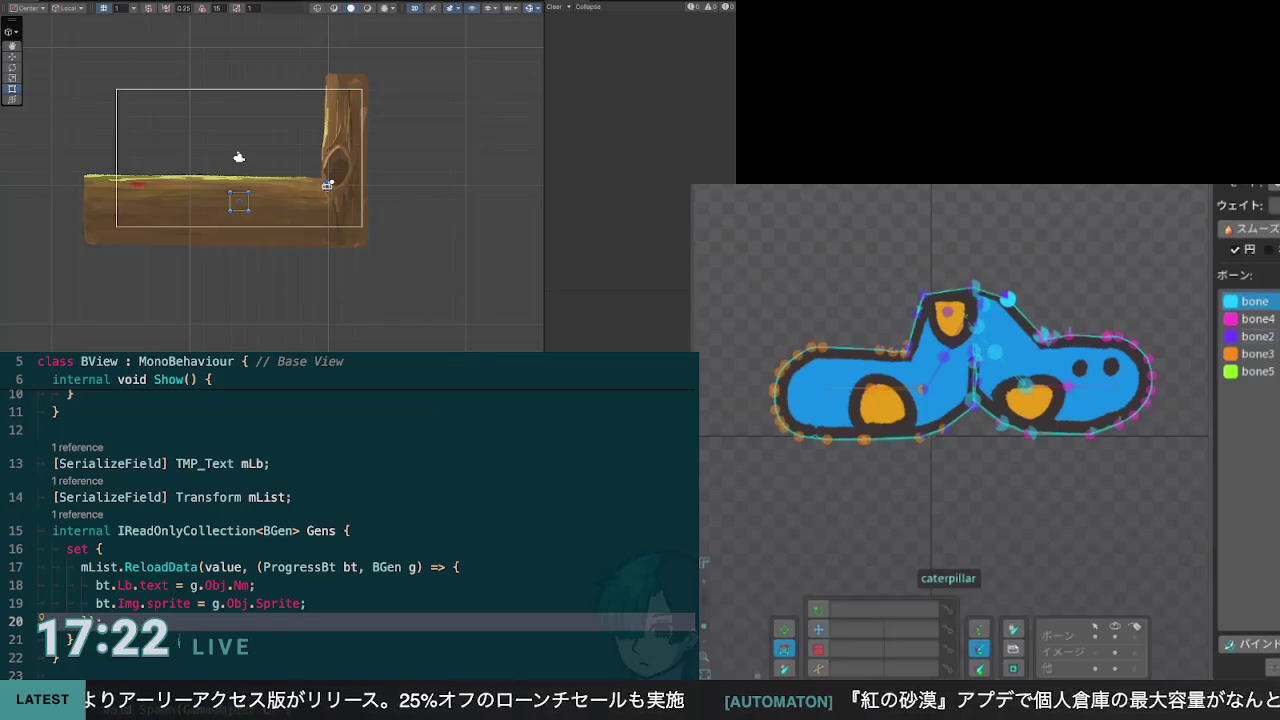
click(1027, 386)
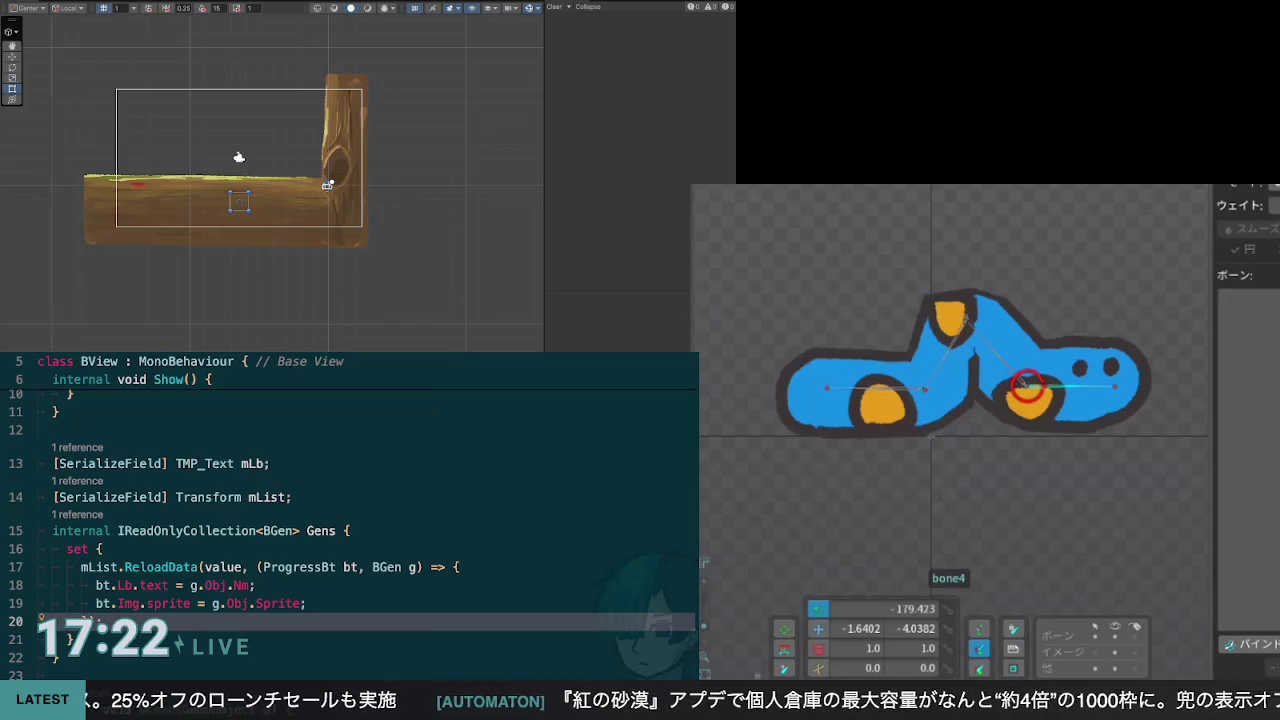
Step: Reconnect the top outline edges at the central vertical edge, removing the stray kink
click(961, 375)
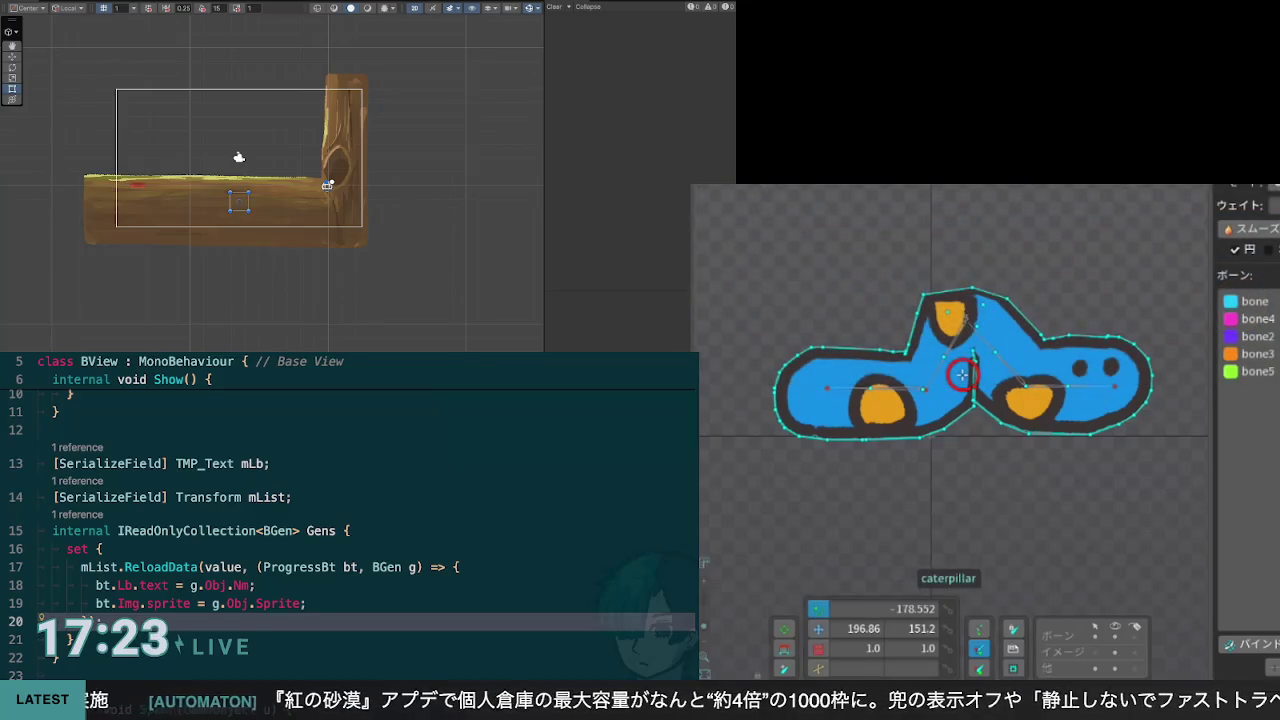
click(1013, 648)
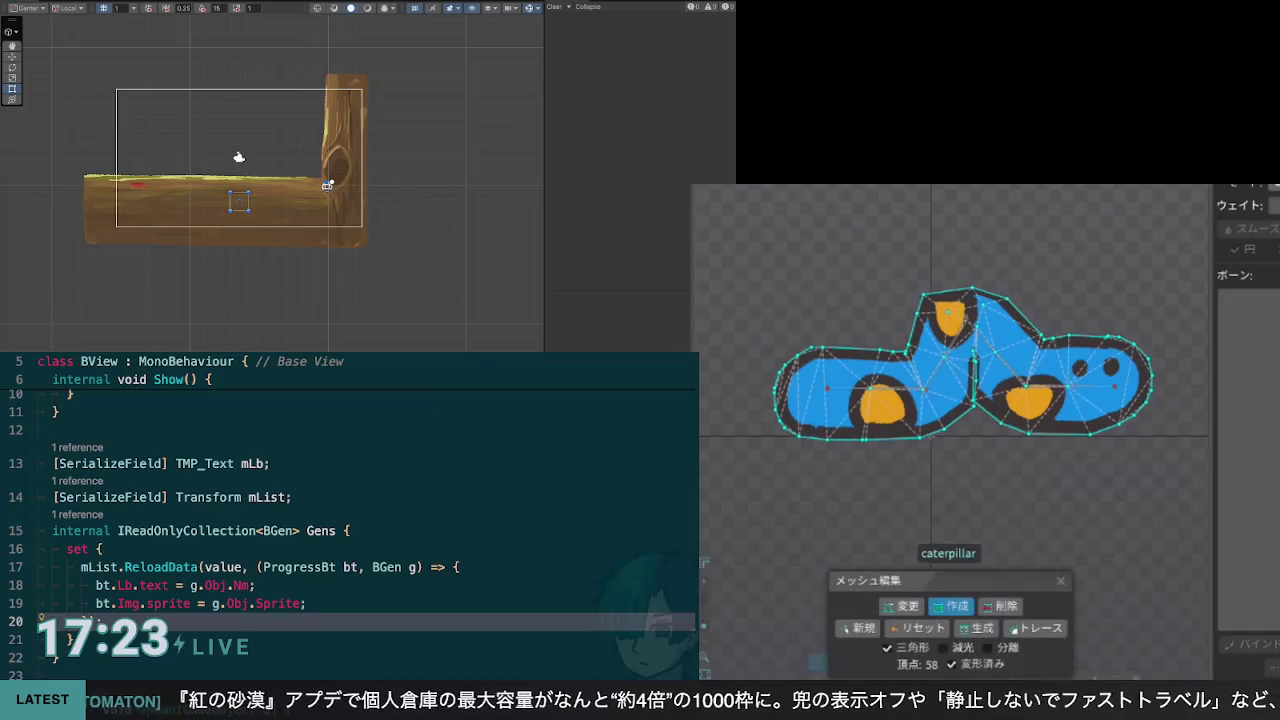
click(972, 304)
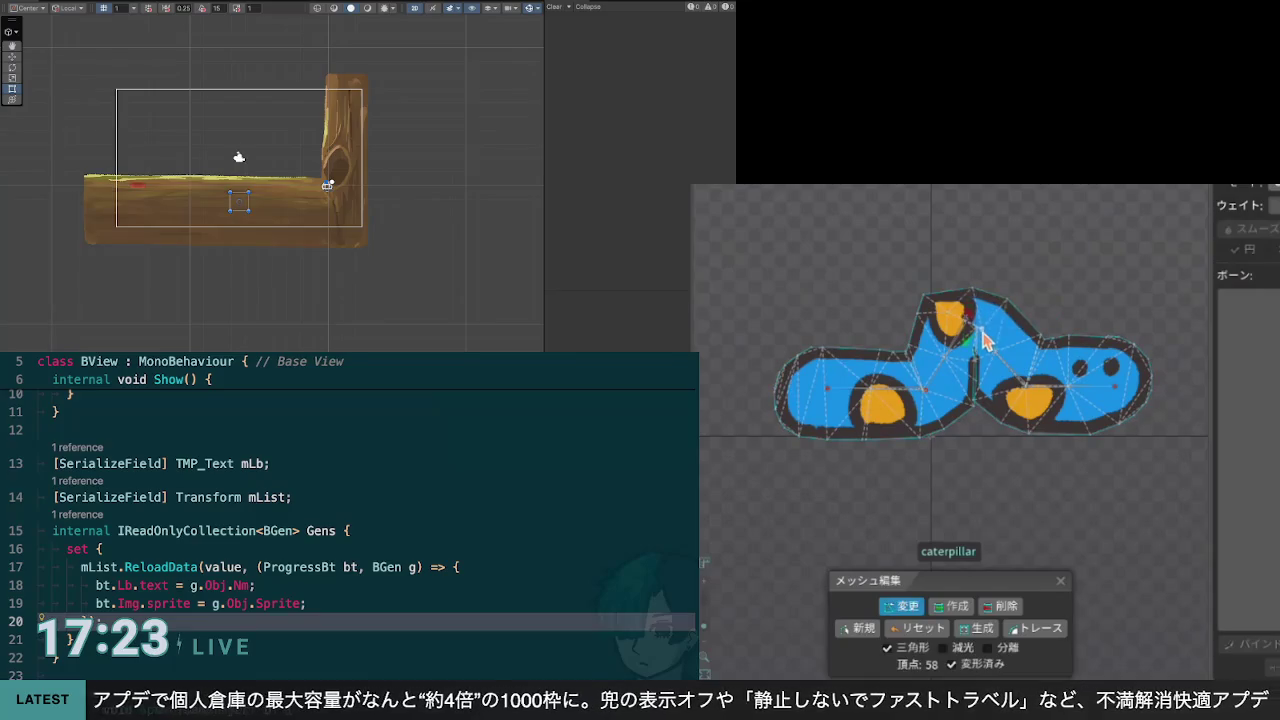
click(975, 320)
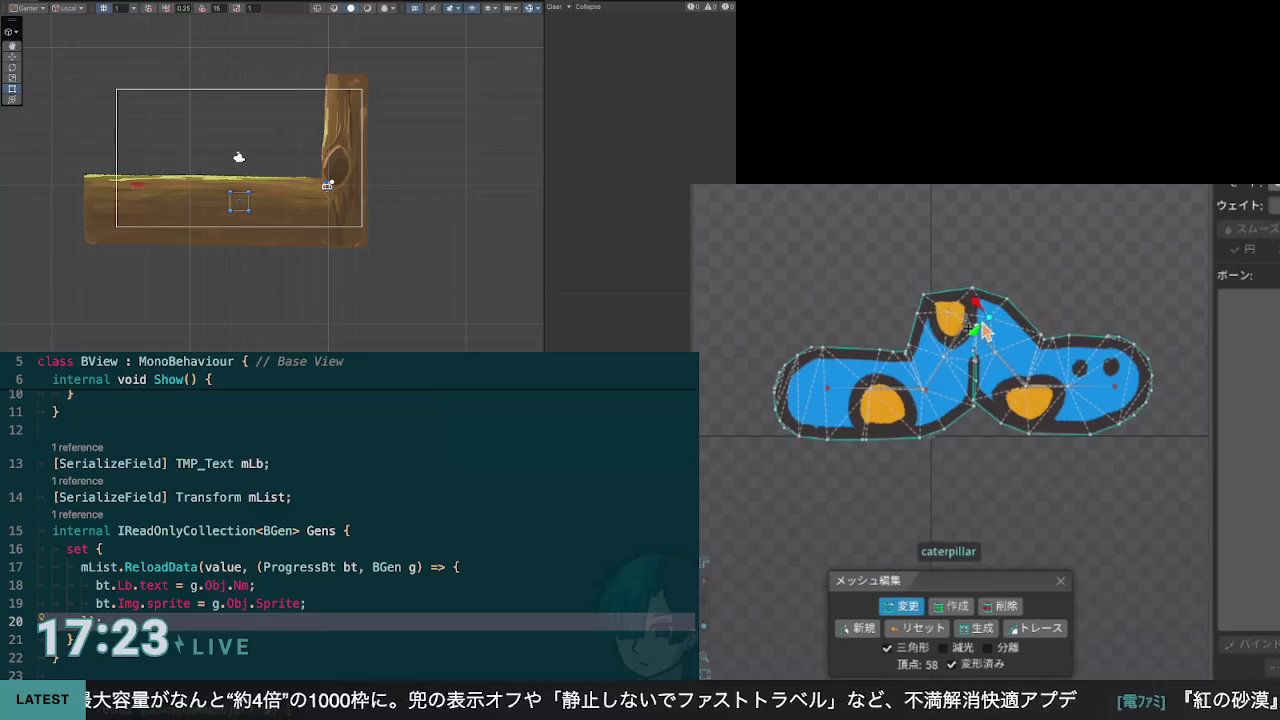
click(988, 325)
click(990, 330)
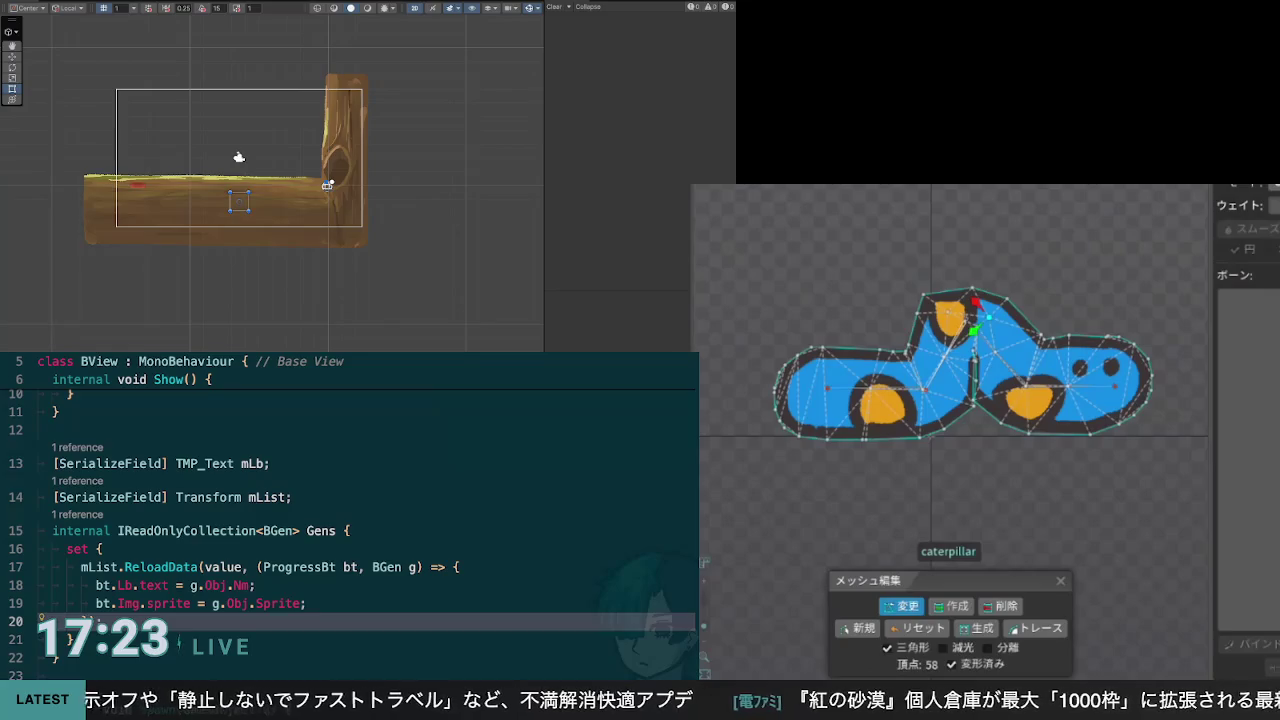
click(943, 390)
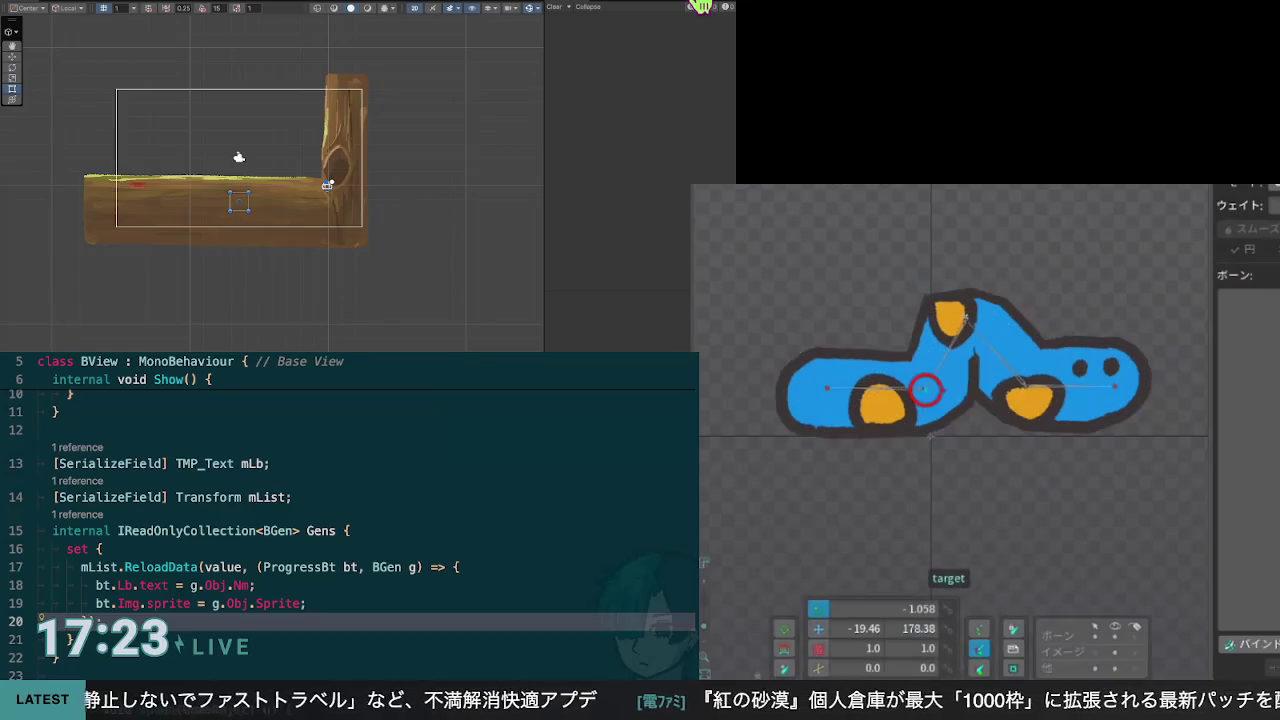
Step: Test-pull the IK target left and undo it, then open the caterpillar mesh for vertex editing
mouse_move(940, 395)
mouse_down()
mouse_move(908, 375)
mouse_move(873, 400)
mouse_up()
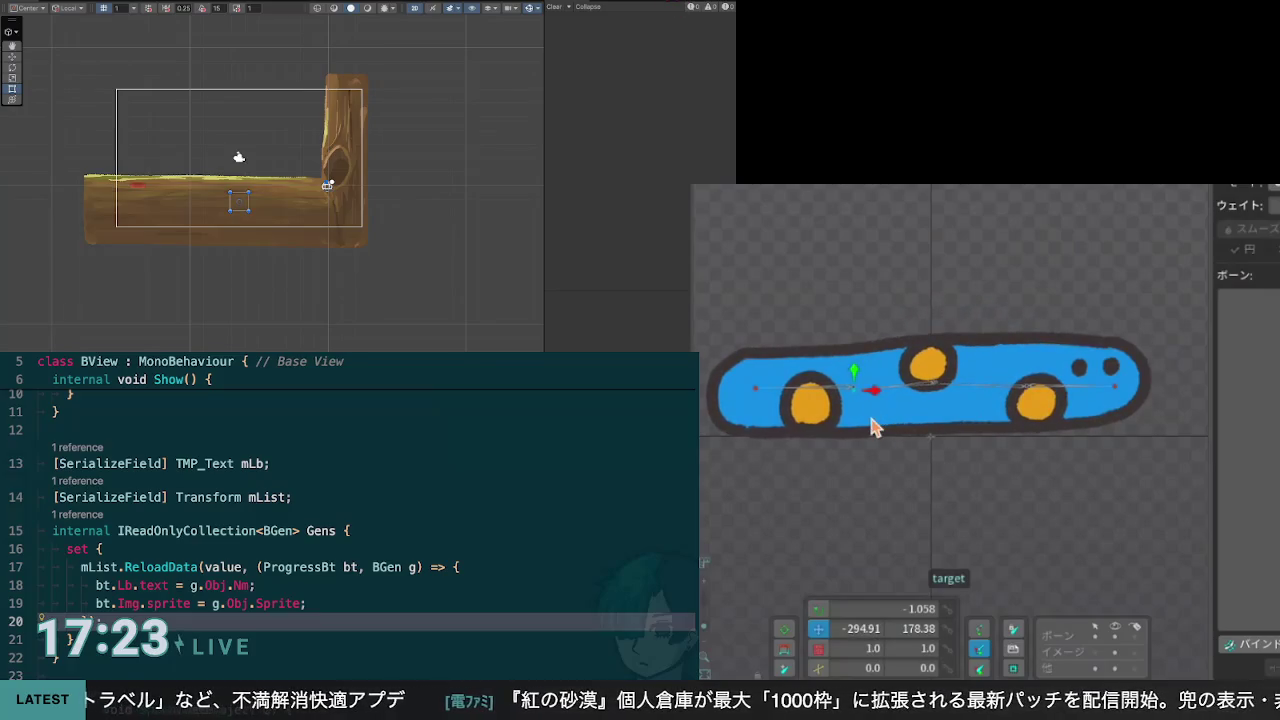
key(ctrl+z)
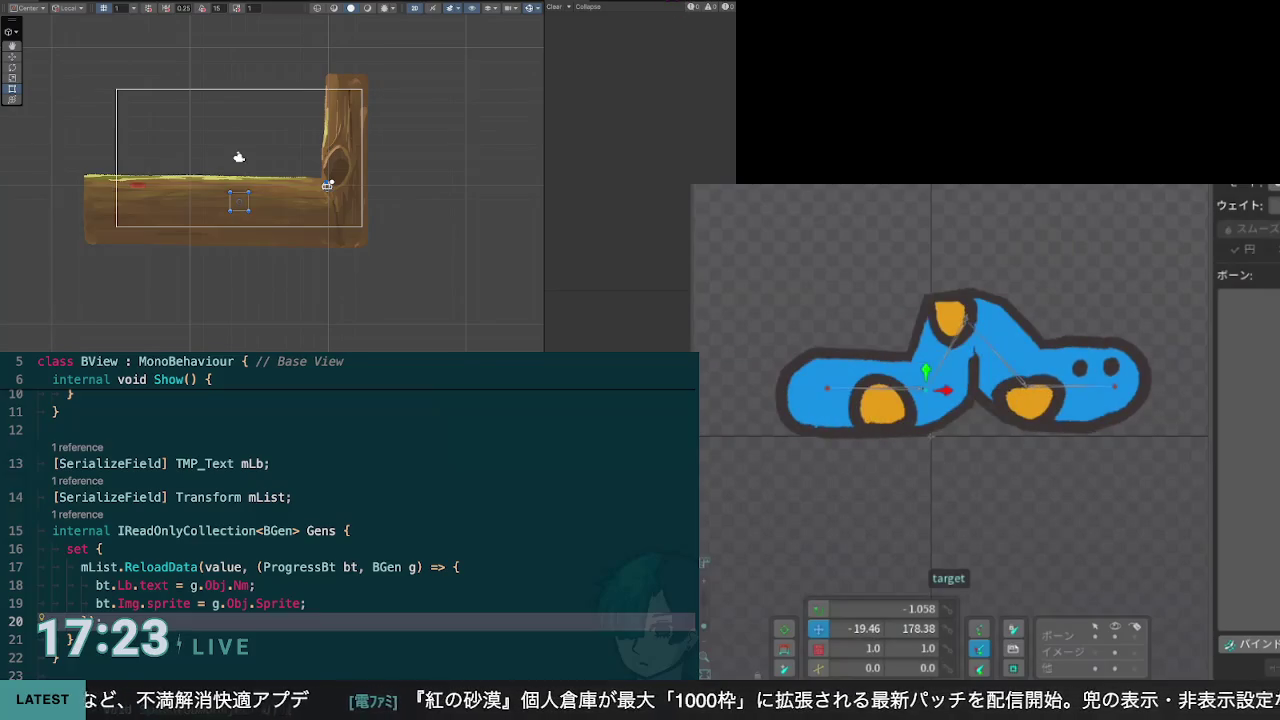
key(ctrl+z)
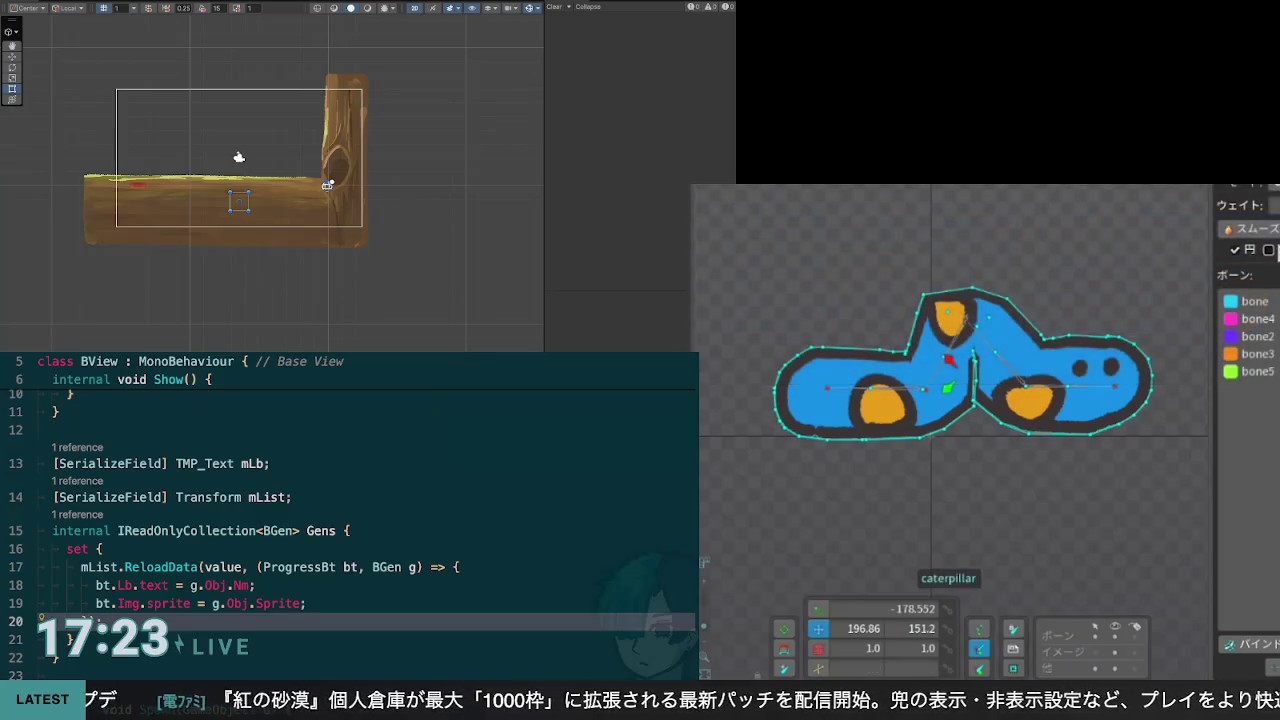
click(1268, 250)
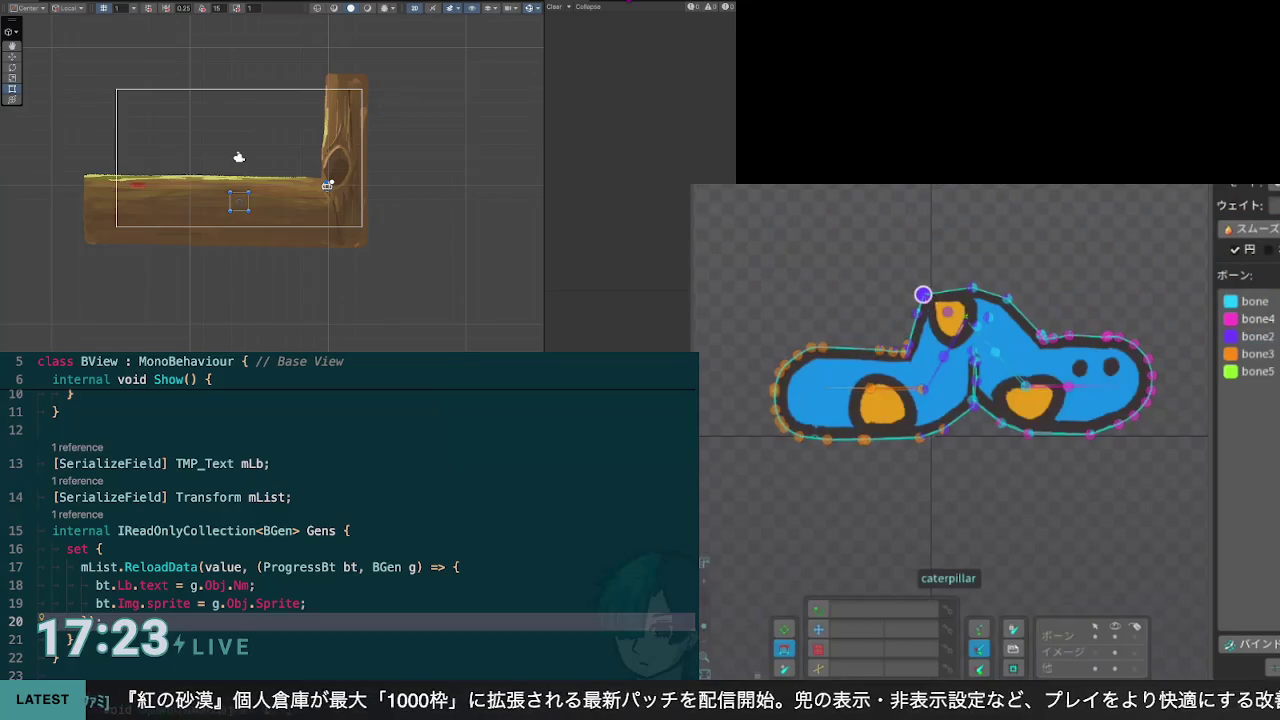
click(1255, 301)
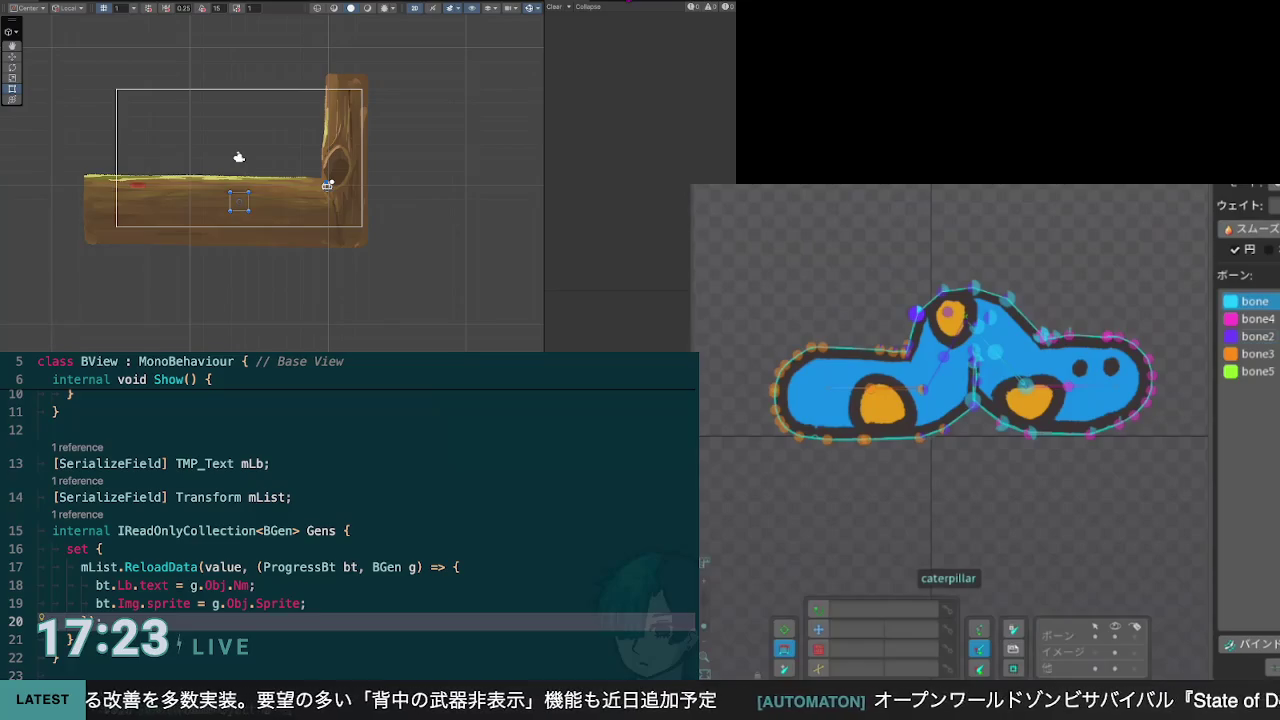
double_click(914, 315)
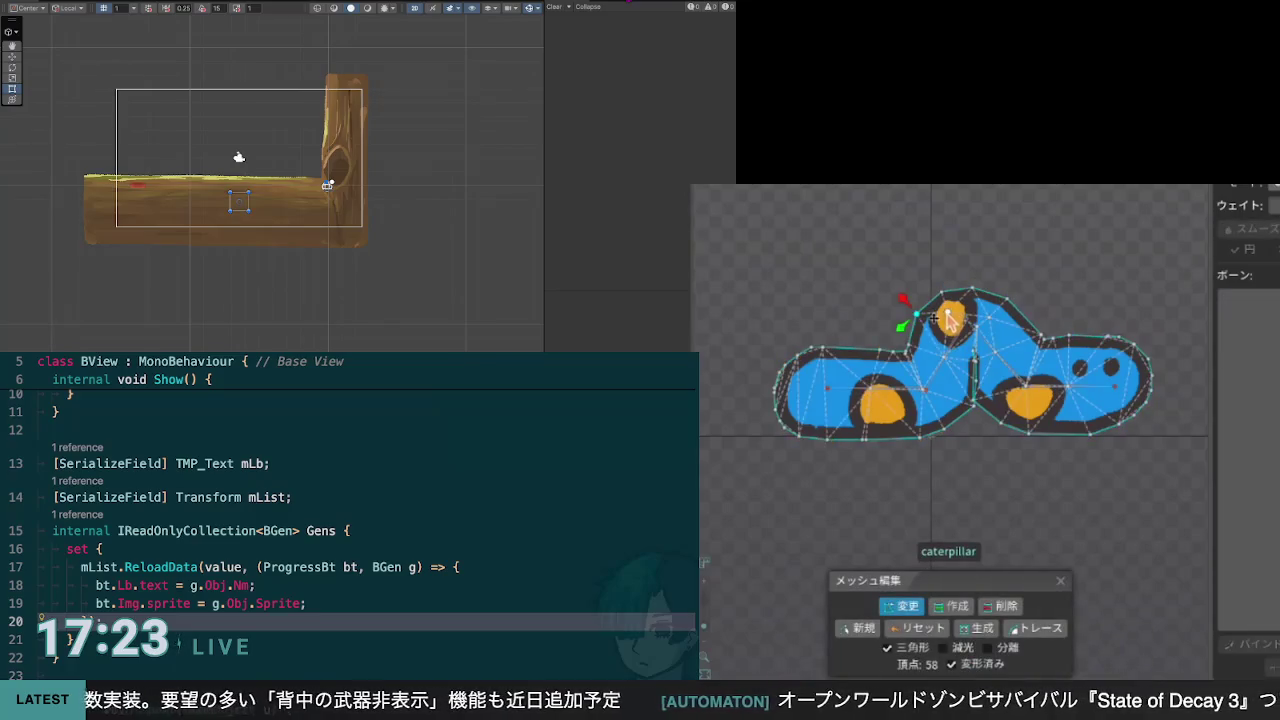
Step: Drag three head vertices down into place on the caterpillar mesh, then select the IK target
click(948, 318)
drag(948, 318, 946, 338)
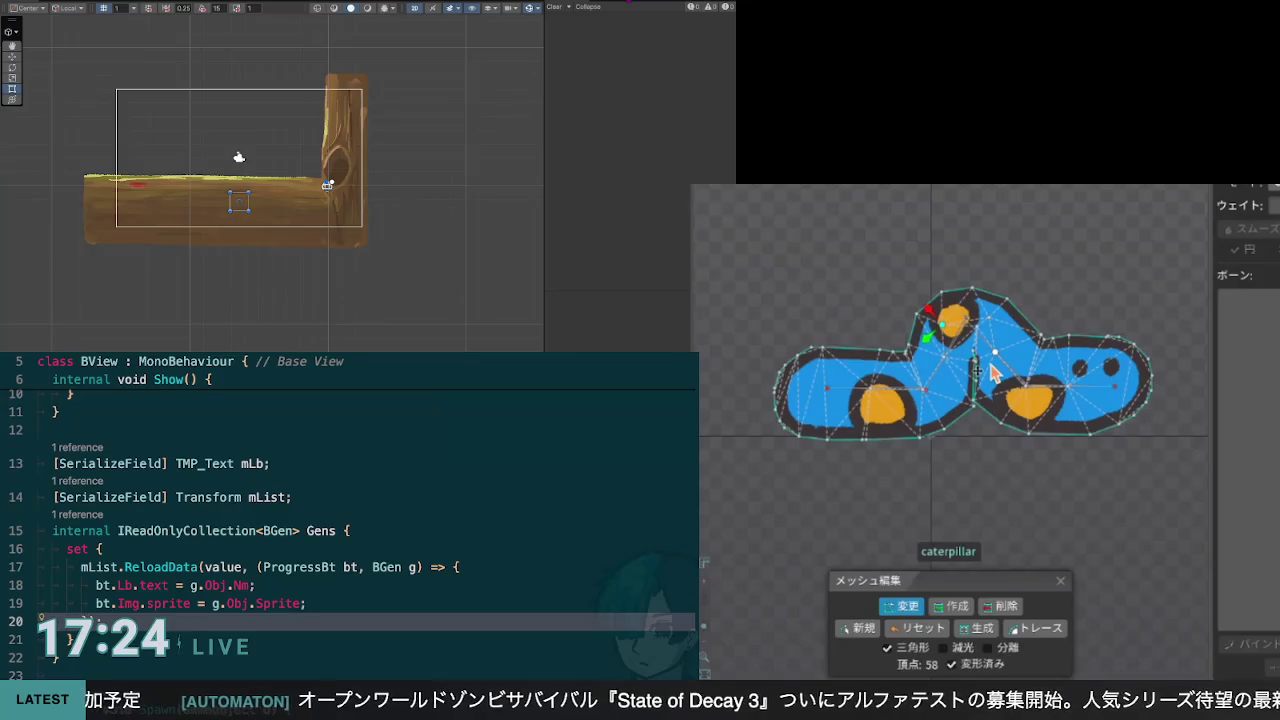
mouse_move(980, 338)
mouse_down()
mouse_move(975, 348)
mouse_move(969, 332)
mouse_up()
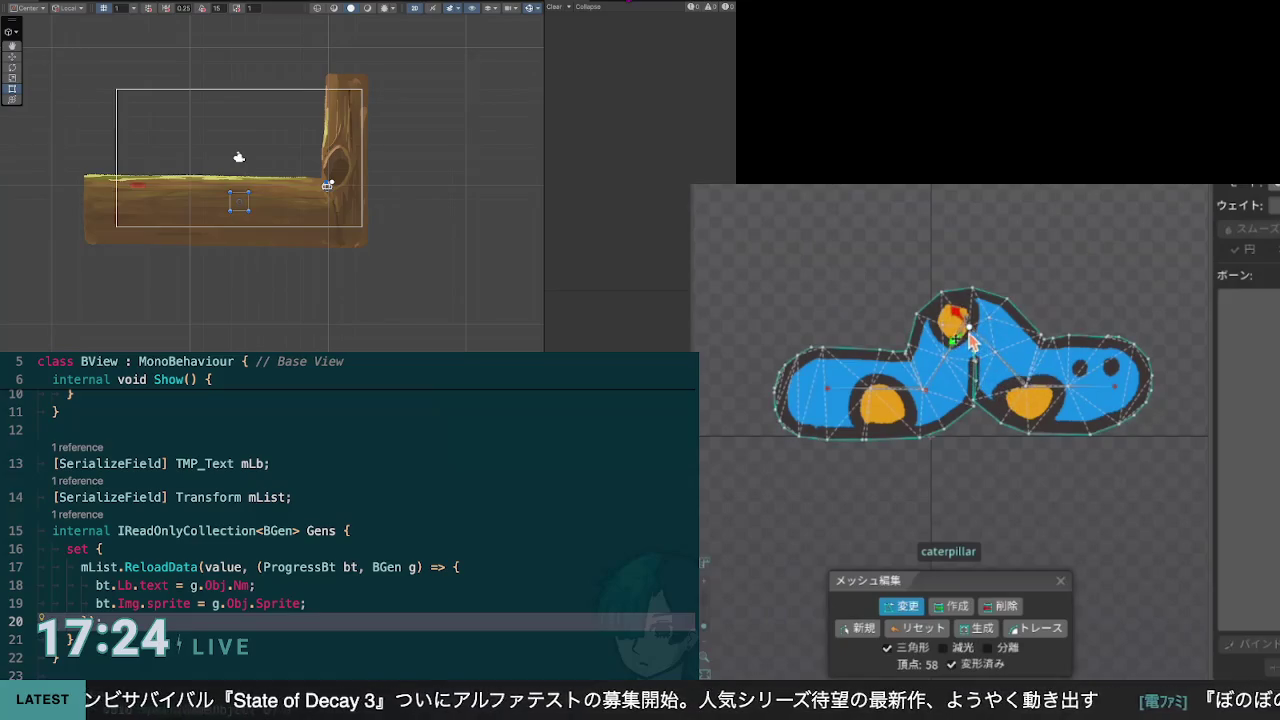
mouse_move(970, 333)
mouse_down()
mouse_move(983, 366)
mouse_move(956, 366)
mouse_move(968, 357)
mouse_up()
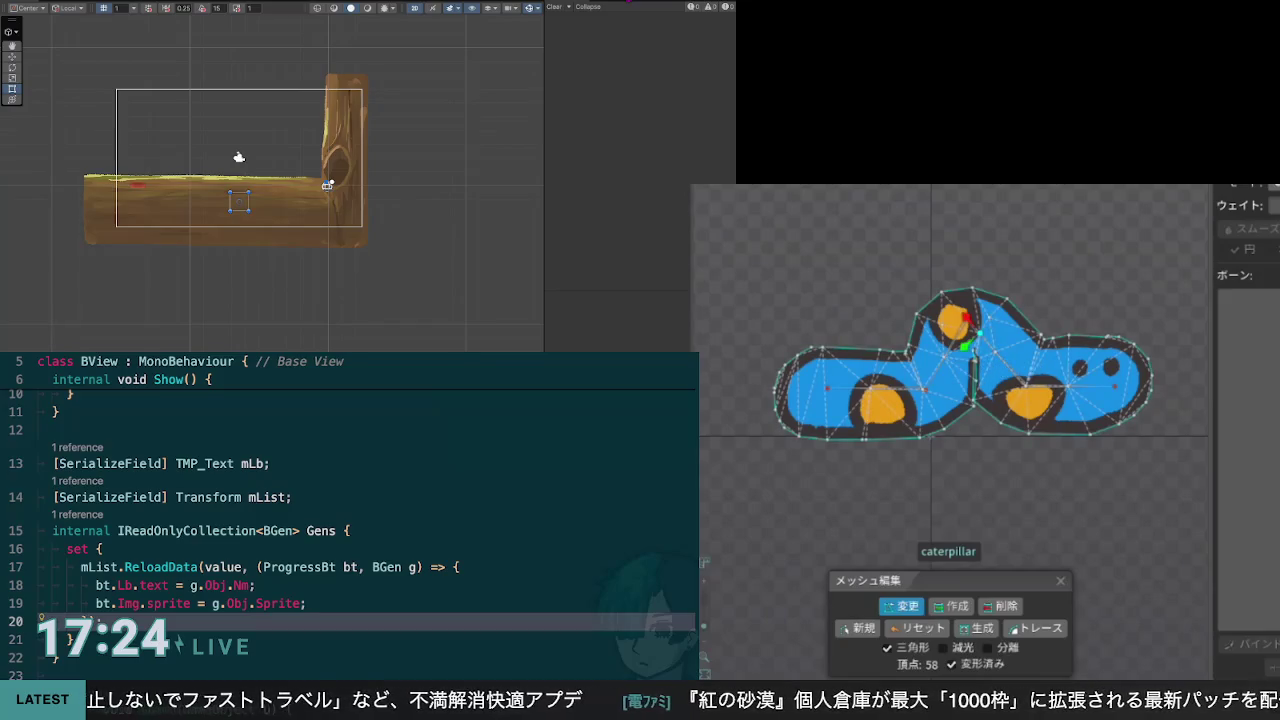
click(925, 390)
Step: Translate the IK target left to X -63.812 and show the mesh's weight colours
key(v)
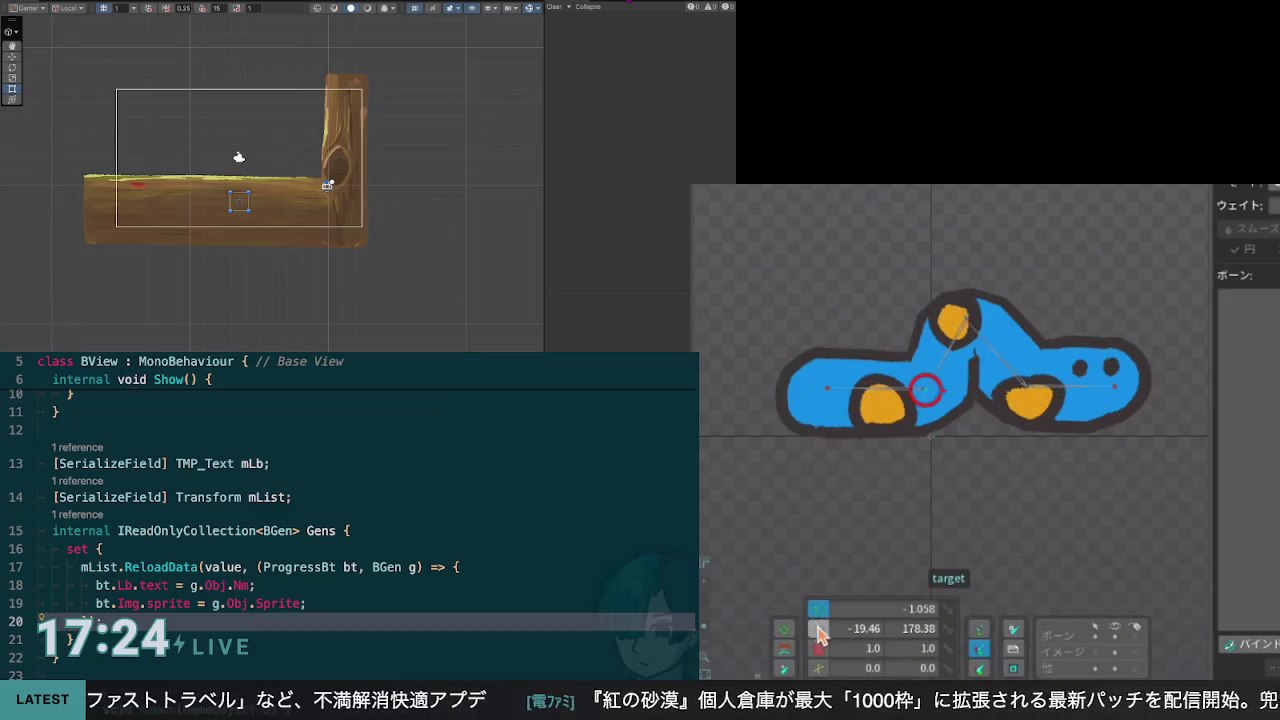
mouse_move(948, 402)
mouse_down()
mouse_move(877, 394)
mouse_move(945, 398)
mouse_move(877, 397)
mouse_move(946, 405)
mouse_move(905, 400)
mouse_move(935, 405)
mouse_up()
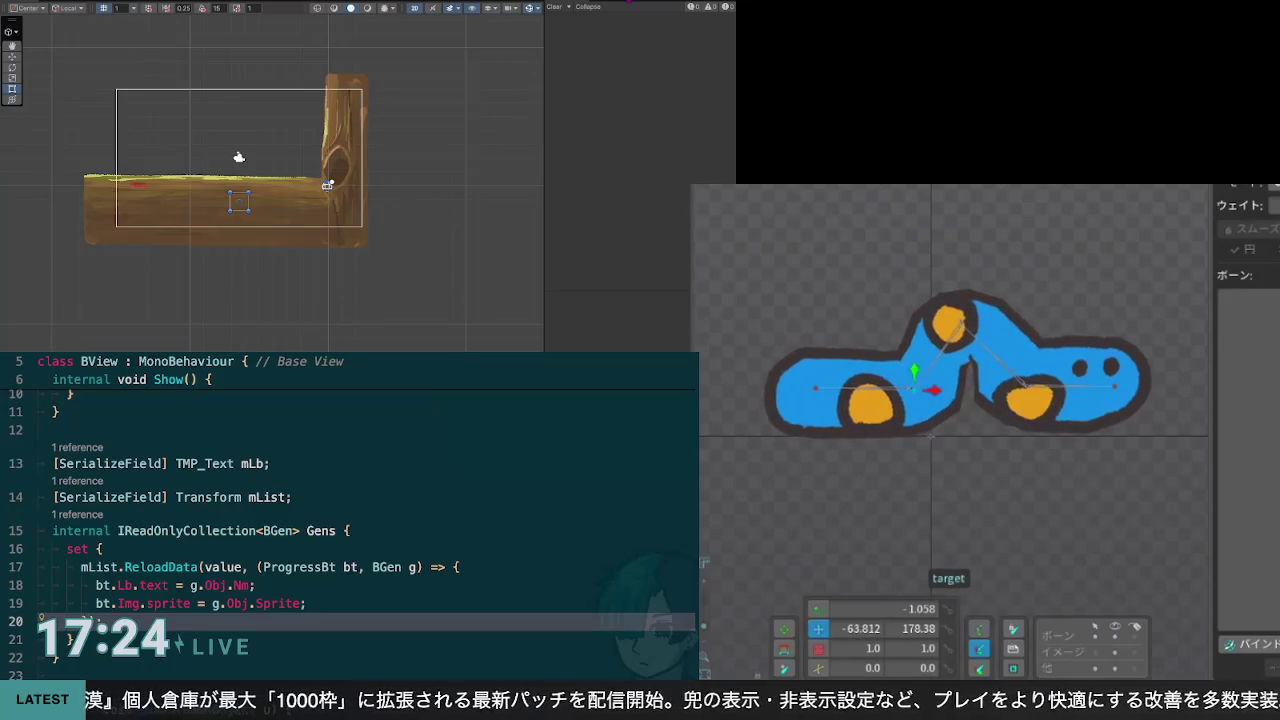
click(925, 375)
click(1268, 240)
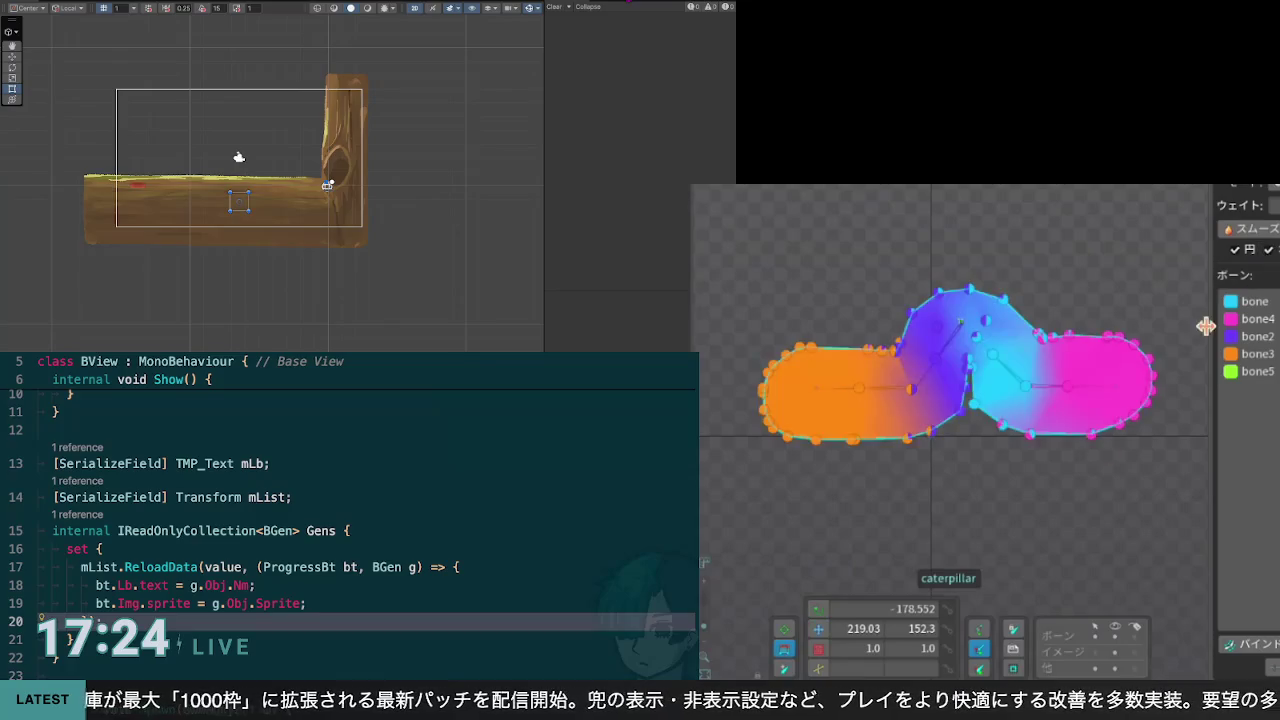
Step: Hide the weight colours, zoom into the notch and move a lower vertex onto the outline
click(1268, 250)
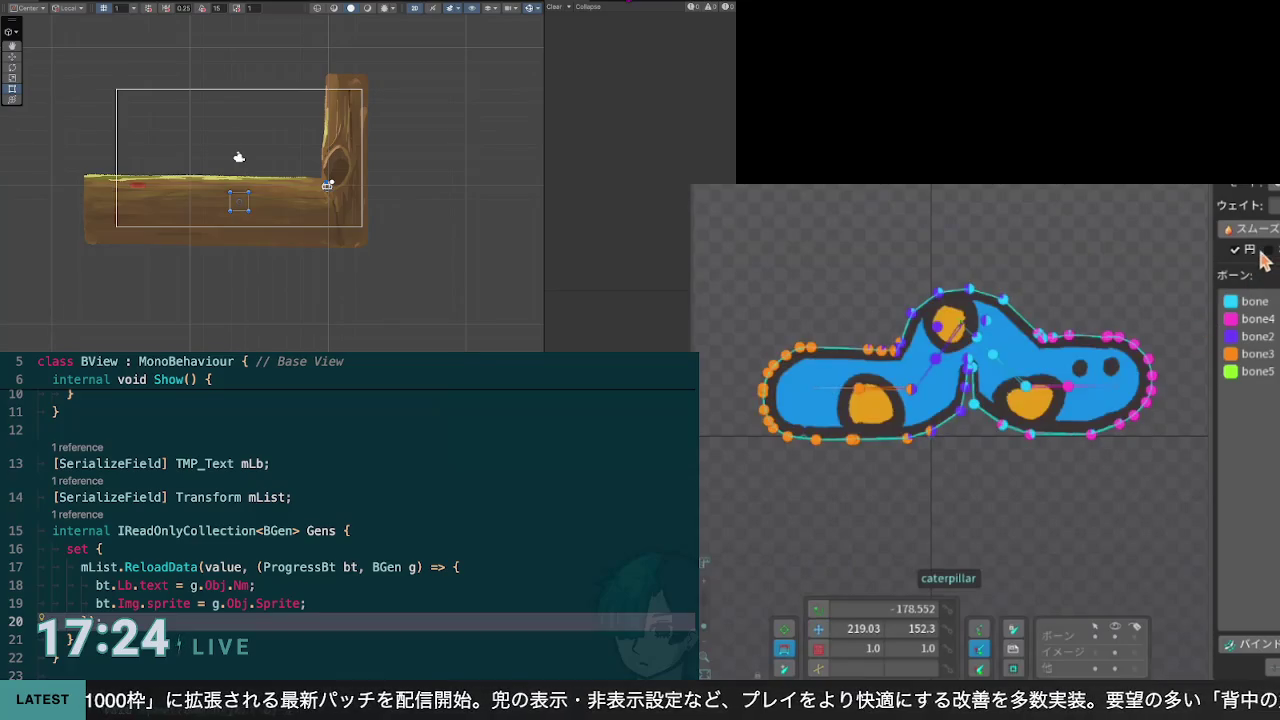
scroll(995, 405, up, 3)
scroll(993, 405, up, 5)
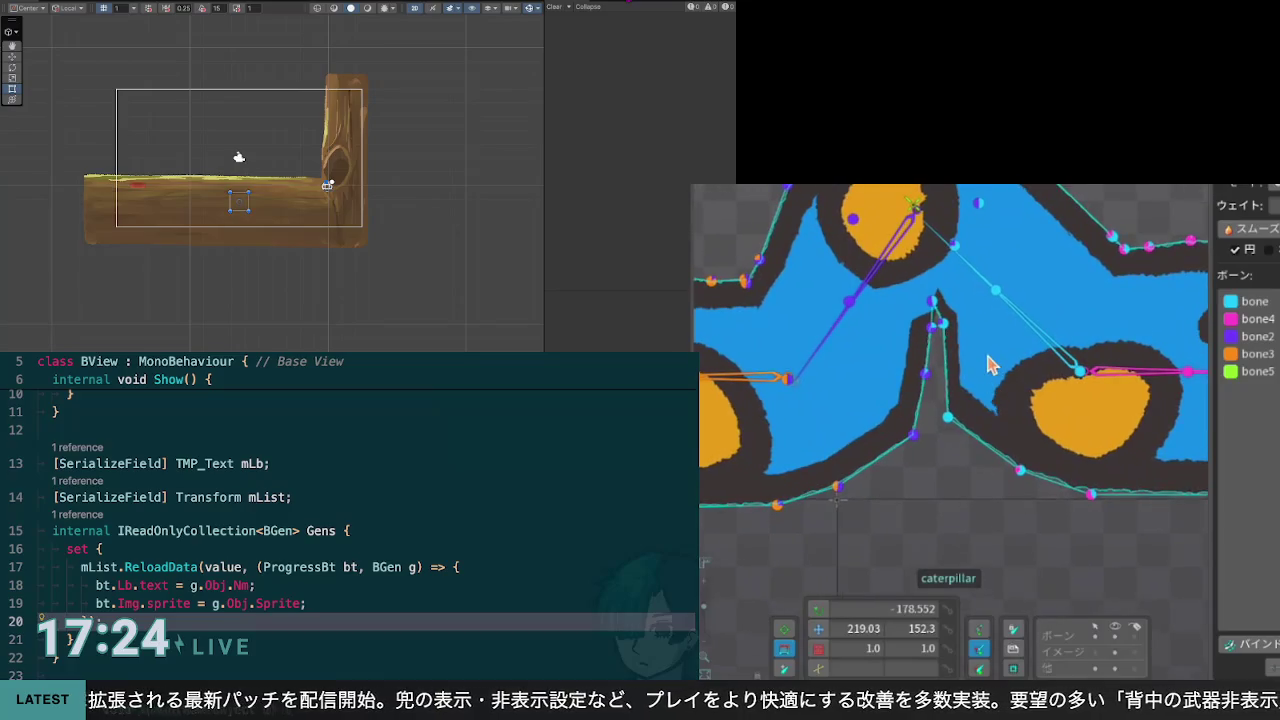
scroll(980, 323, up, 2)
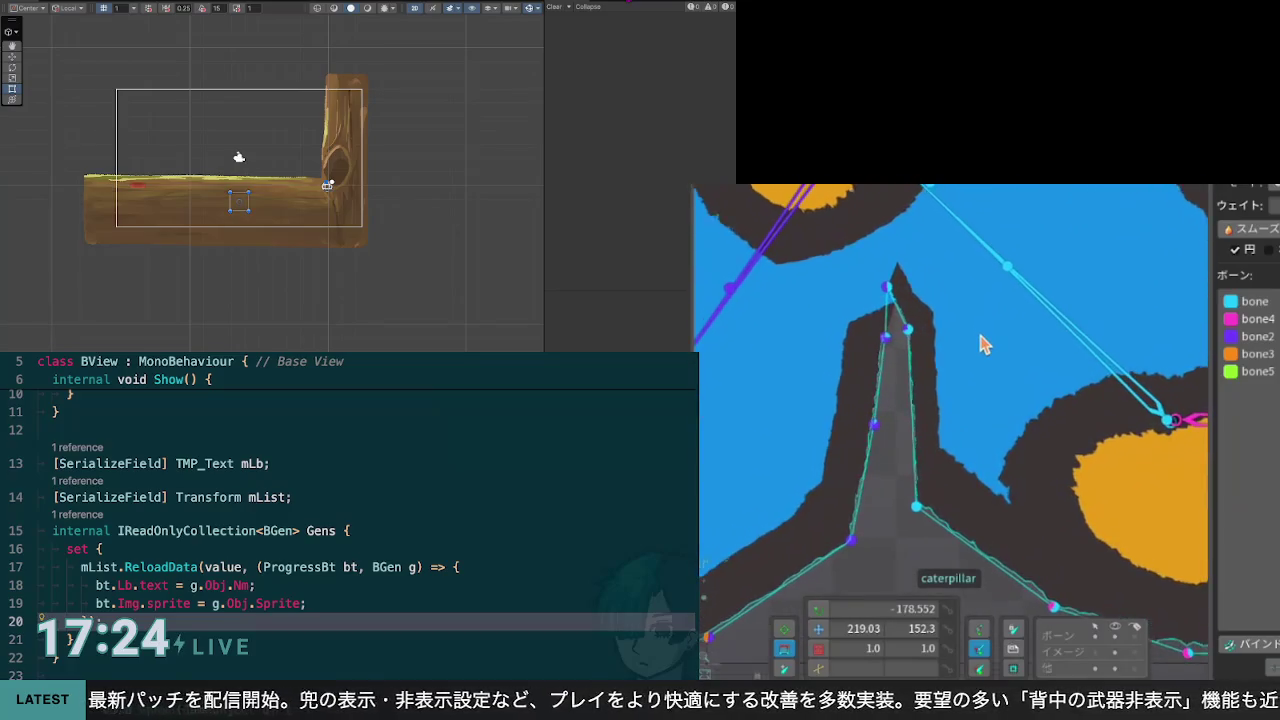
scroll(980, 343, up, 3)
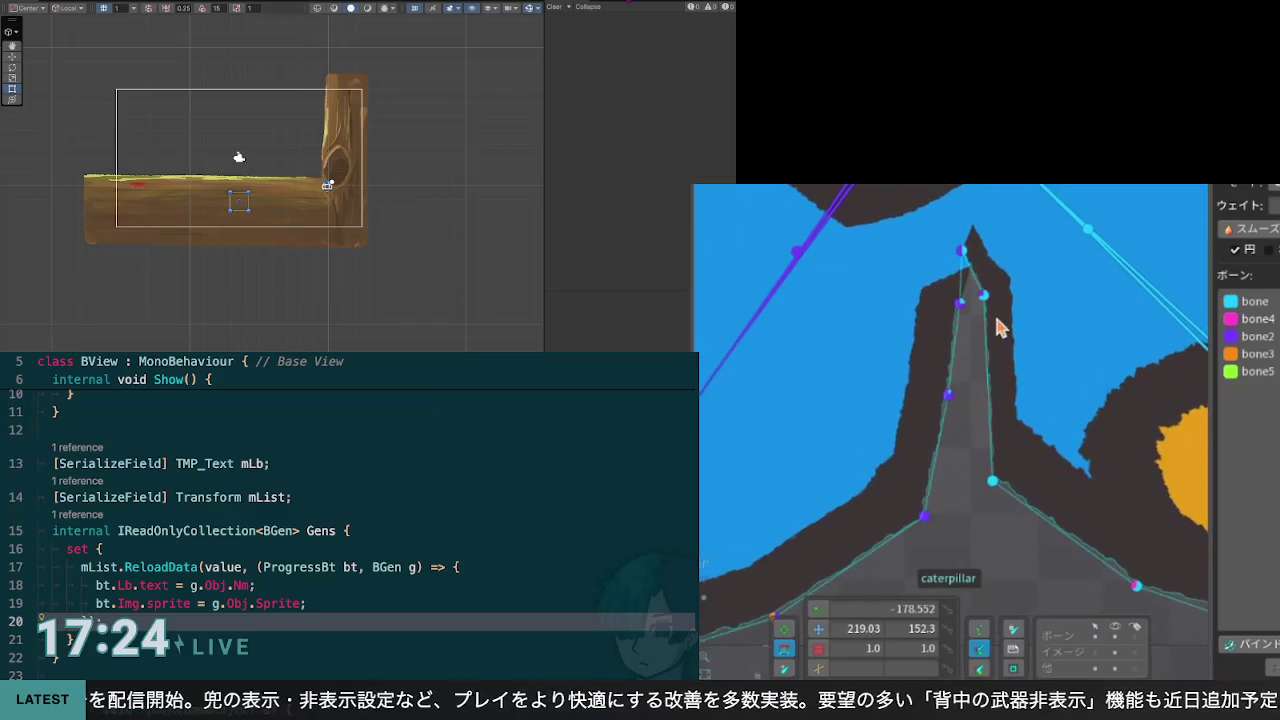
click(924, 517)
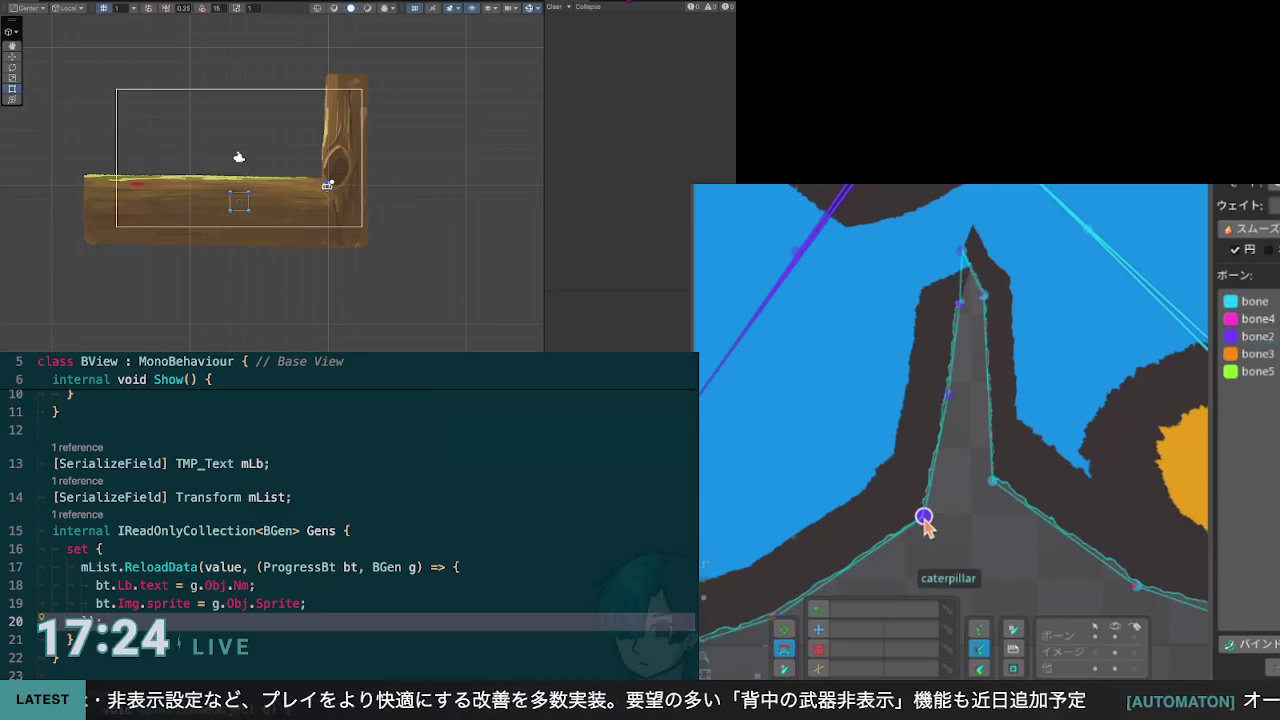
mouse_move(924, 517)
mouse_down()
mouse_move(991, 429)
mouse_move(886, 508)
mouse_move(899, 488)
mouse_up()
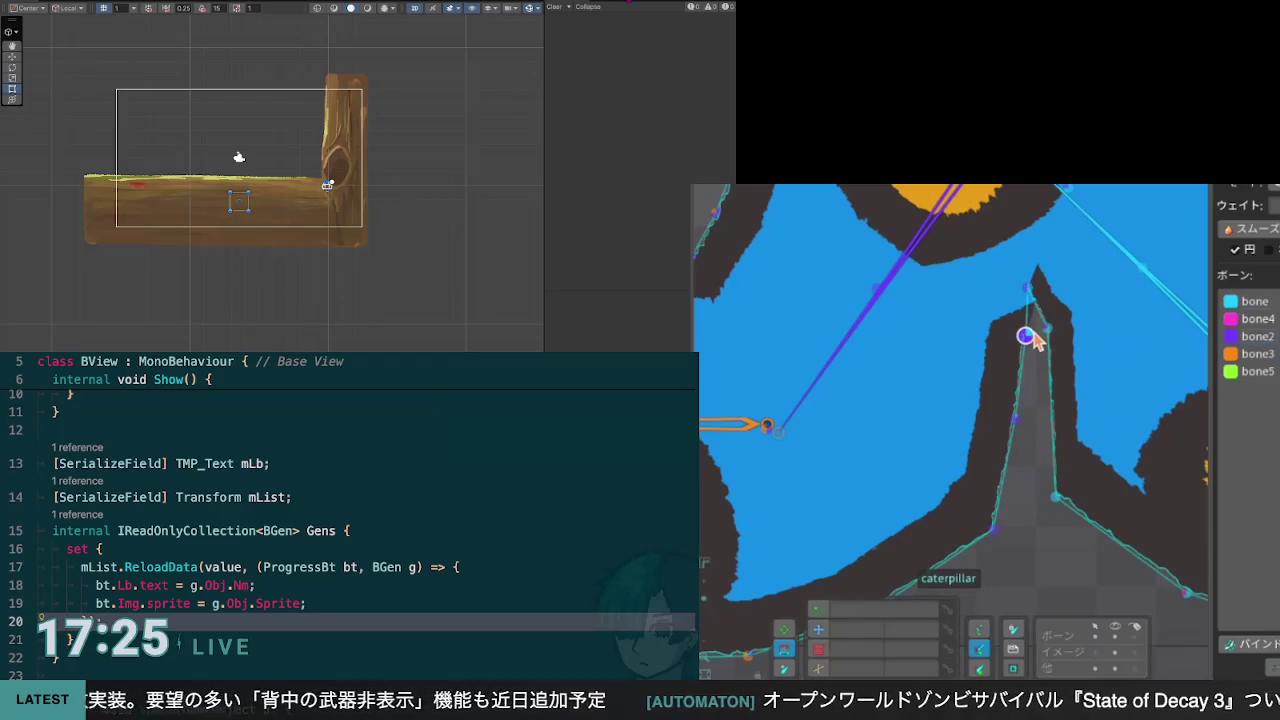
Step: Fit the spike-tip and notch-edge vertices onto the artwork edge
click(1030, 337)
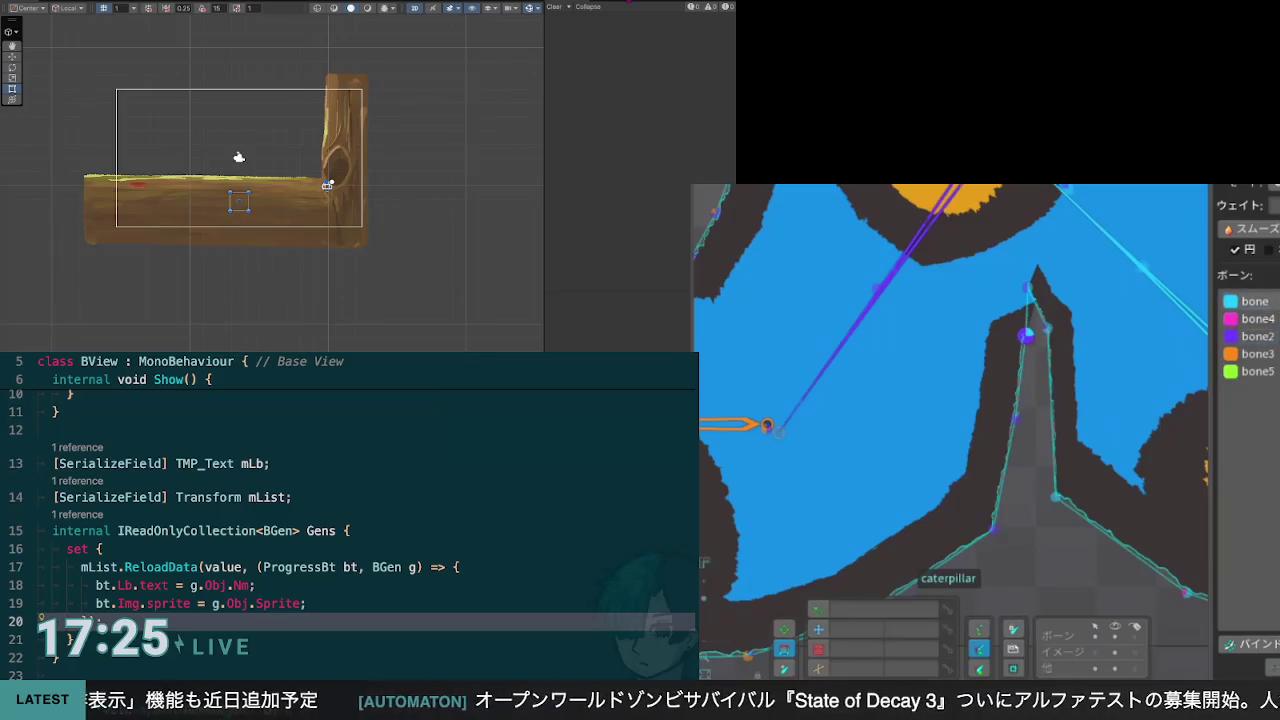
mouse_move(1027, 336)
mouse_down()
mouse_move(1005, 315)
mouse_move(1101, 367)
mouse_move(1044, 334)
mouse_up()
mouse_move(1015, 420)
mouse_down()
mouse_move(974, 374)
mouse_move(921, 346)
mouse_move(1025, 430)
mouse_move(975, 440)
mouse_move(1028, 428)
mouse_up()
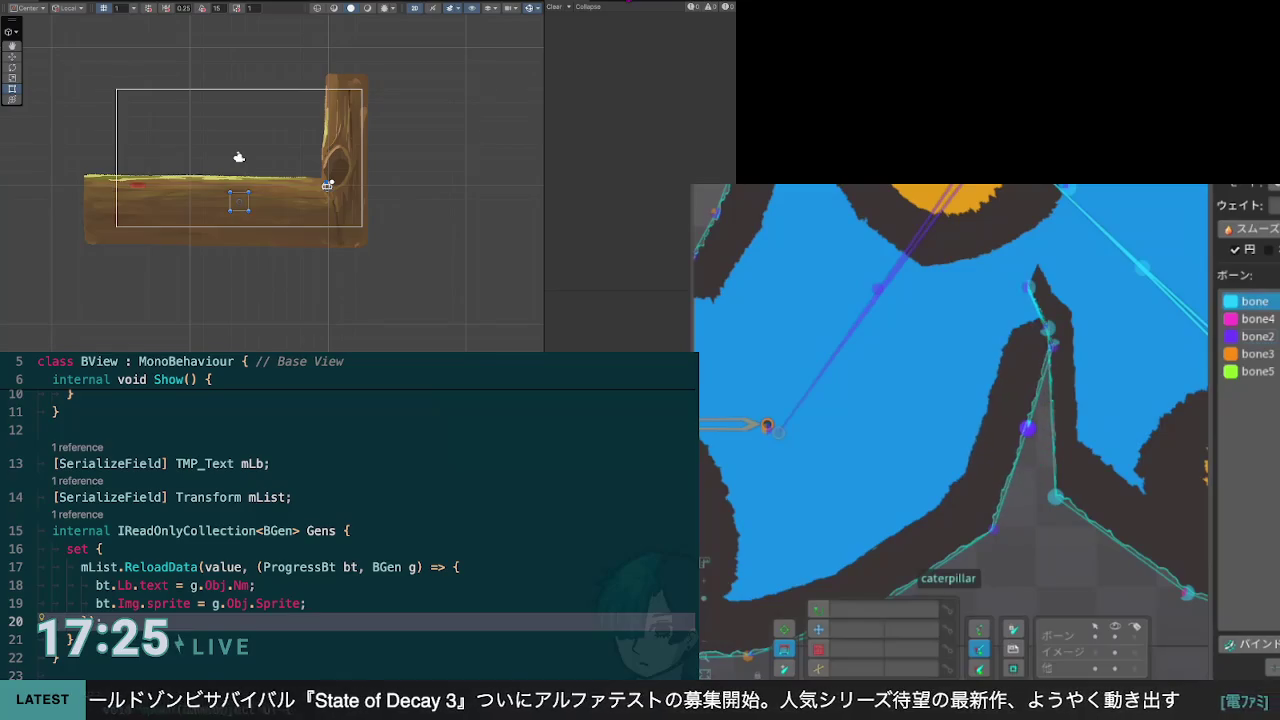
scroll(1118, 400, down, 5)
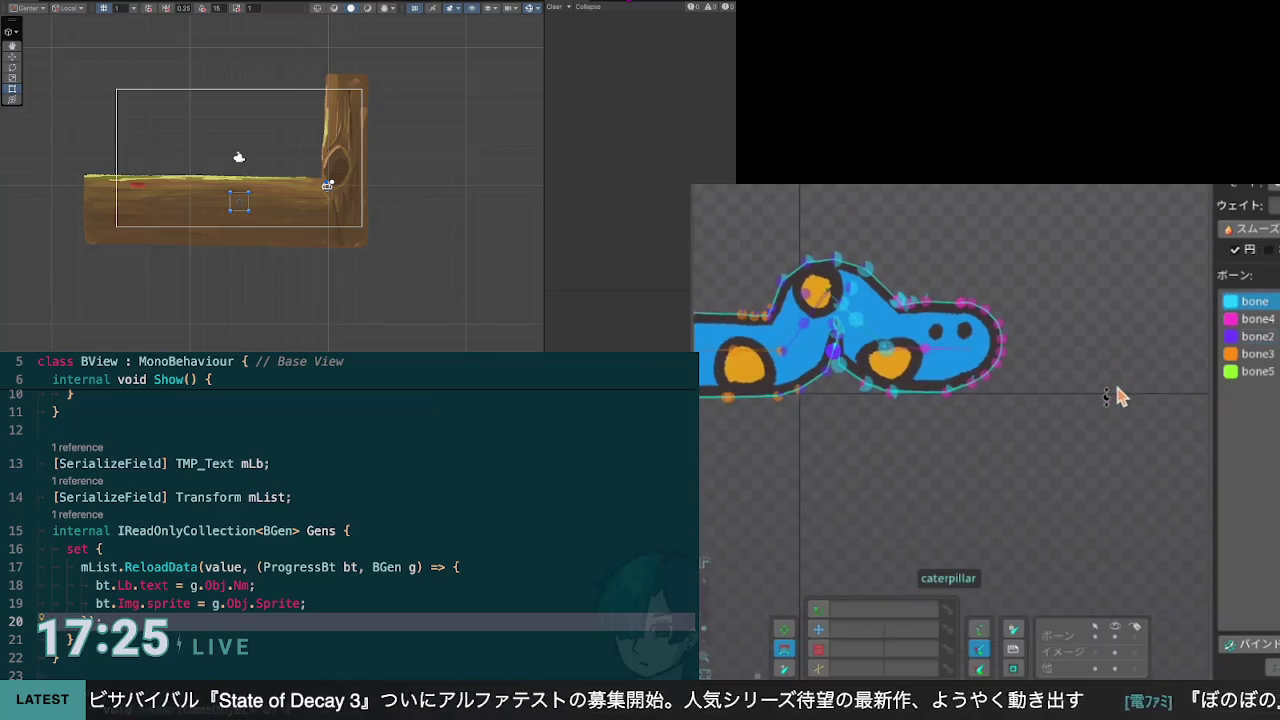
drag(978, 418, 1117, 434)
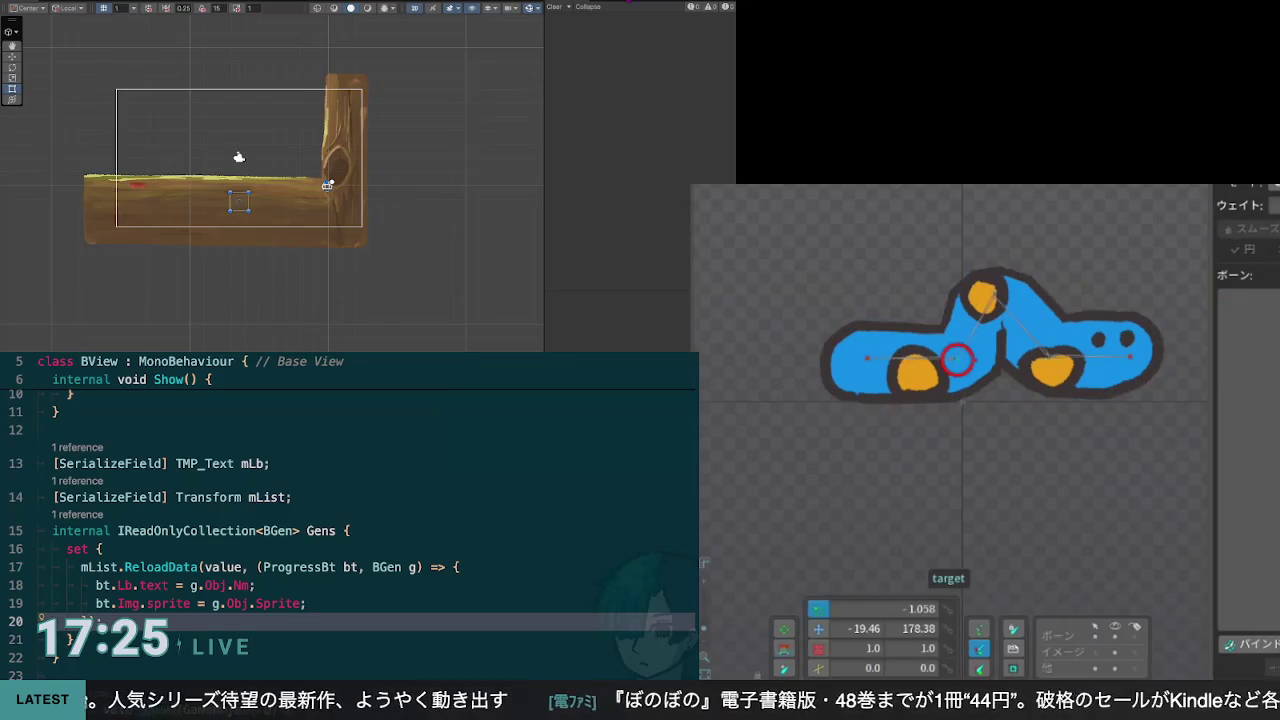
Step: Test the bend by dragging the IK target and main bone, undoing the bone move
click(818, 628)
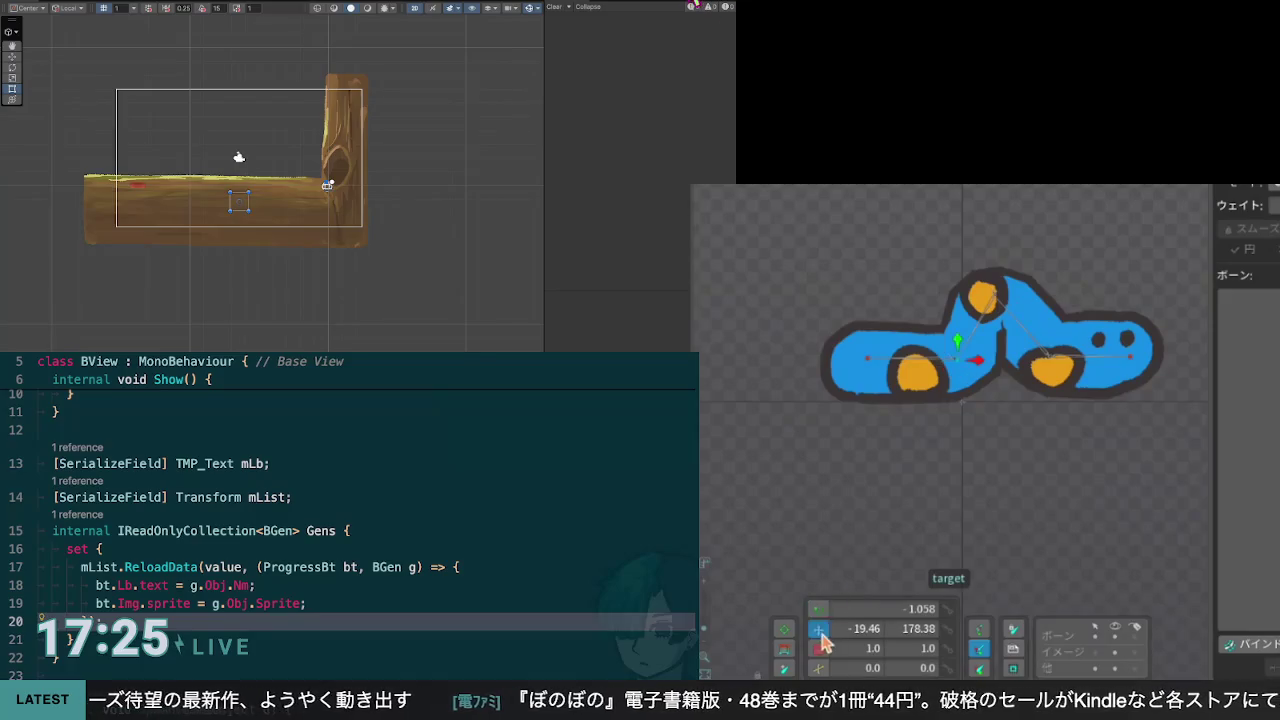
mouse_move(975, 368)
mouse_down()
mouse_move(912, 376)
mouse_move(945, 330)
mouse_move(975, 360)
mouse_move(915, 372)
mouse_move(978, 362)
mouse_up()
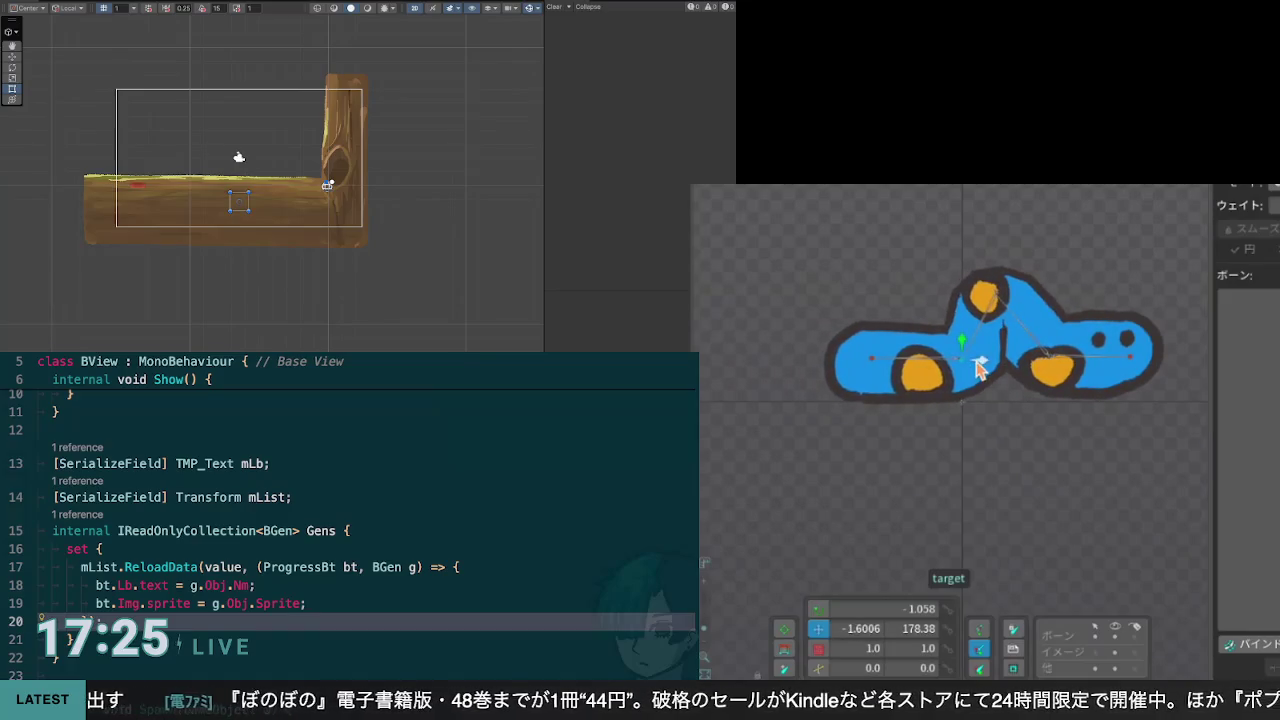
mouse_move(1066, 366)
mouse_down()
mouse_move(1043, 366)
mouse_move(1051, 337)
mouse_move(1094, 371)
mouse_move(1175, 358)
mouse_move(1138, 362)
mouse_up()
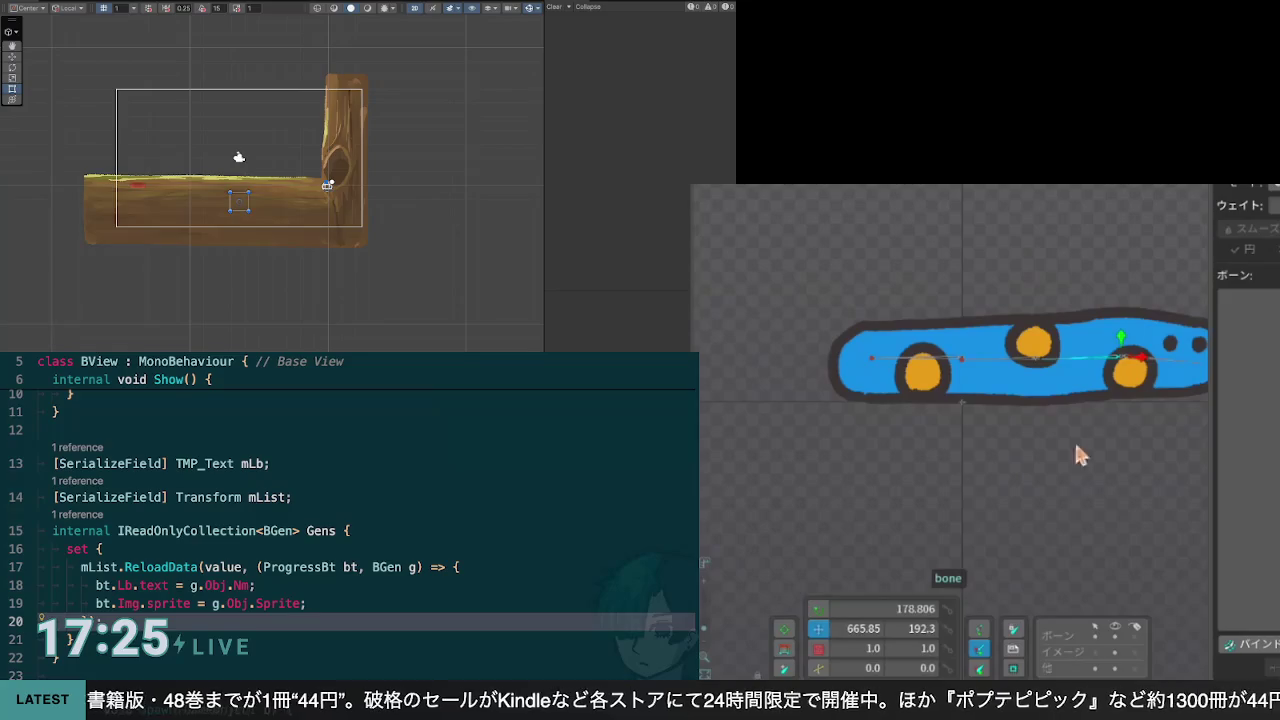
scroll(1089, 418, down, 4)
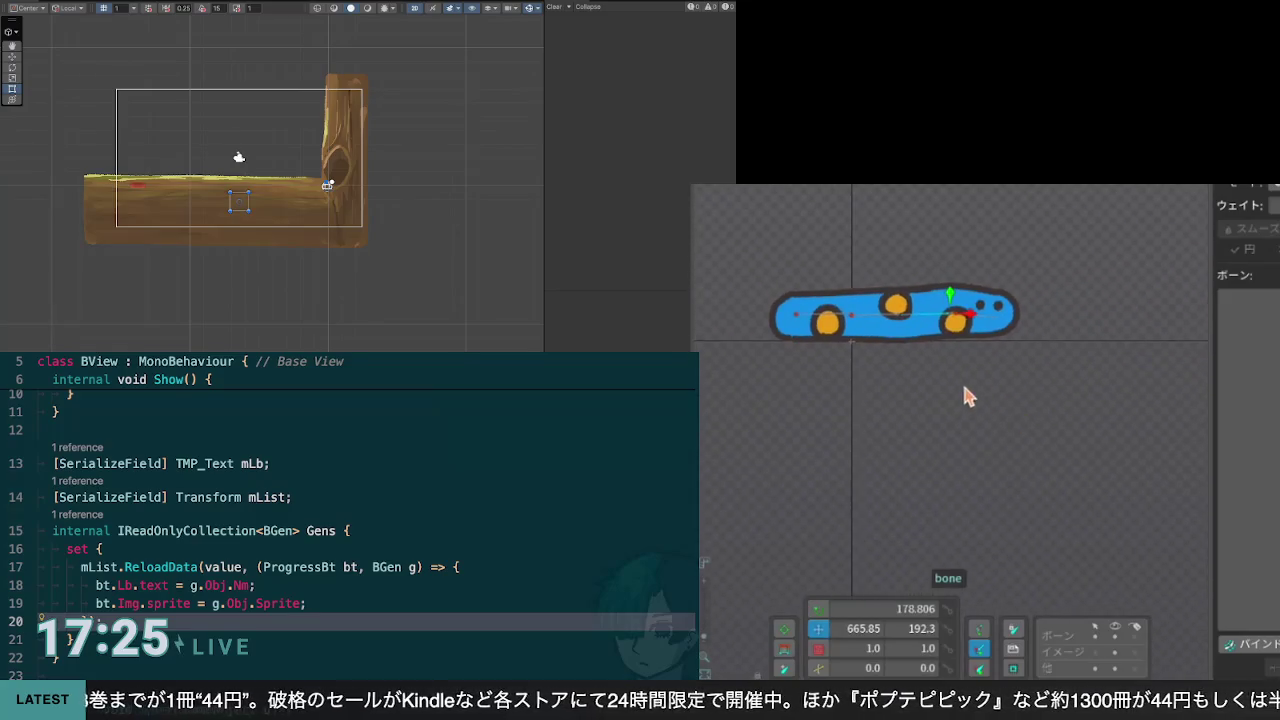
drag(961, 379, 1046, 465)
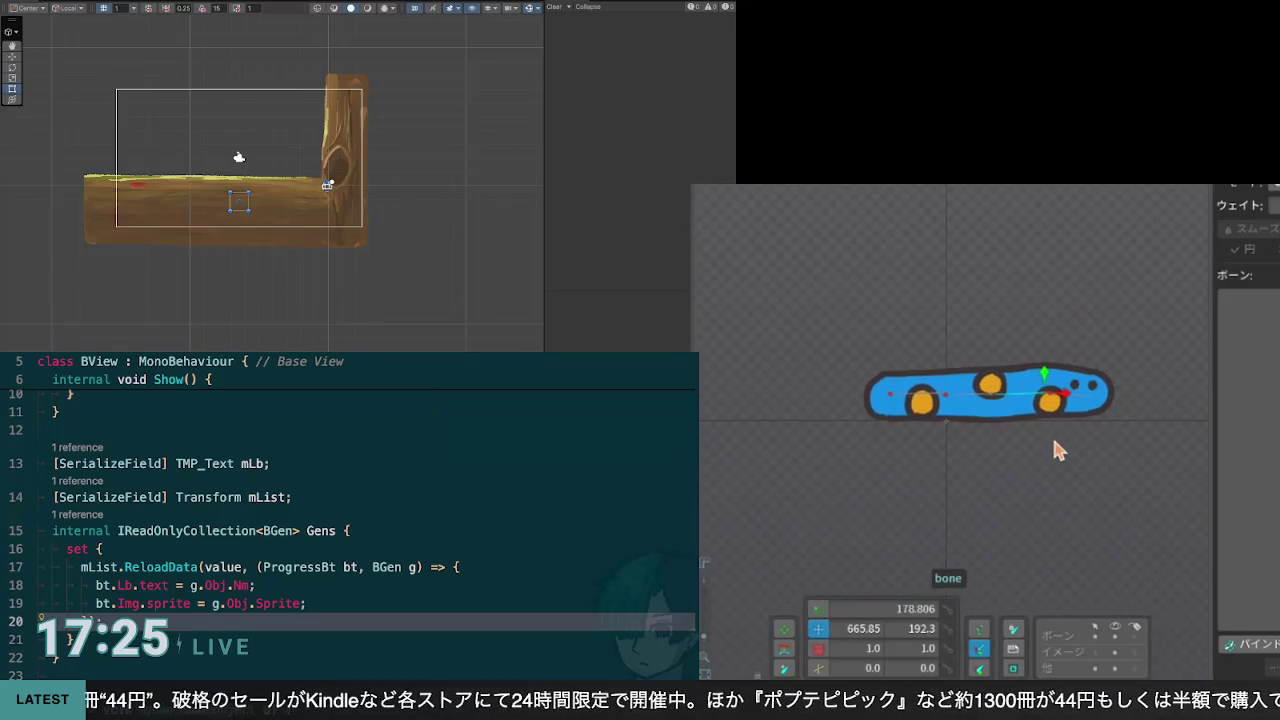
key(ctrl+z)
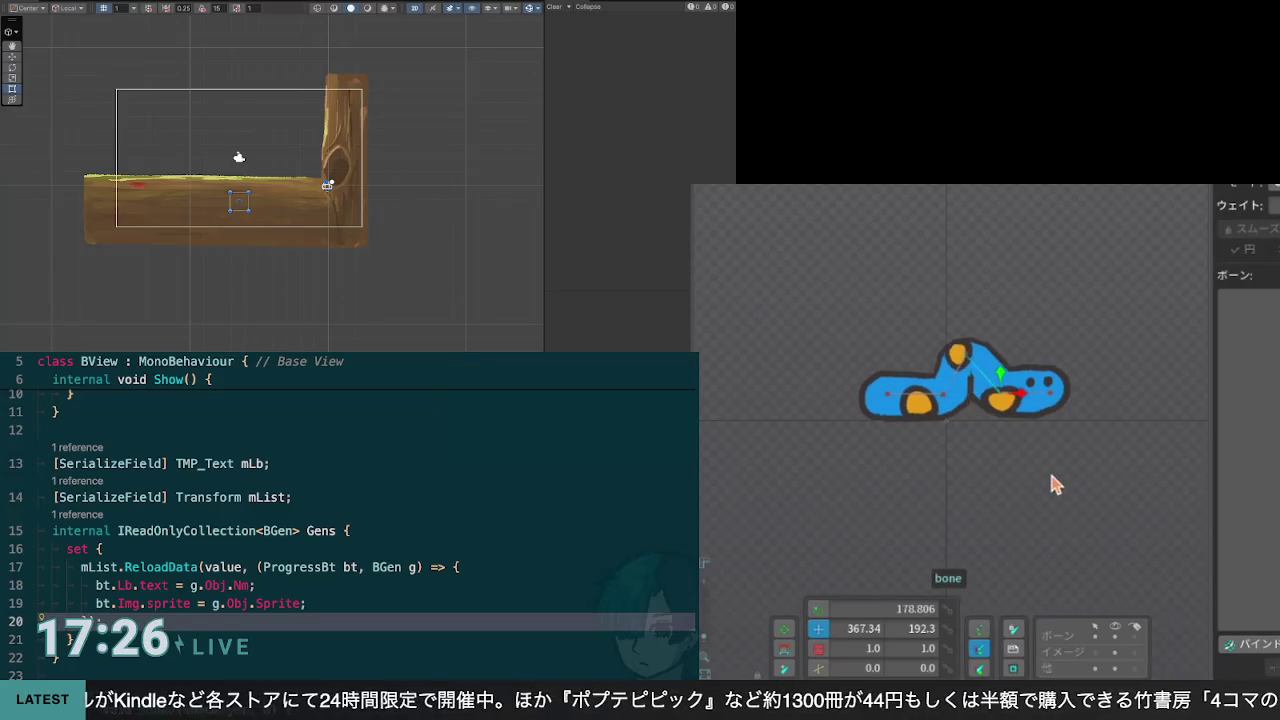
key(ctrl+y)
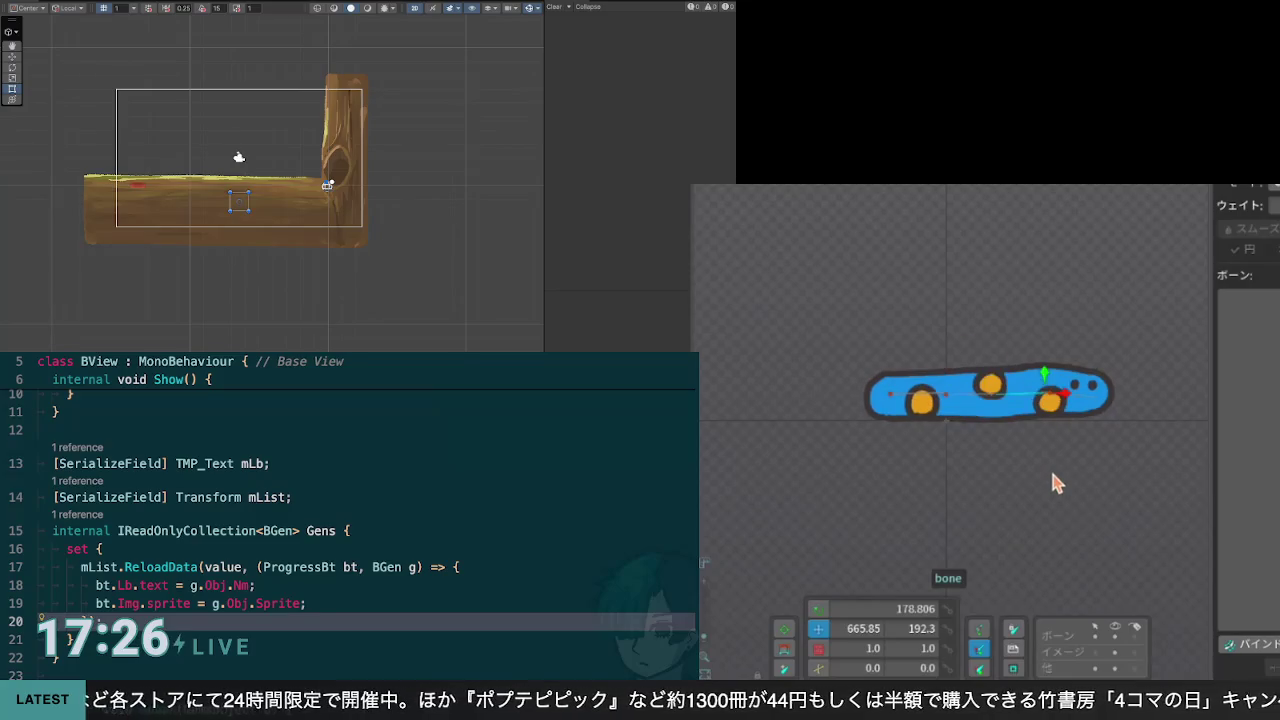
key(ctrl+z)
Step: Drag the target back to straighten the body and save the project
drag(966, 397, 920, 400)
key(ctrl+s)
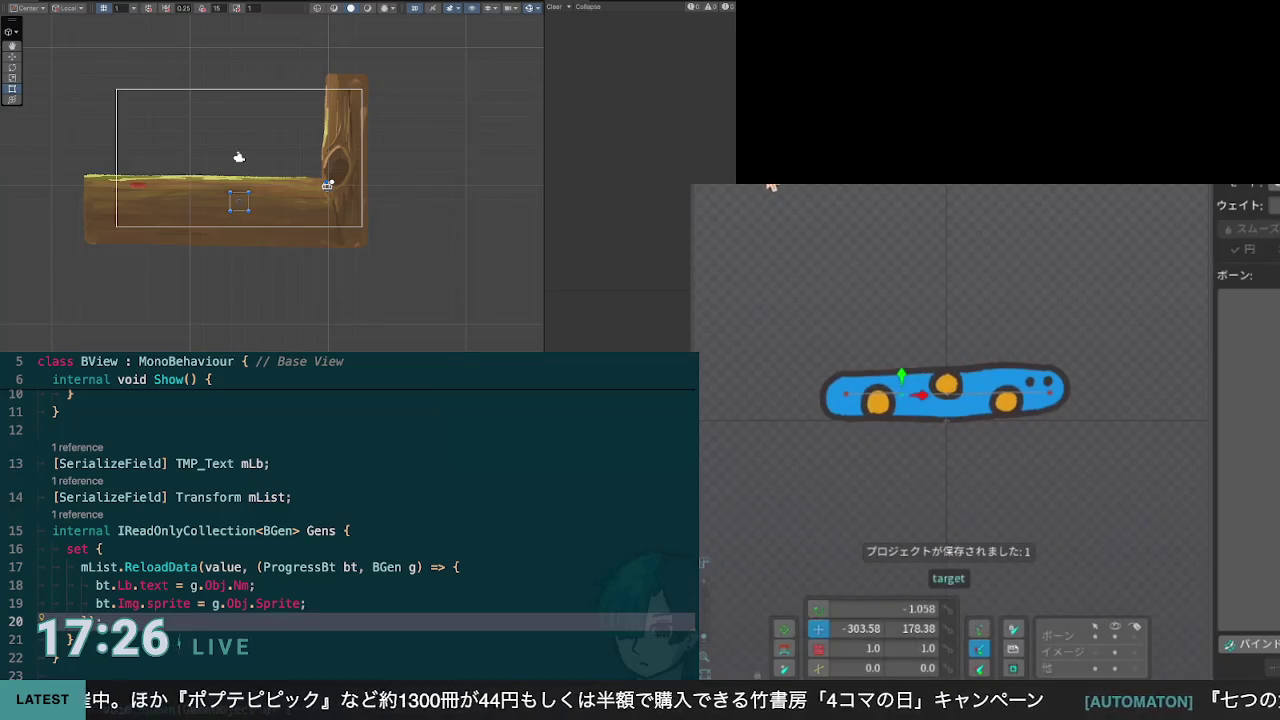
click(757, 184)
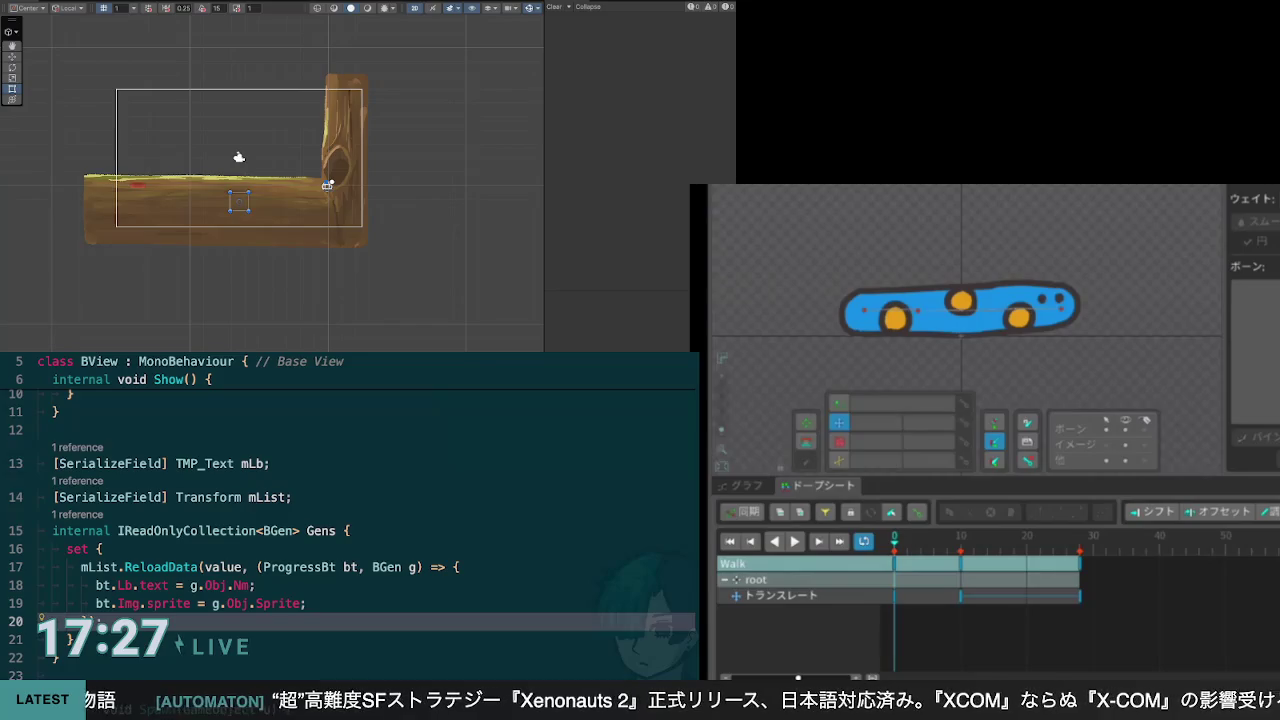
Step: Scrub the Walk animation in the dopesheet to review the root bone's keys
mouse_move(898, 555)
mouse_down()
mouse_move(1077, 552)
mouse_move(896, 563)
mouse_up()
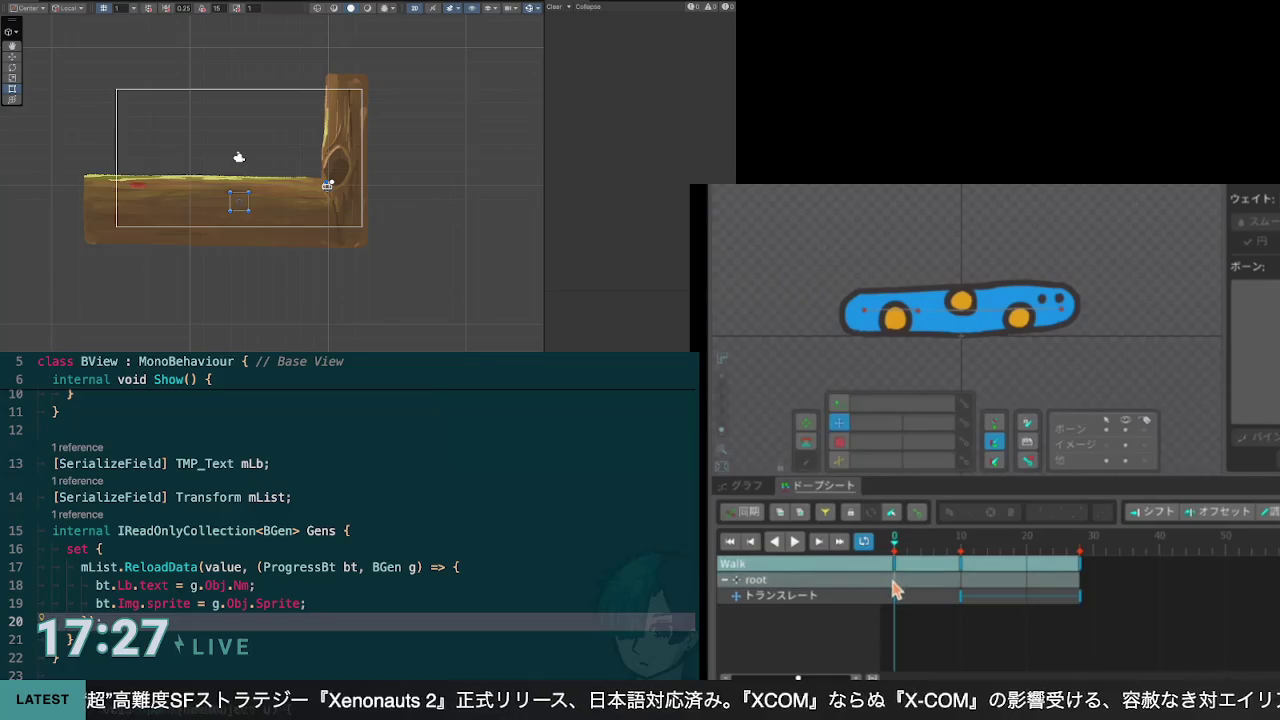
click(795, 541)
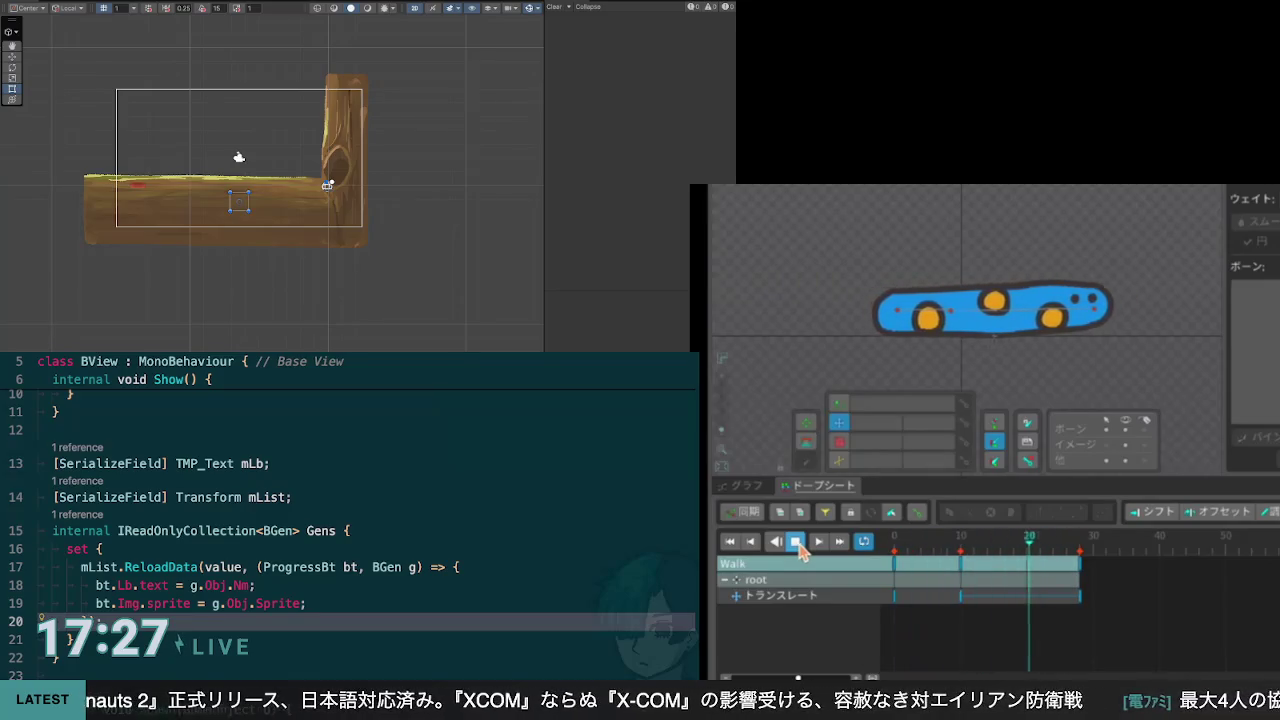
click(795, 541)
drag(921, 563, 900, 565)
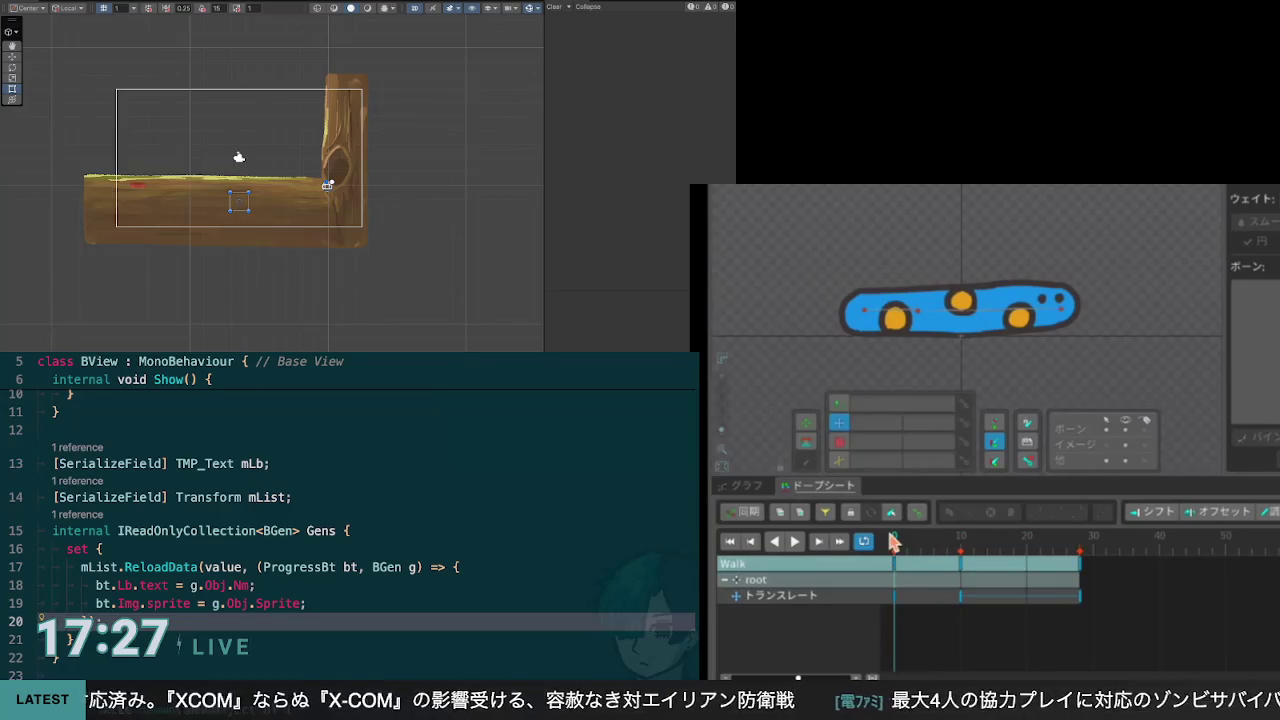
click(918, 318)
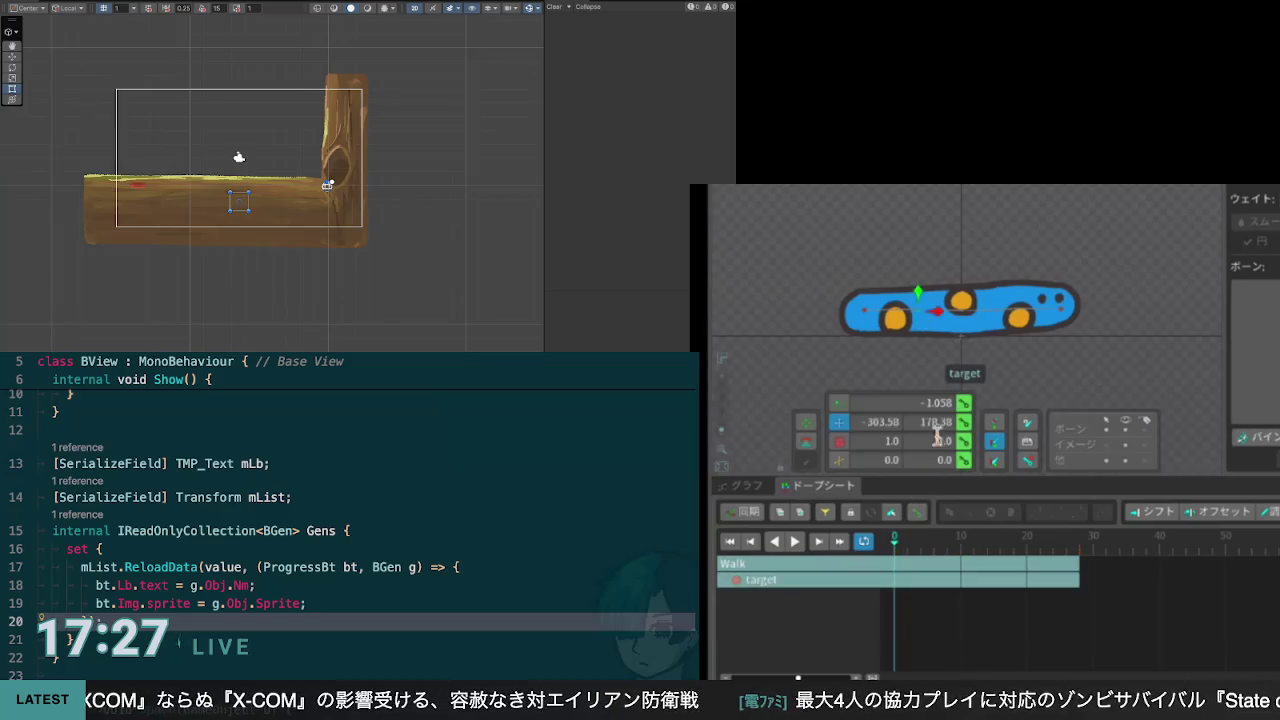
Step: Key the IK target's translation at frame 0, then move it right and key it at frame 10
click(964, 423)
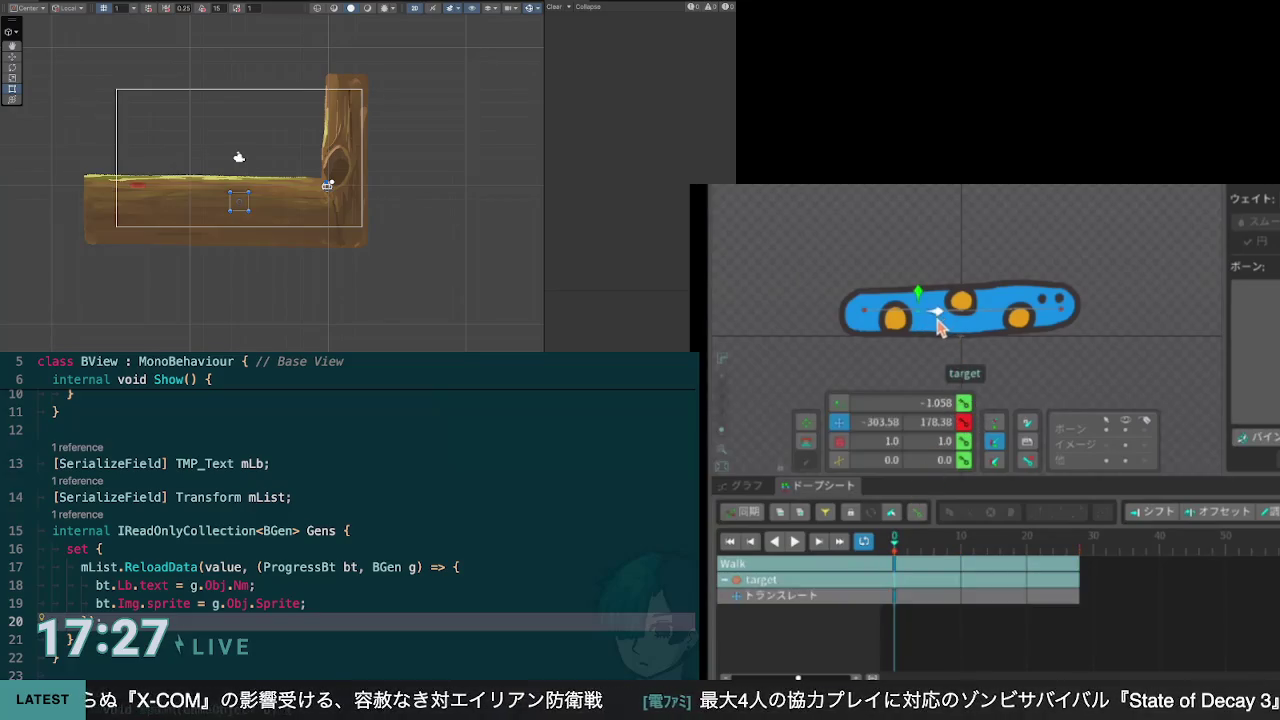
click(960, 344)
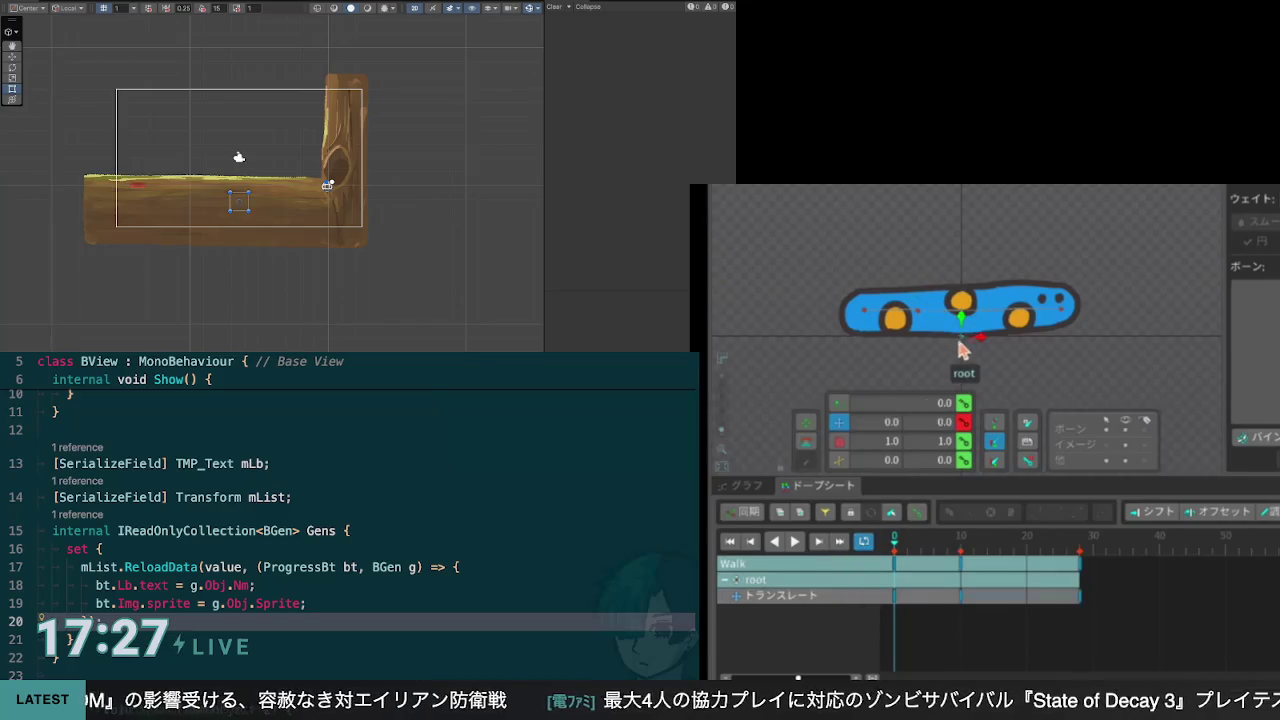
click(922, 320)
drag(896, 550, 952, 551)
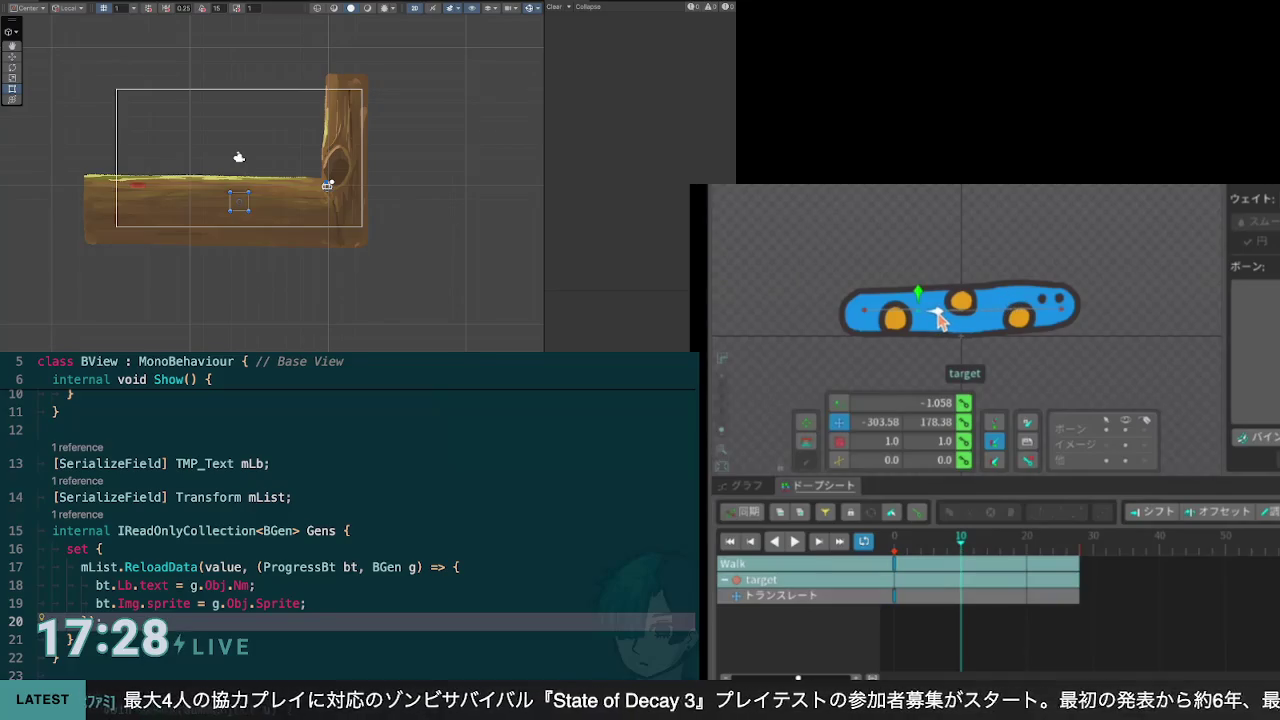
drag(940, 318, 985, 318)
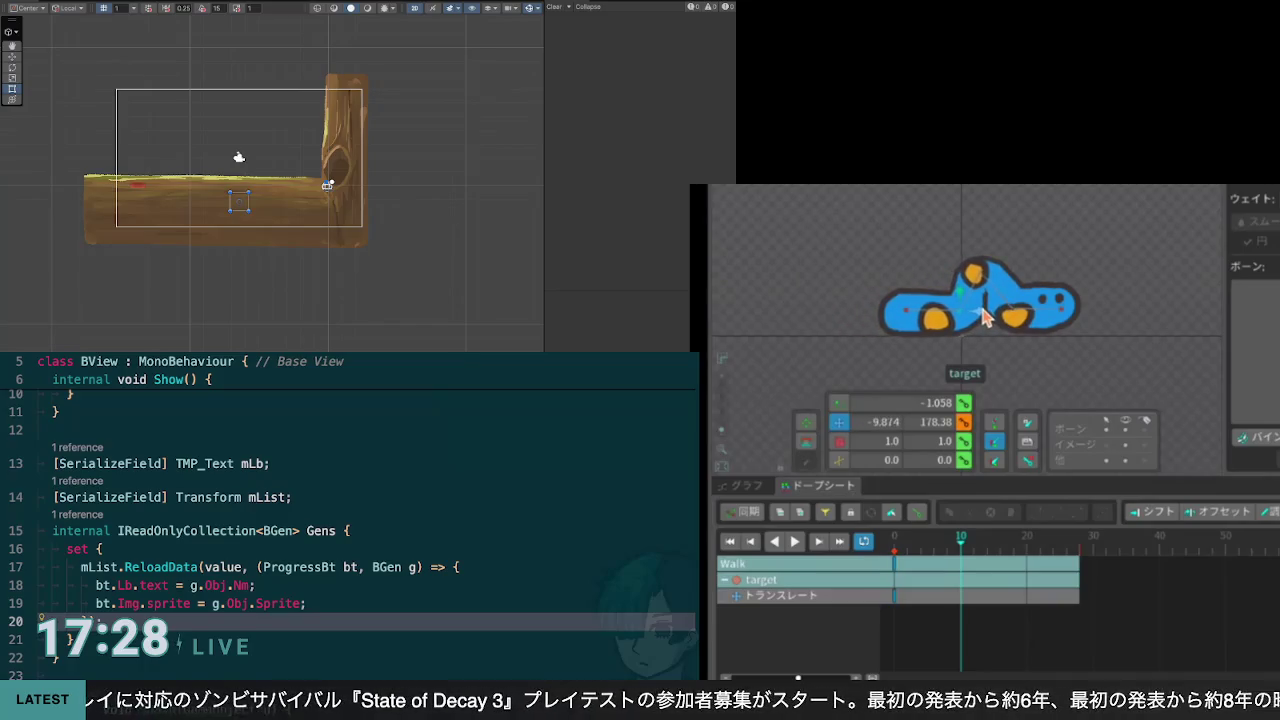
click(963, 423)
Step: Scrub around frames 10–11 to check the arched body, then select the main bone
mouse_move(960, 548)
mouse_down()
mouse_move(997, 546)
mouse_move(963, 554)
mouse_up()
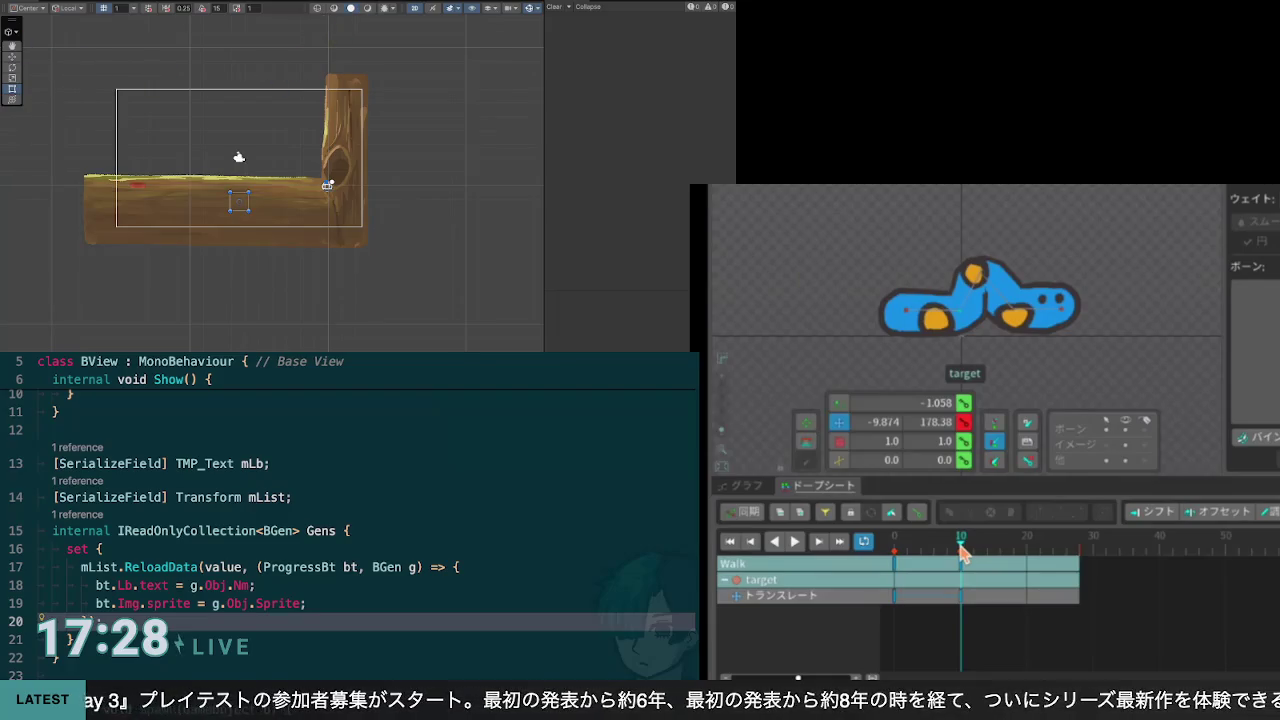
drag(963, 554, 960, 556)
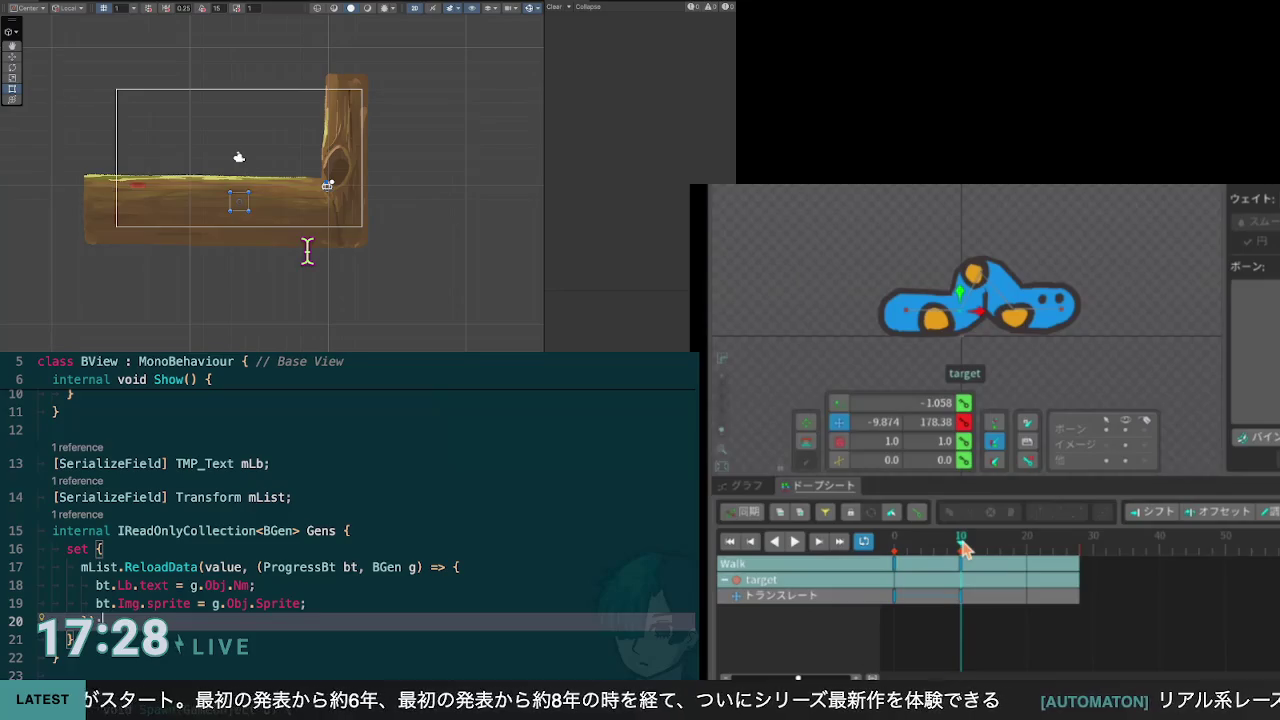
click(1015, 313)
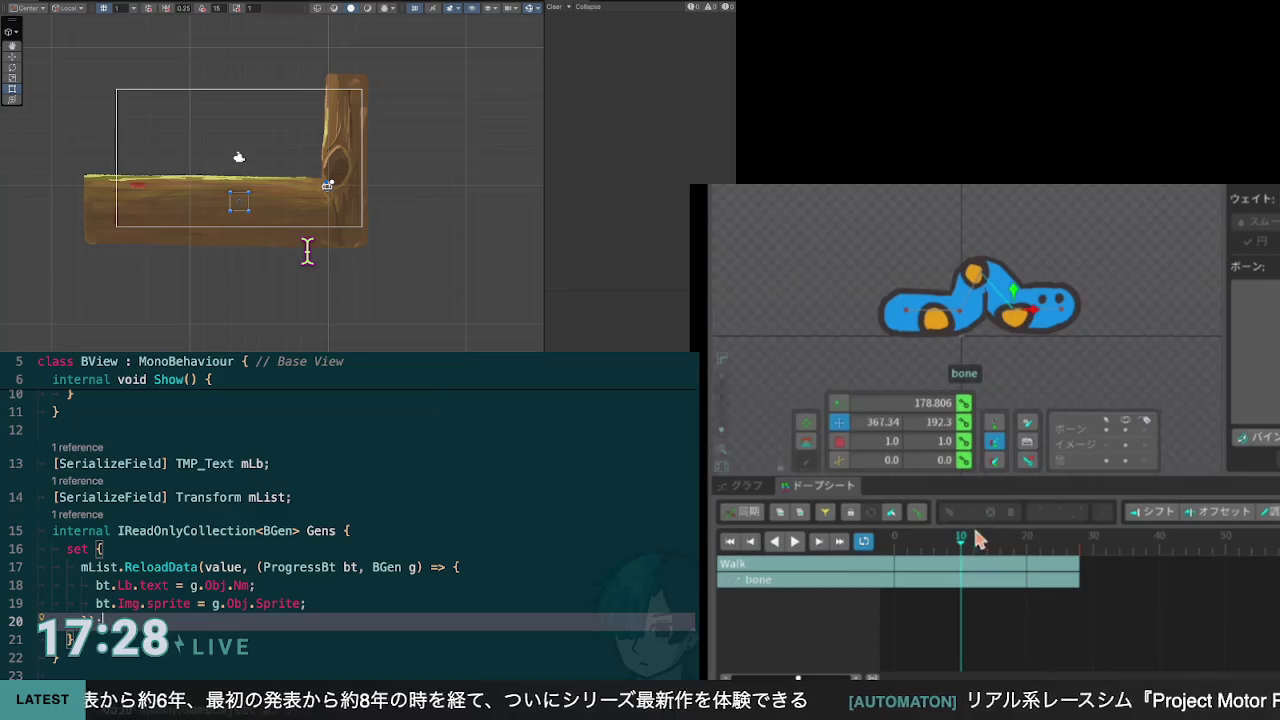
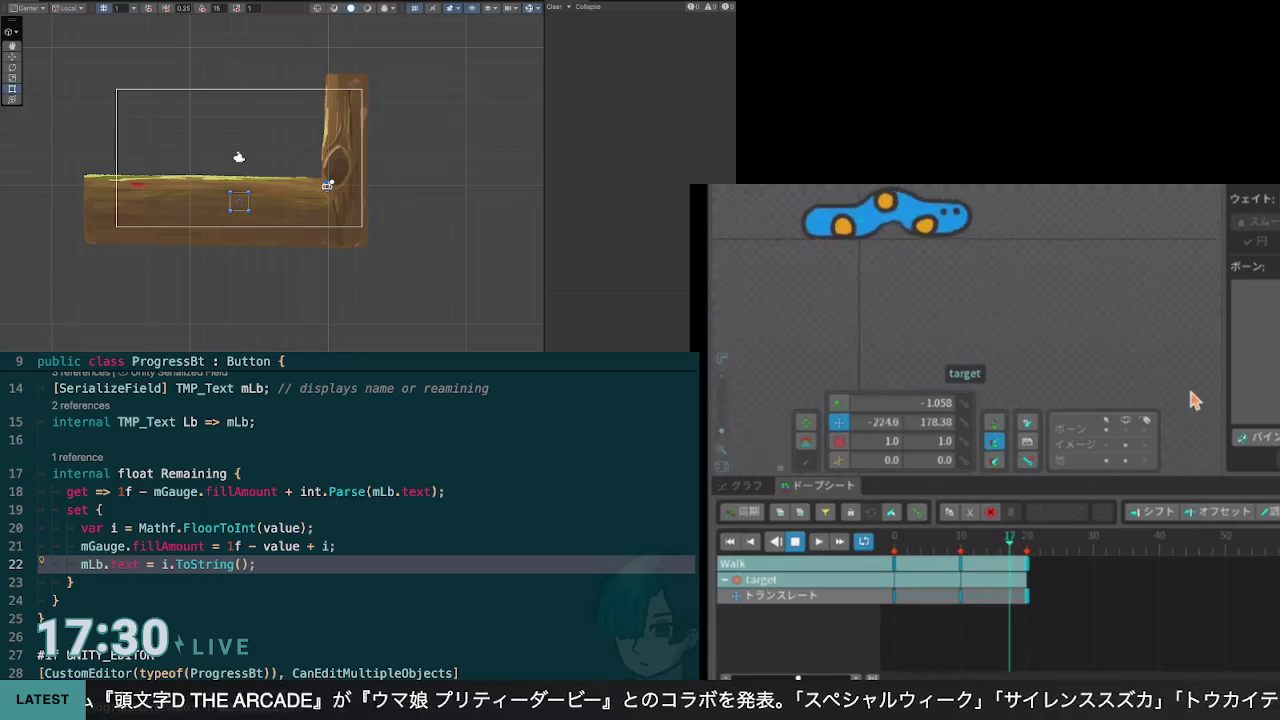
Step: Stop the Walk playback and move the target key from frame 10 to frame 20
mouse_move(982, 200)
mouse_down()
mouse_move(1010, 249)
mouse_move(1118, 330)
mouse_move(1096, 293)
mouse_up()
click(793, 545)
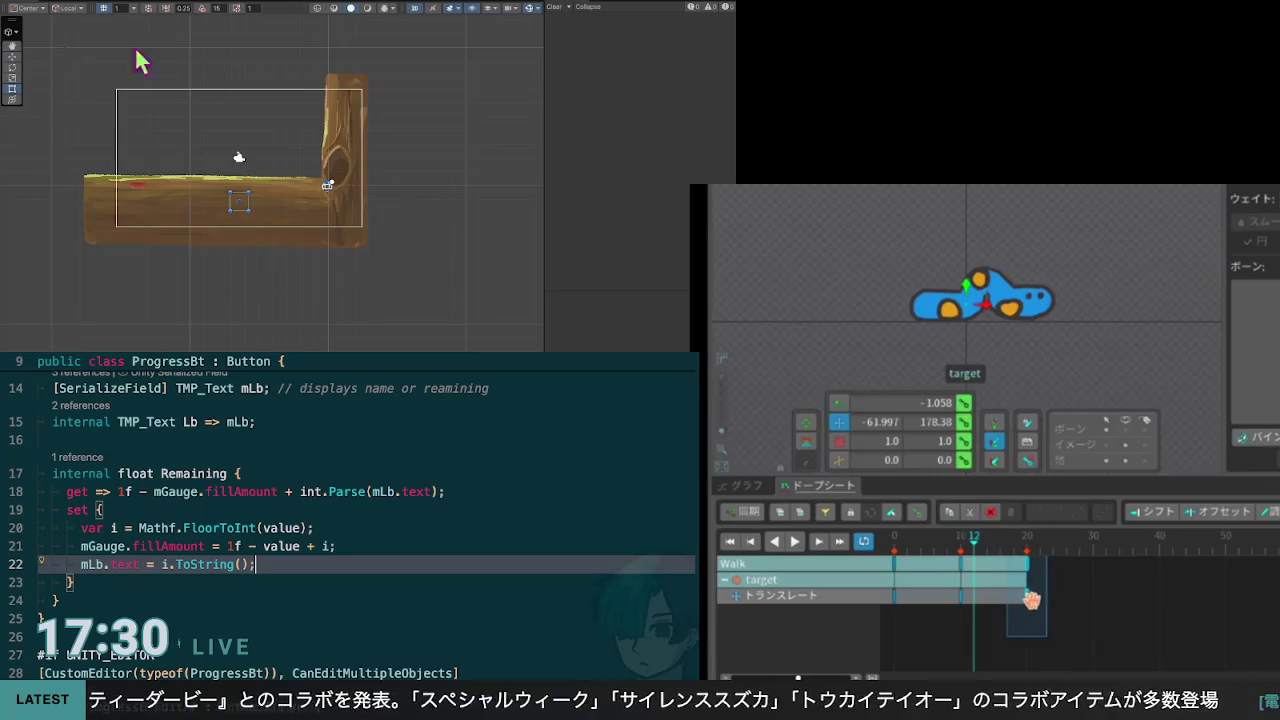
scroll(383, 180, up, 1)
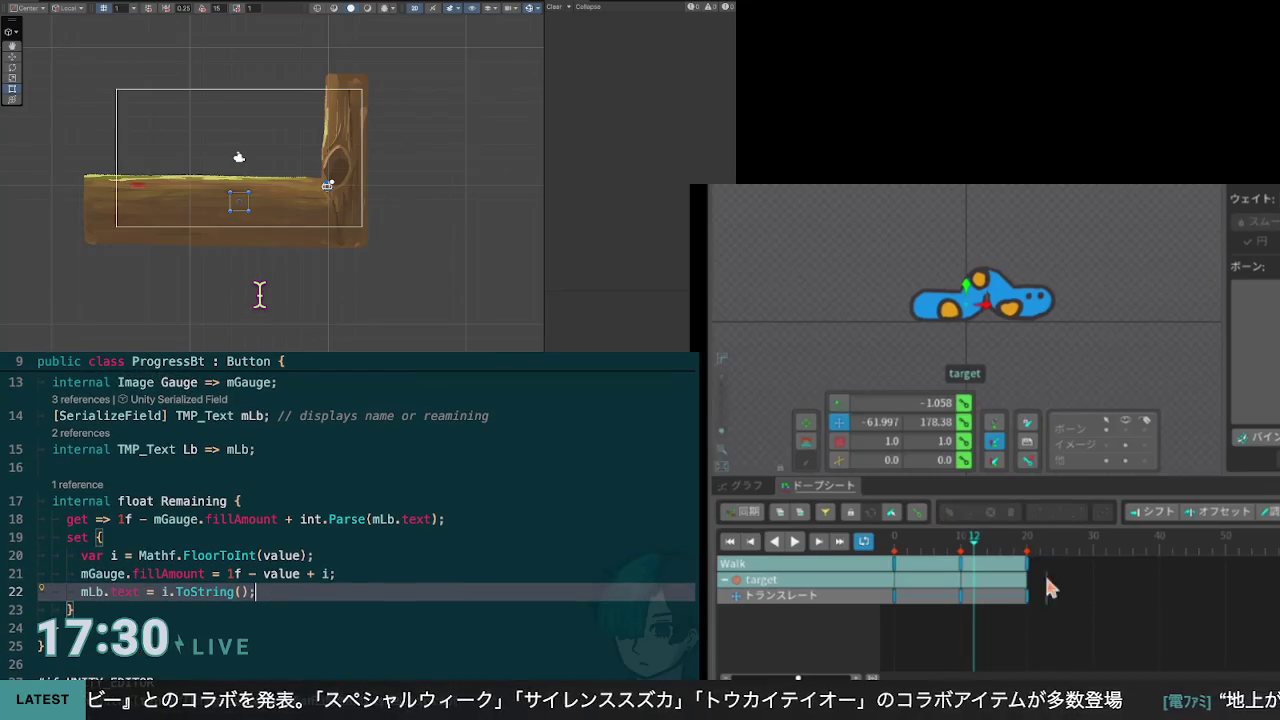
mouse_move(1020, 556)
mouse_down()
mouse_move(1028, 600)
mouse_move(1159, 597)
mouse_up()
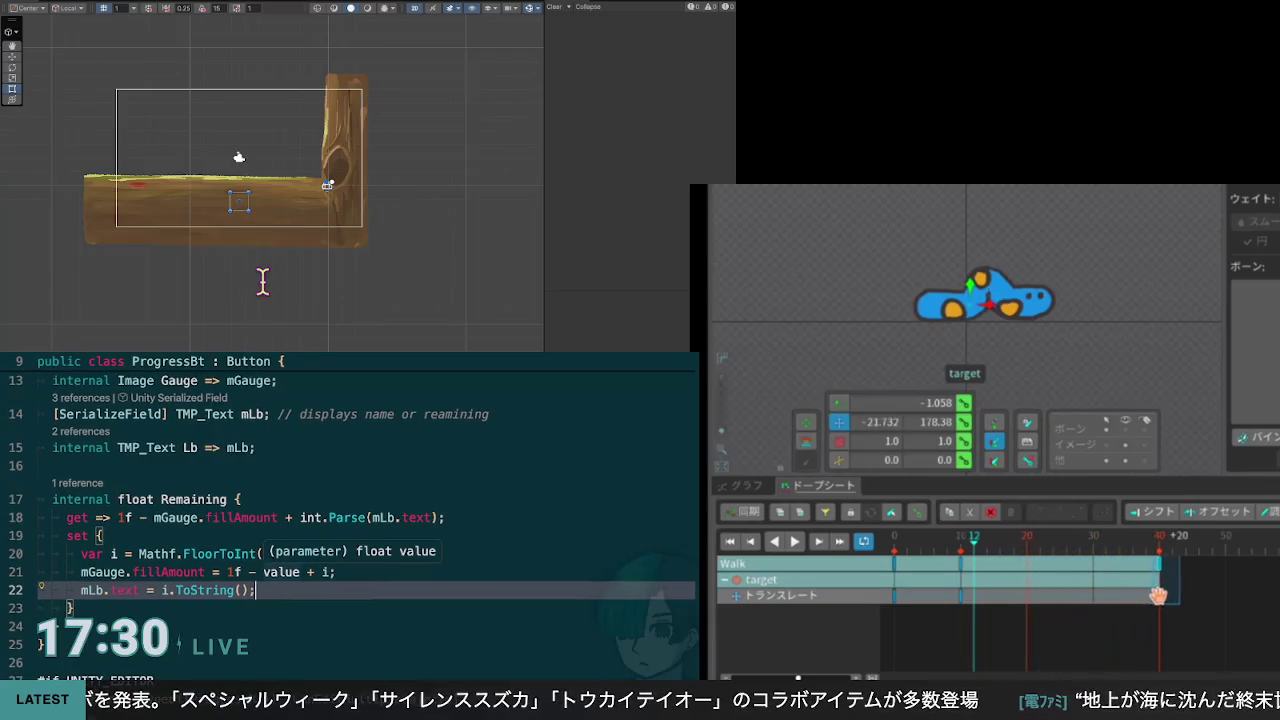
click(960, 597)
drag(962, 597, 1025, 597)
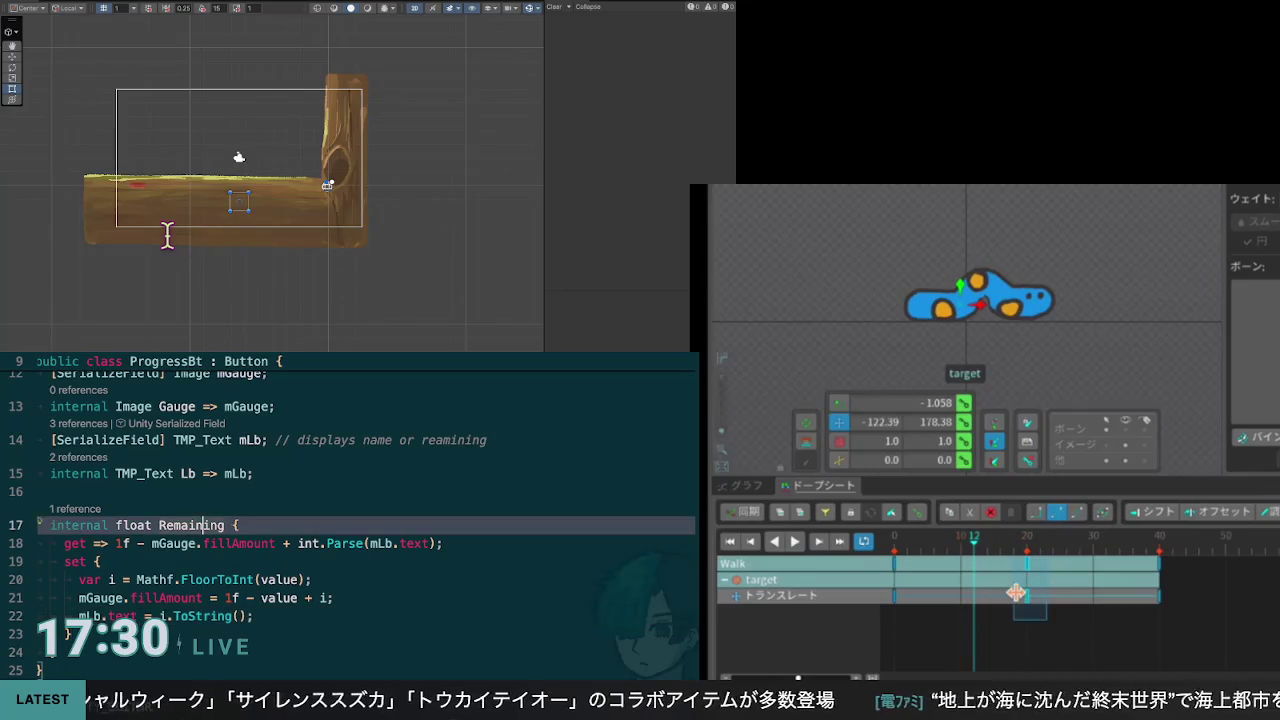
Step: Move the root bone's keys from frame 20 to 40 and from 10 to 20, then play Walk
click(250, 320)
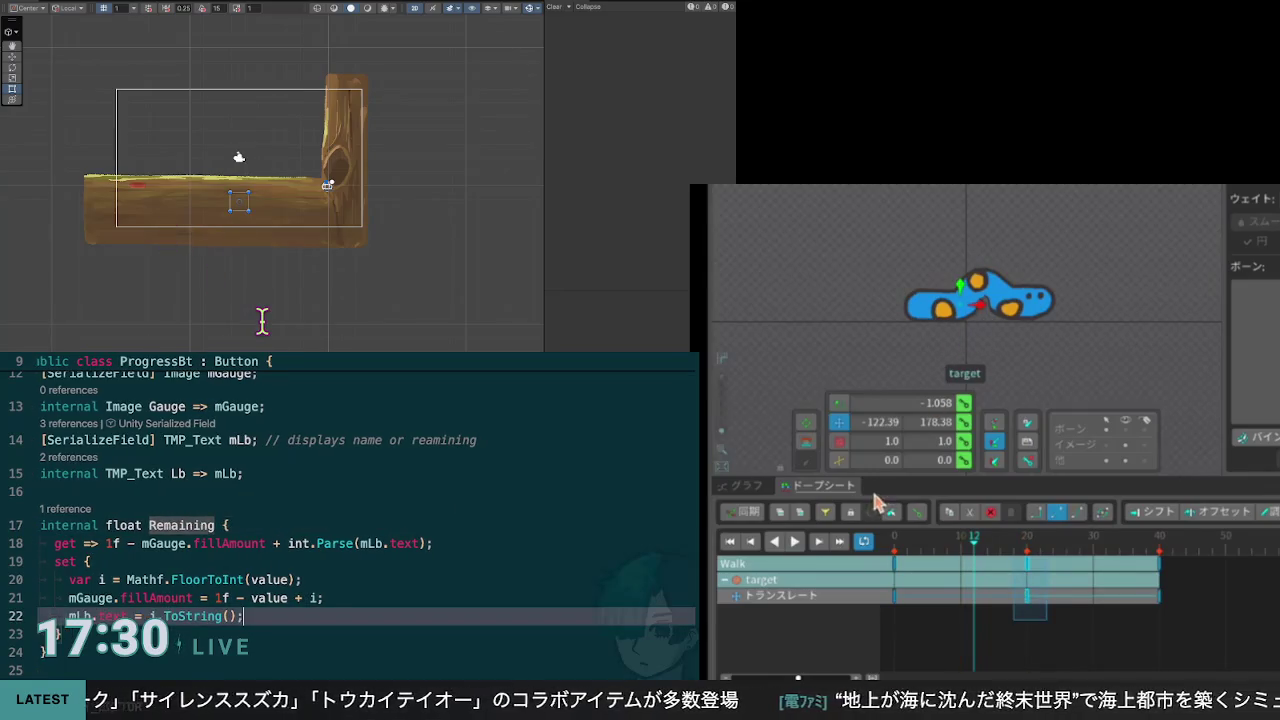
click(968, 318)
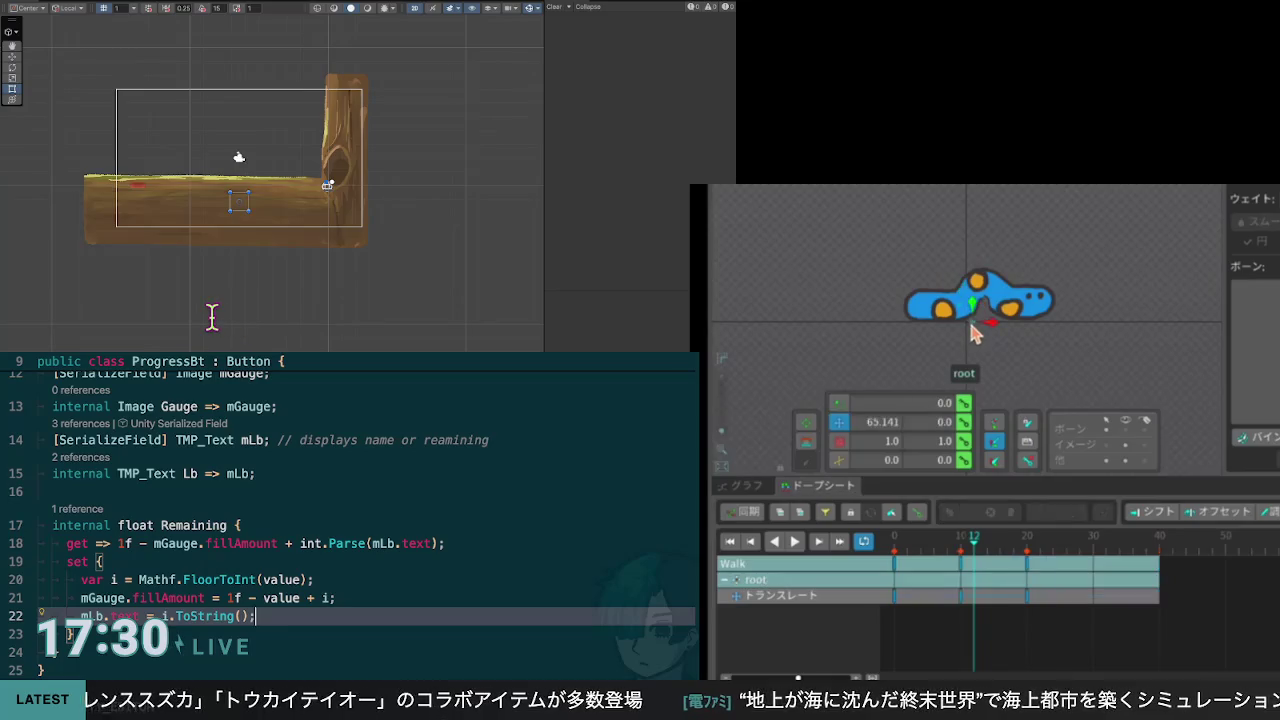
drag(1029, 594, 1157, 601)
drag(960, 594, 1027, 600)
click(795, 541)
key(Return)
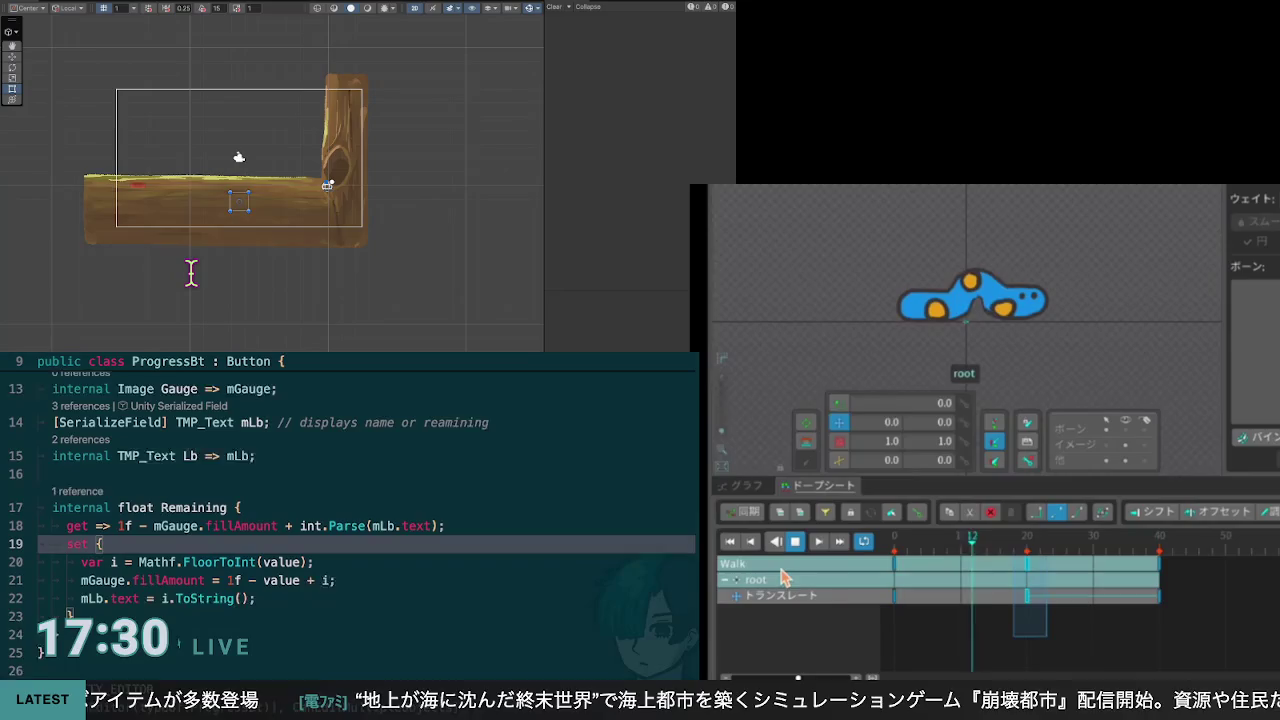
Step: Insert an if (value > 0f) condition at the start of the Remaining setter
text(if)
key(Tab)
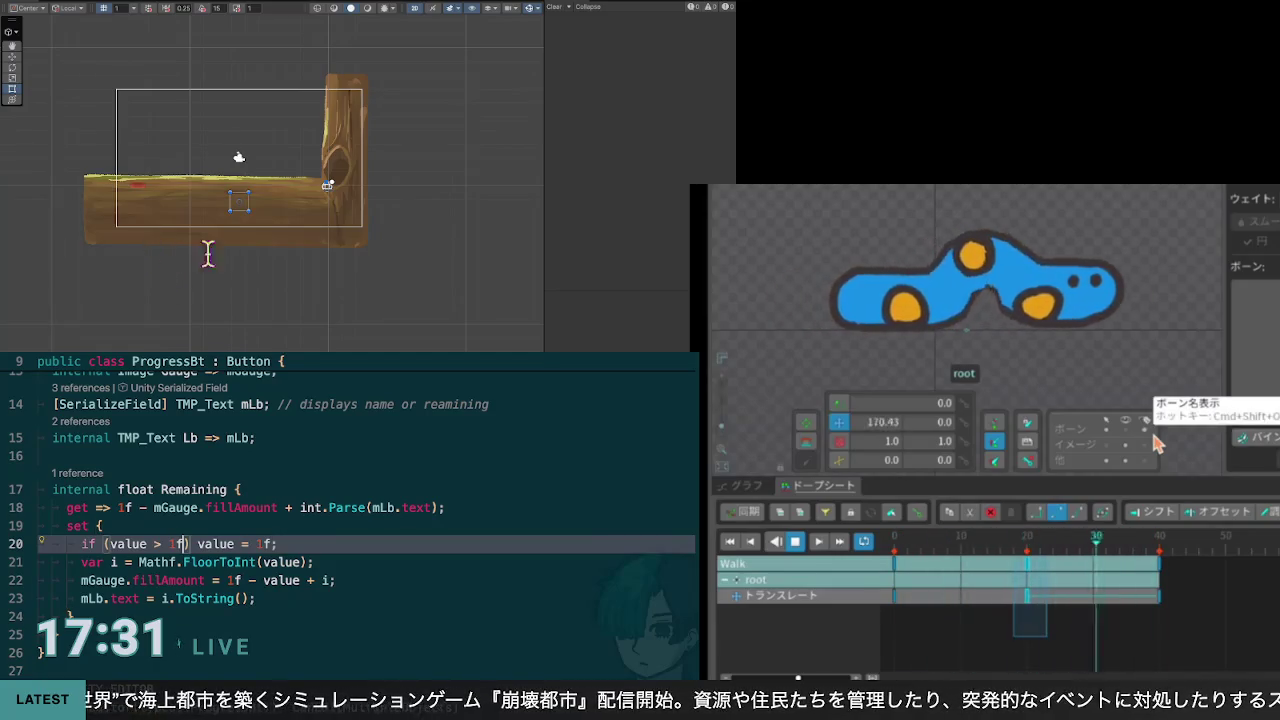
key(BackSpace)
key(BackSpace)
text(0f)
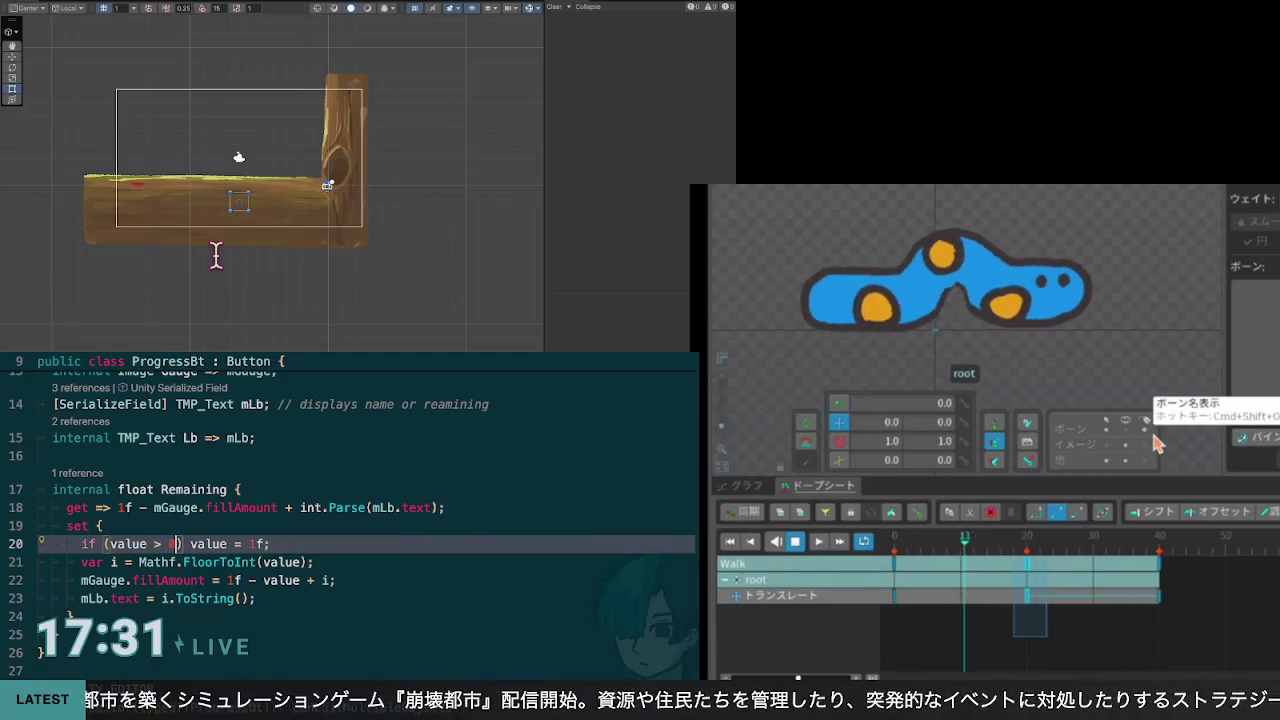
key(Right)
key(Right)
key(Right)
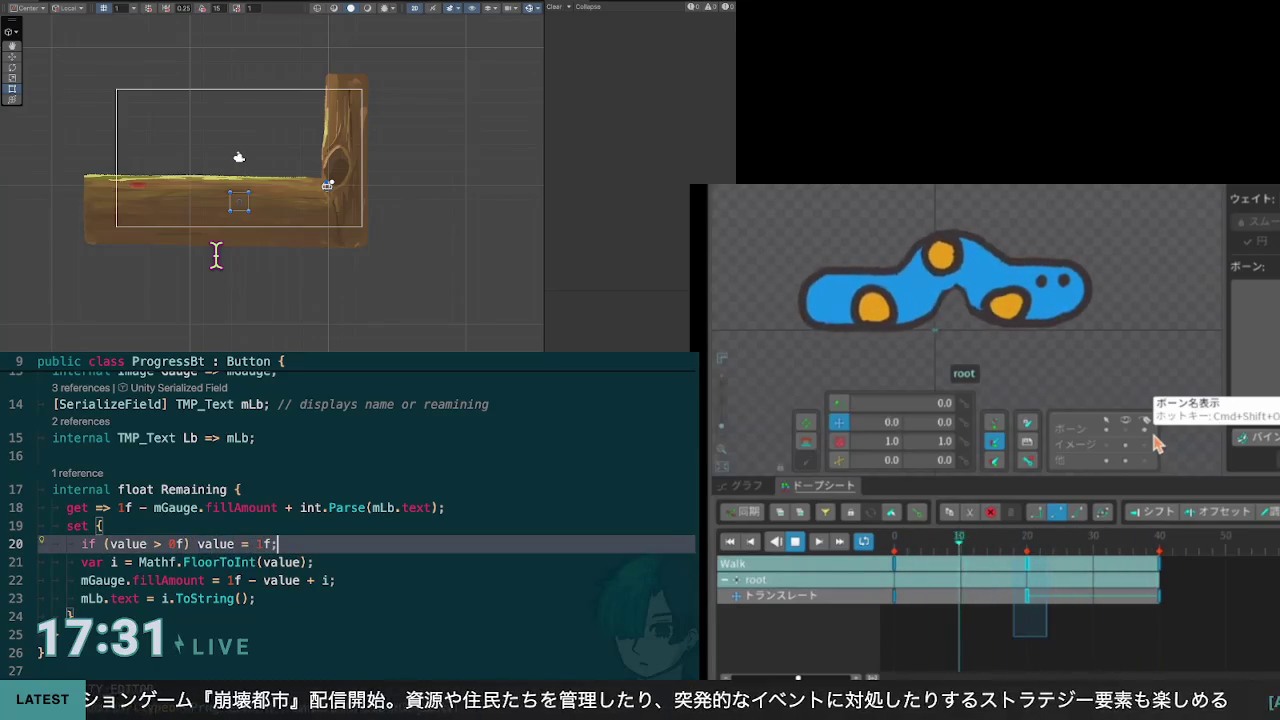
key(BackSpace)
key(BackSpace)
key(BackSpace)
key(BackSpace)
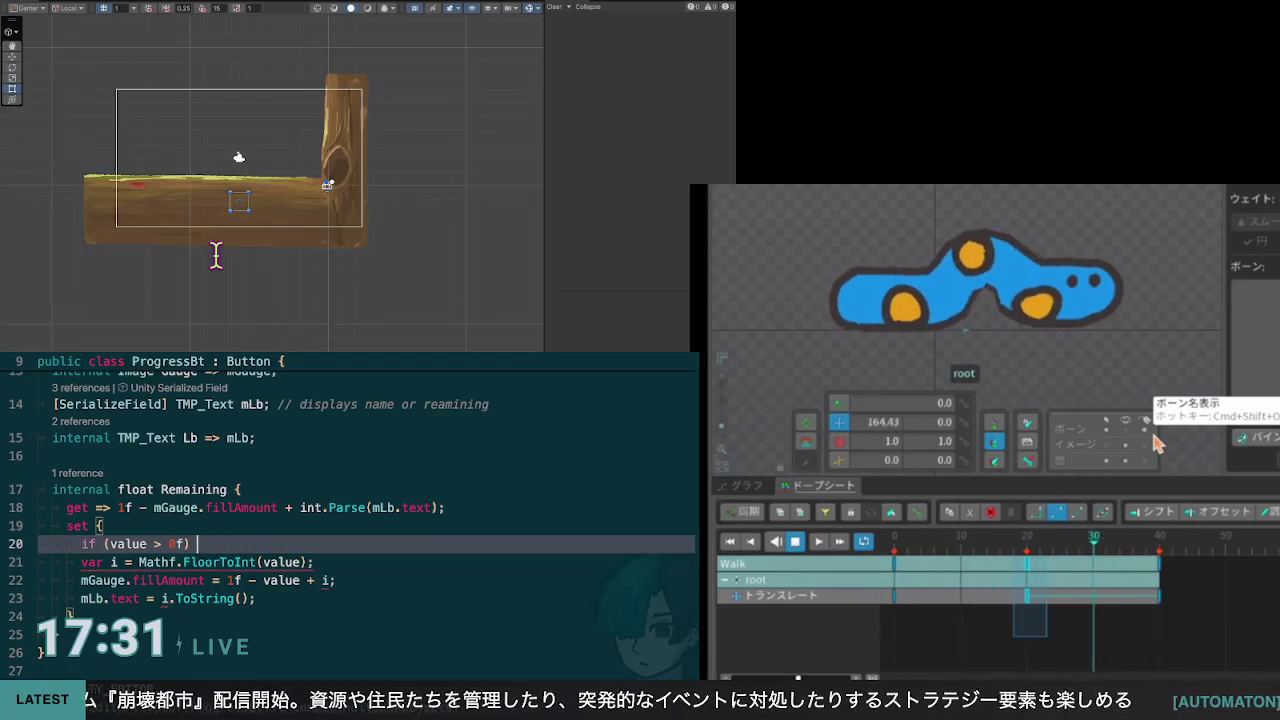
key(Return)
Step: Enclose the FloorToInt, fillAmount and label lines in indented braces under the condition
text({)
key(Return)
key(Tab)
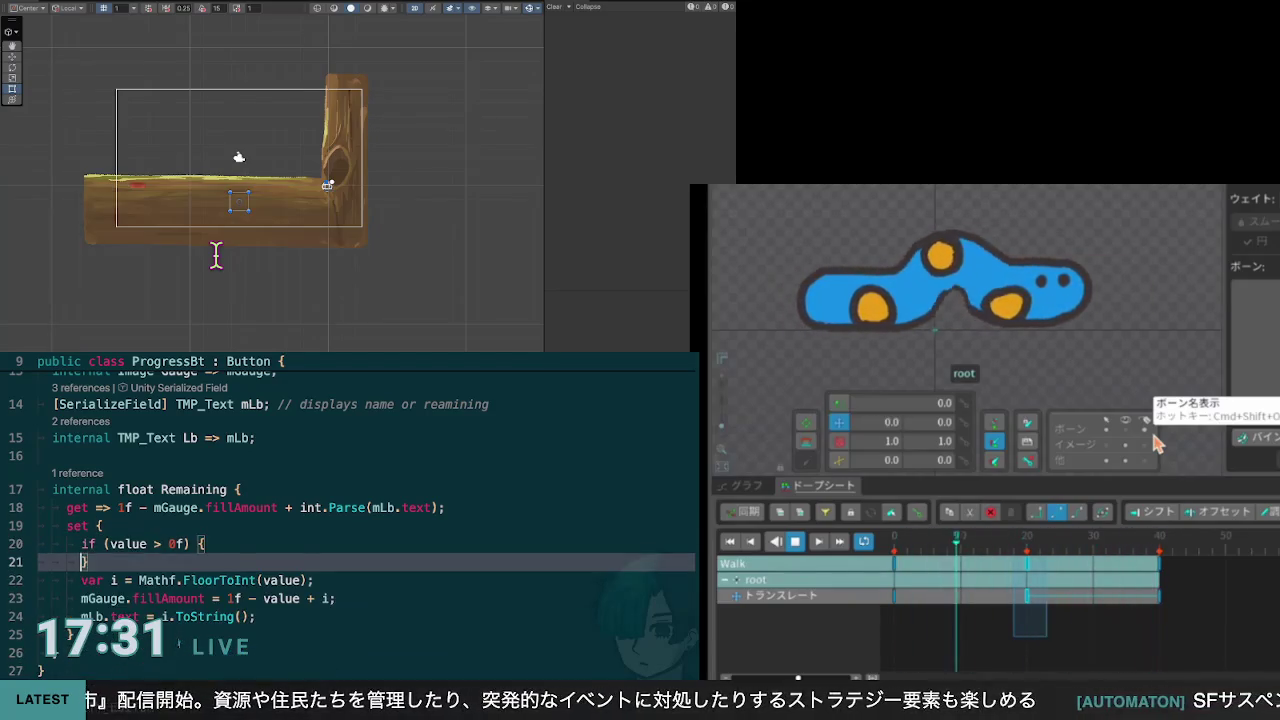
key(alt+Down)
key(alt+Down)
key(alt+Down)
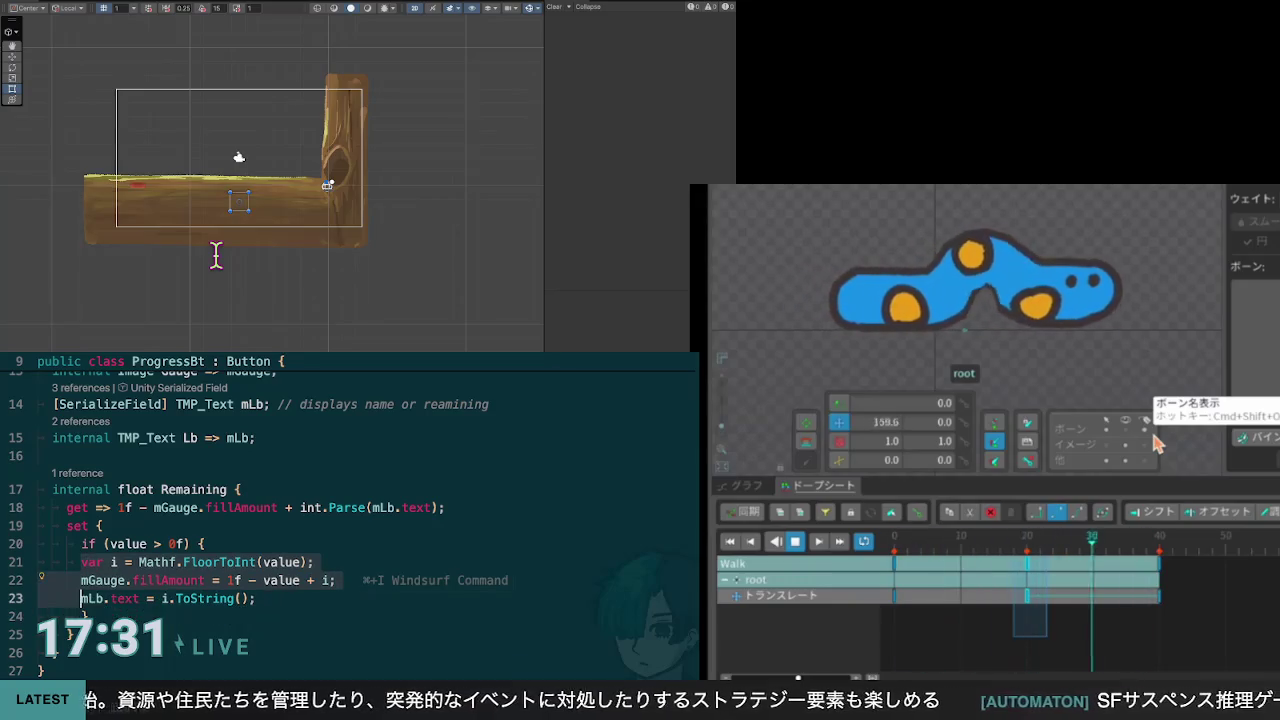
key(super+backslash)
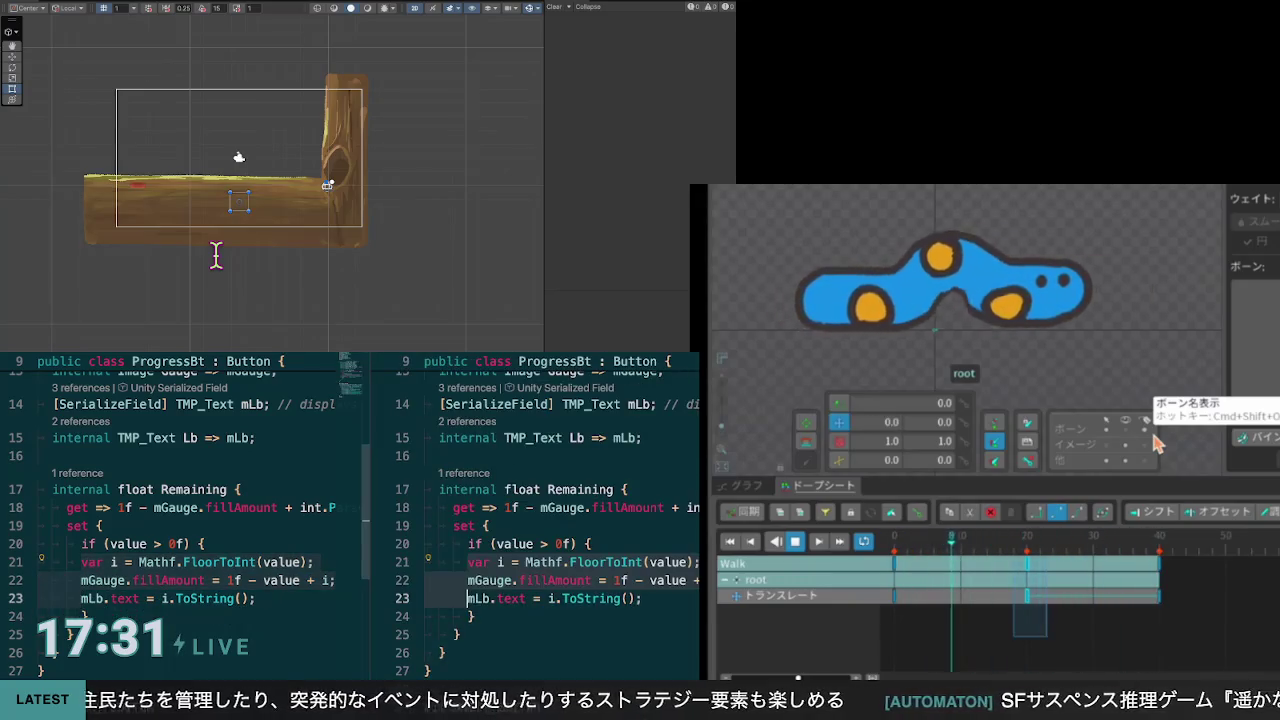
key(super+w)
key(Tab)
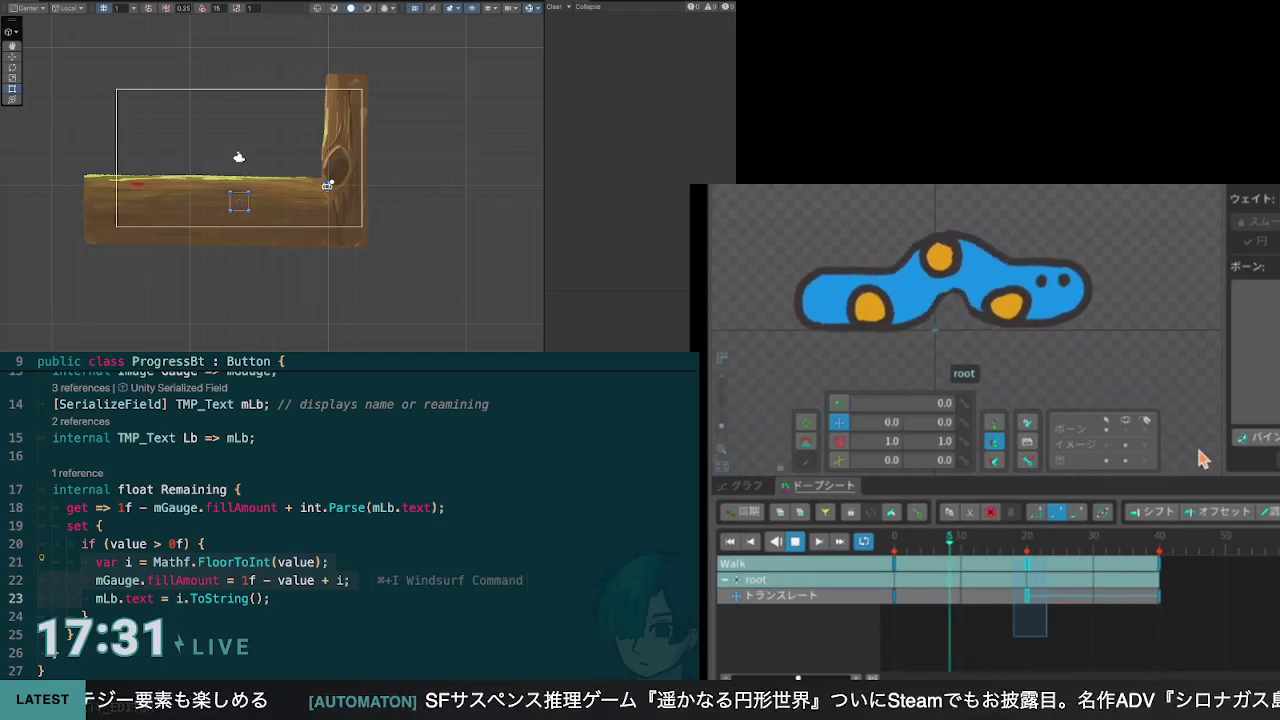
Step: Stop the Walk playback and drag the dopesheet key columns back to frames 15 and 30
click(795, 541)
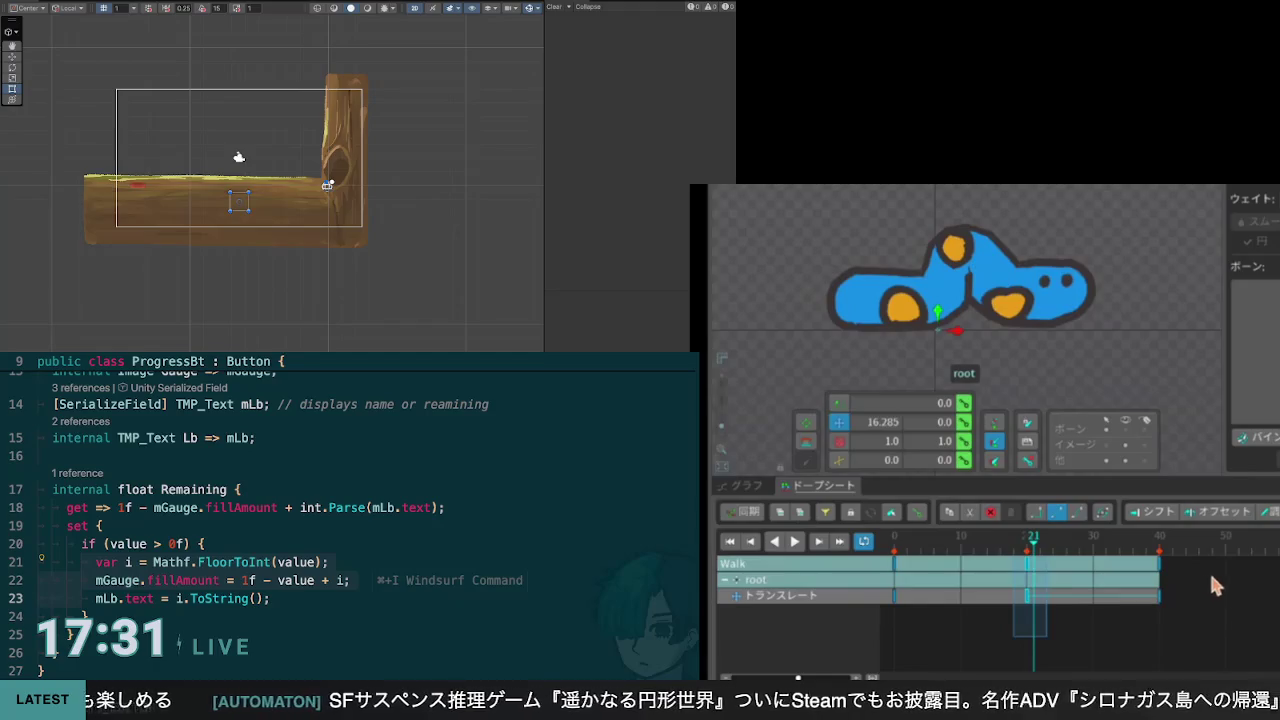
mouse_move(1027, 578)
mouse_down()
mouse_move(1057, 570)
mouse_move(1013, 570)
mouse_move(993, 598)
mouse_up()
mouse_move(1132, 636)
mouse_down()
mouse_move(1176, 569)
mouse_move(1180, 579)
mouse_move(1092, 600)
mouse_up()
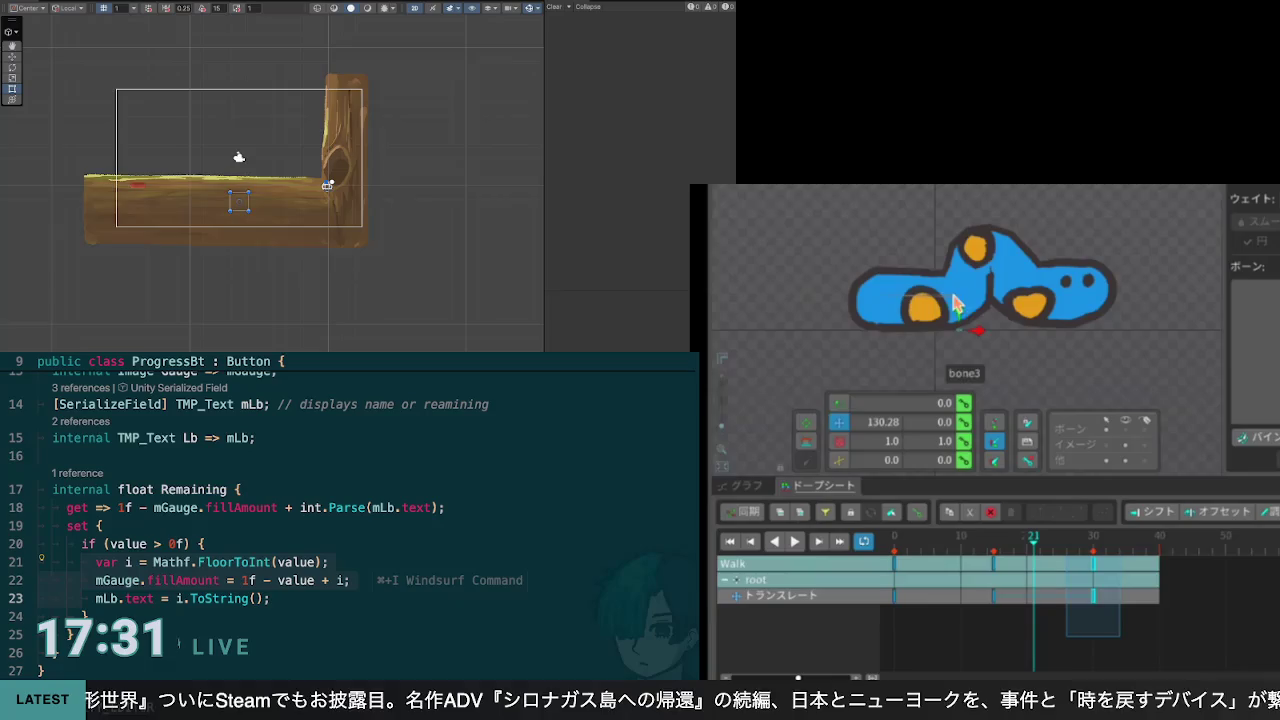
Step: Move the target bone's key from frame 21 to frame 15 and play the Walk animation
click(963, 308)
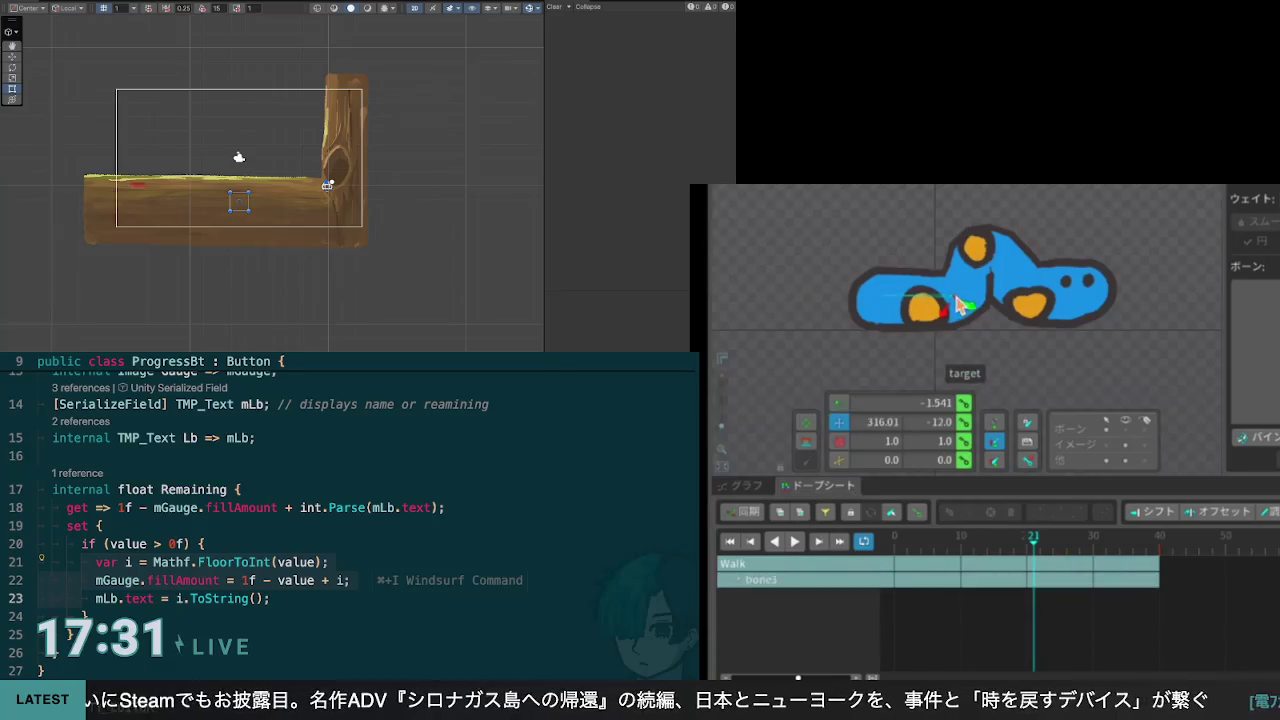
click(960, 319)
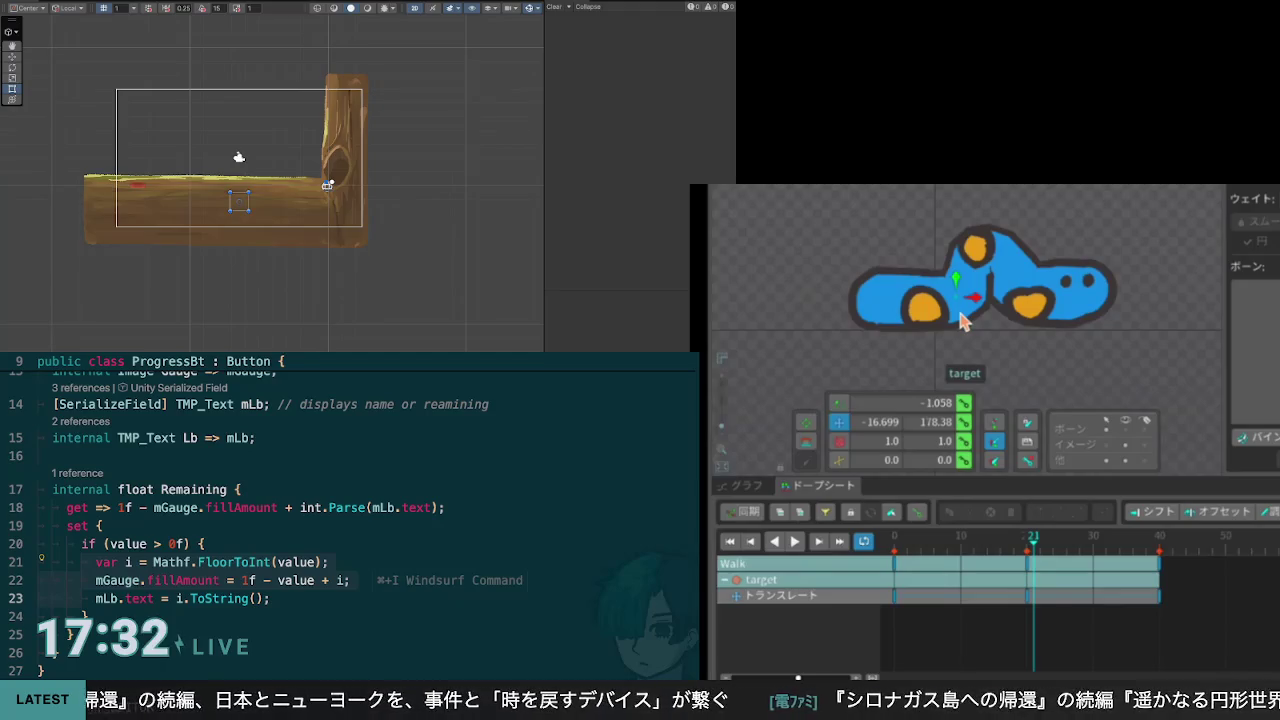
click(1028, 597)
mouse_move(1028, 597)
mouse_down()
mouse_move(992, 598)
mouse_move(1166, 598)
mouse_move(1093, 598)
mouse_up()
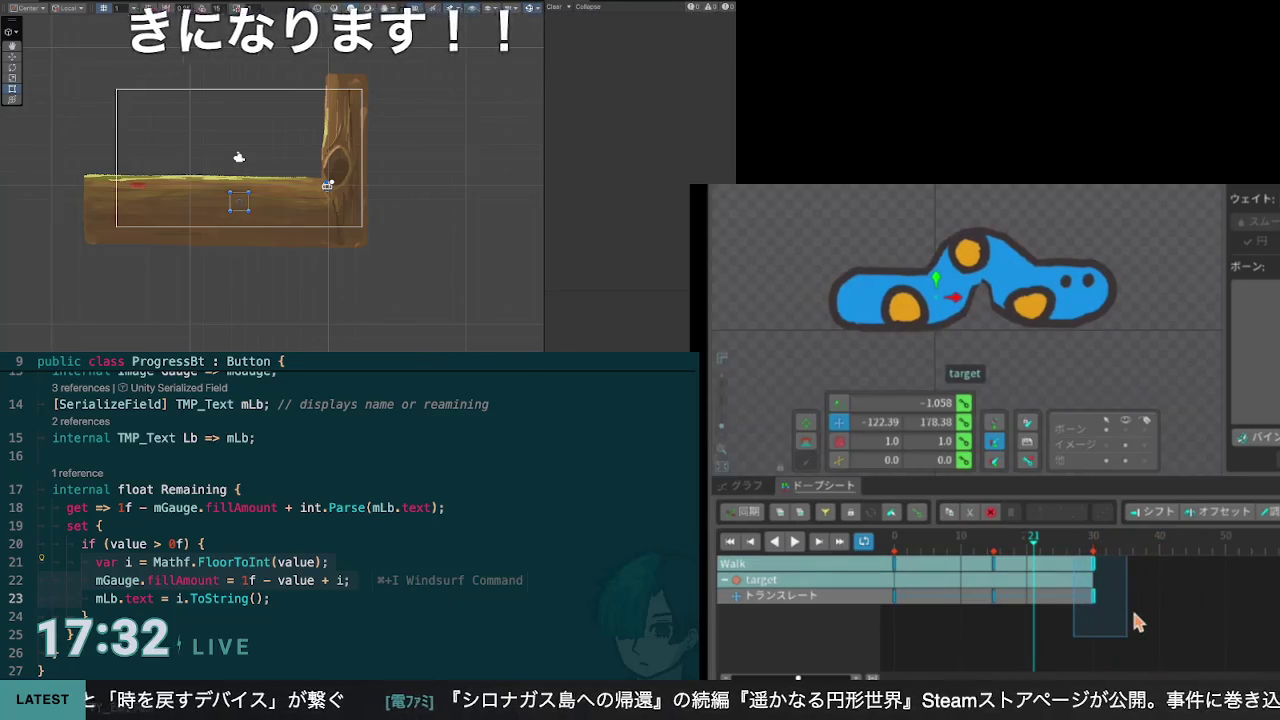
click(795, 541)
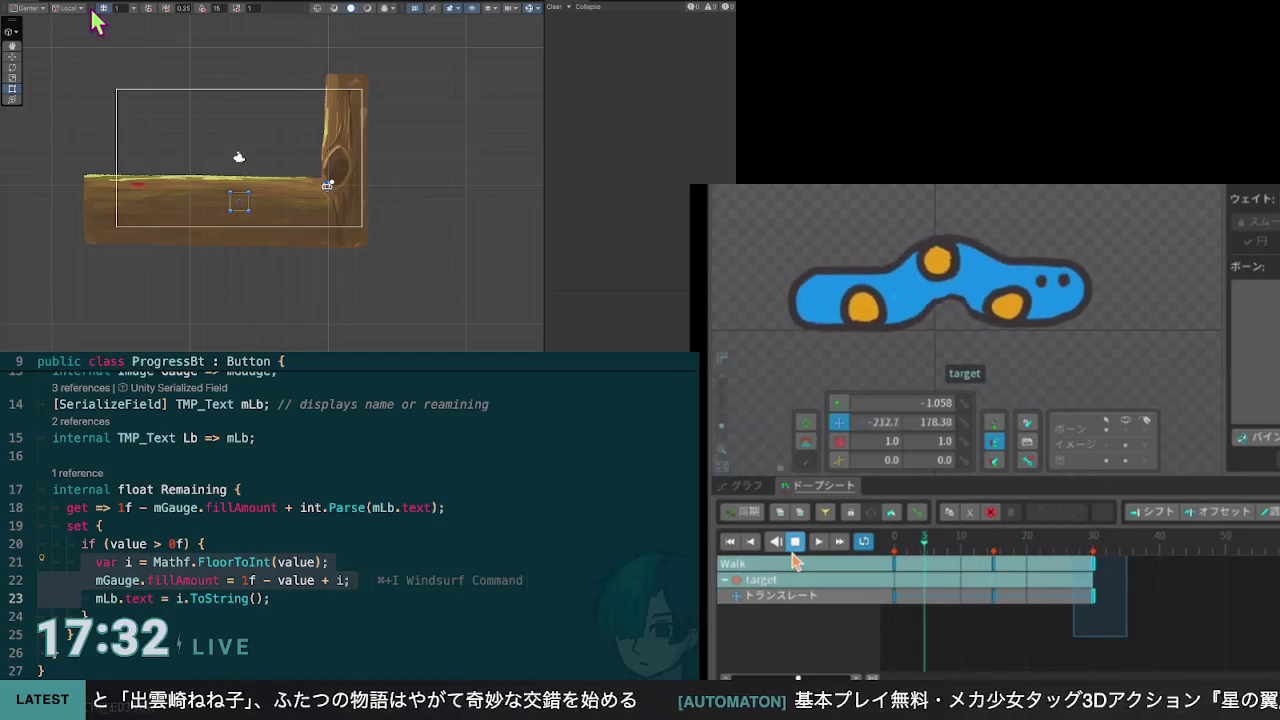
click(205, 543)
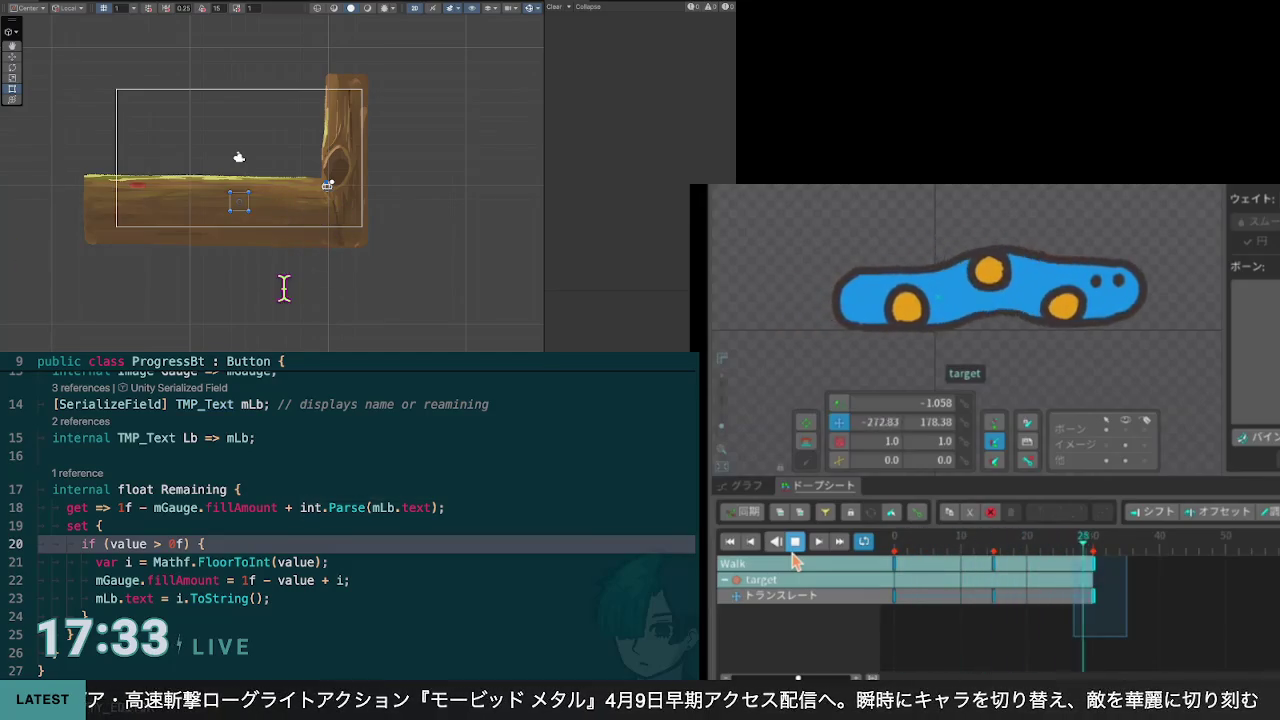
key(Down)
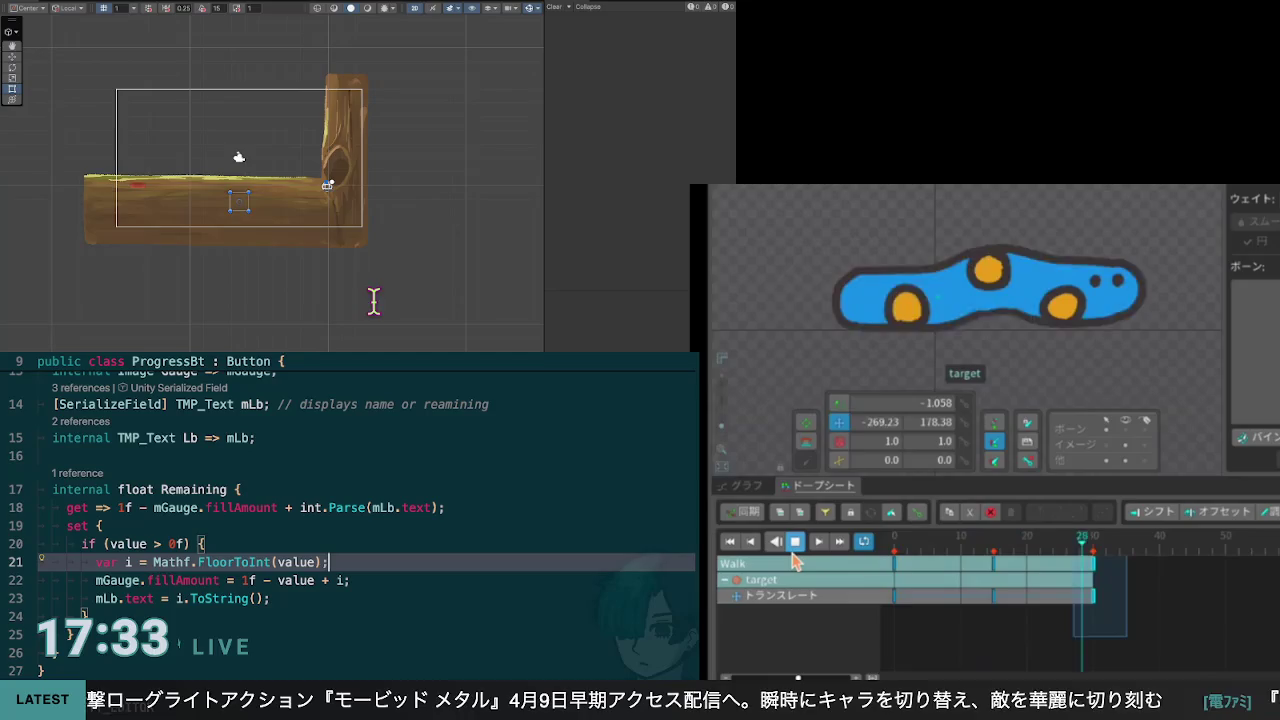
Step: Add an else { } block after the if block, filled with mGauge.fillAmount = 0f
key(Up)
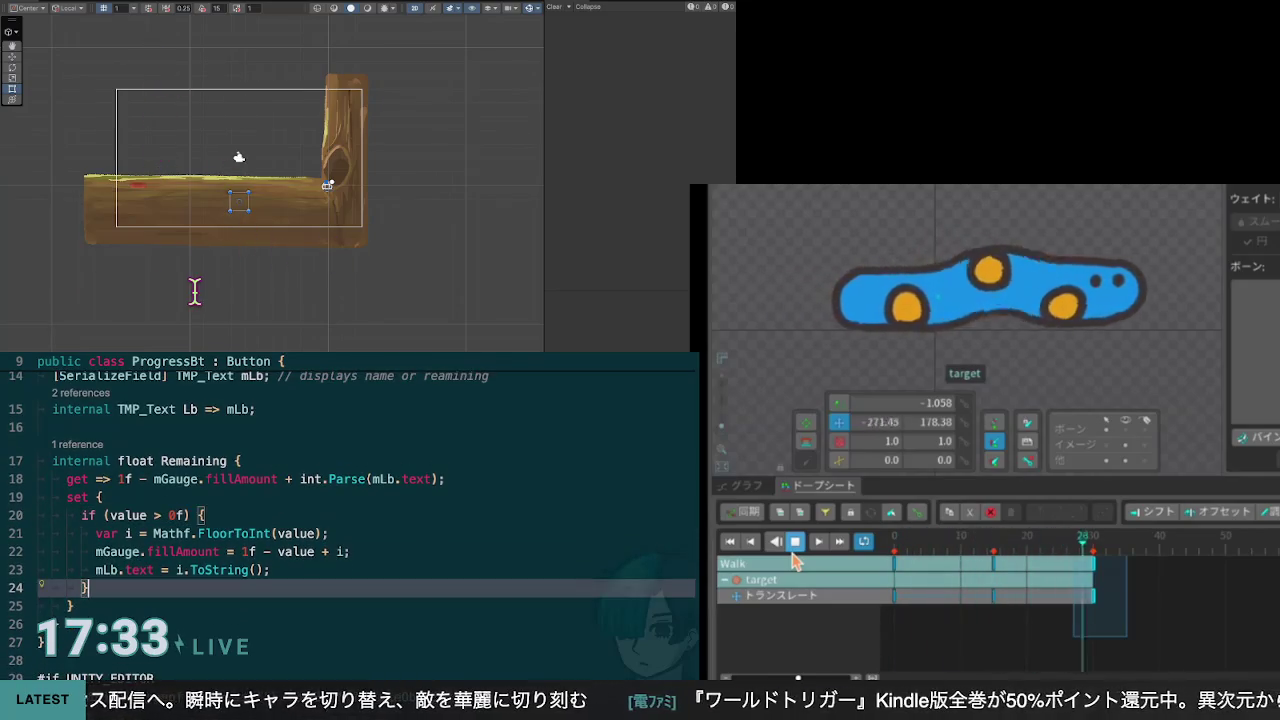
text( else)
key(Return)
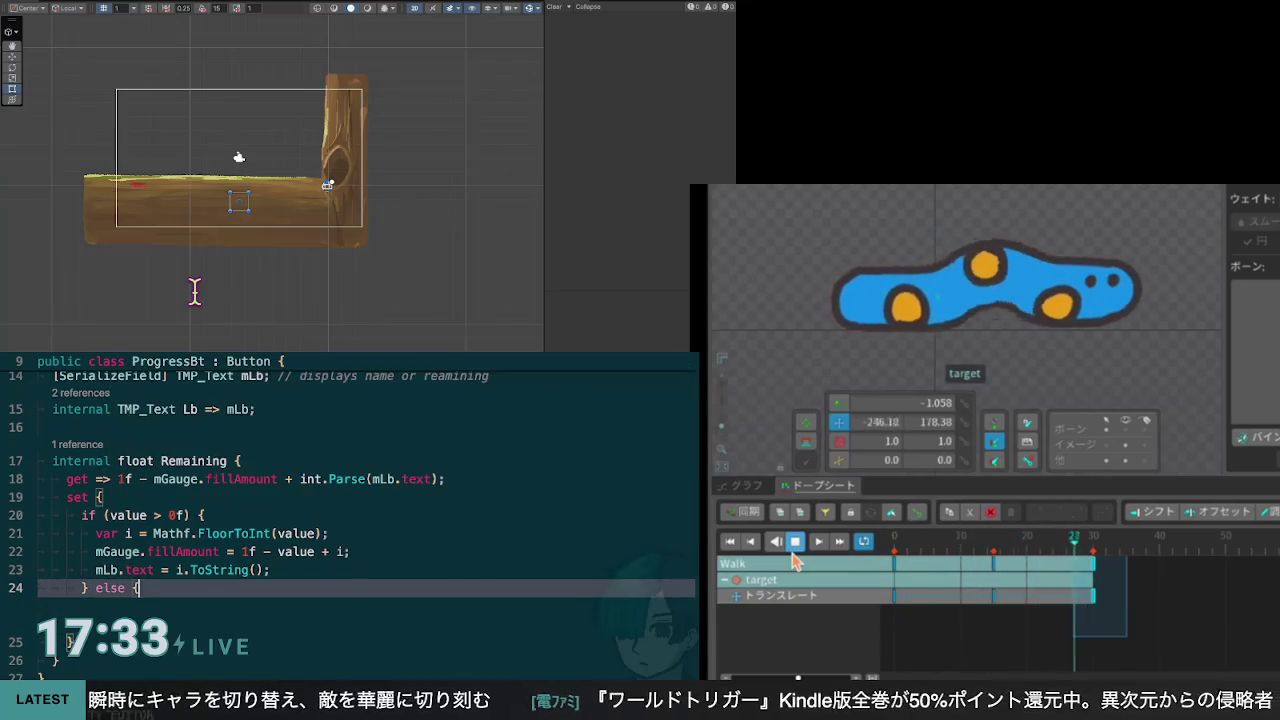
text({)
key(Return)
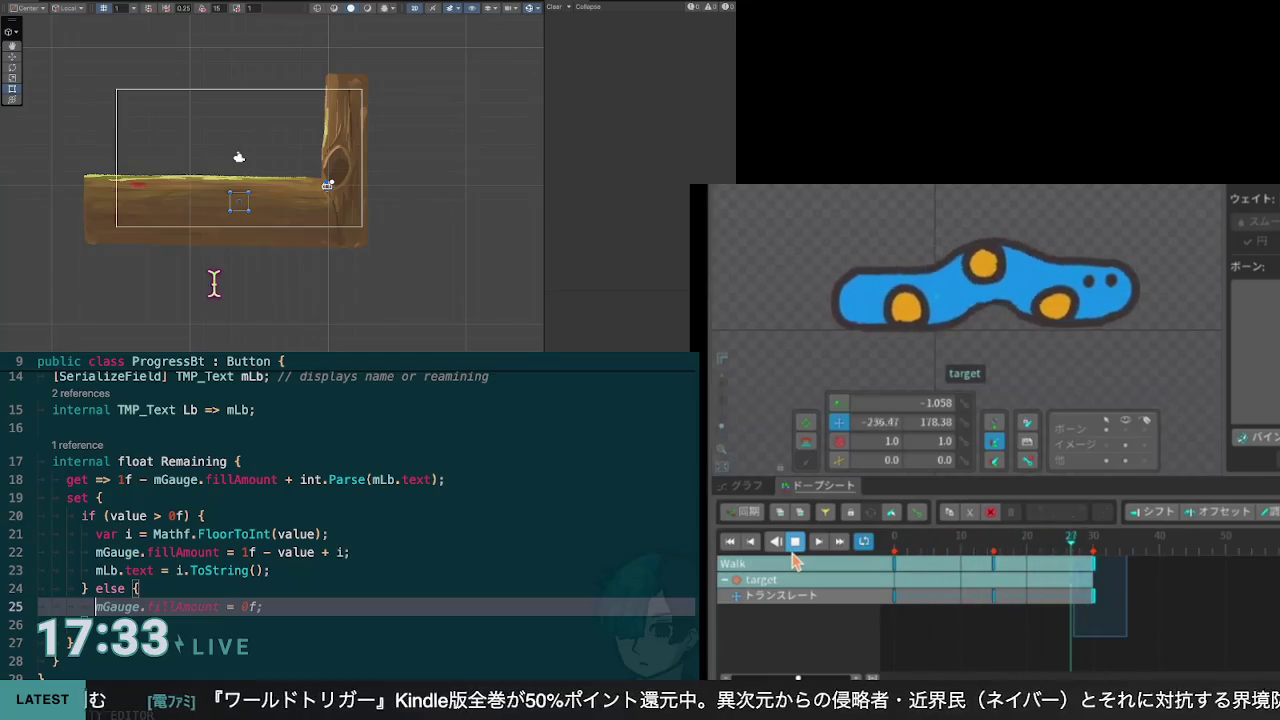
key(Tab)
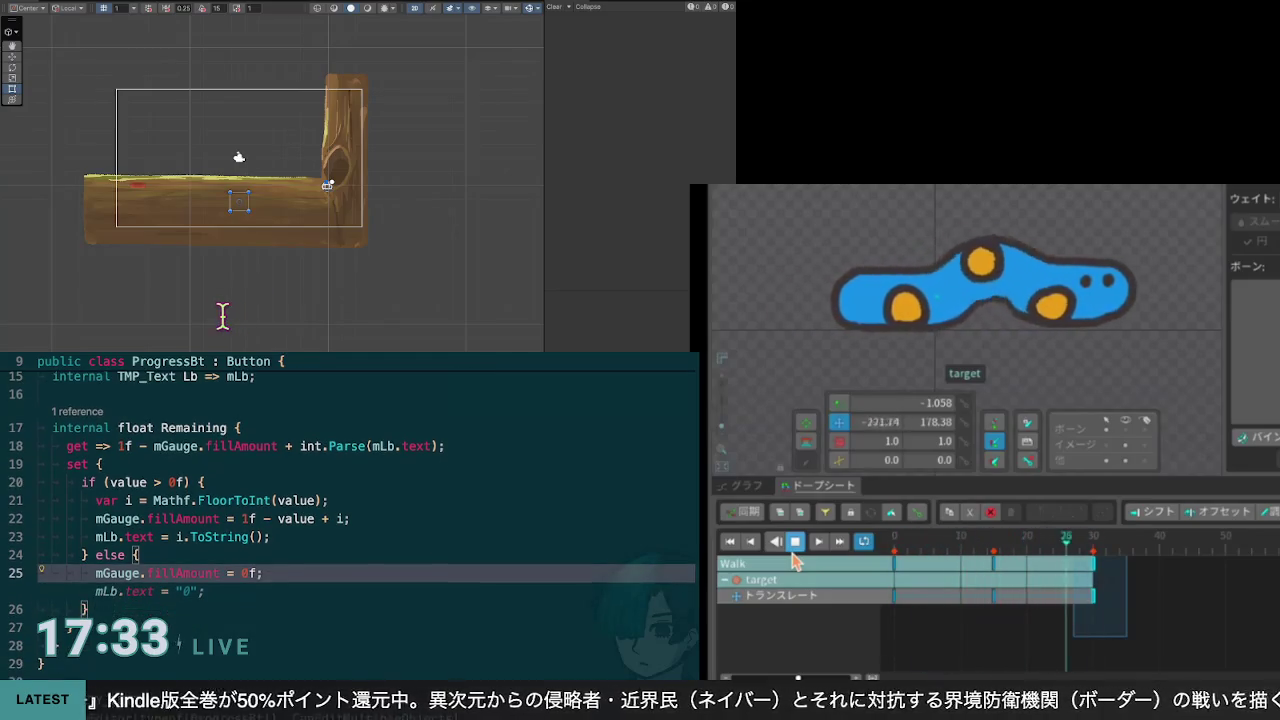
key(Left)
key(Left)
key(Left)
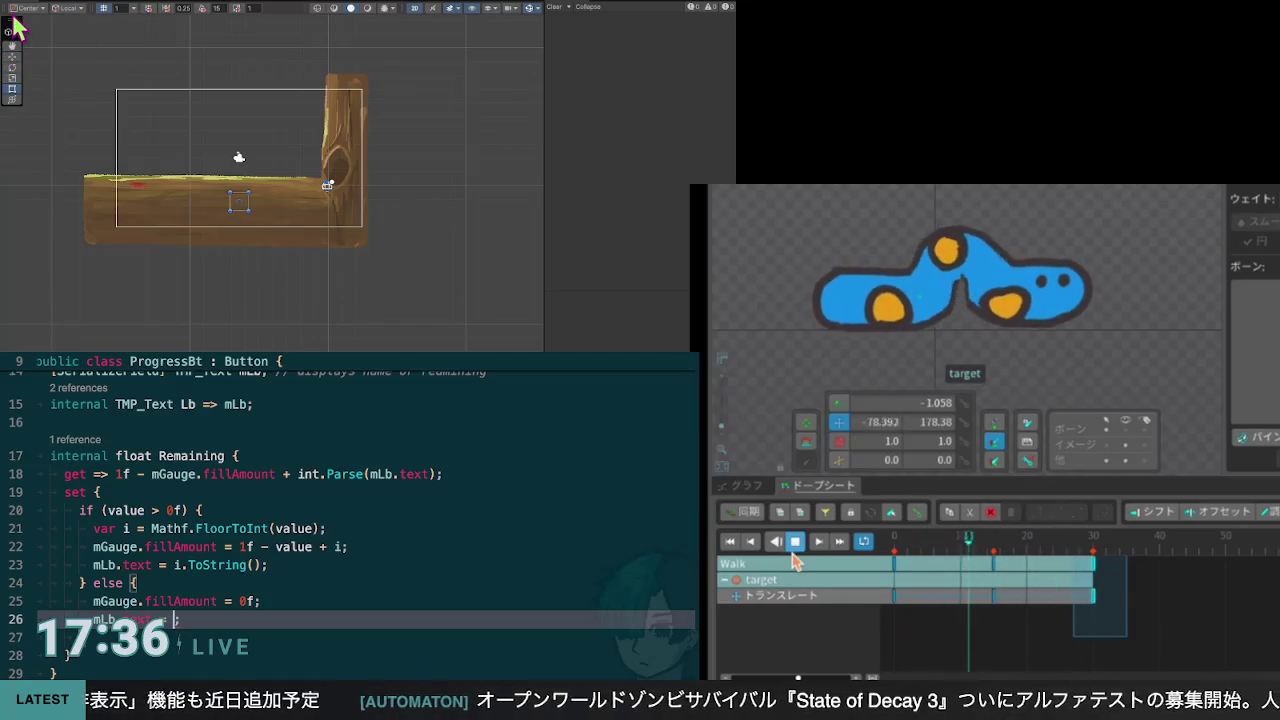
scroll(360, 520, up, 3)
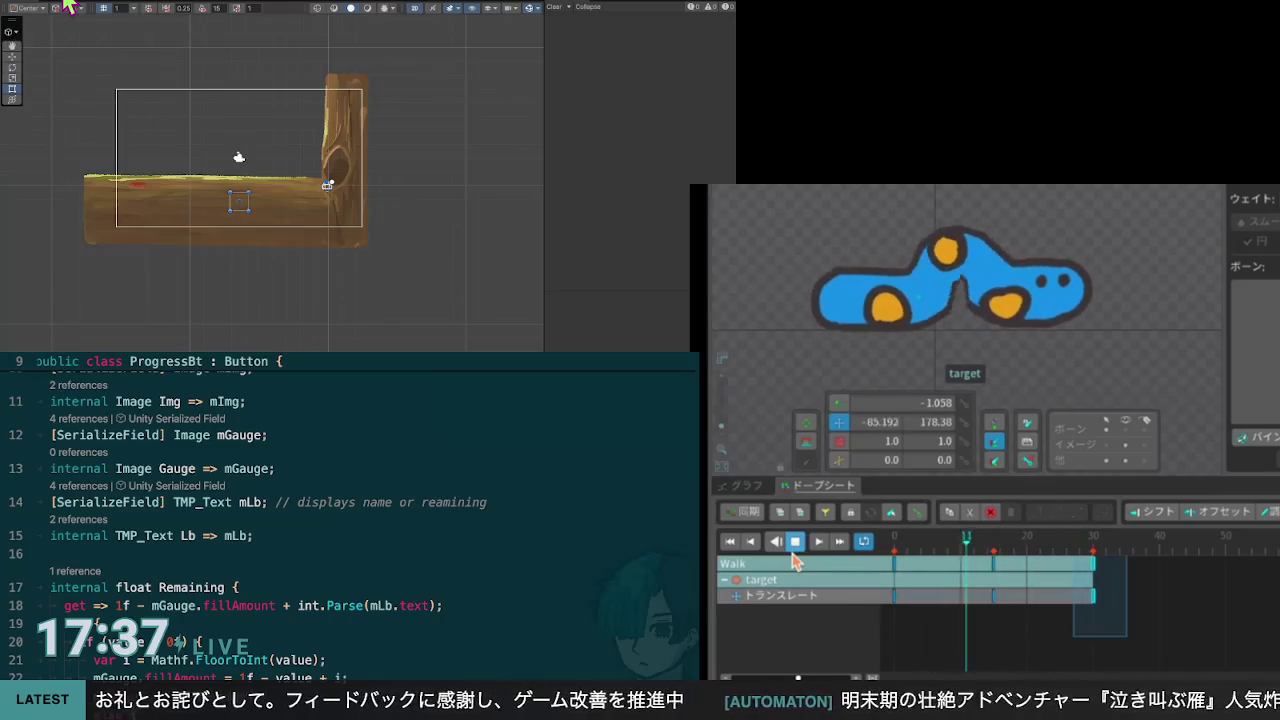
click(68, 8)
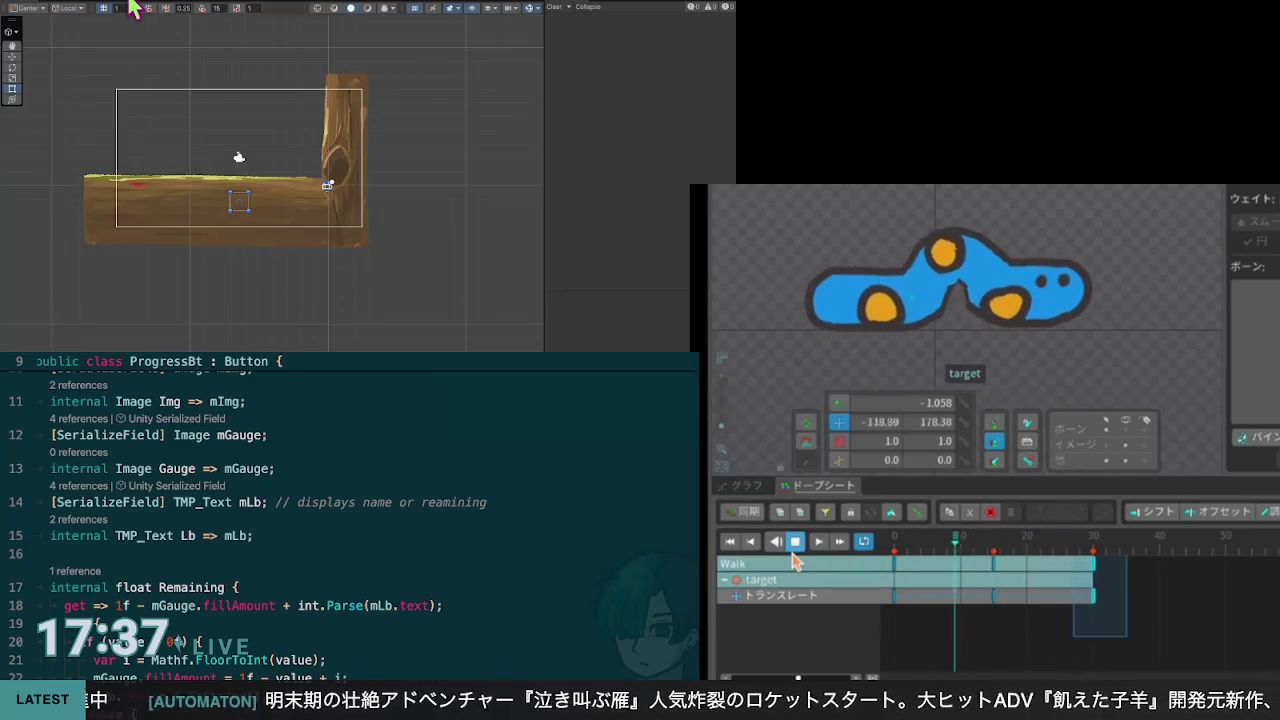
Step: Review the Remaining setter's else branch and every use of the mLb field
click(302, 232)
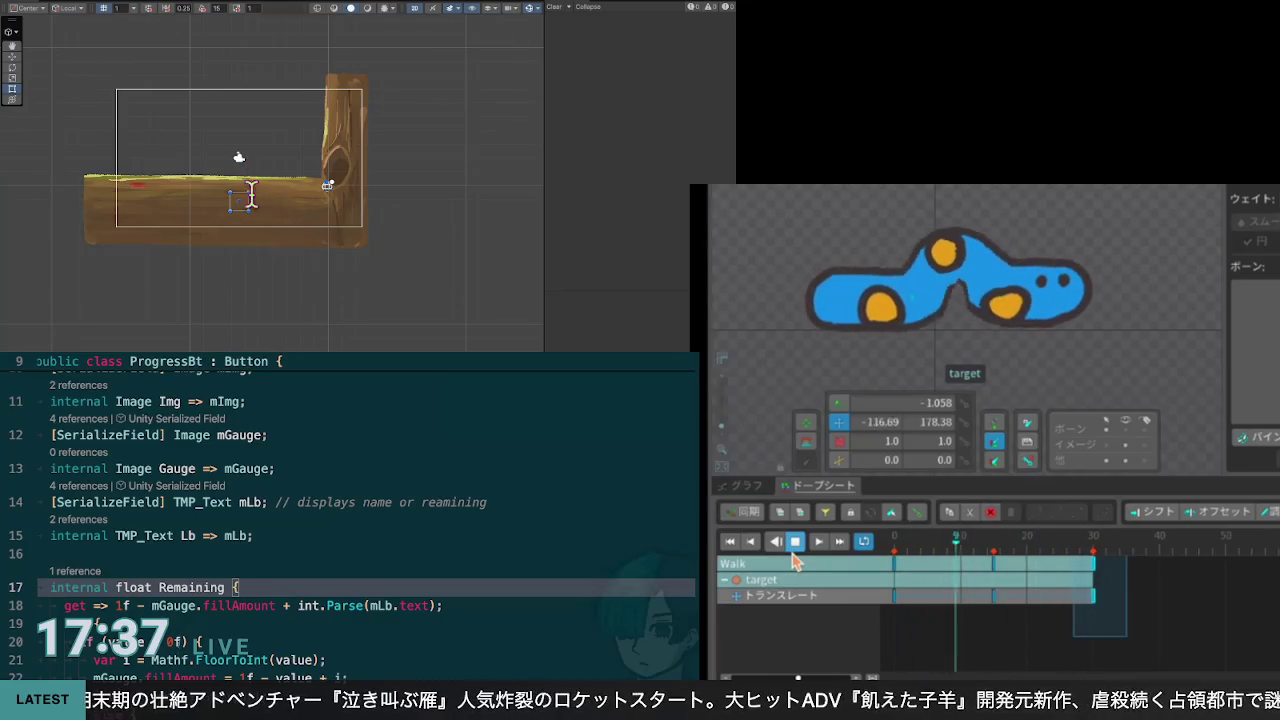
scroll(360, 520, down, 3)
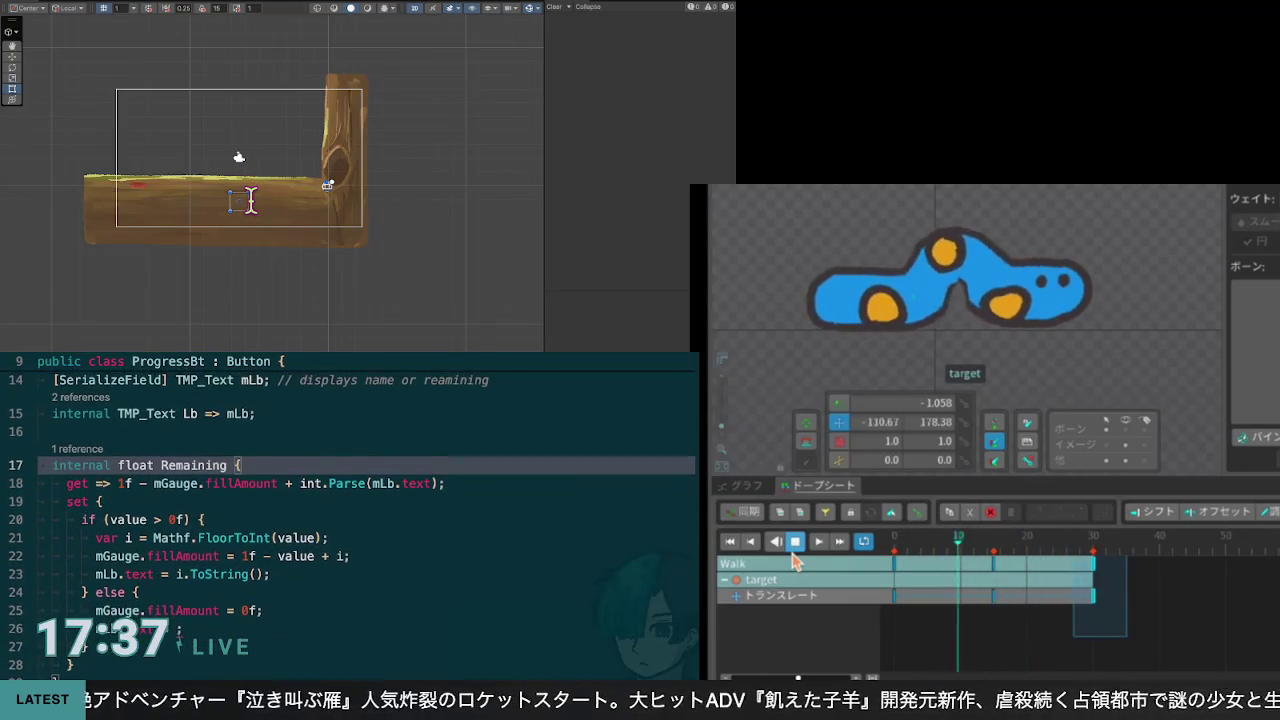
click(177, 276)
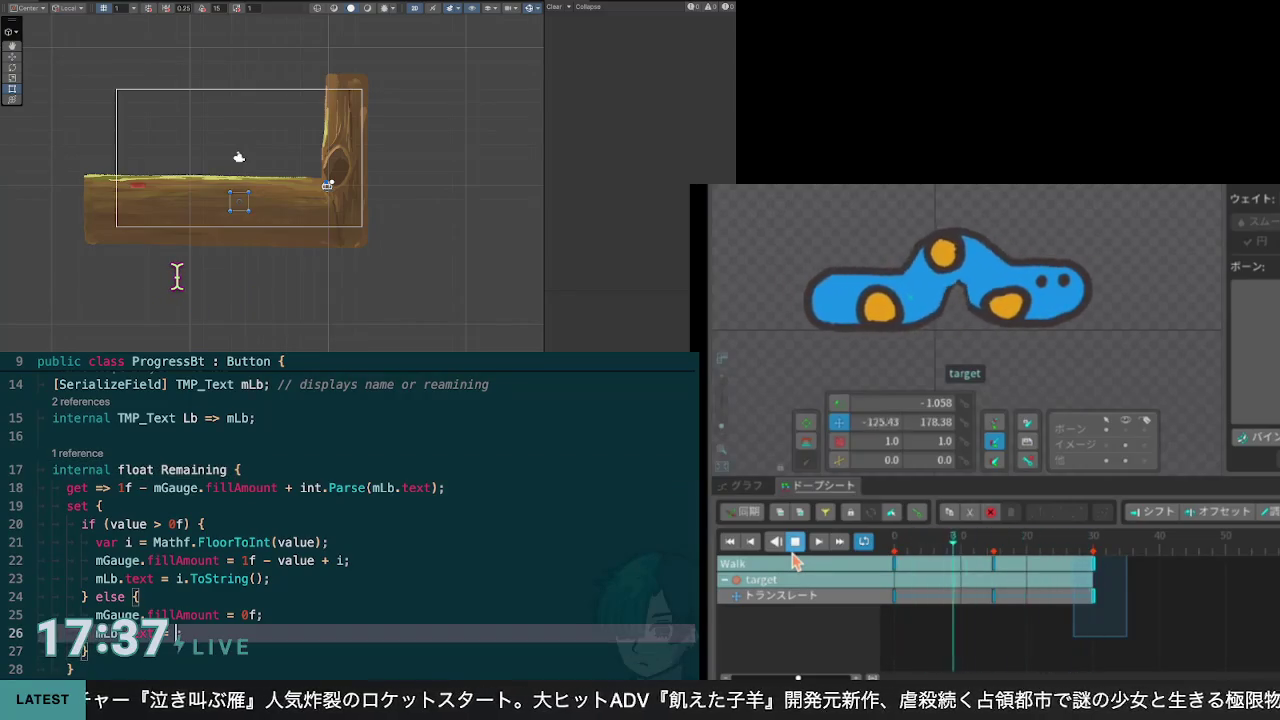
scroll(150, 265, up, 5)
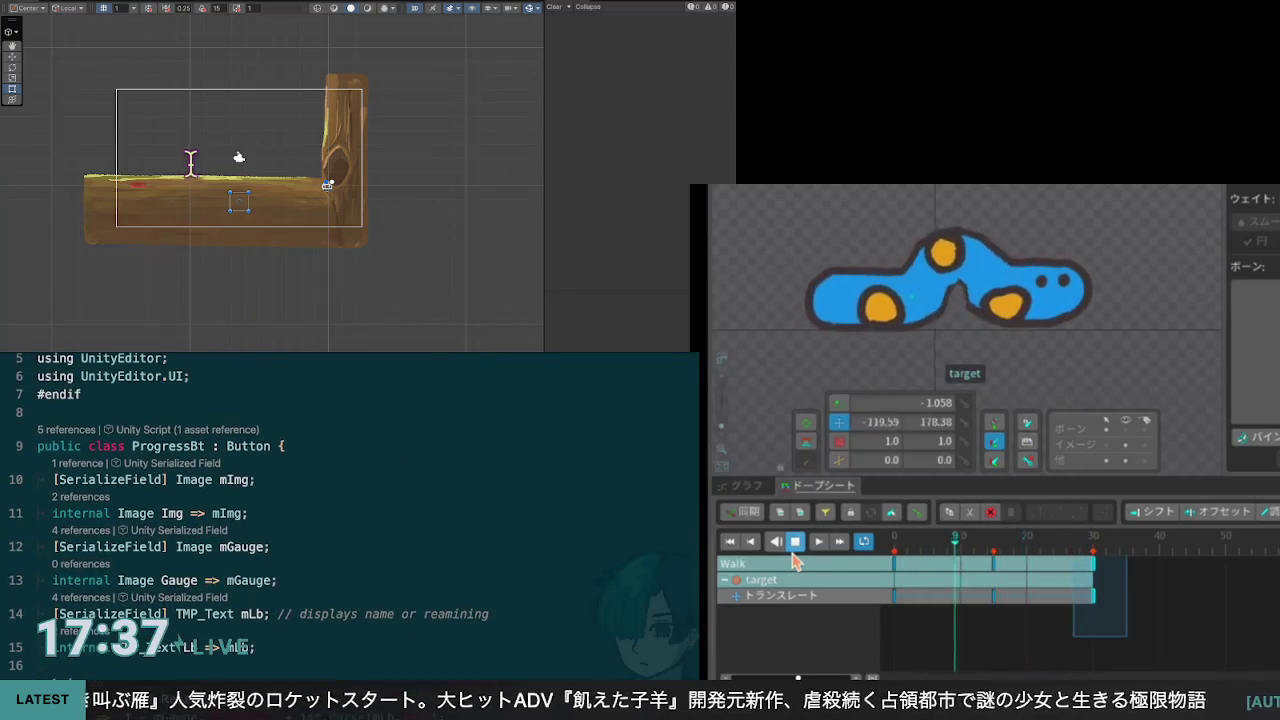
scroll(204, 168, down, 5)
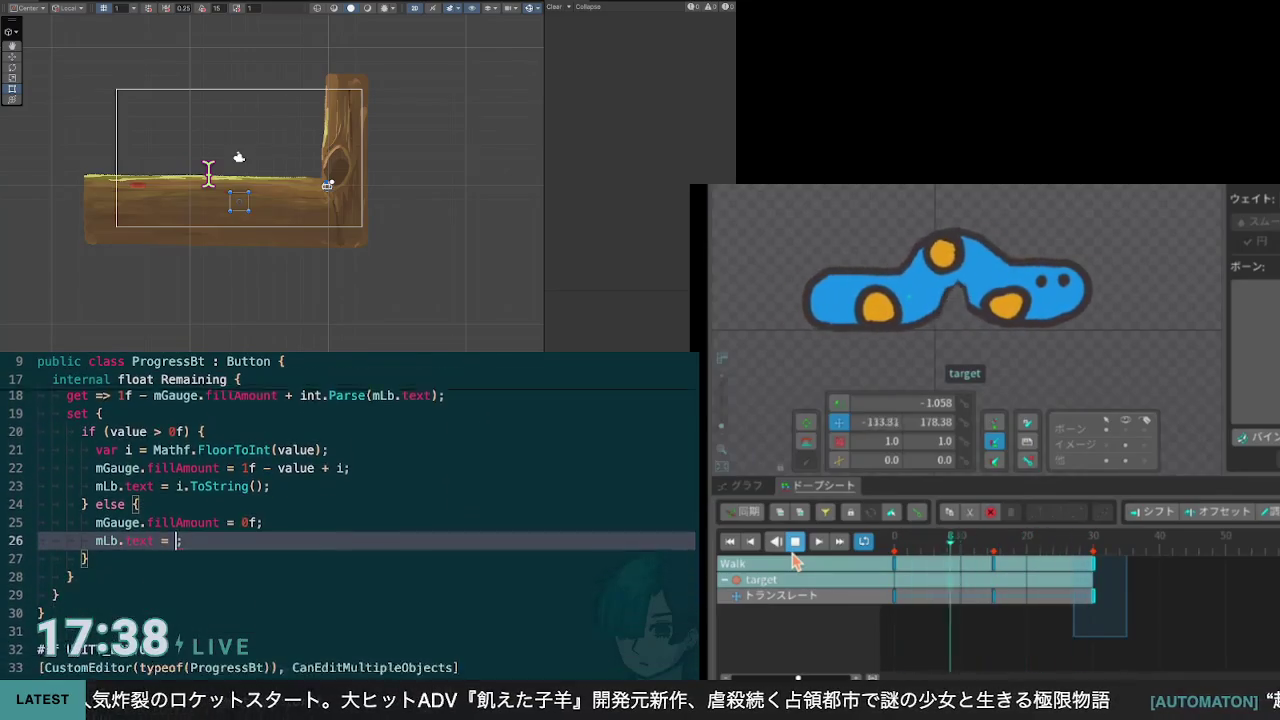
scroll(208, 173, down, 3)
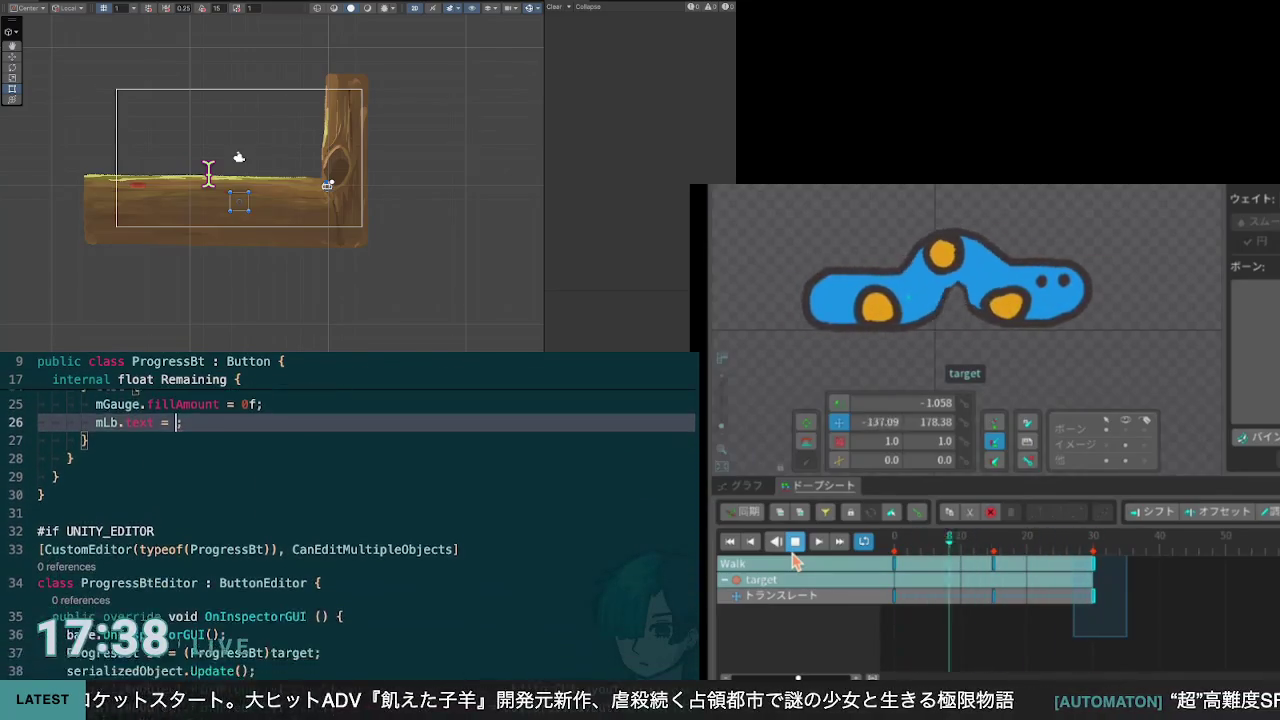
scroll(208, 173, up, 5)
scroll(208, 173, down, 3)
scroll(208, 173, up, 6)
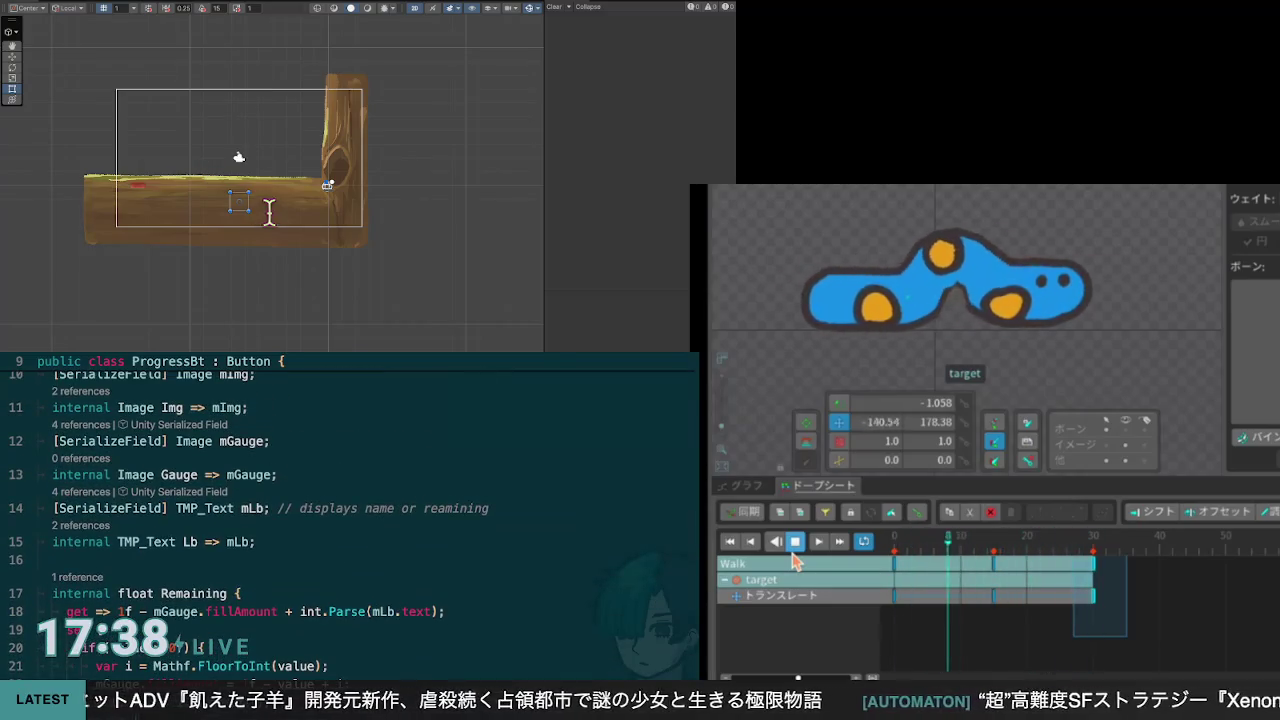
click(240, 176)
scroll(252, 193, up, 2)
scroll(252, 193, up, 3)
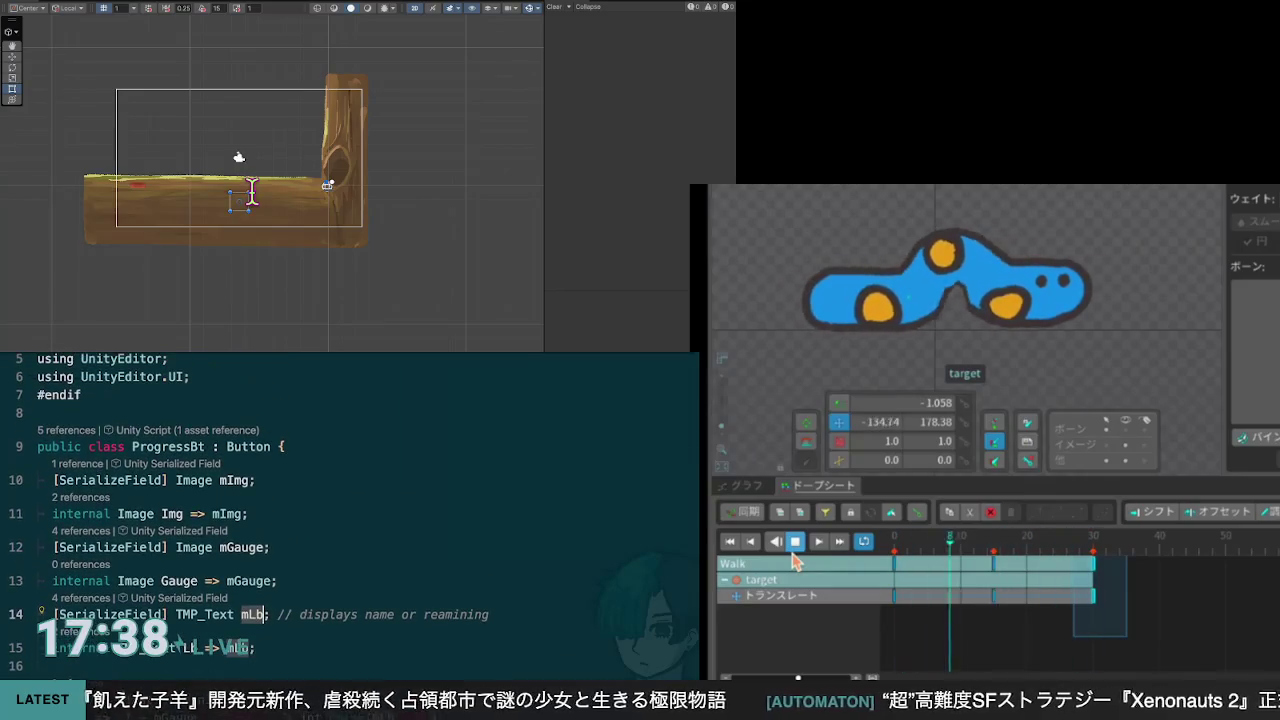
scroll(252, 193, down, 5)
Step: Undo the else branch body and the if (value > 0f) check in the setter
click(123, 313)
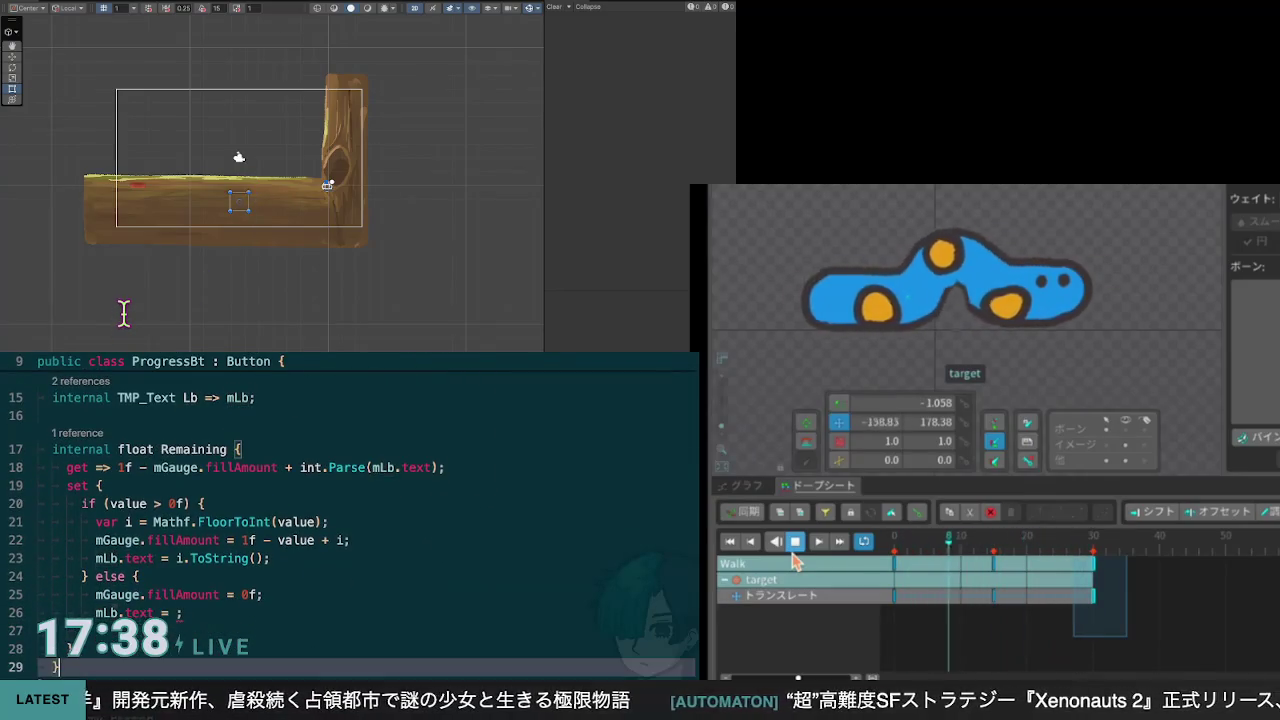
key(ctrl+z)
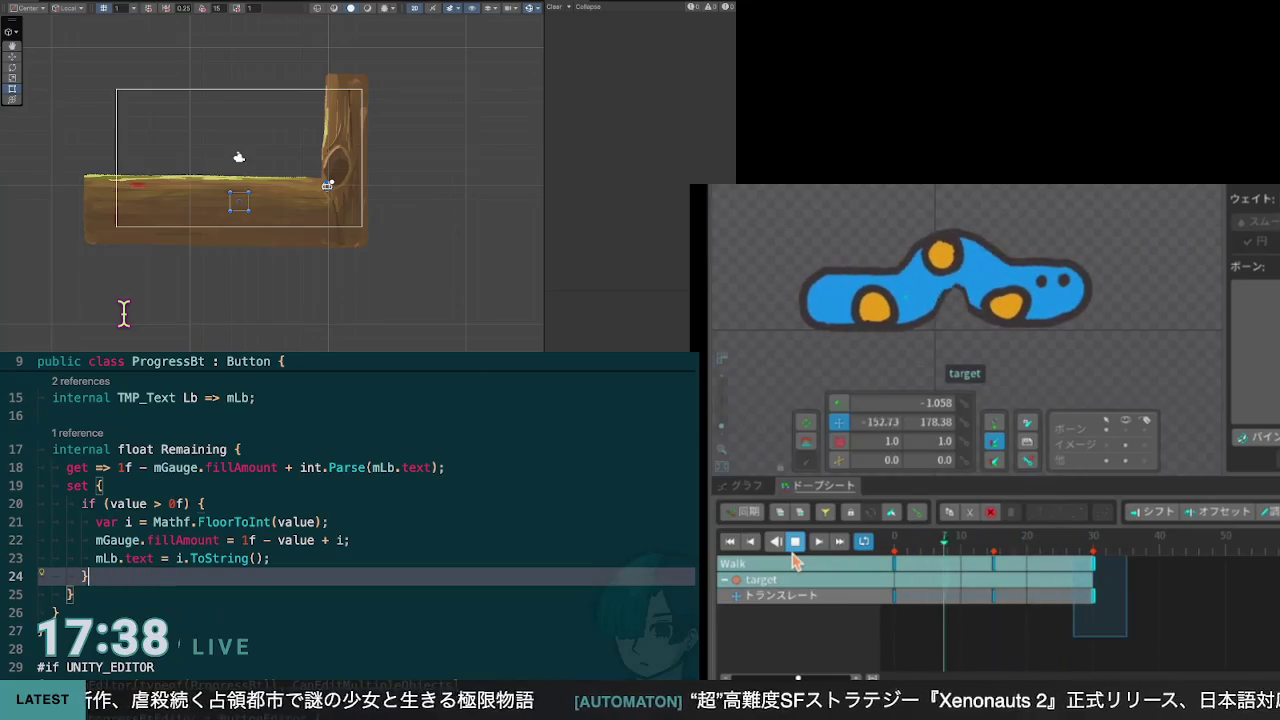
key(ctrl+z)
key(ctrl+z)
key(ctrl+z)
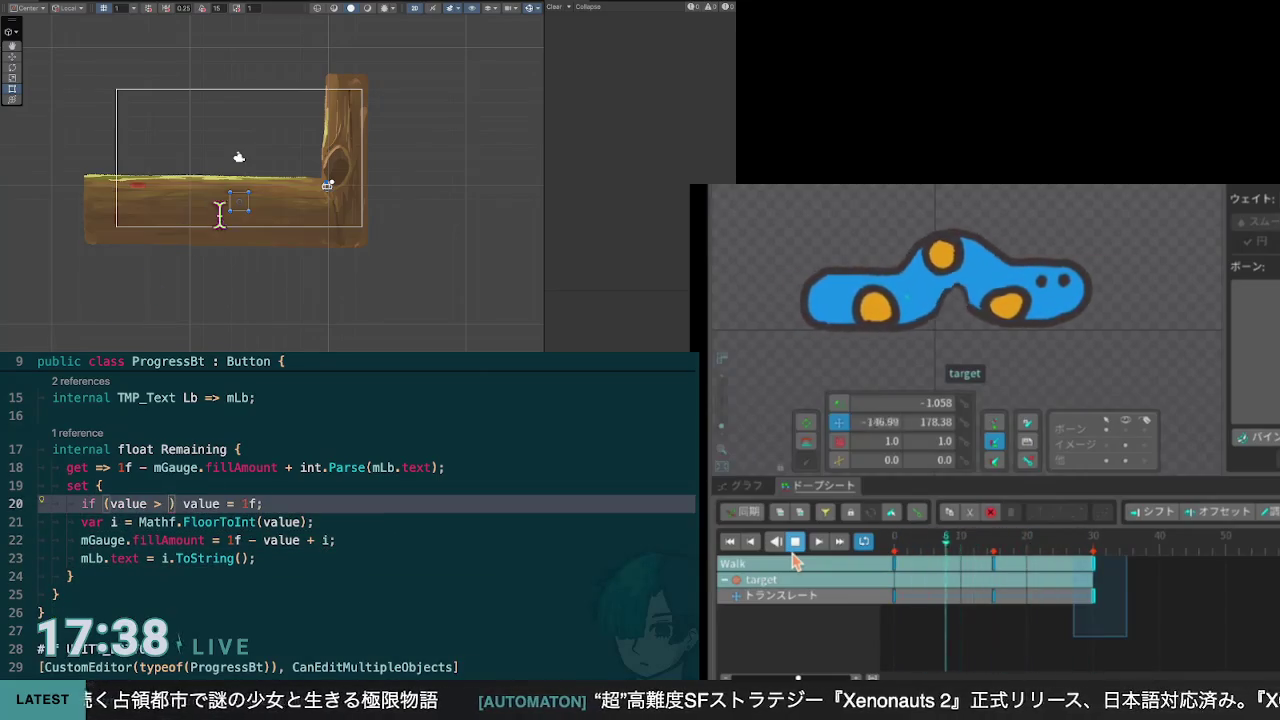
key(ctrl+z)
key(ctrl+z)
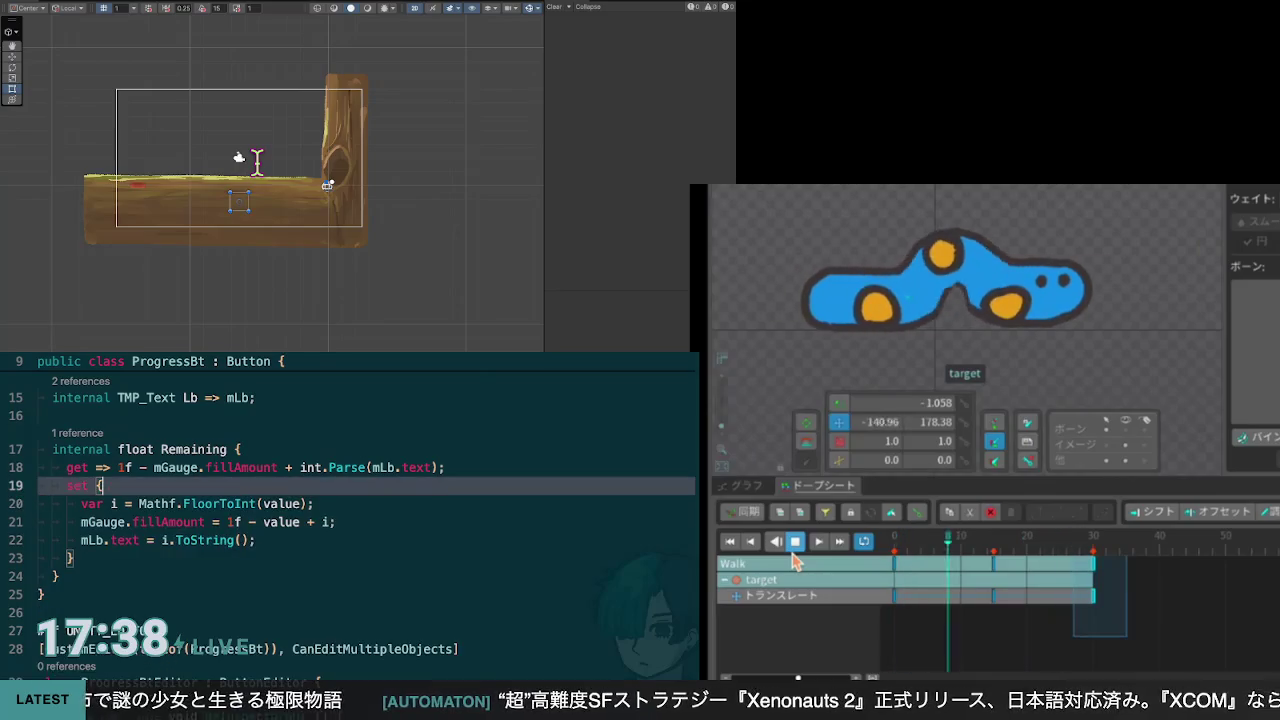
Step: Delete the '// displays name or reamining' comment from the mLb line, then switch to BView's Gens setter
scroll(257, 86, down, 1)
scroll(257, 86, up, 3)
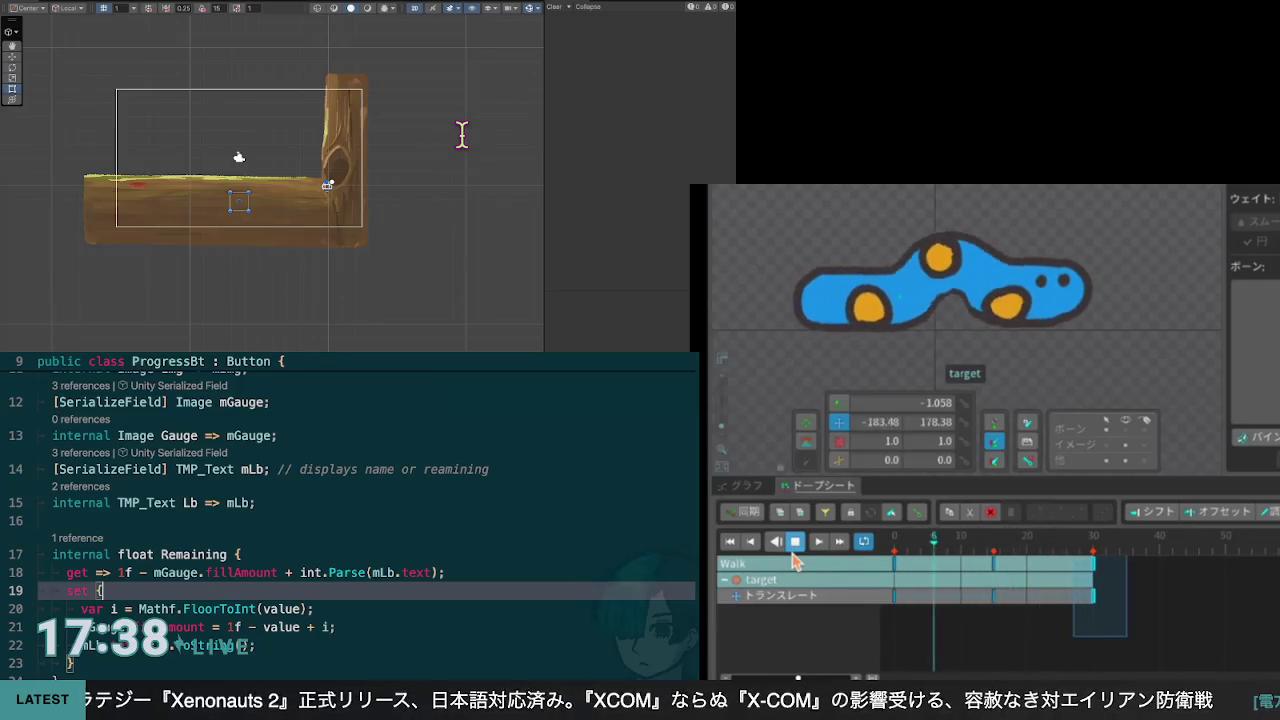
click(277, 469)
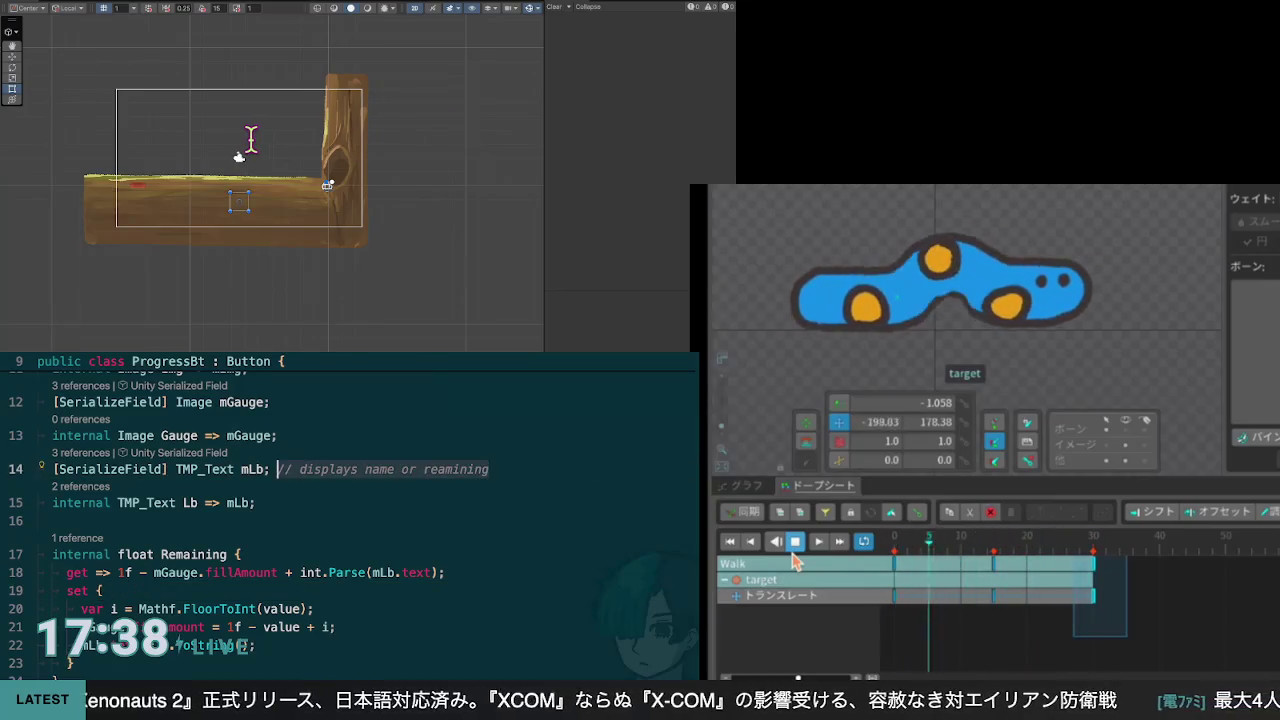
key(Escape)
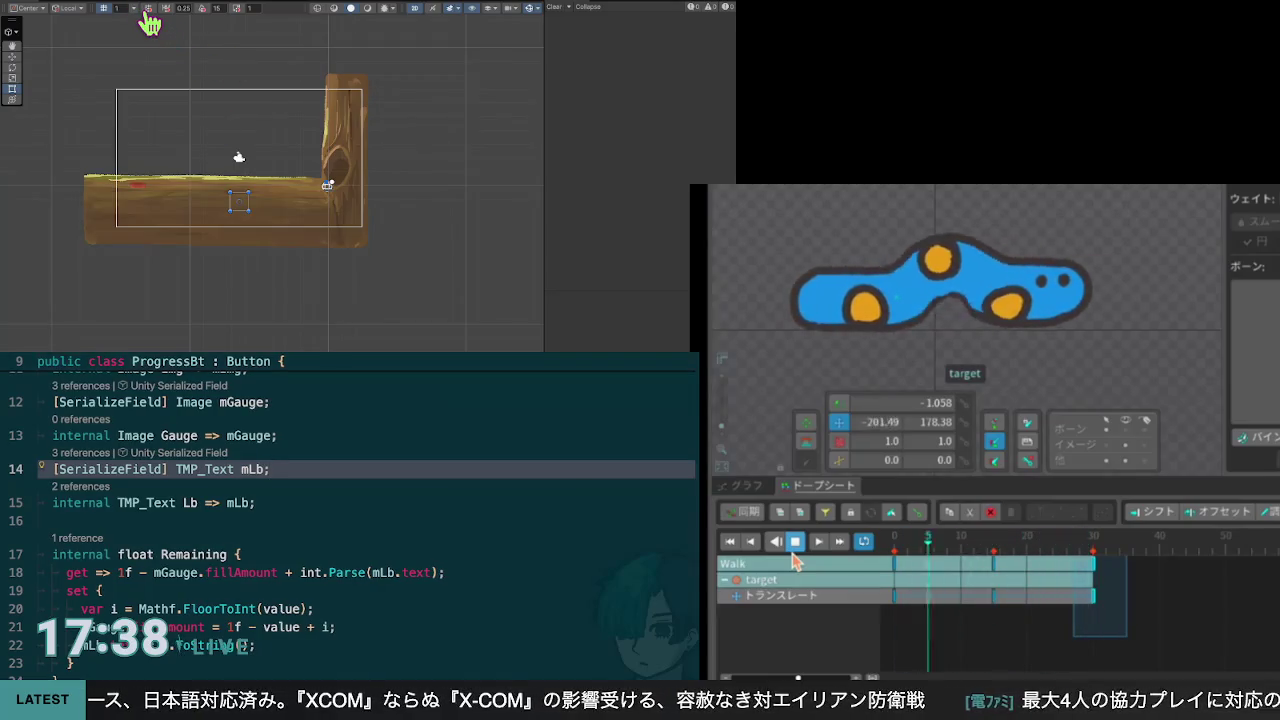
key(ctrl+Tab)
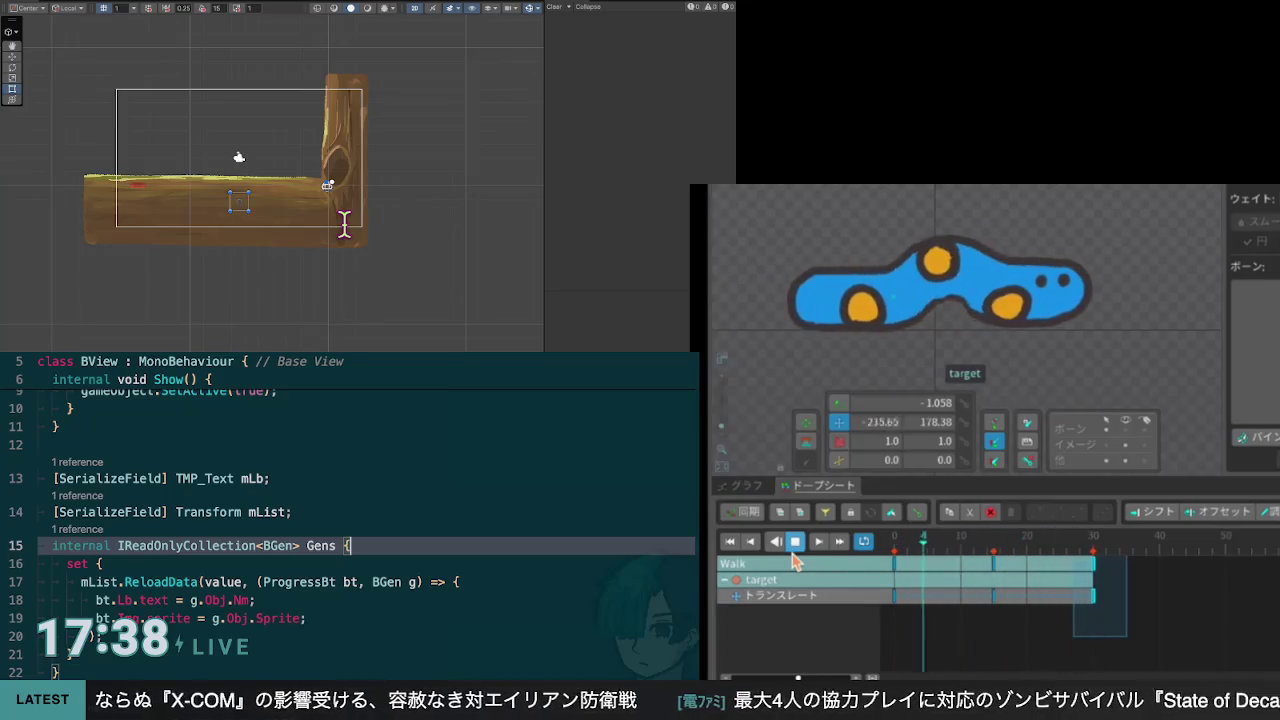
Step: Delete the bt.Lb.text = g.Obj.Nm line, leaving bt.Img.sprite = g.Obj.sprite in the ReloadData lambda
click(305, 618)
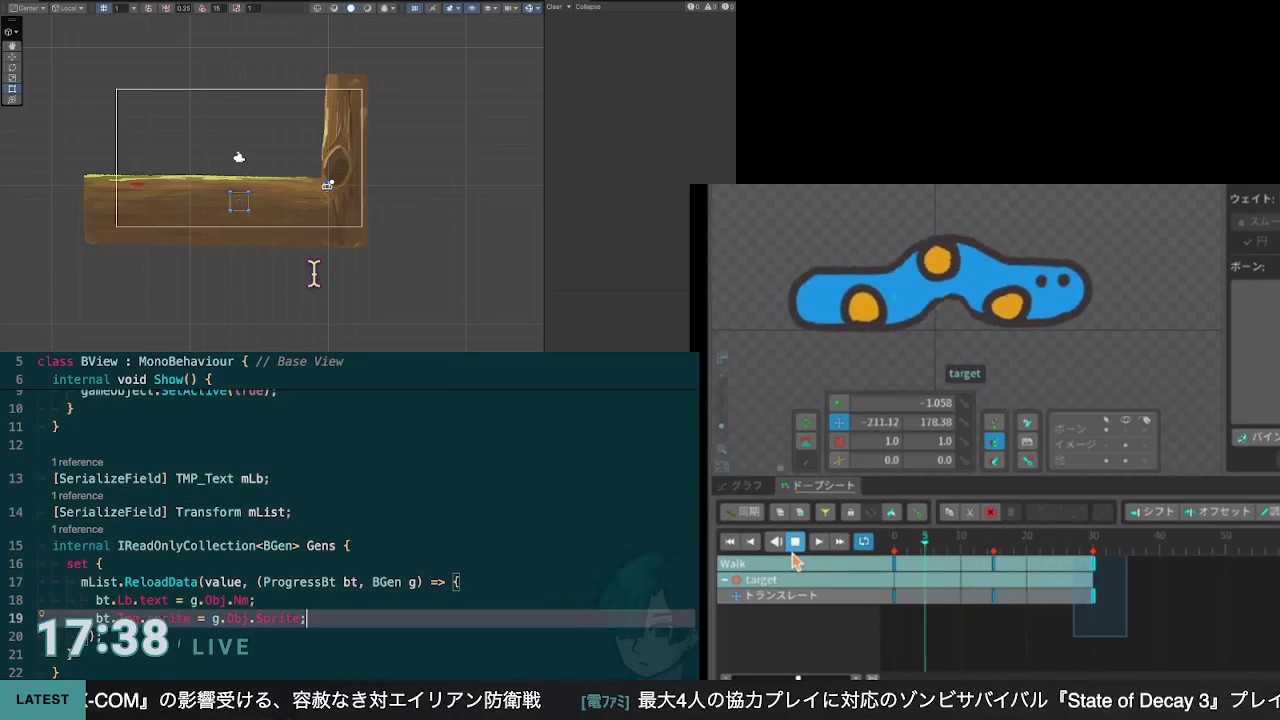
scroll(353, 184, up, 3)
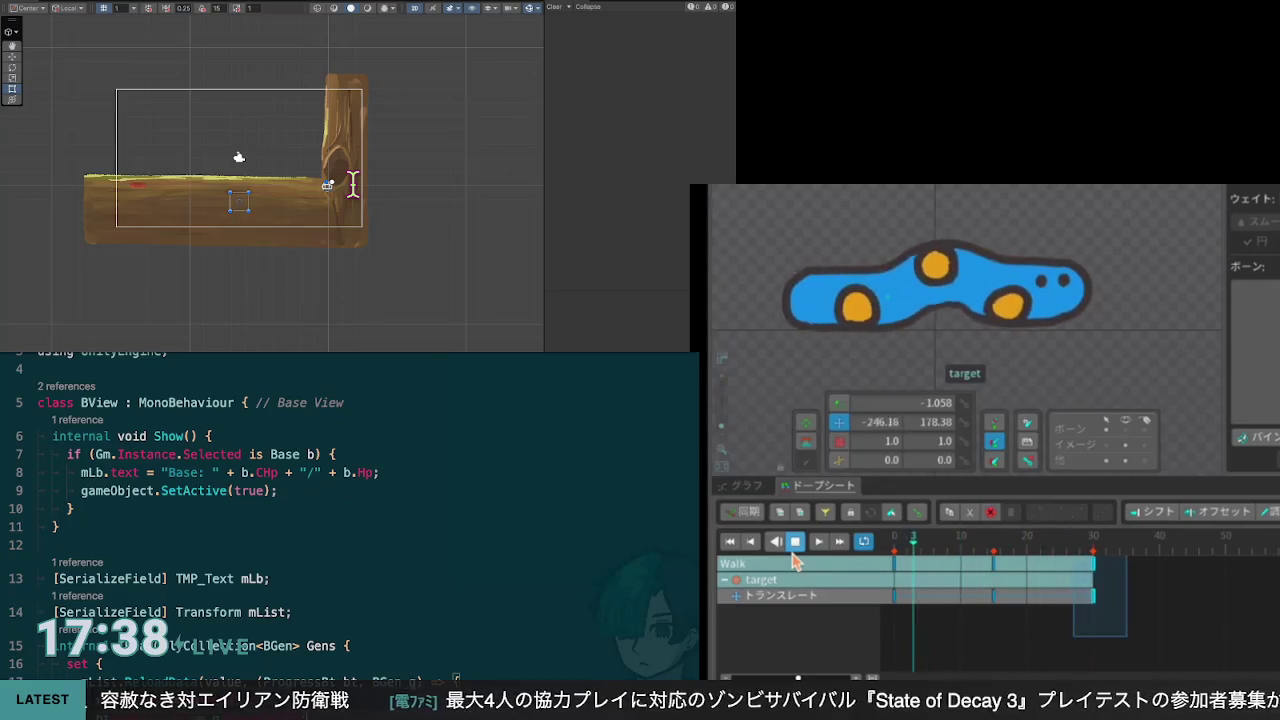
scroll(332, 195, down, 3)
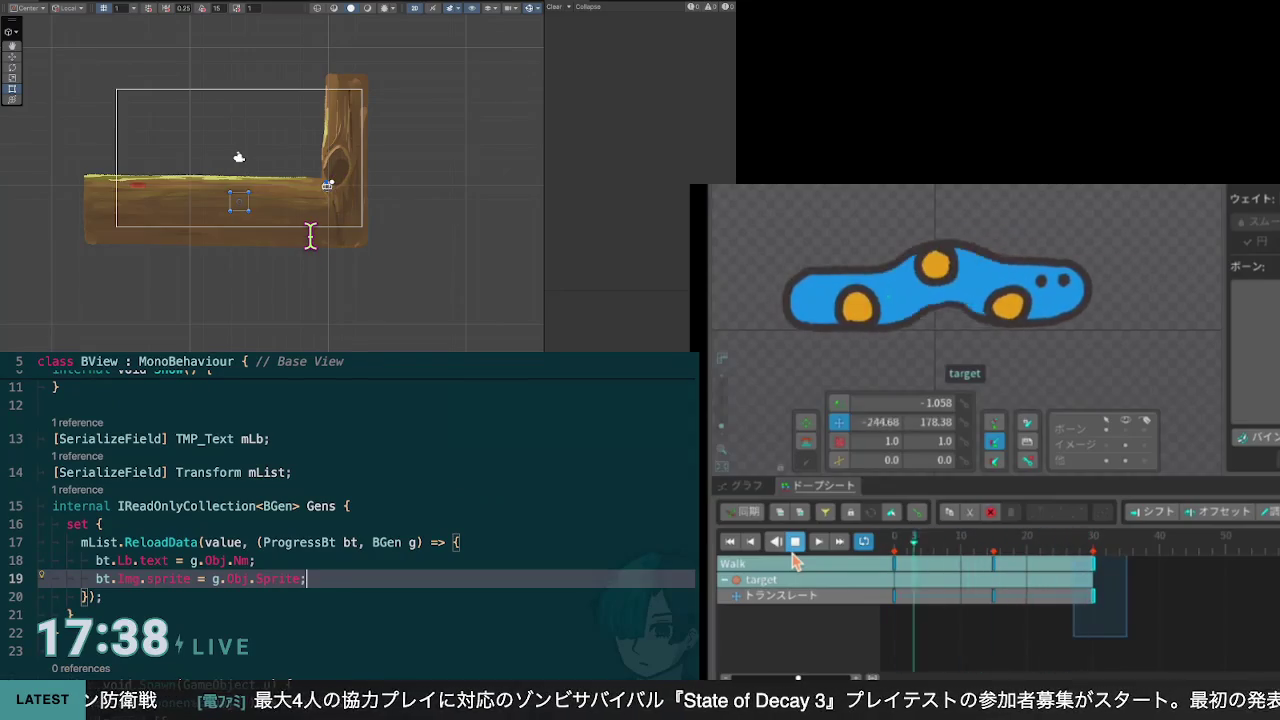
scroll(311, 236, up, 2)
scroll(310, 236, up, 3)
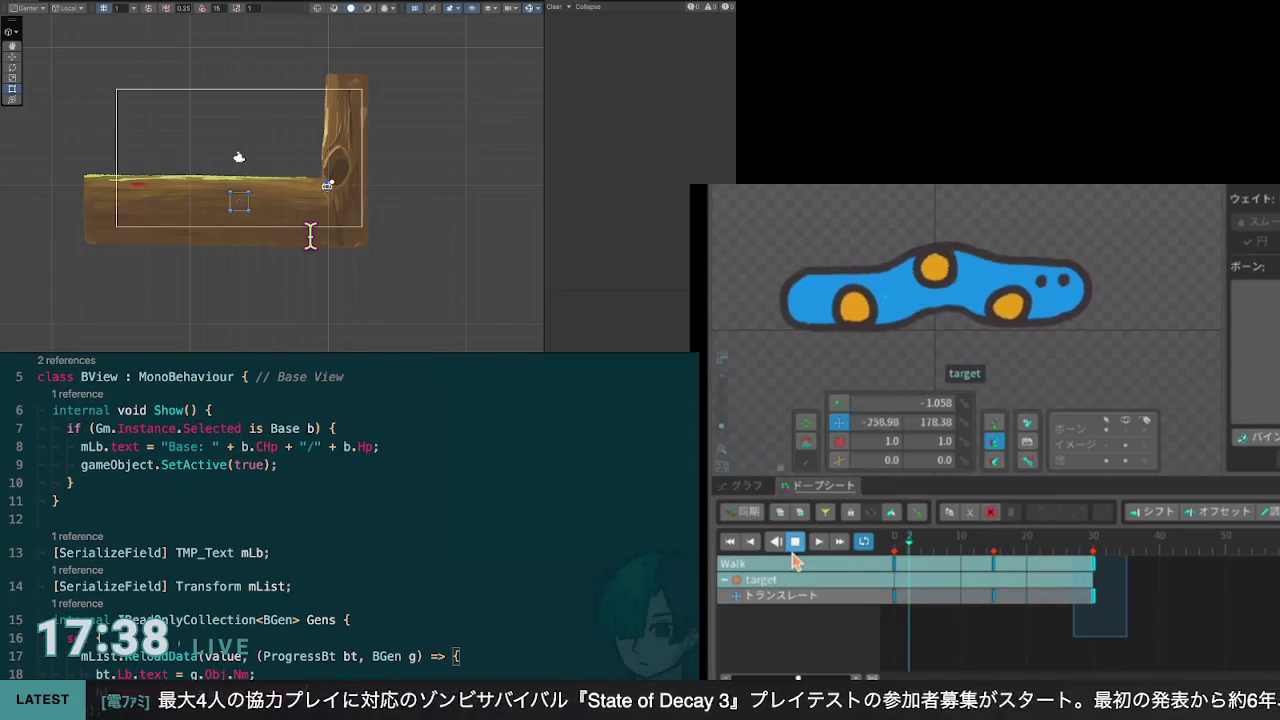
scroll(310, 236, down, 2)
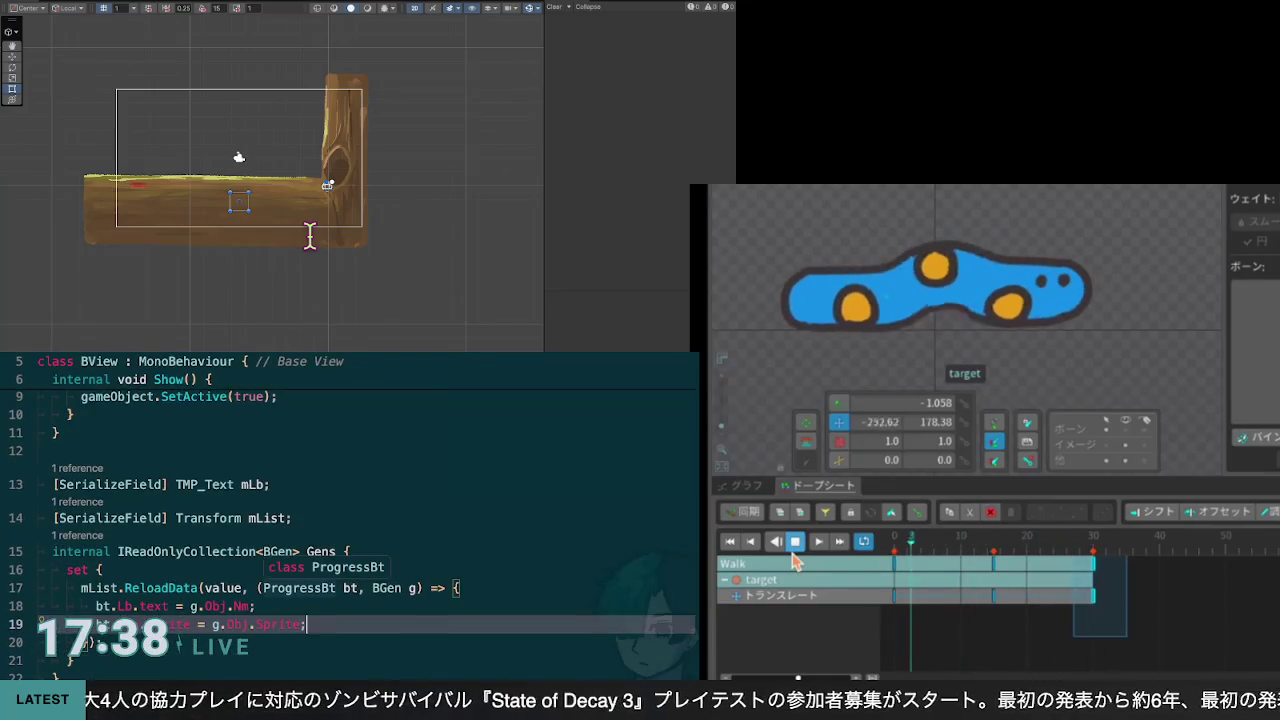
scroll(310, 236, down, 3)
scroll(310, 236, down, 1)
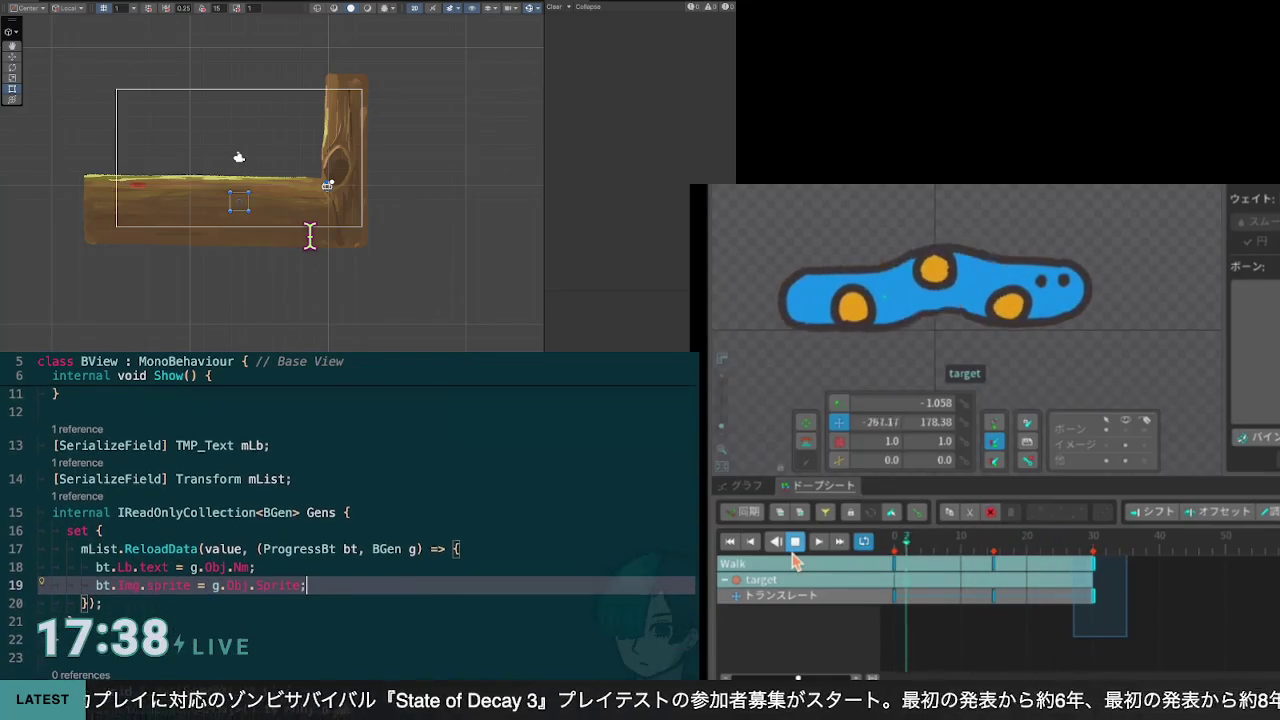
scroll(310, 236, down, 1)
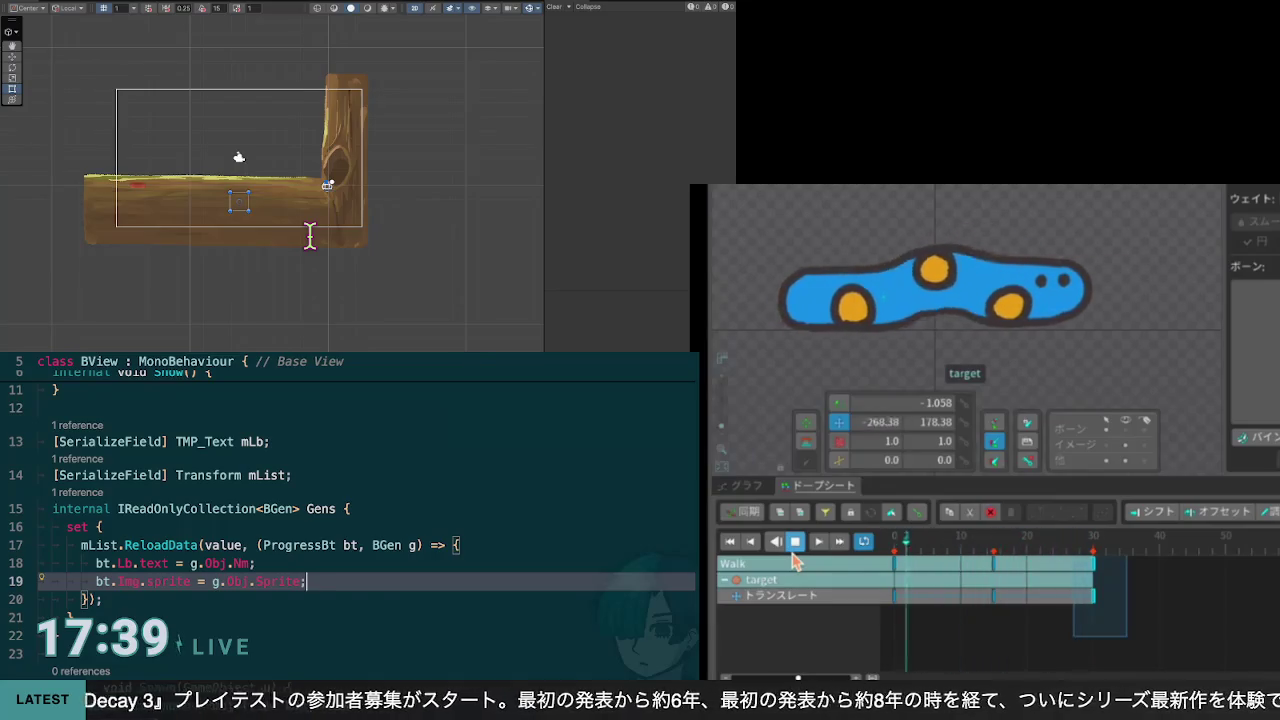
scroll(315, 237, up, 1)
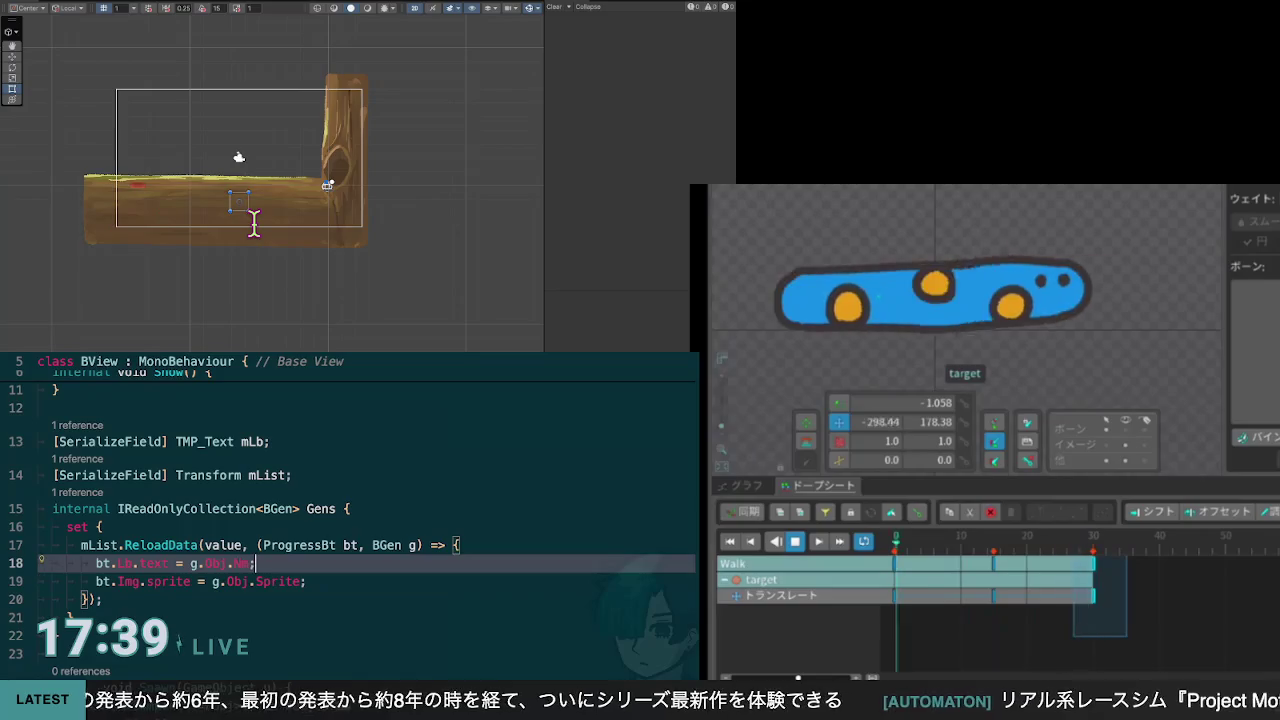
key(shift+Up)
key(BackSpace)
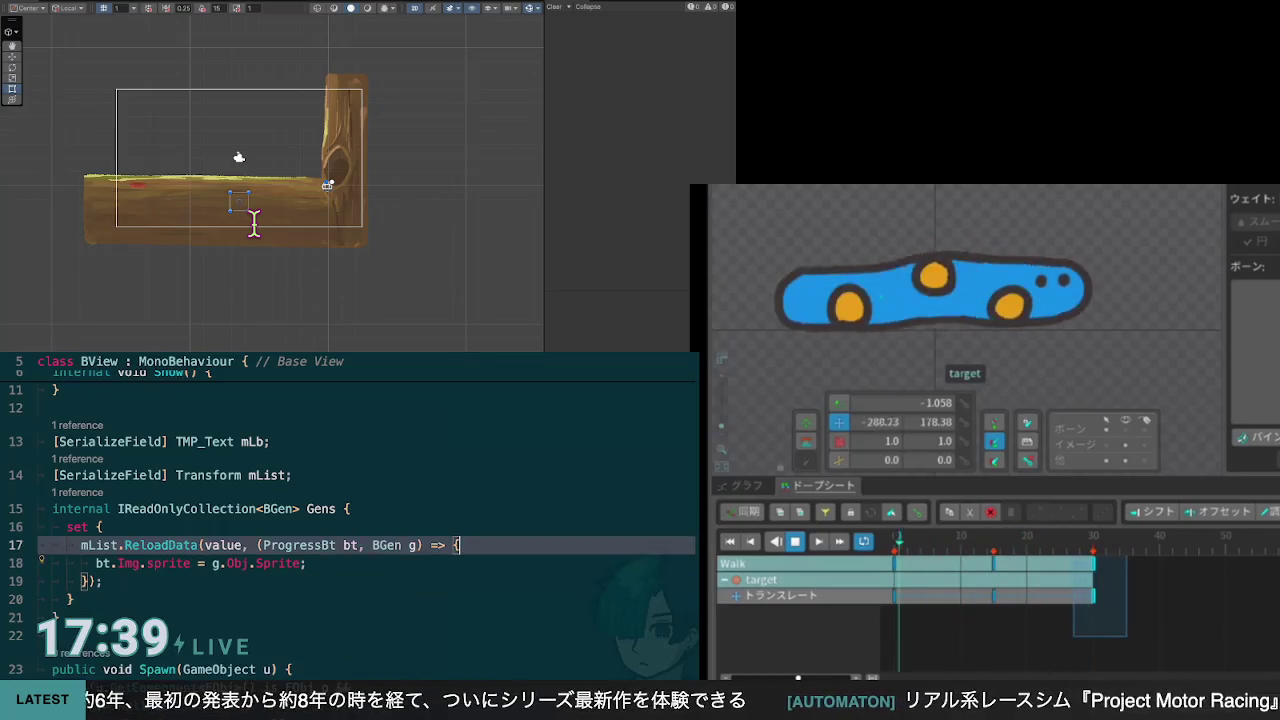
key(Down)
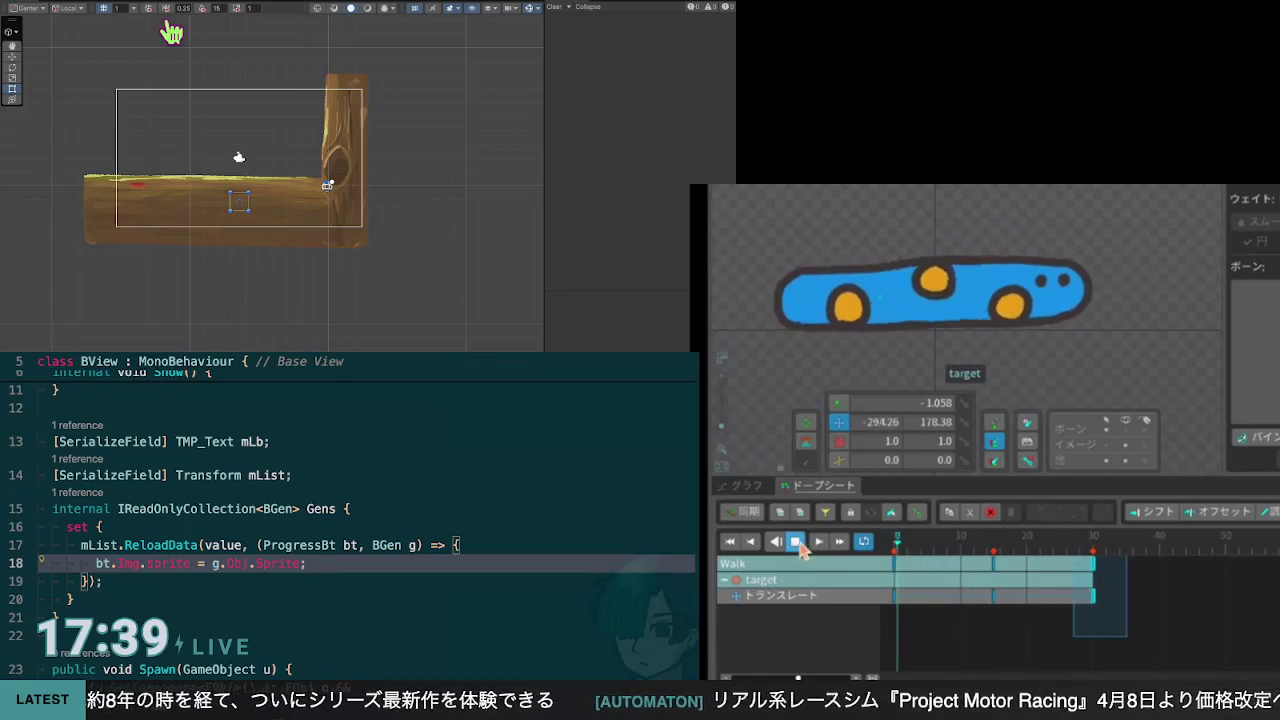
Step: Wrap the Remaining setter's body in an indented if (value > 0f) block
key(ctrl+Tab)
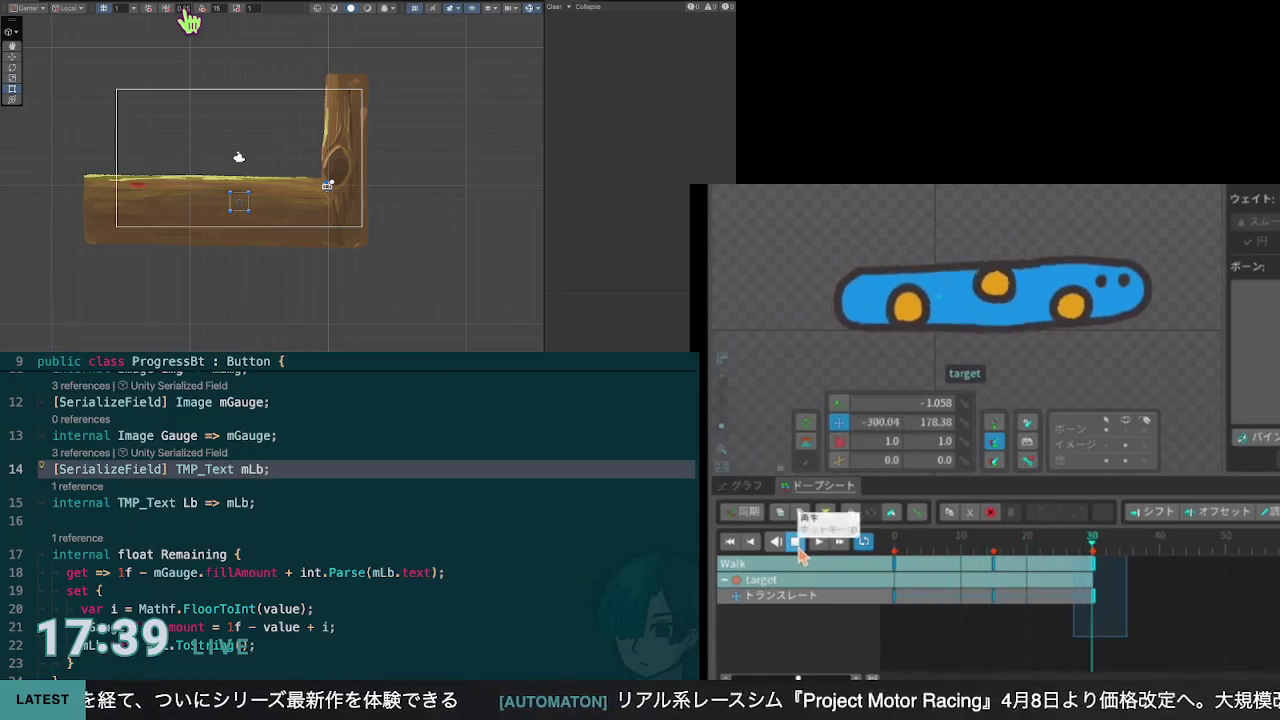
key(Down)
key(Down)
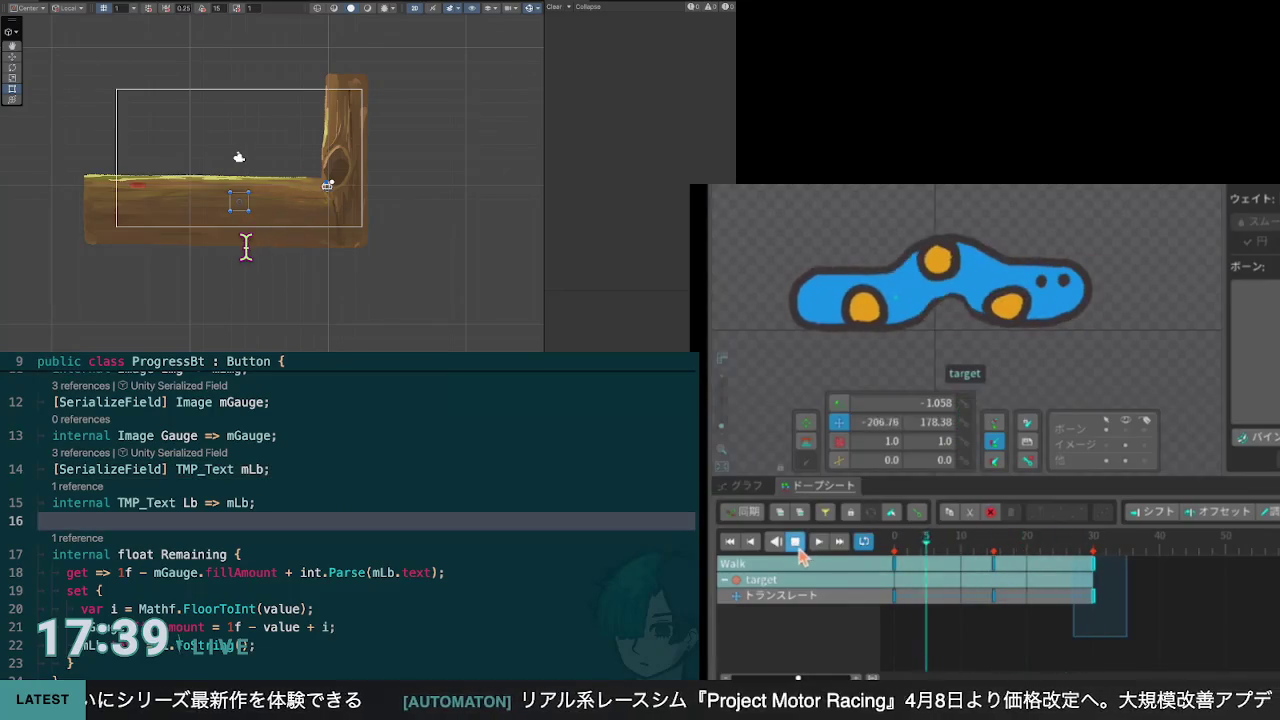
key(Down)
key(Down)
key(Down)
click(796, 545)
key(Return)
text(if ()
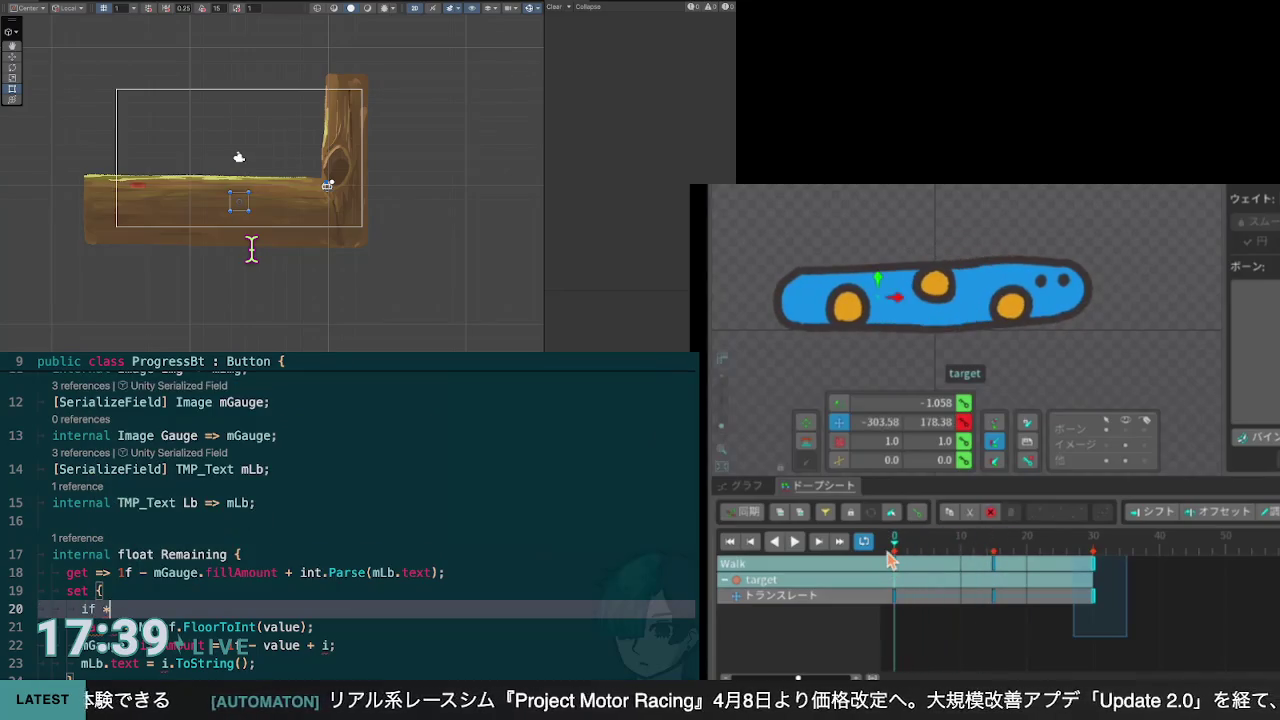
text(value > 0f) value = 0f;)
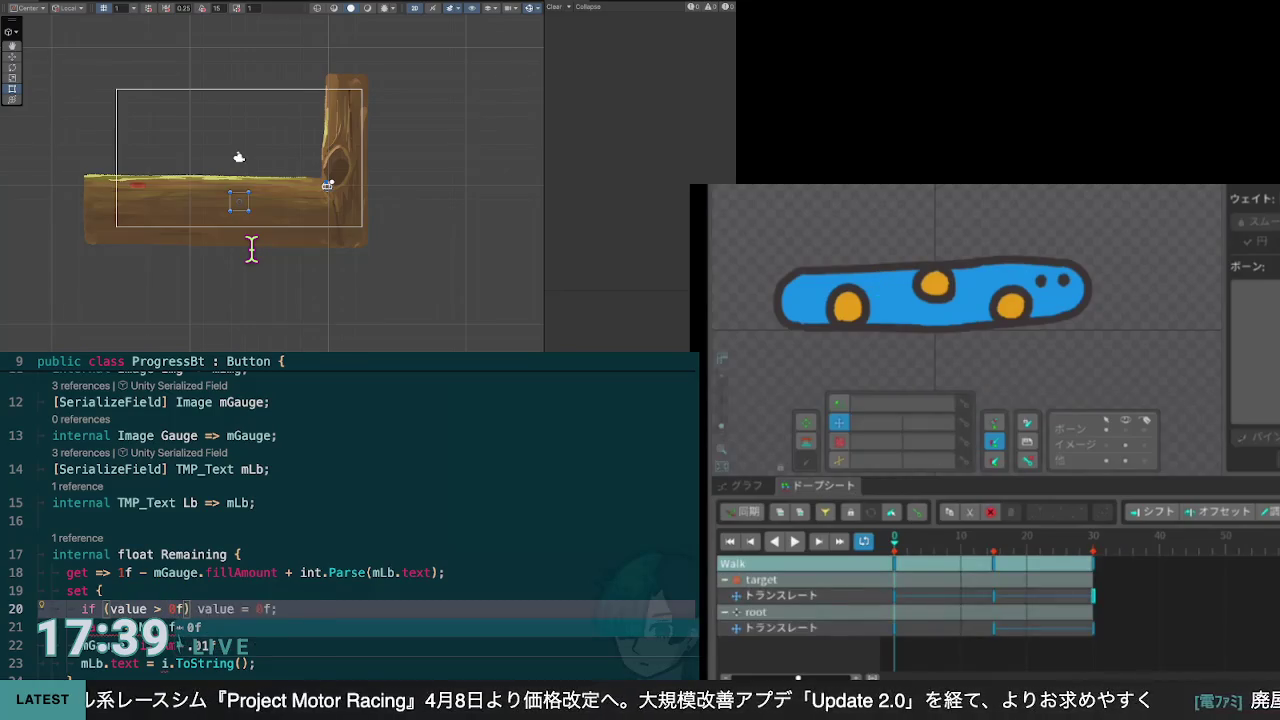
key(Return)
text({)
key(Down)
key(Down)
key(Tab)
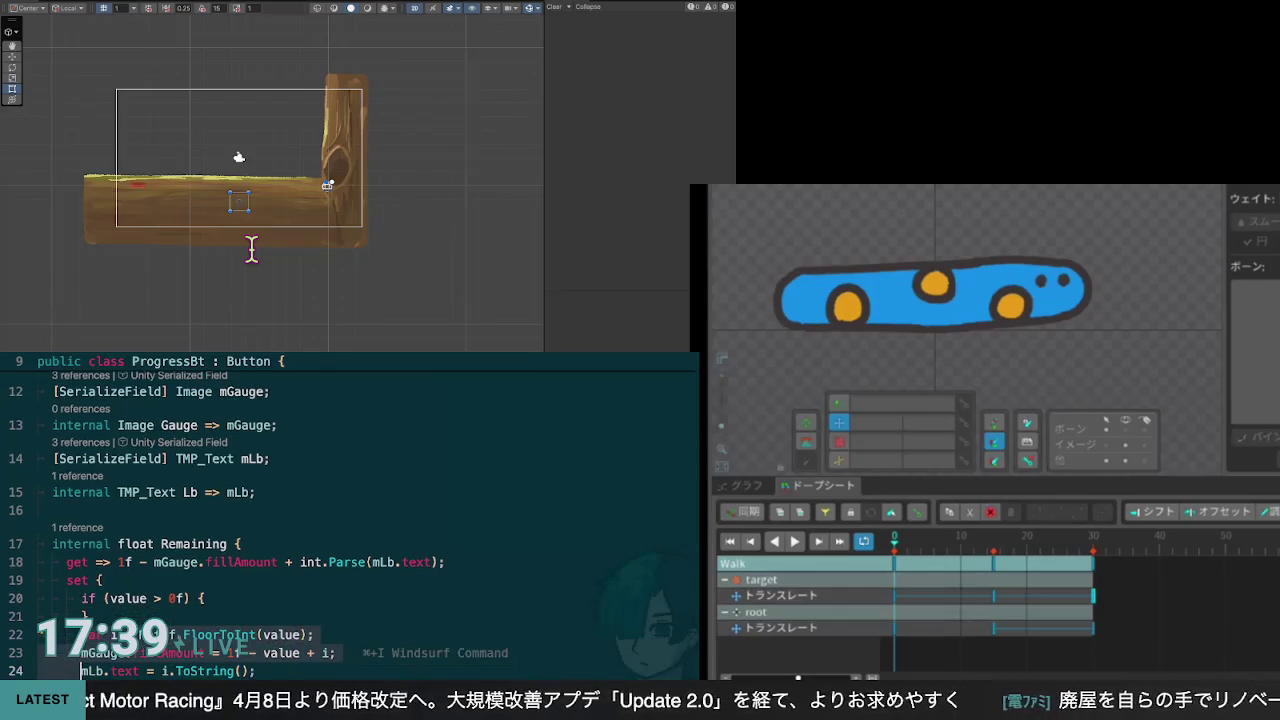
key(Tab)
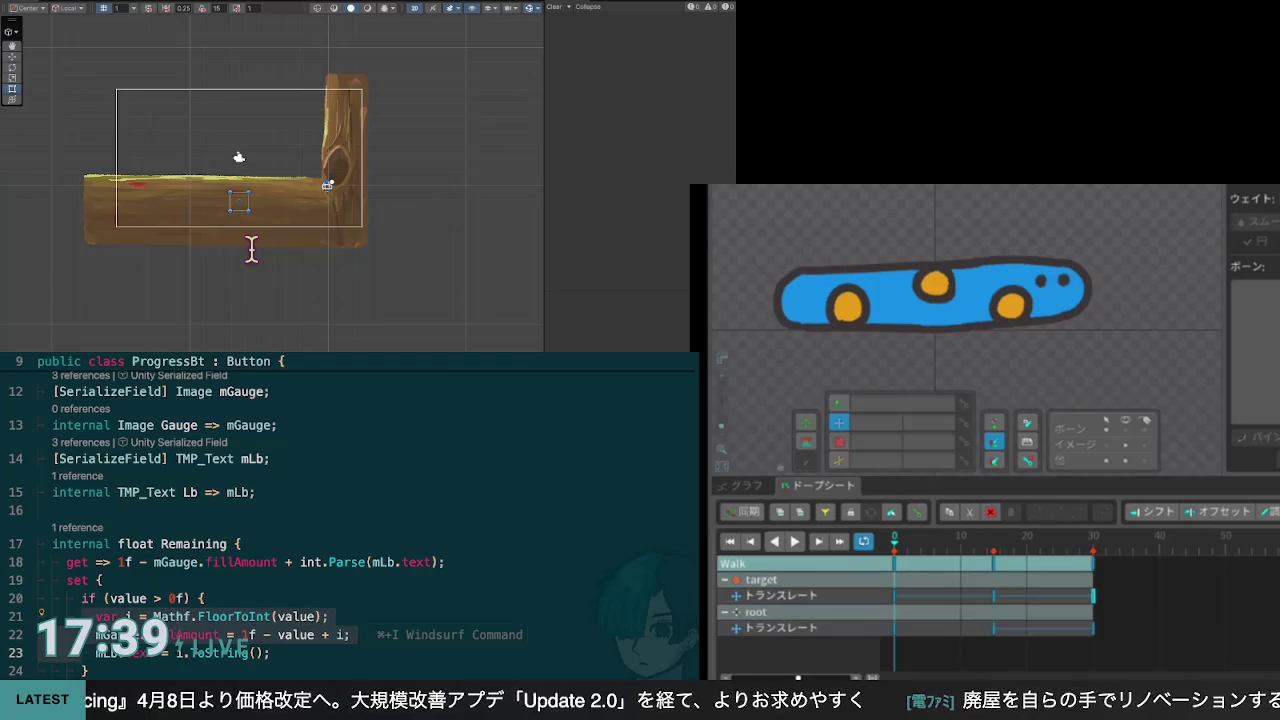
key(Down)
Step: Add an else branch setting mGauge.fillAmount = 1f and mLb.text = ""
text(else {)
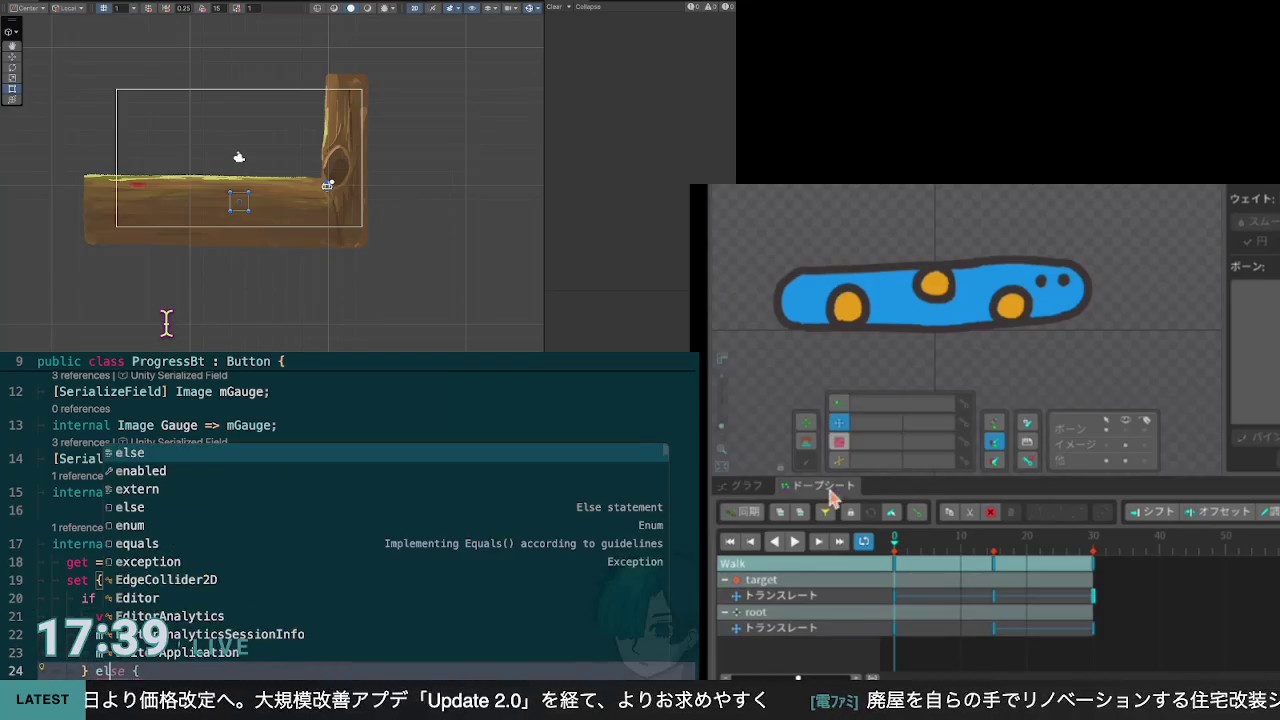
click(797, 542)
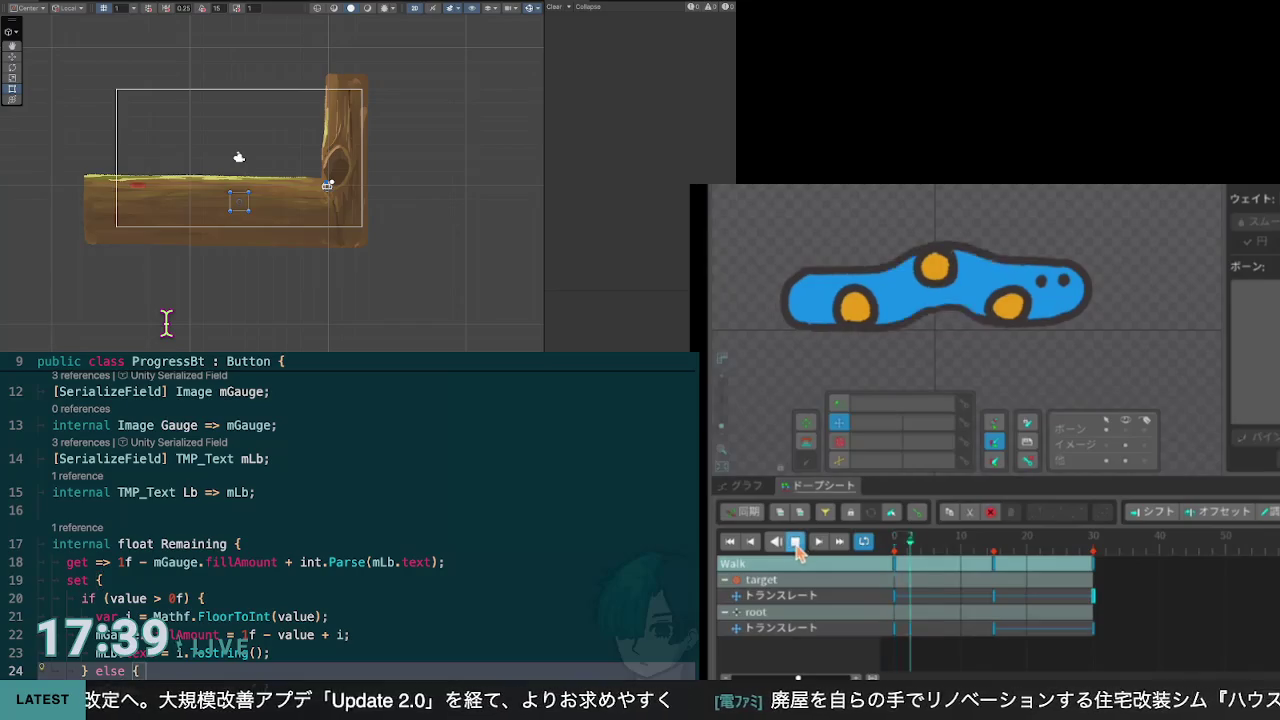
key(Return)
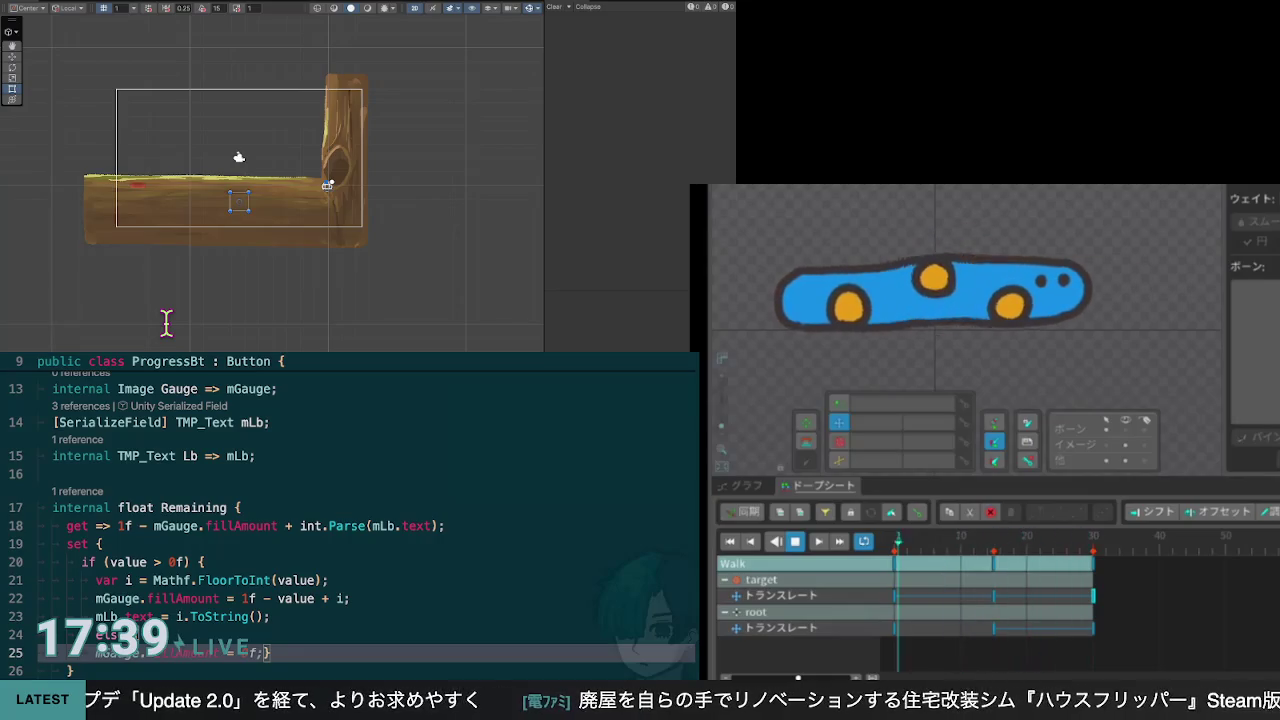
key(Tab)
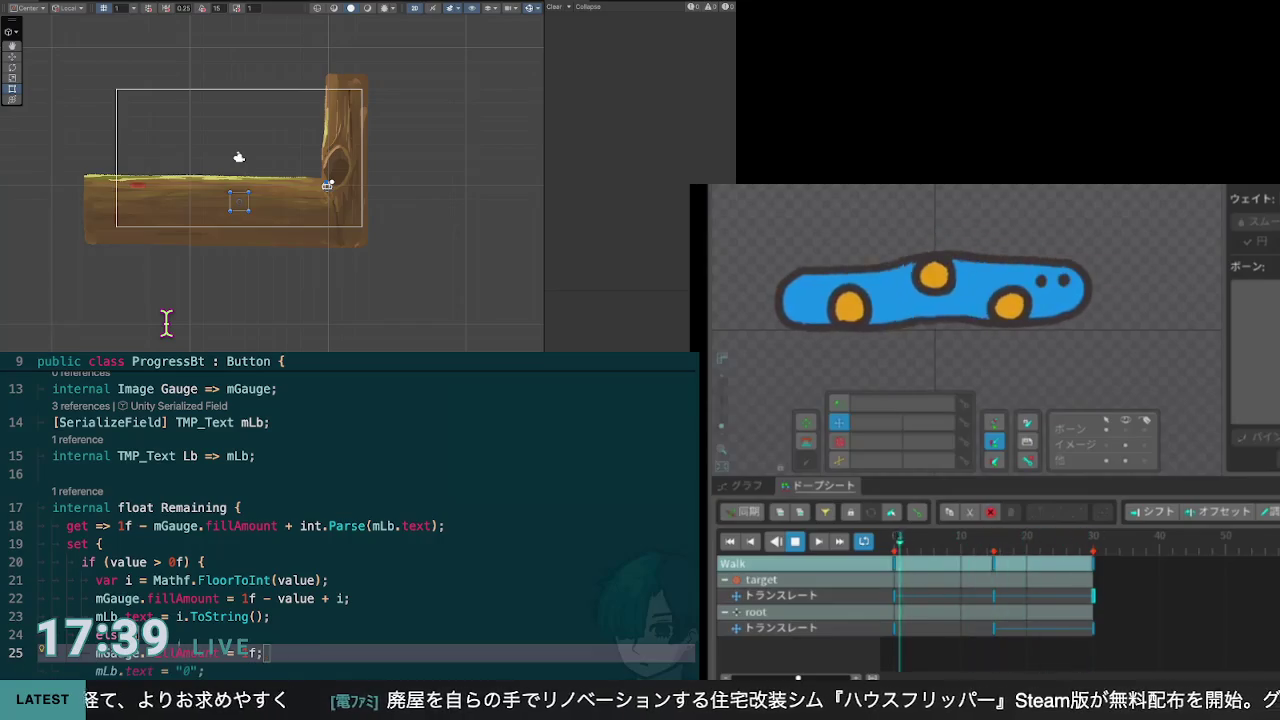
key(Return)
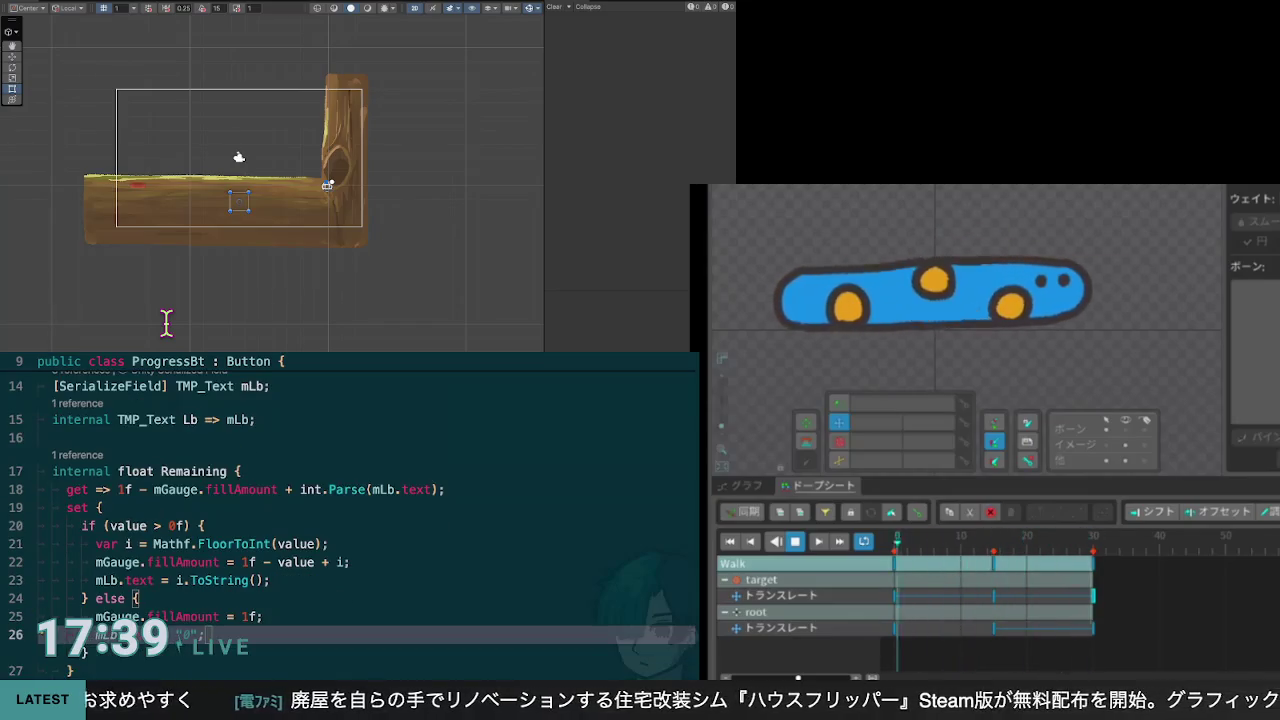
key(Tab)
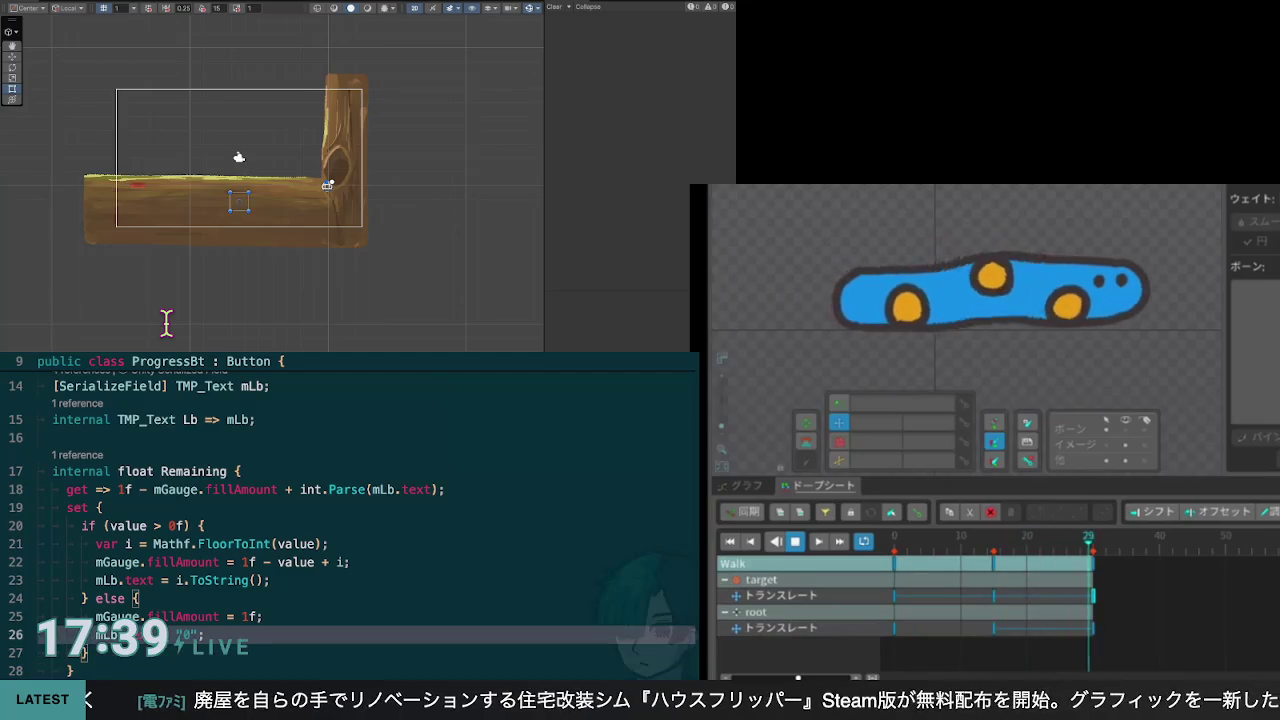
key(Left)
key(BackSpace)
key(BackSpace)
key(BackSpace)
key(Up)
key(End)
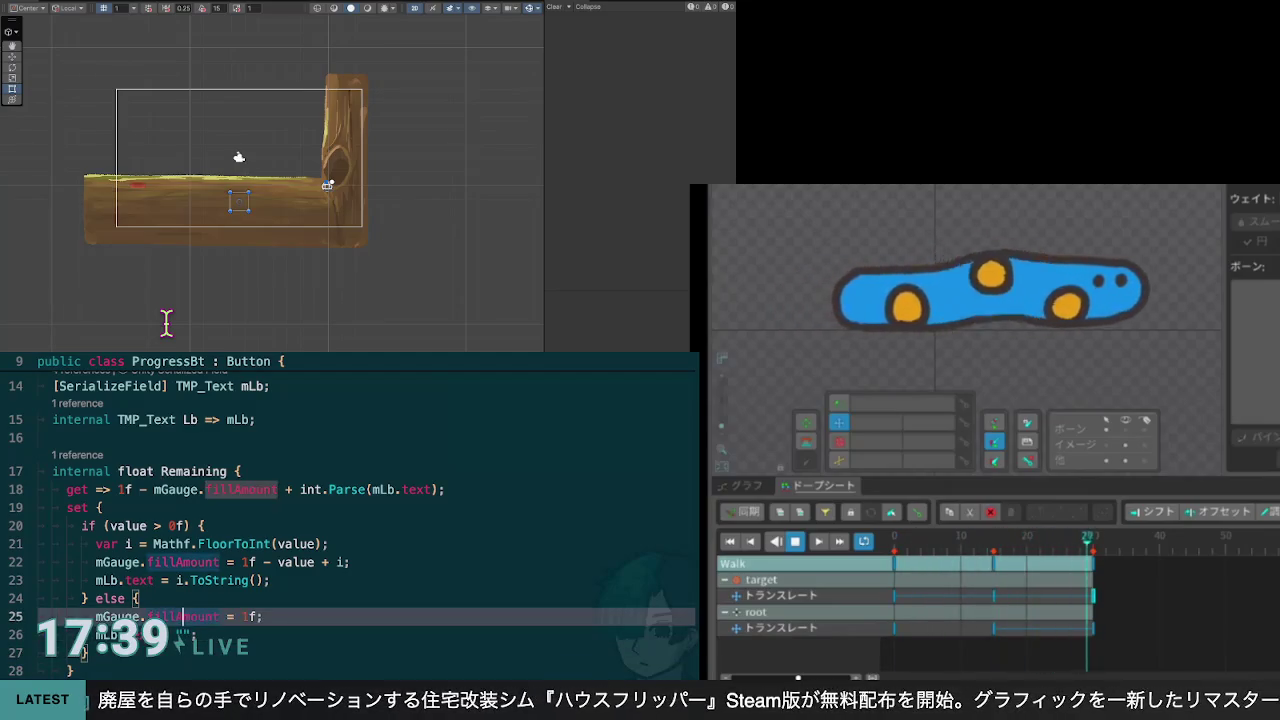
key(Left)
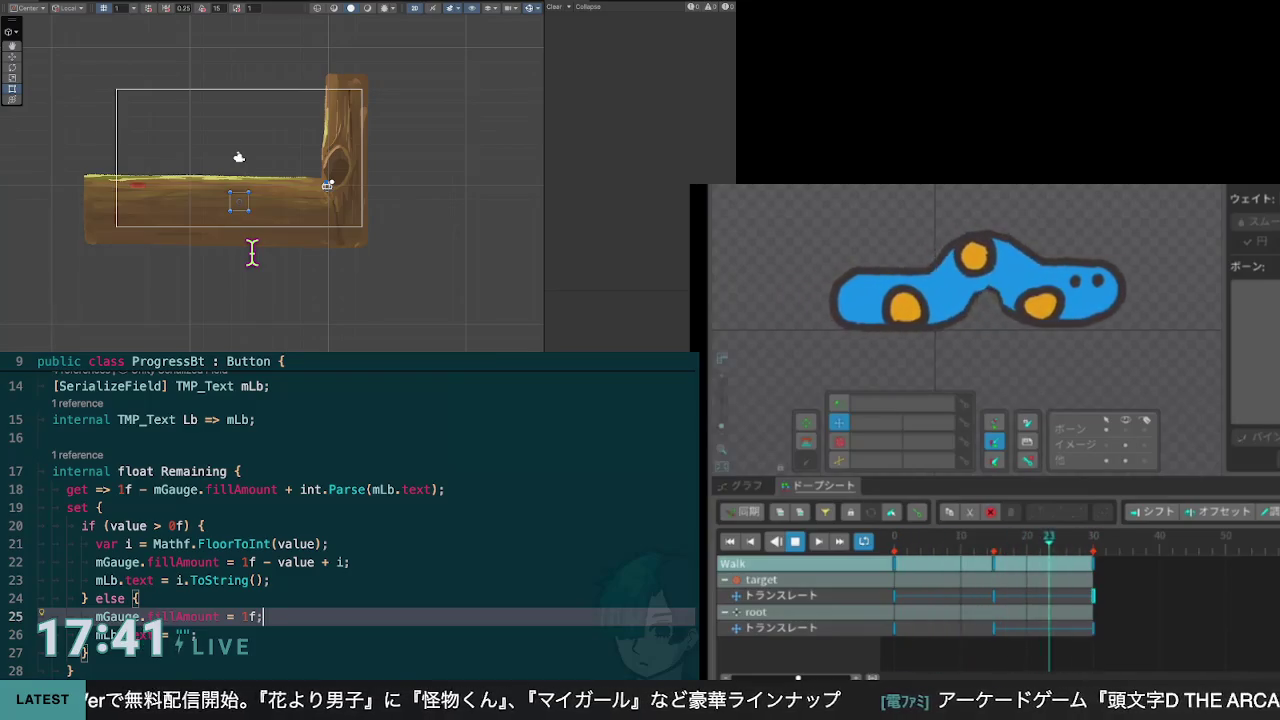
scroll(366, 500, down, 2)
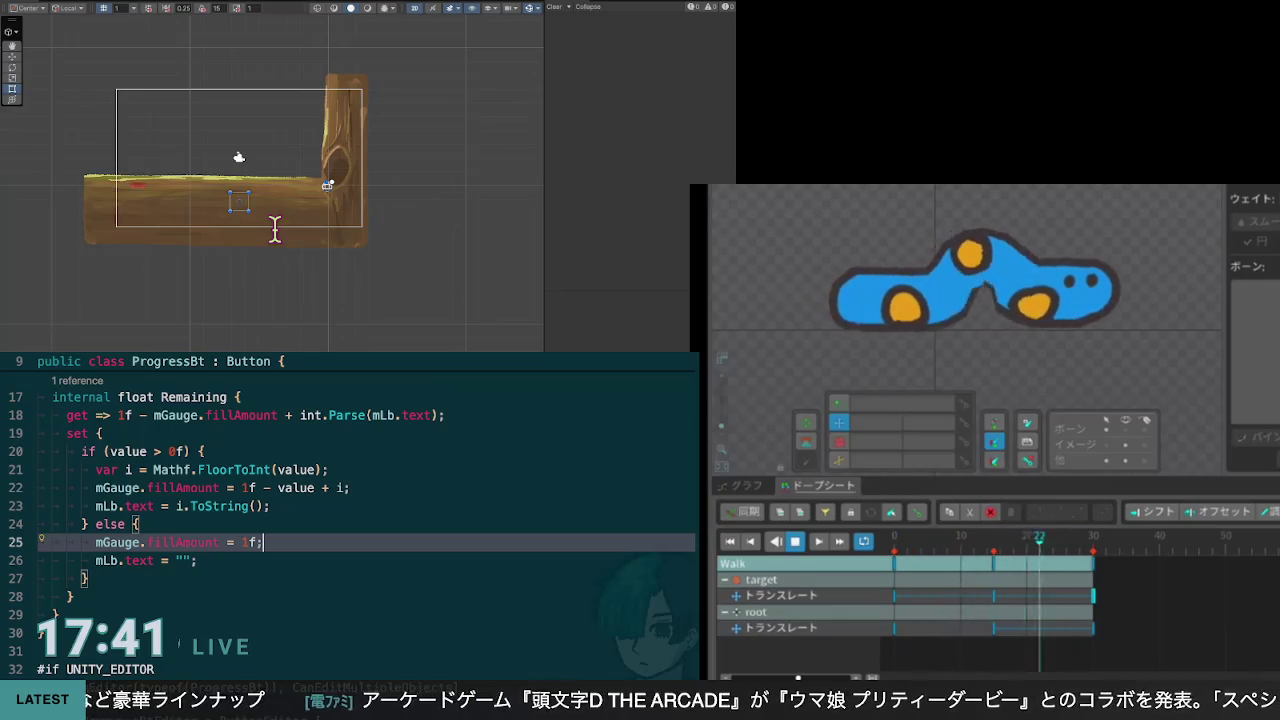
scroll(360, 520, up, 2)
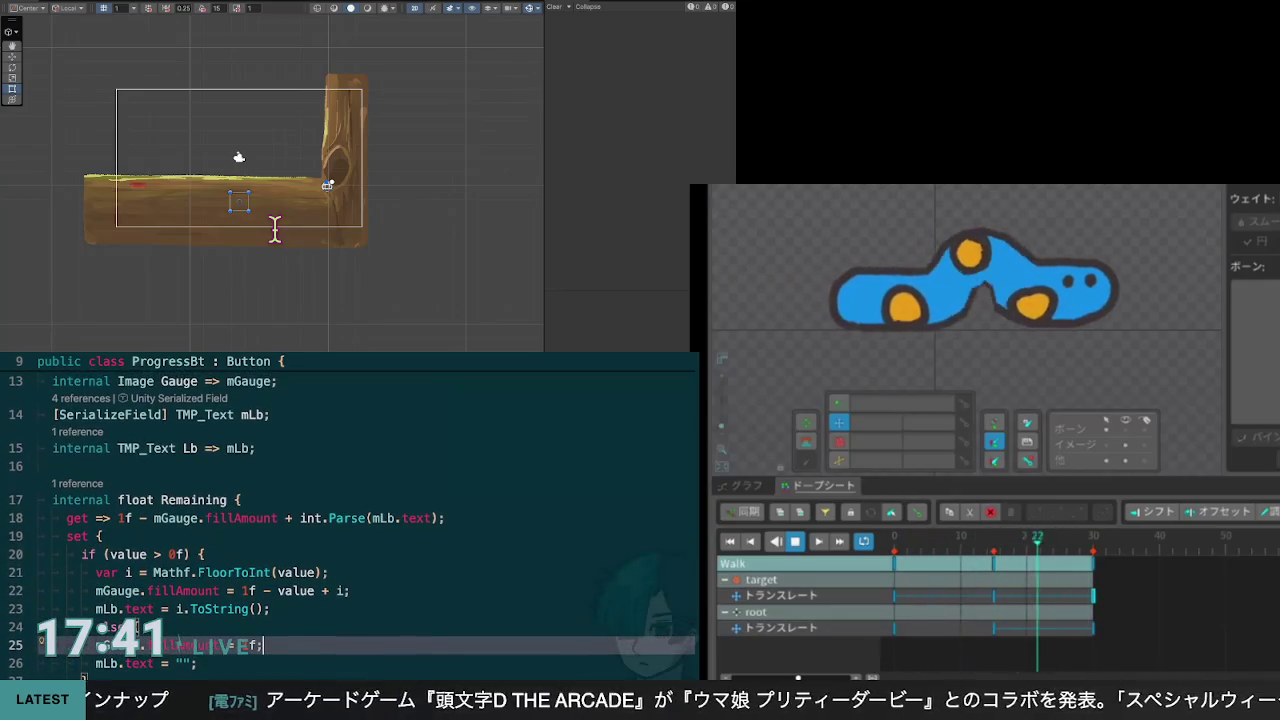
scroll(352, 520, up, 1)
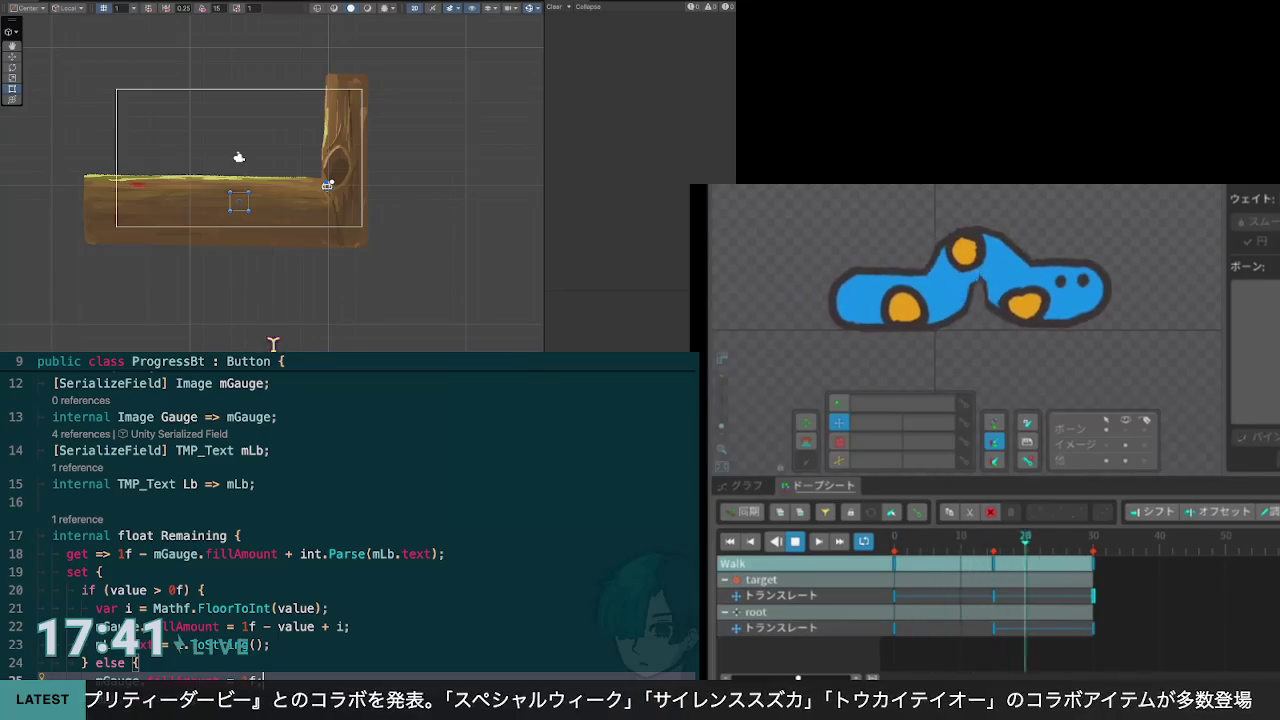
text(;)
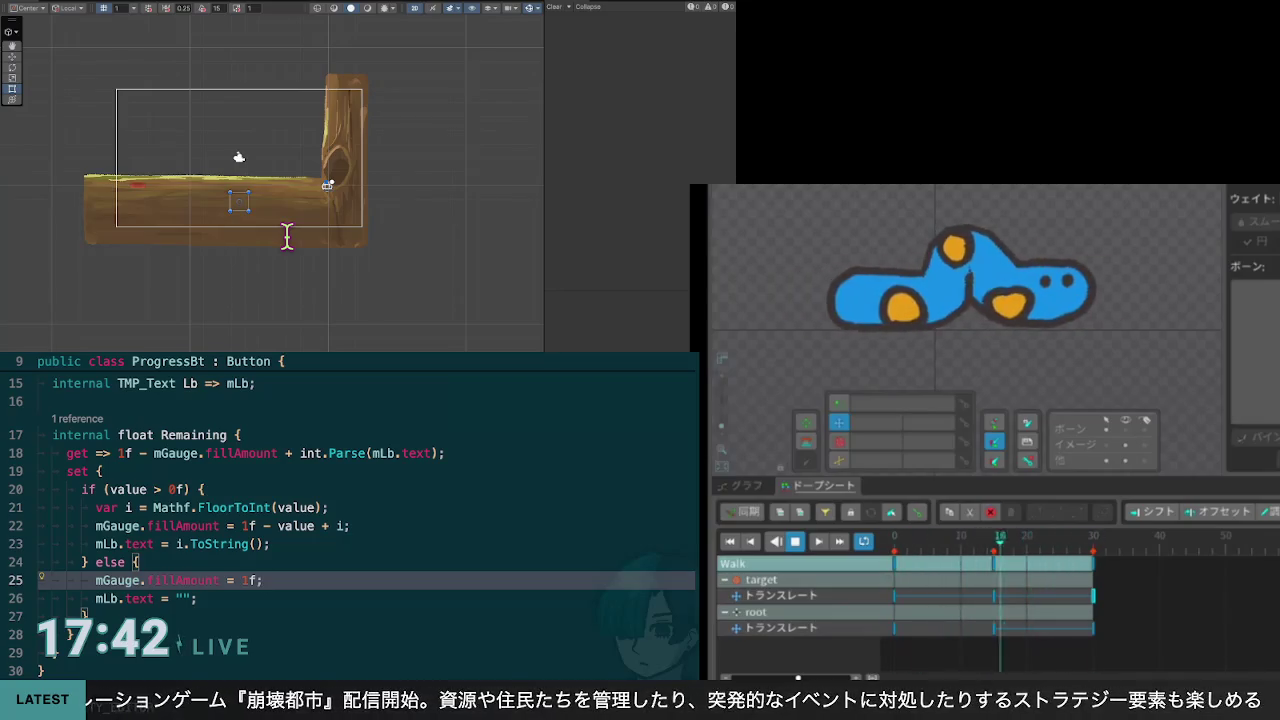
scroll(287, 236, down, 1)
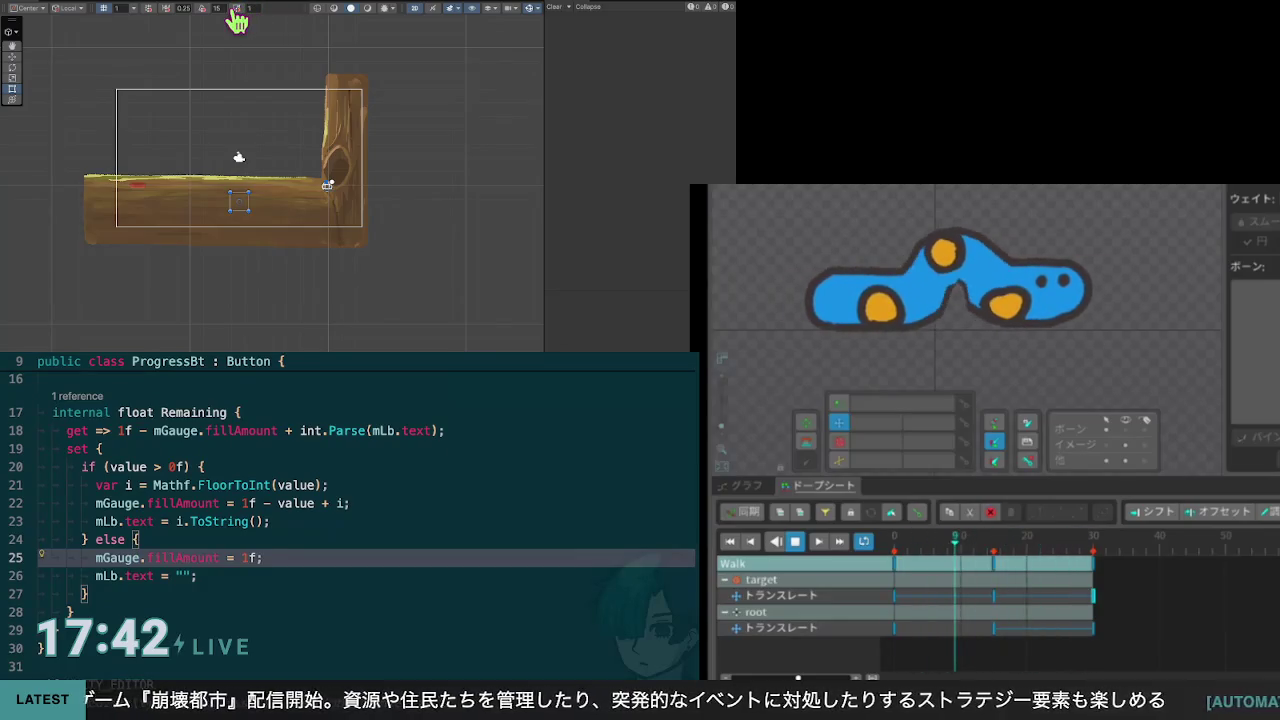
key(Down)
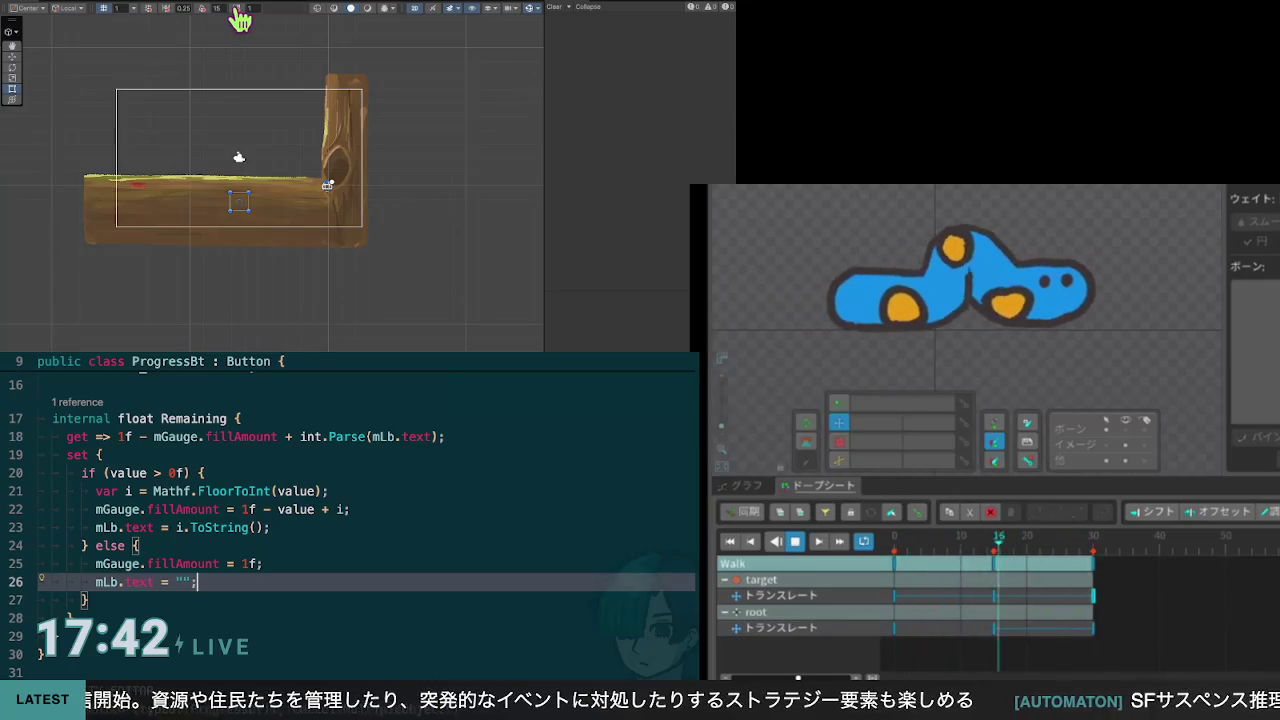
scroll(345, 185, up, 2)
scroll(345, 185, up, 3)
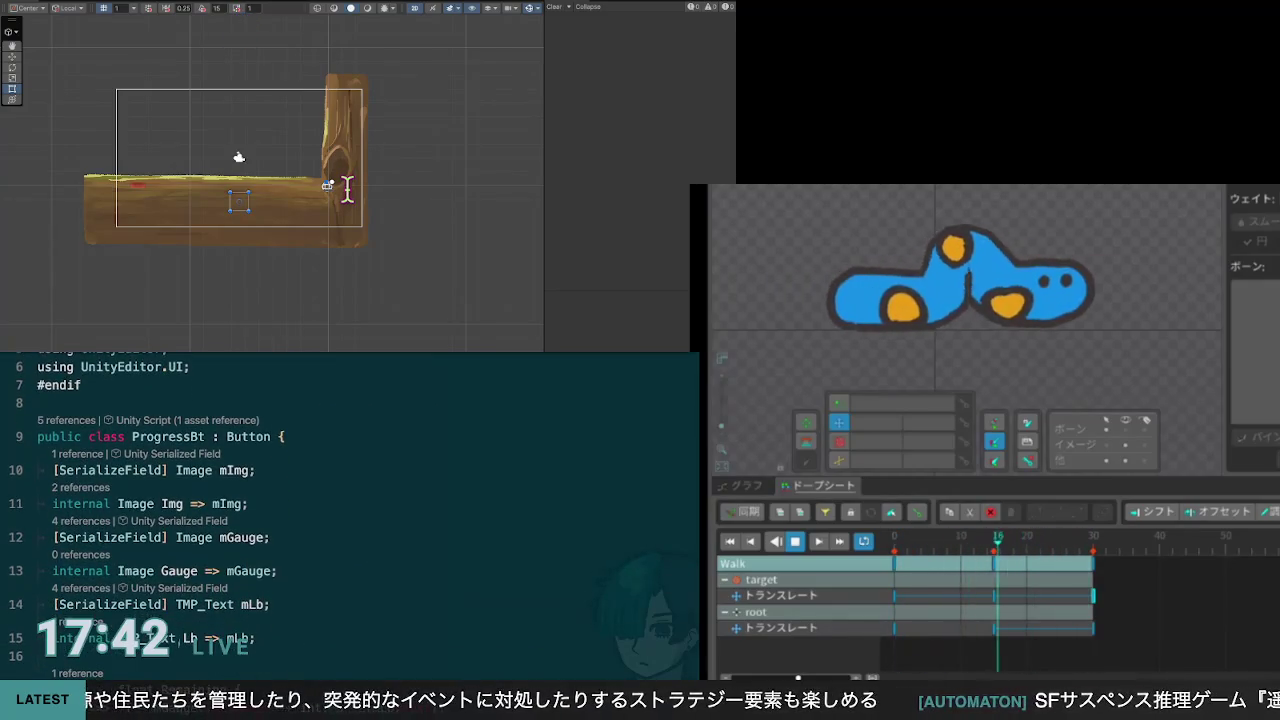
click(277, 604)
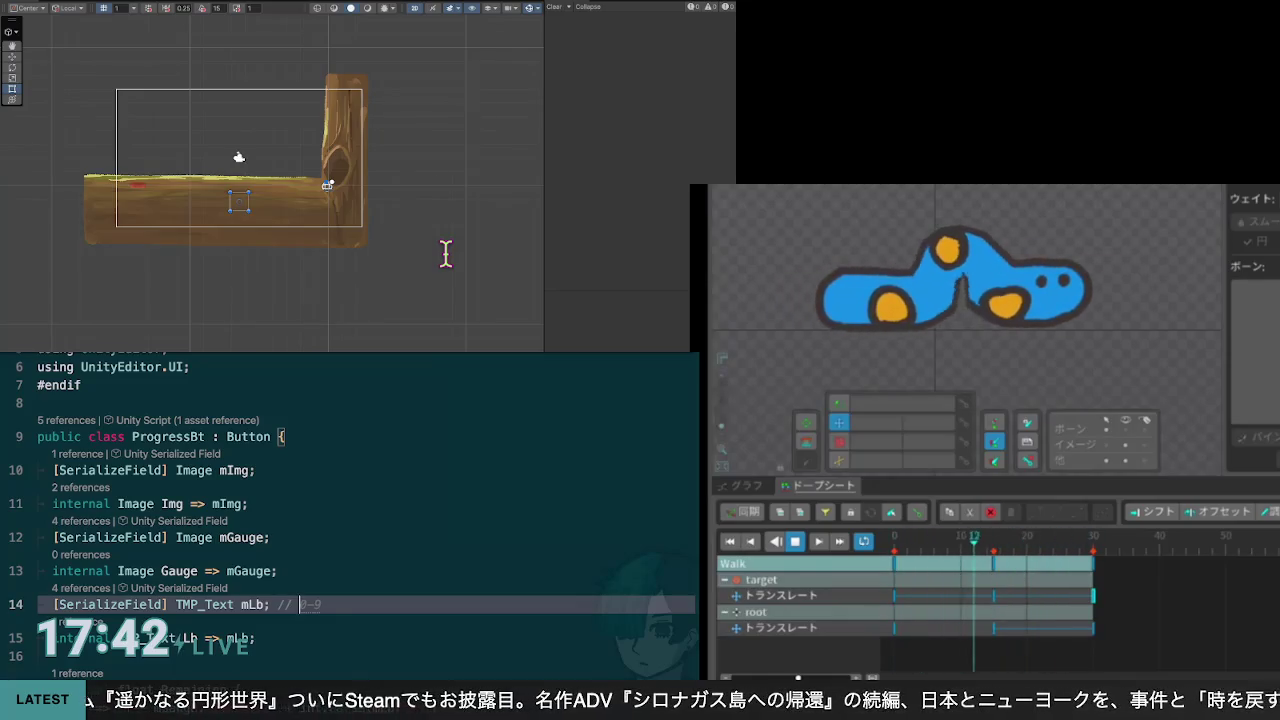
Step: Type the comment "displays only remaining number" after the mLb field, fixing the misspelling of "remaining"
scroll(437, 251, down, 1)
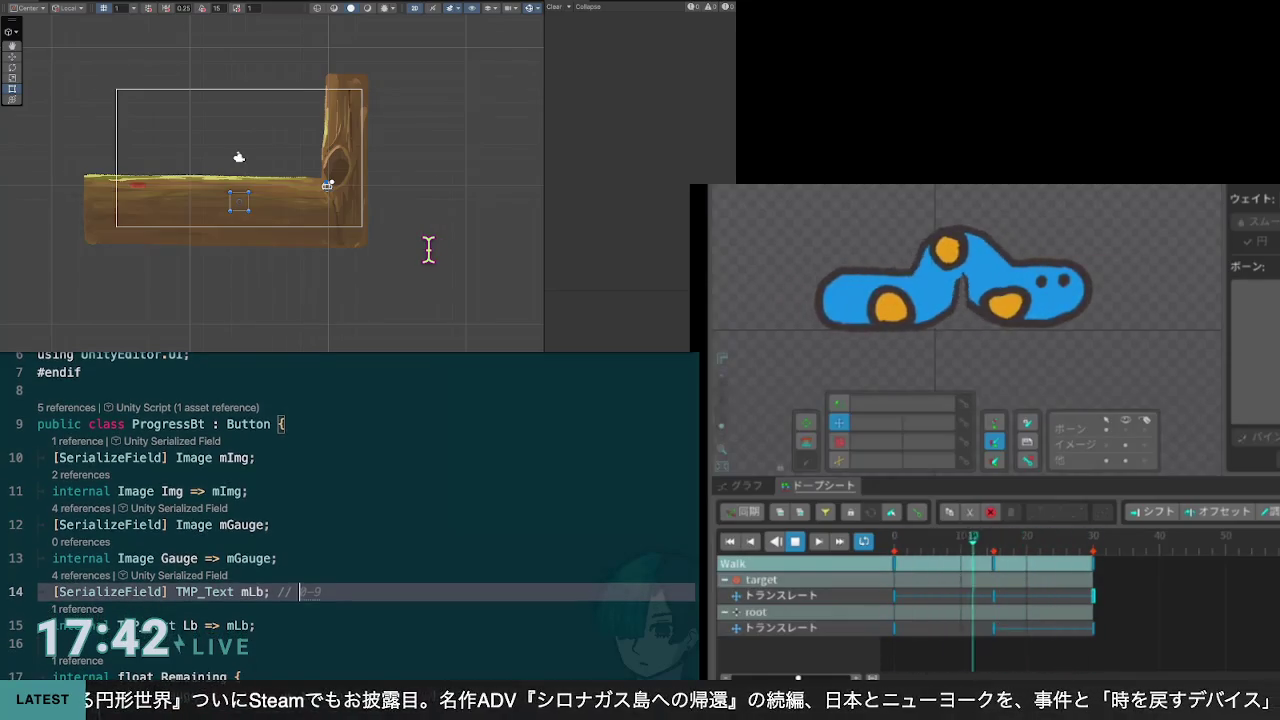
scroll(428, 249, down, 1)
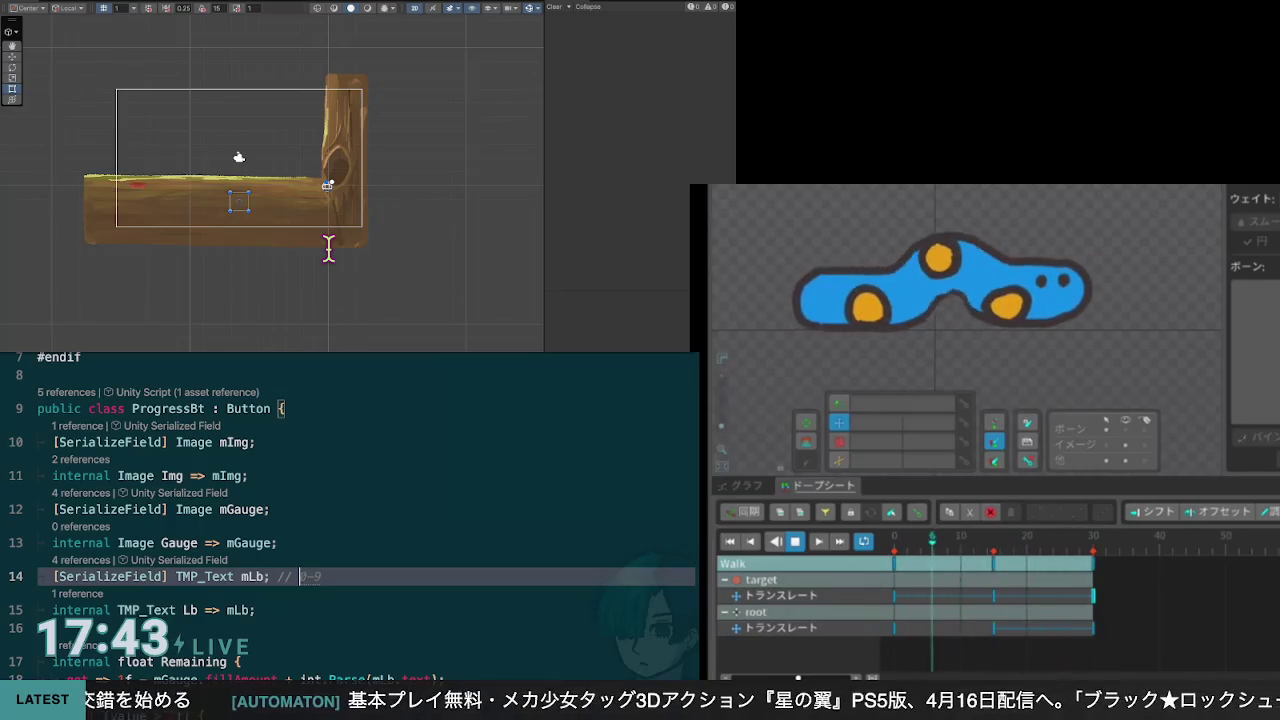
scroll(350, 500, up, 1)
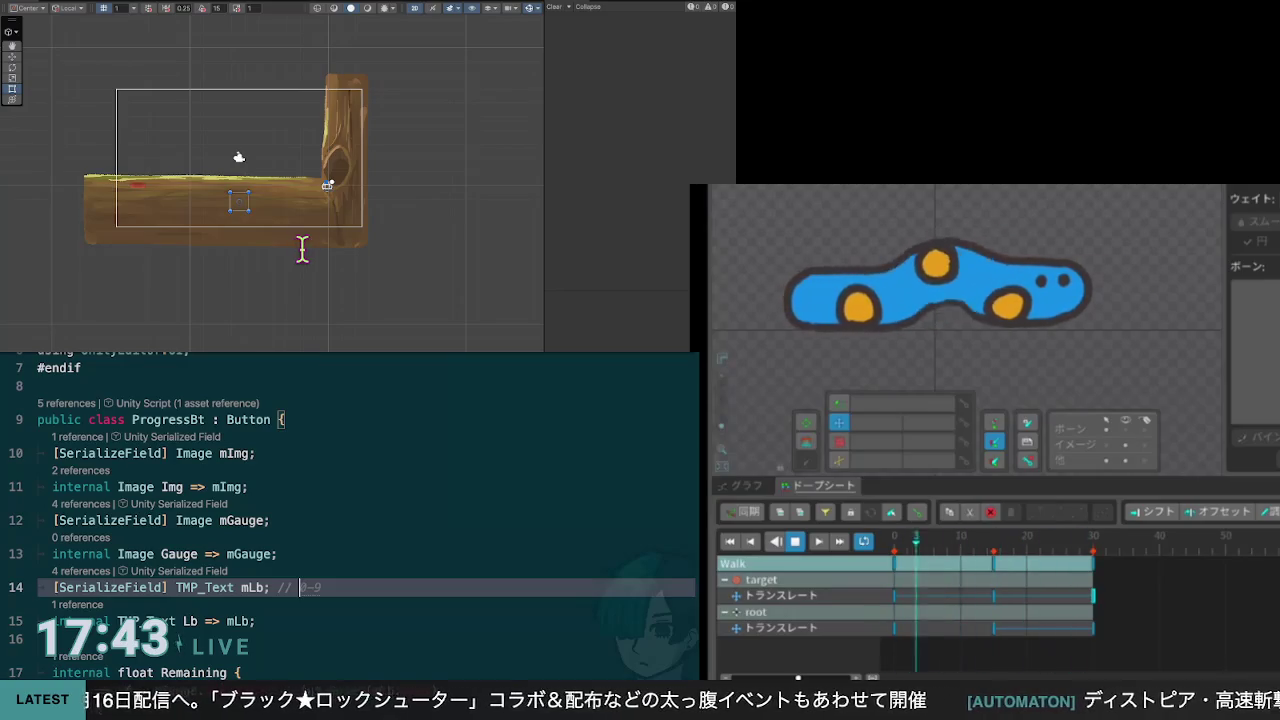
scroll(366, 515, down, 1)
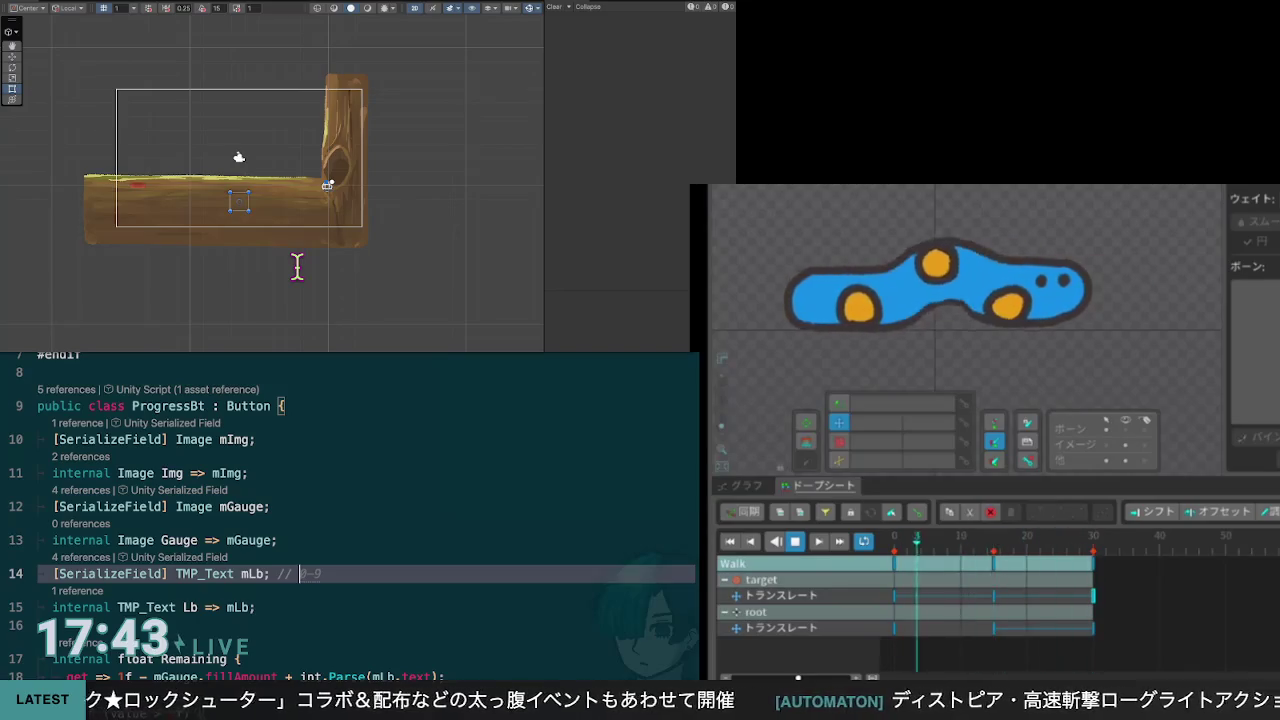
scroll(366, 515, down, 1)
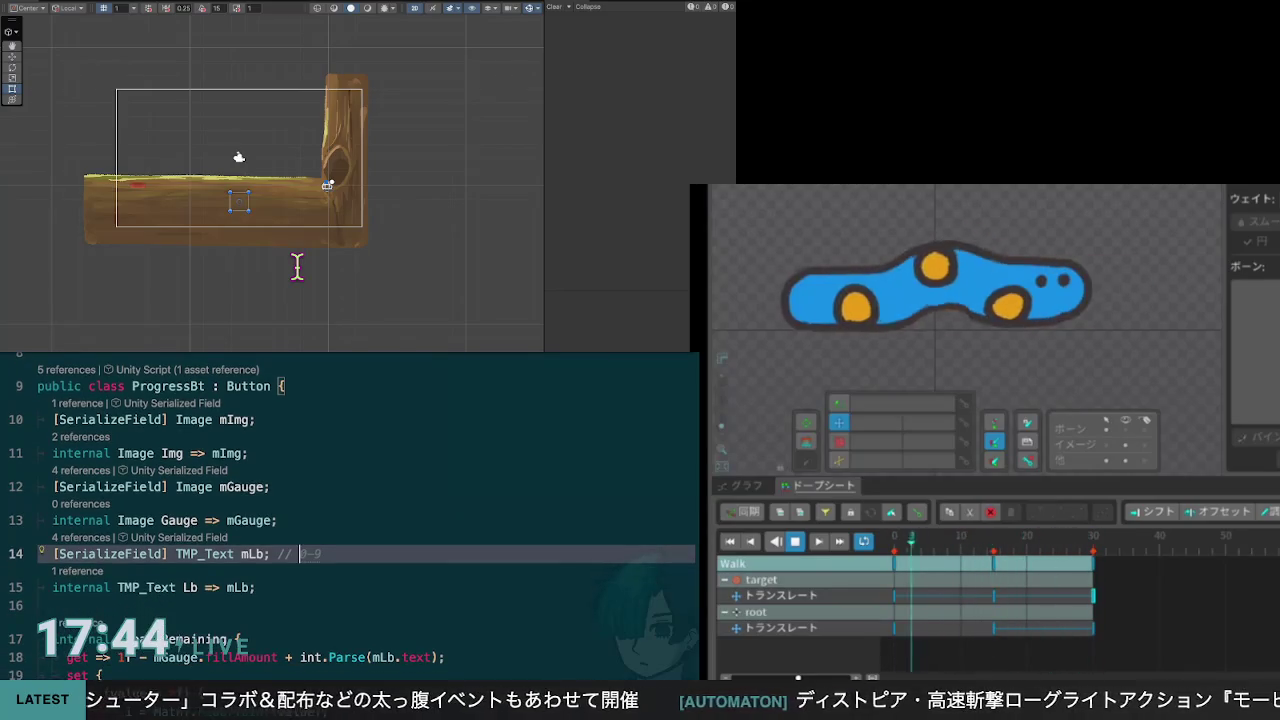
text(dis)
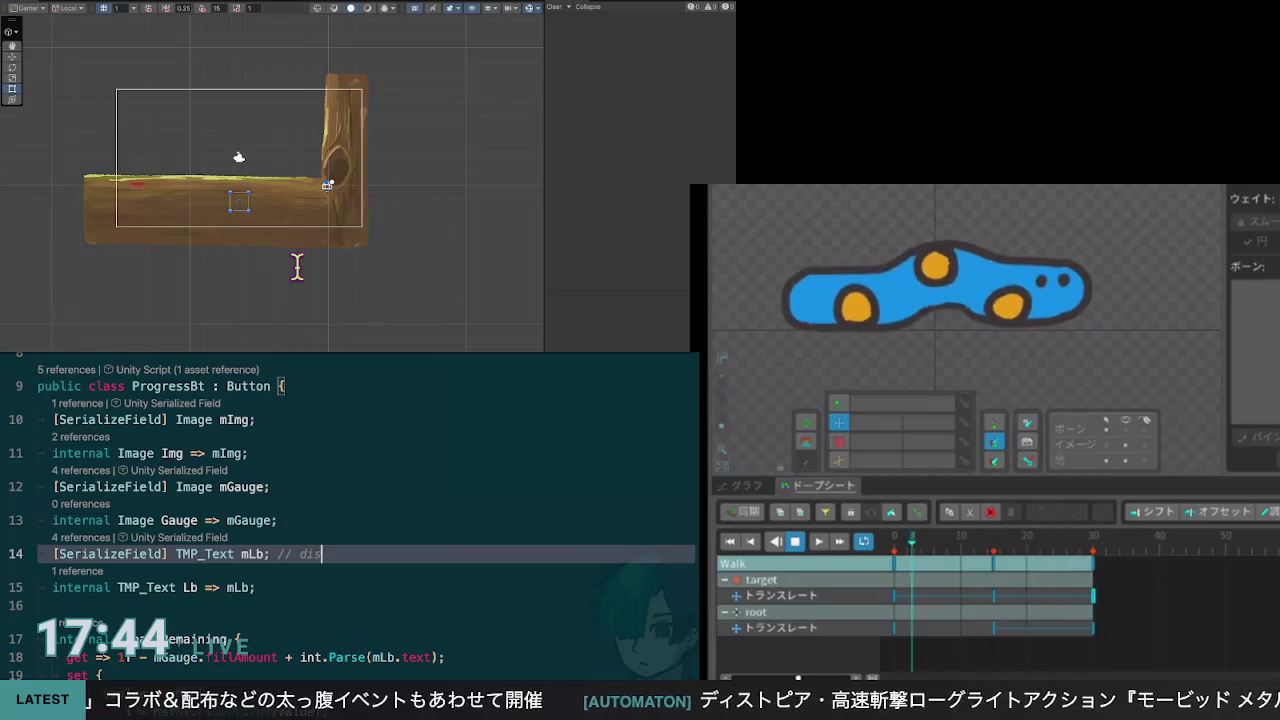
text(play)
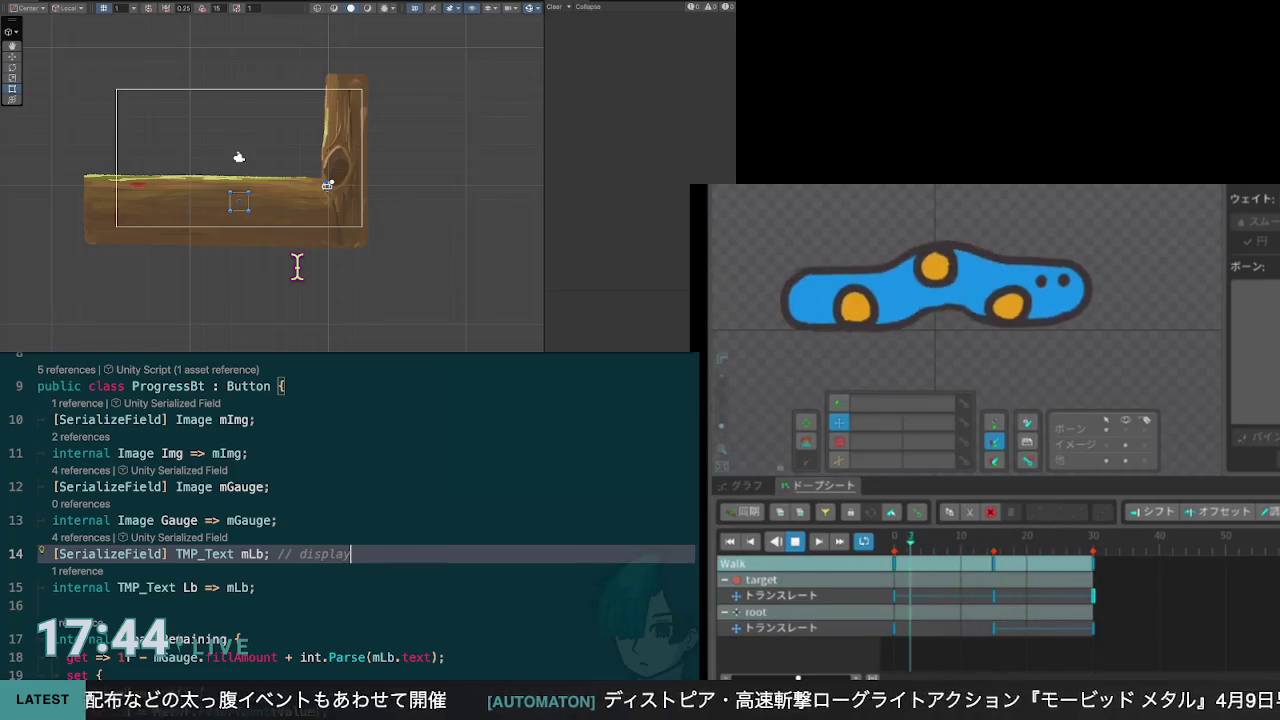
text(s only )
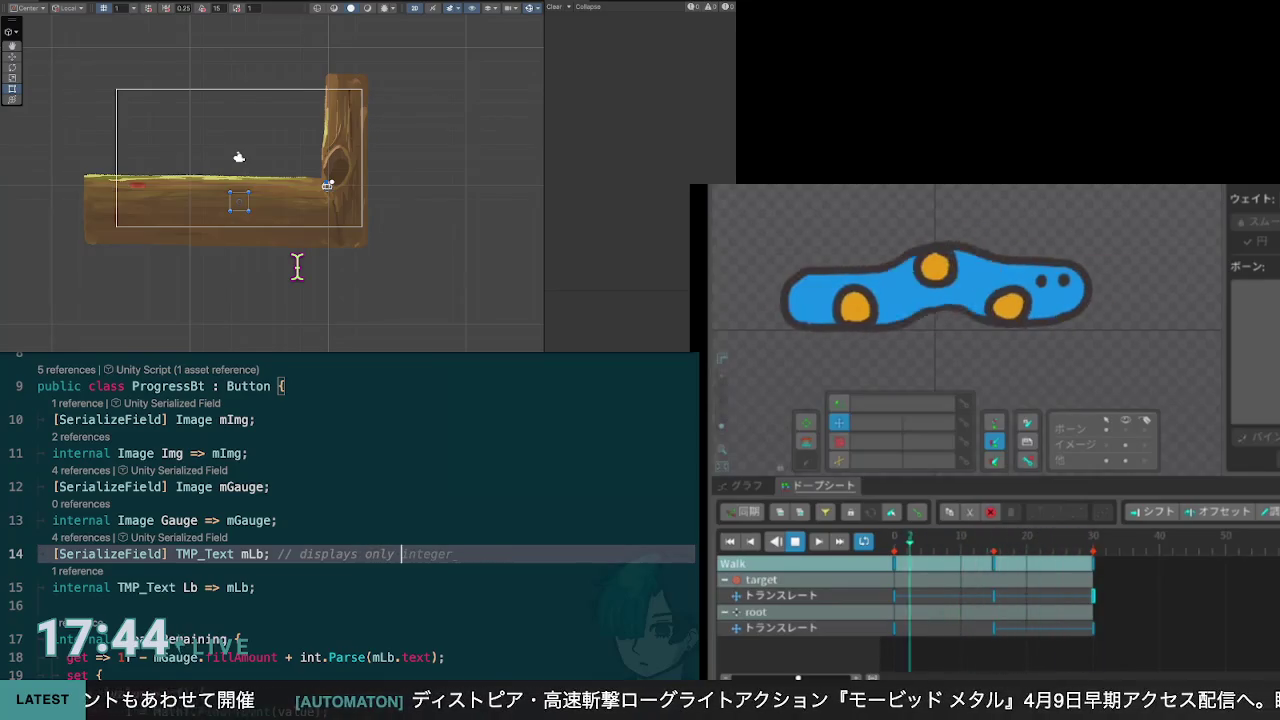
text(reaming)
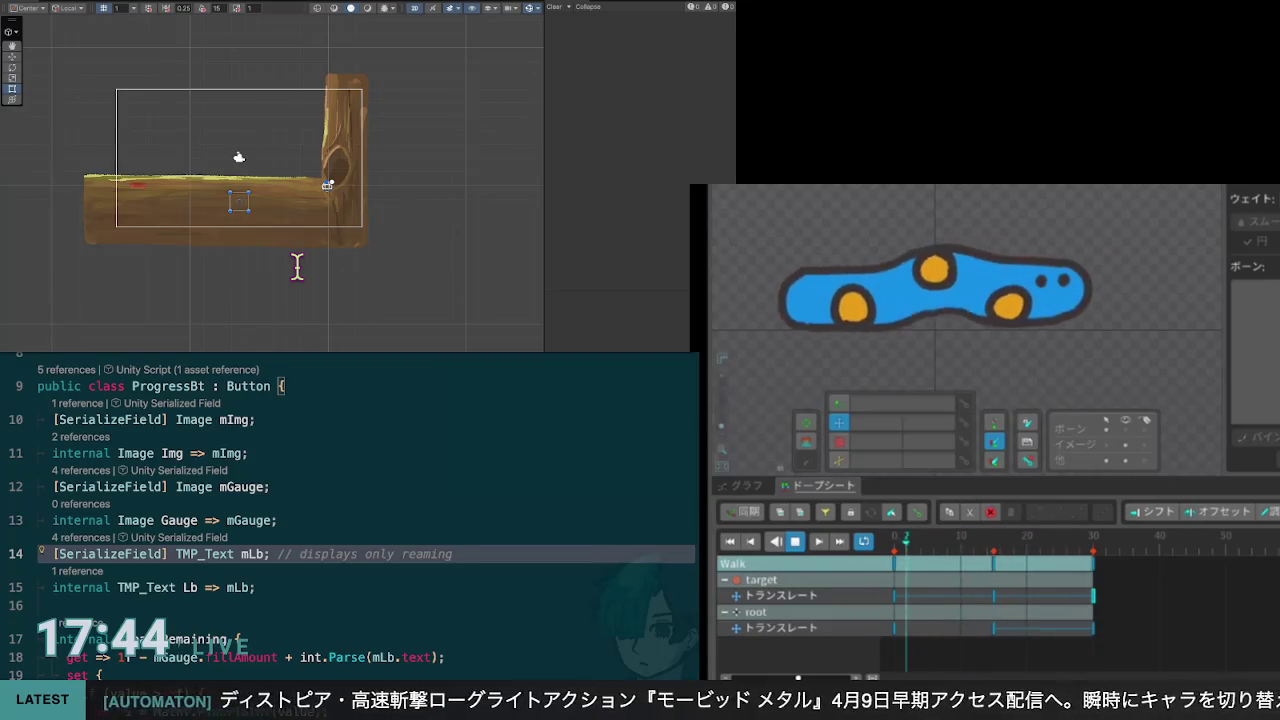
key(BackSpace)
key(BackSpace)
key(BackSpace)
text(maining num)
key(Return)
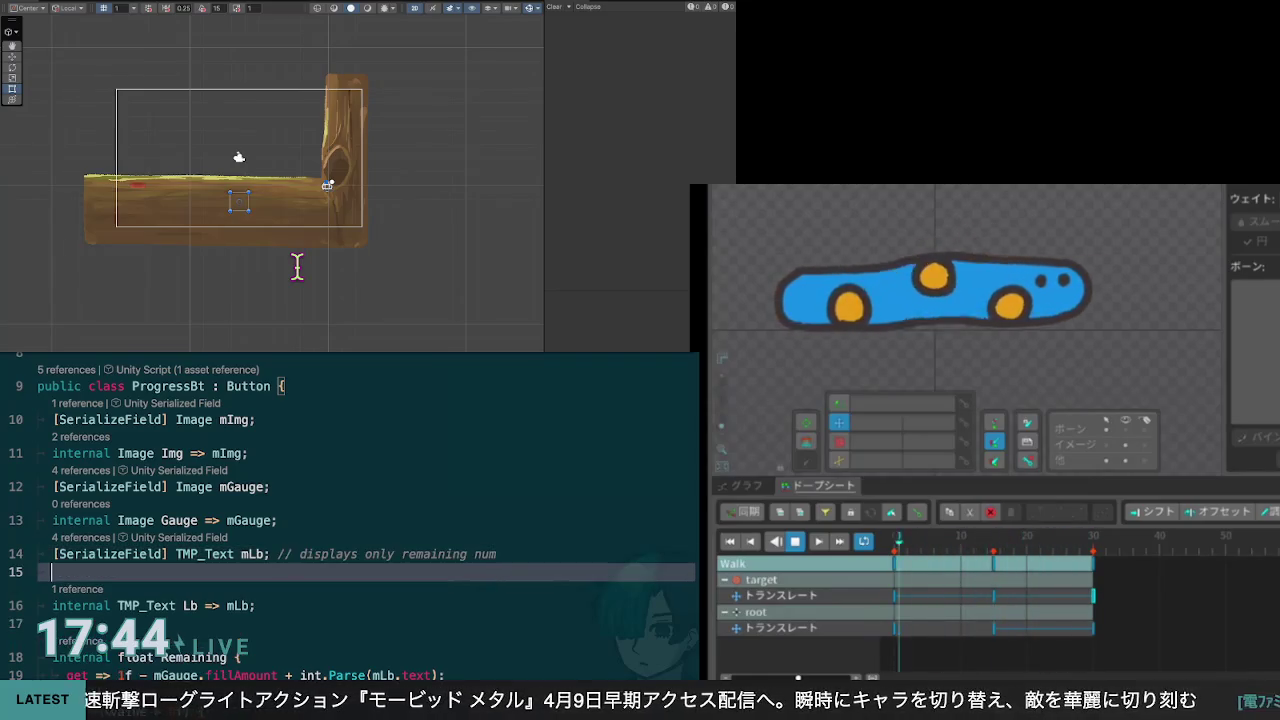
key(BackSpace)
text(ber)
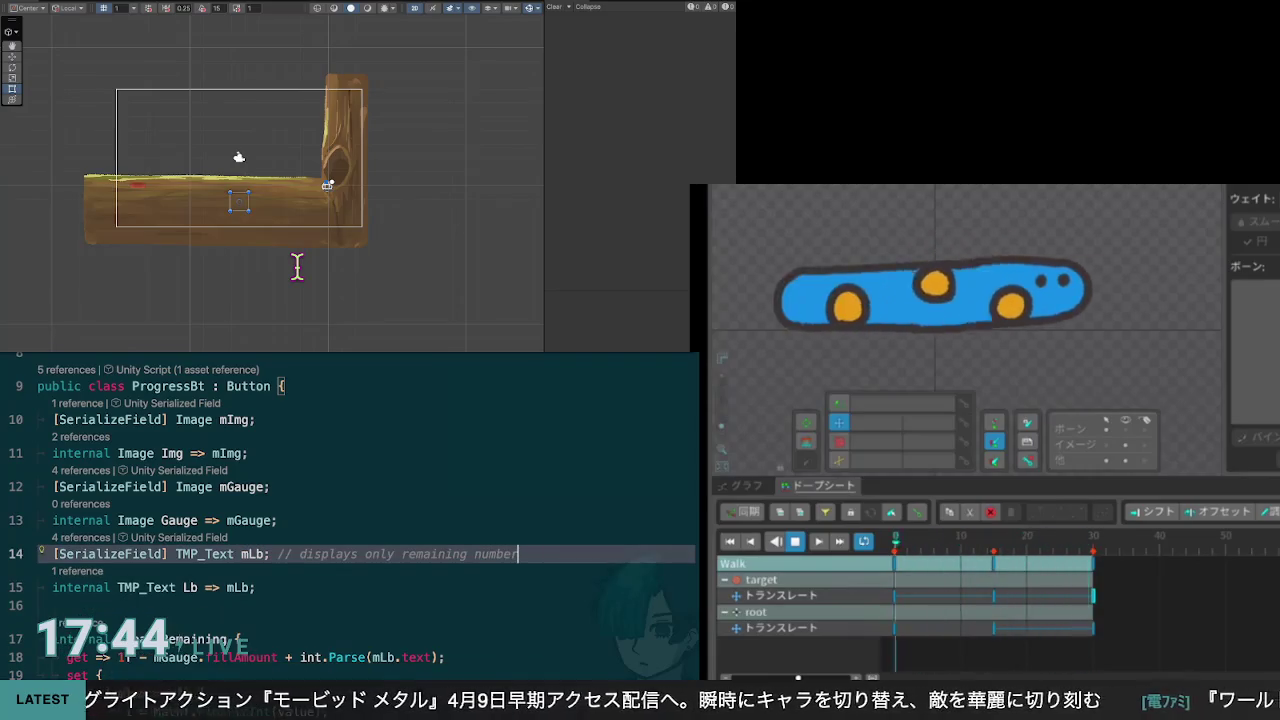
key(Up)
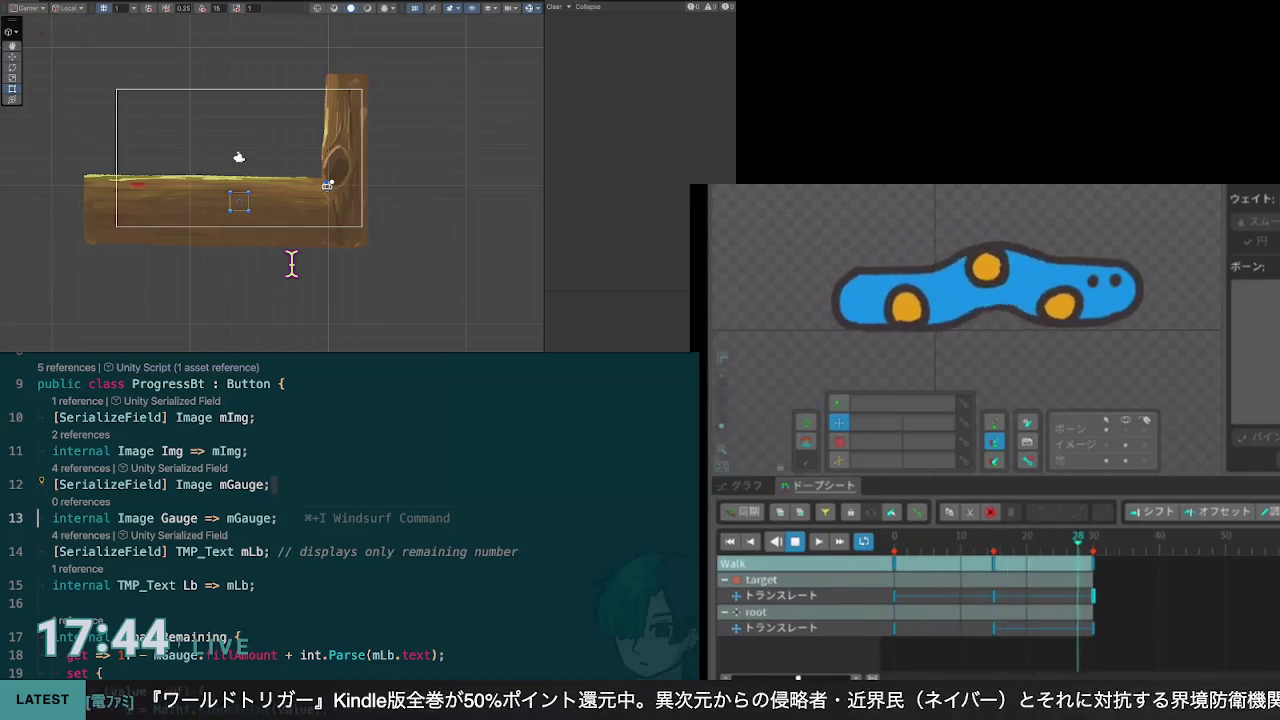
key(Down)
key(Down)
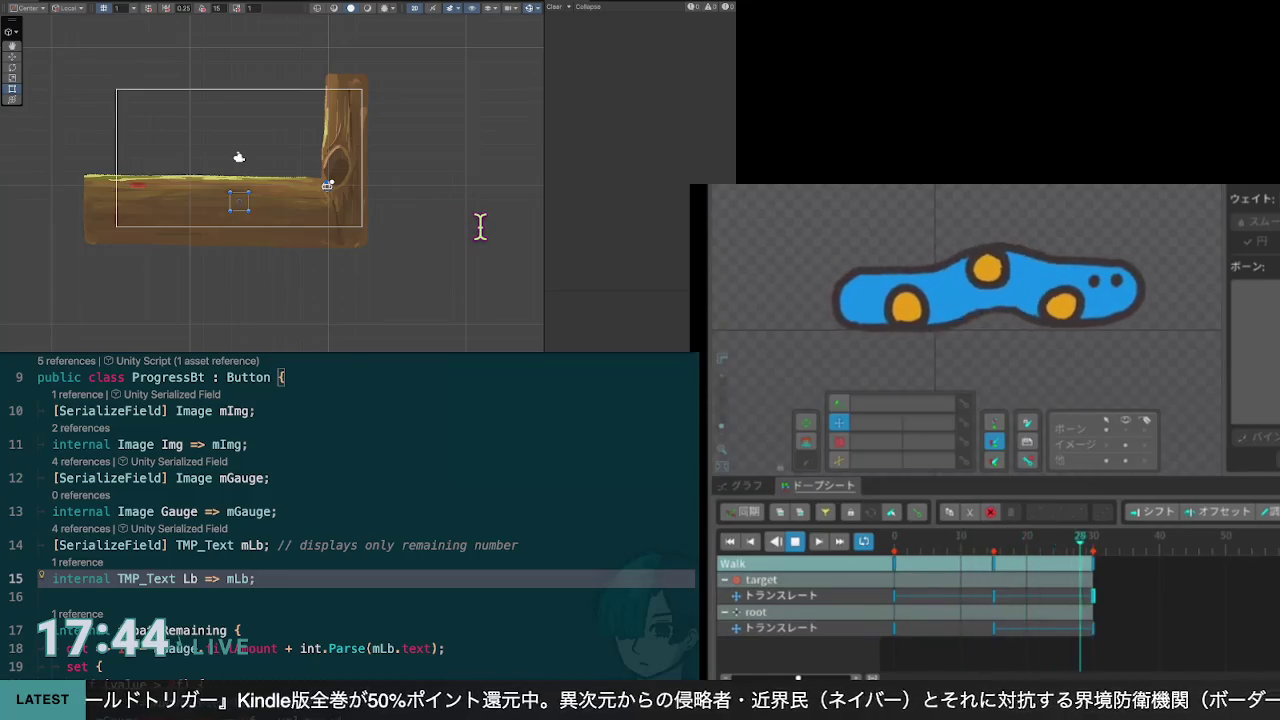
key(Up)
scroll(367, 500, down, 4)
scroll(367, 500, down, 2)
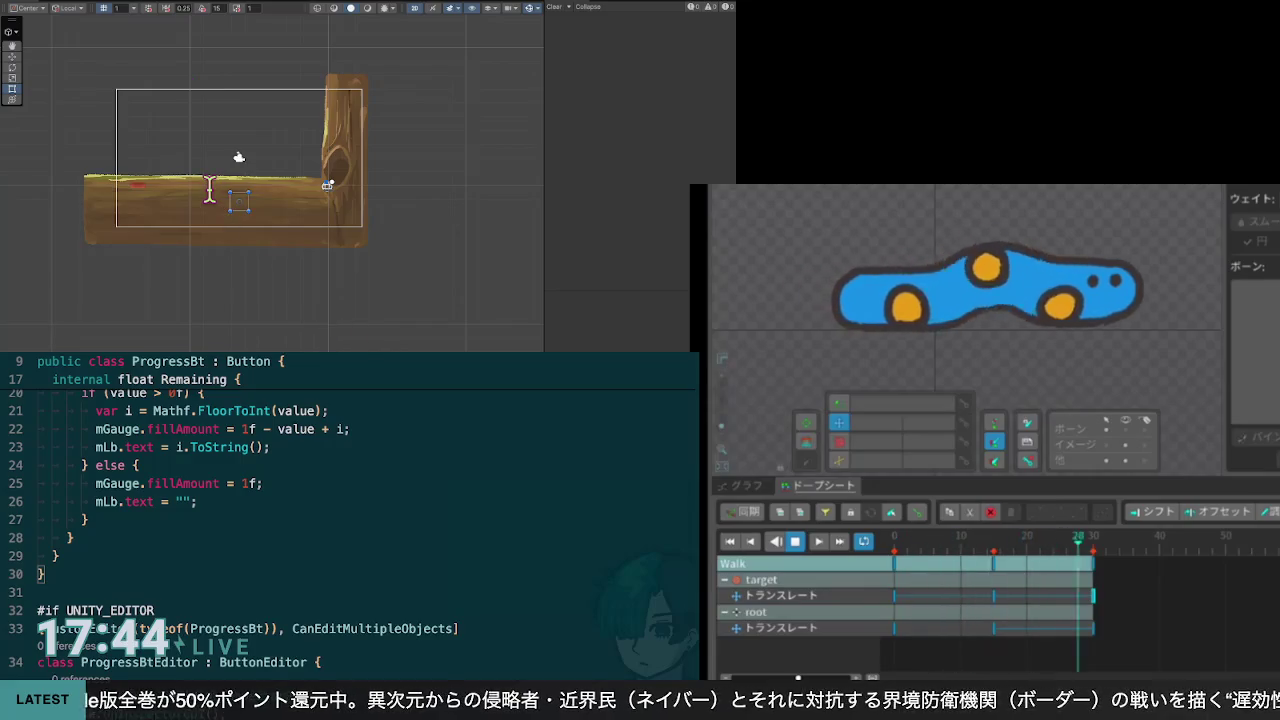
scroll(367, 500, up, 2)
scroll(298, 198, up, 1)
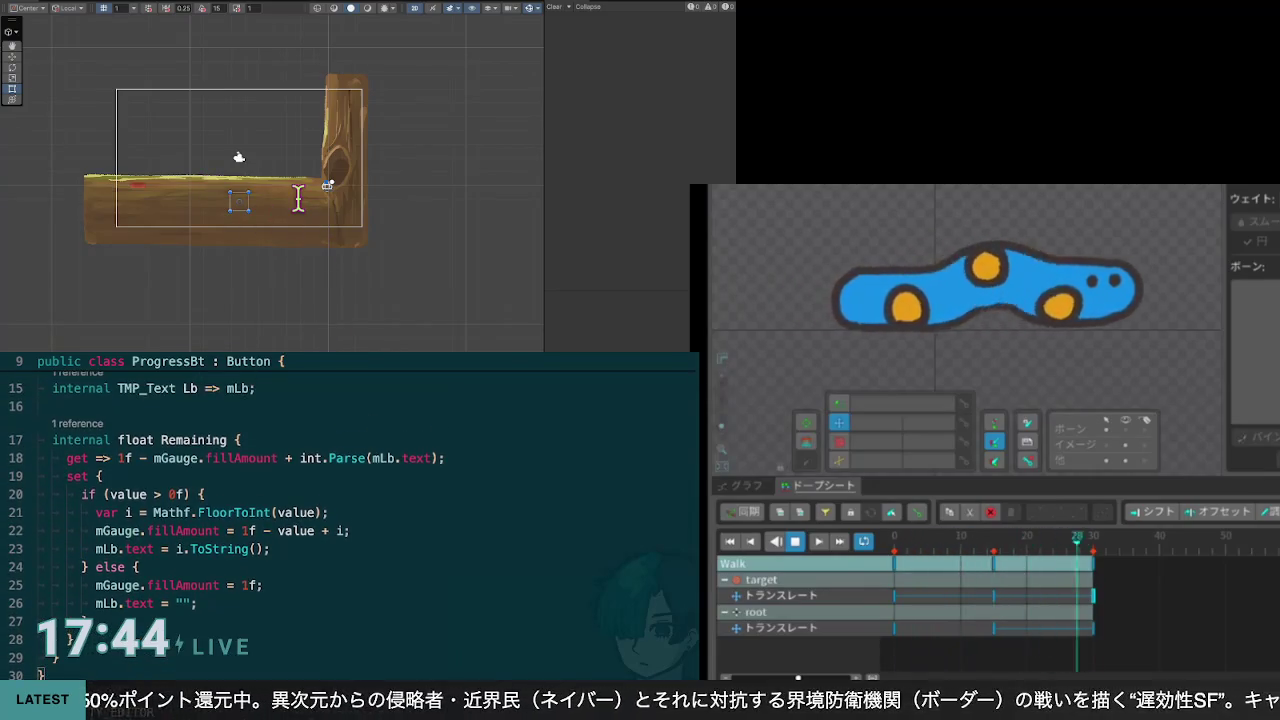
scroll(286, 214, up, 2)
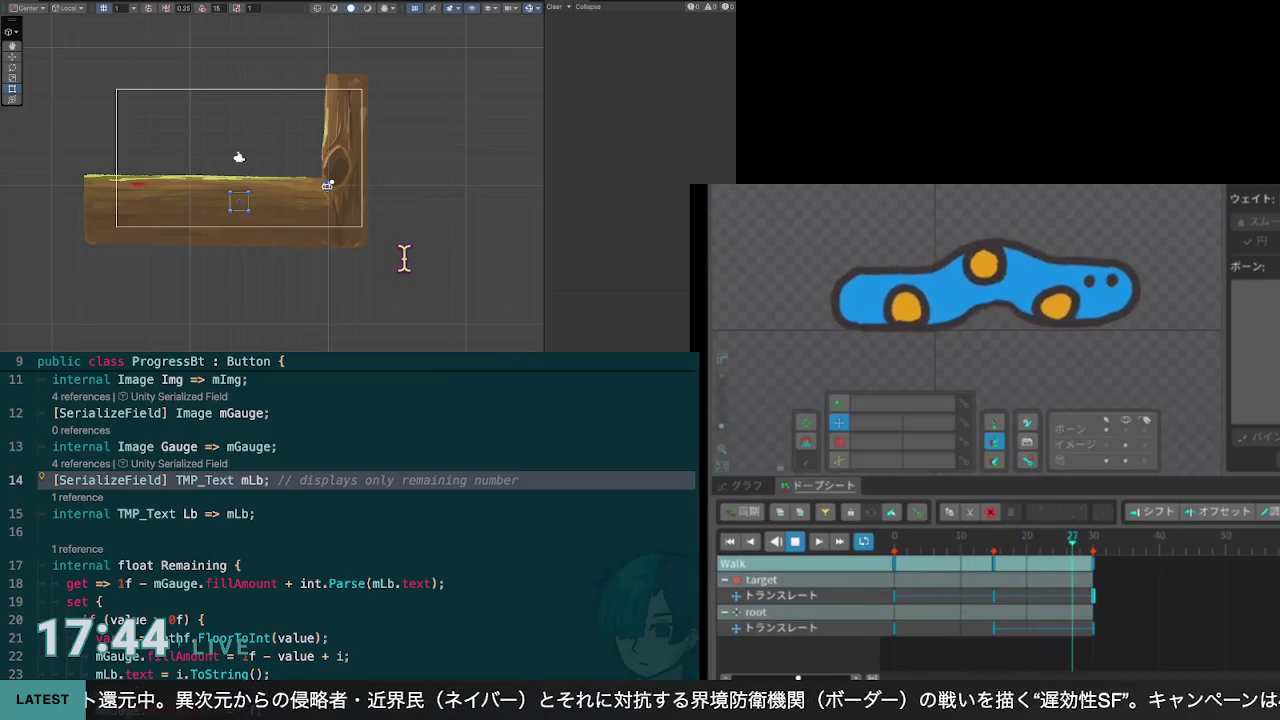
click(431, 583)
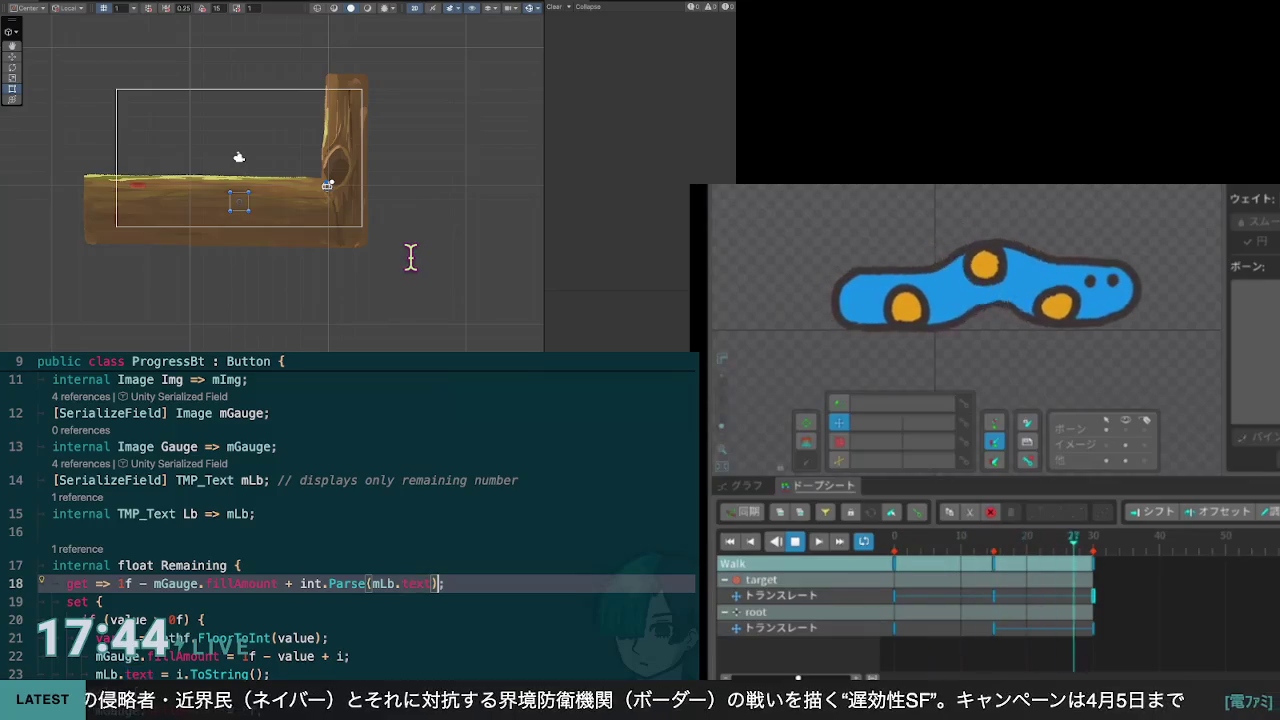
click(323, 257)
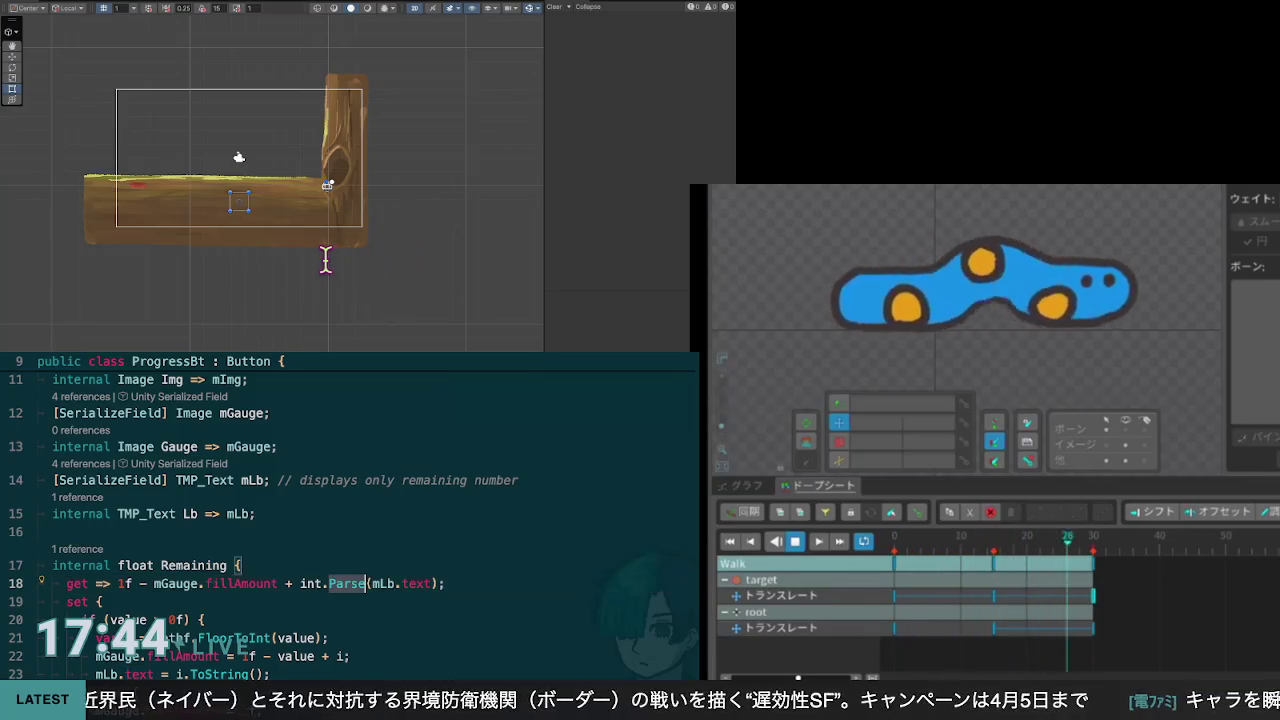
text(Try)
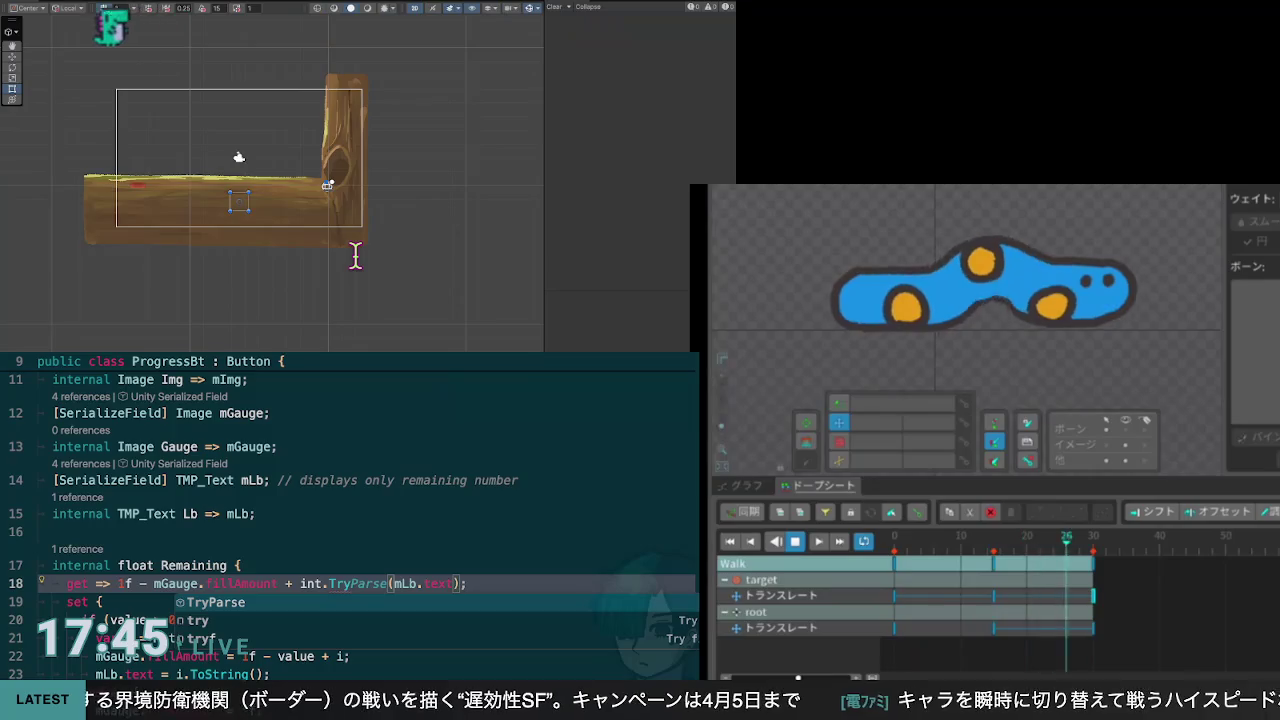
key(Tab)
mouse_move(318, 253)
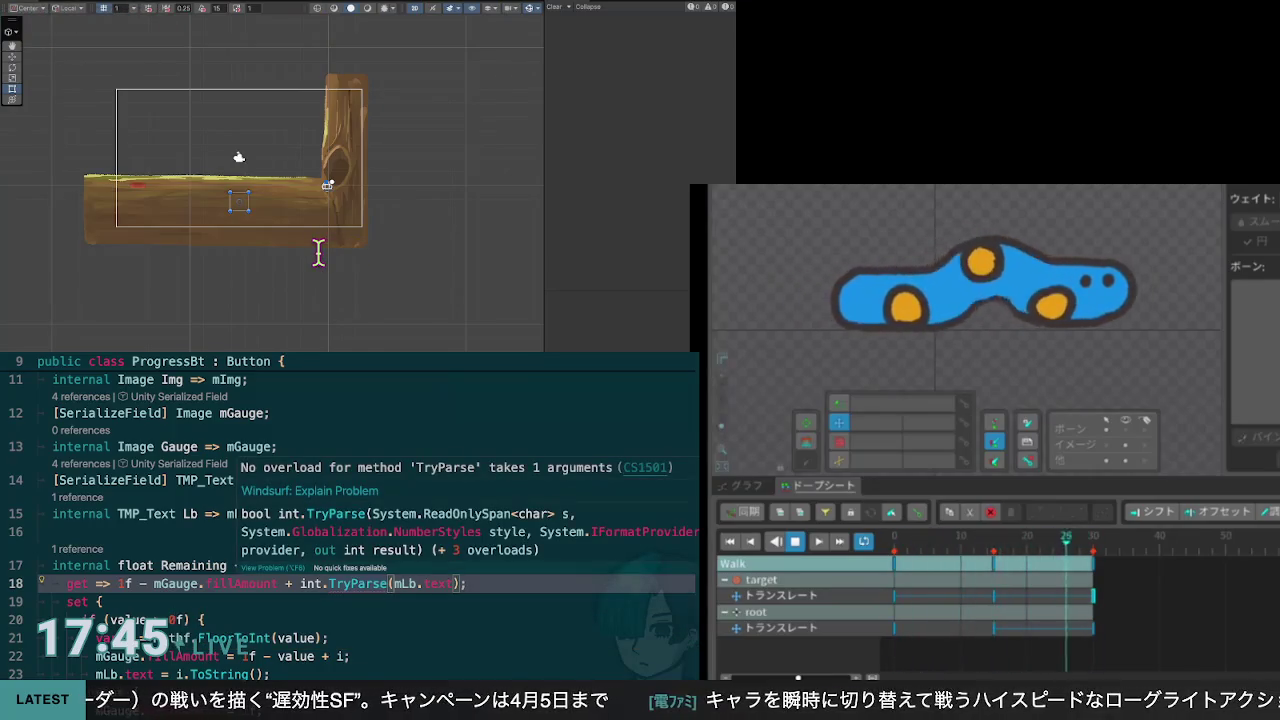
key(ctrl+BackSpace)
text(Parse)
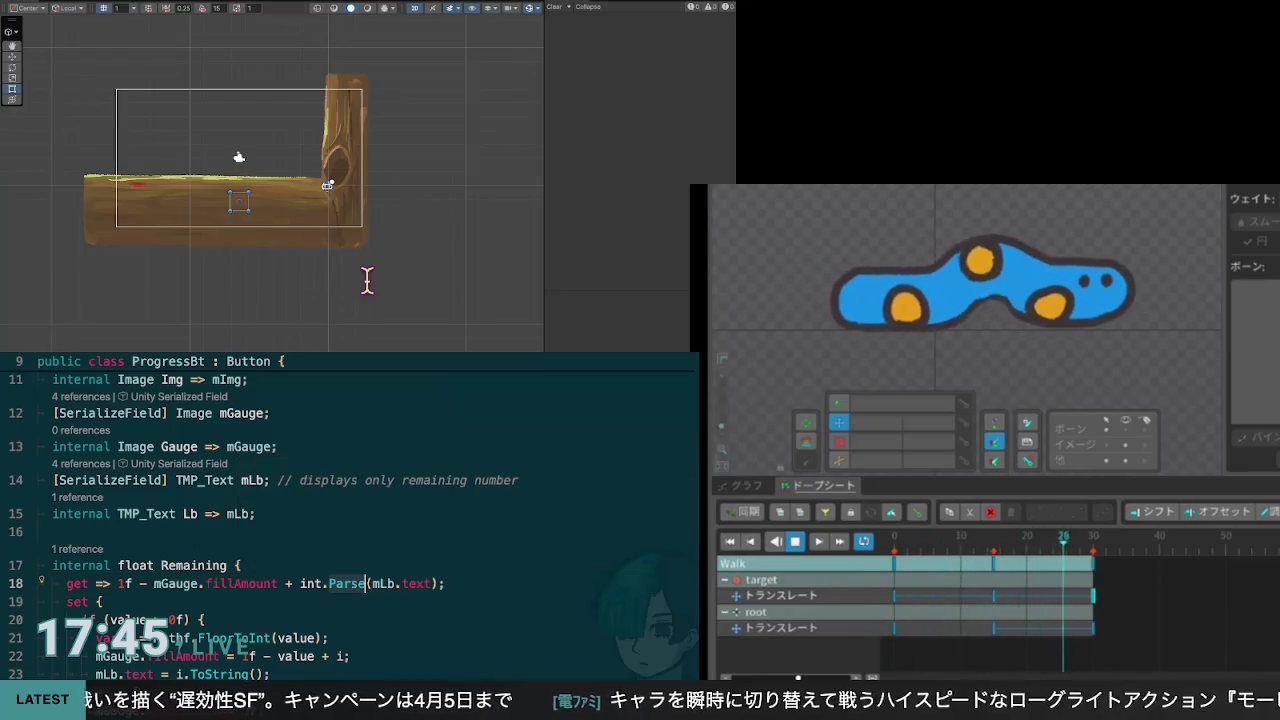
key(Down)
key(Down)
key(End)
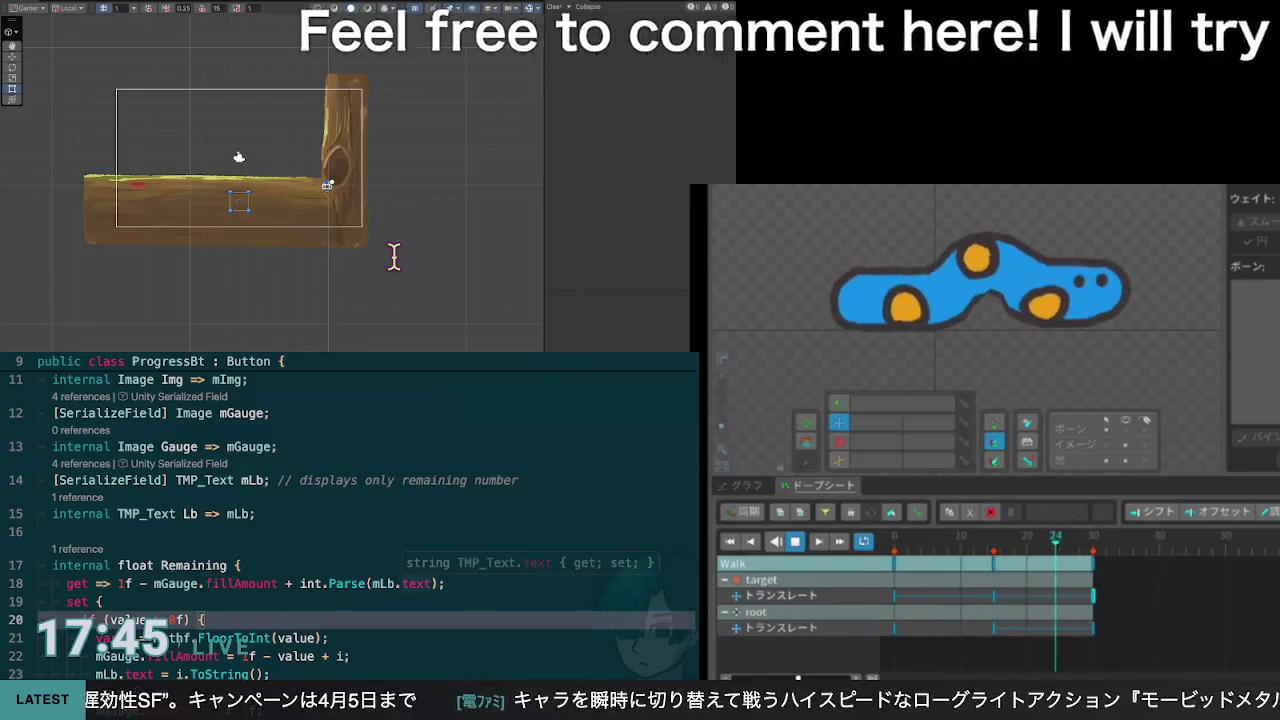
click(431, 583)
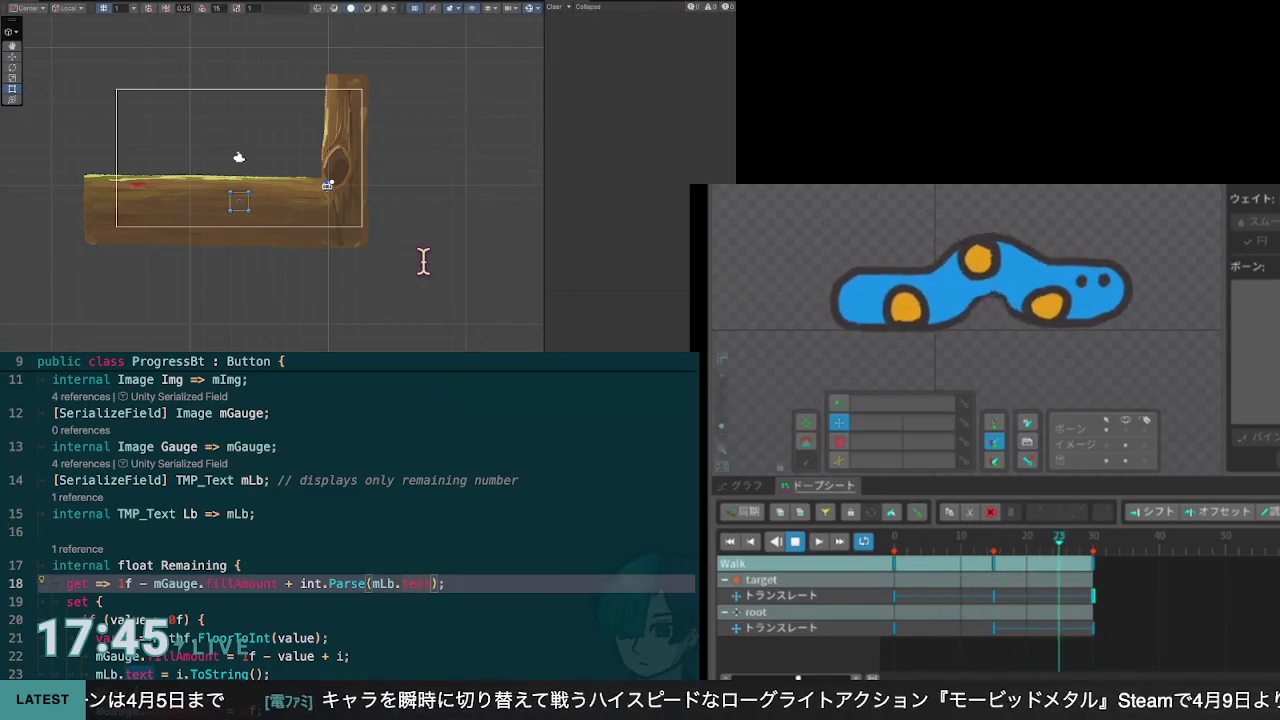
key(BackSpace)
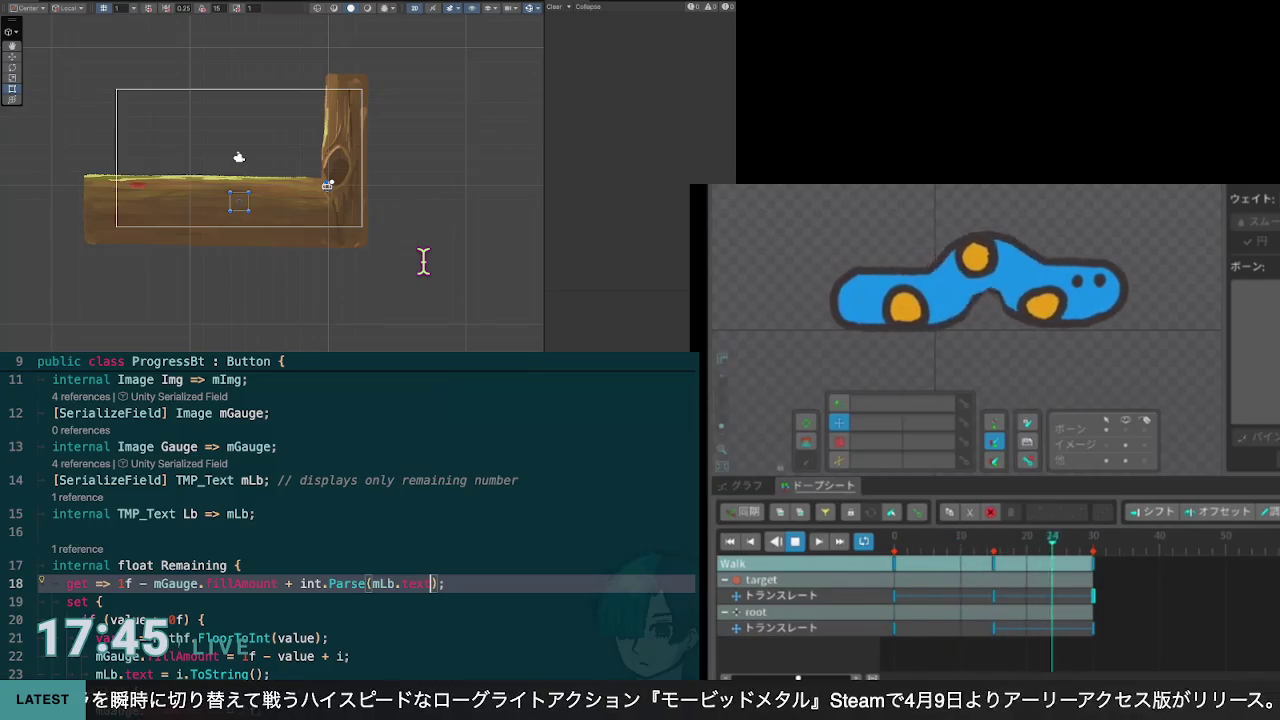
key(BackSpace)
text(text )
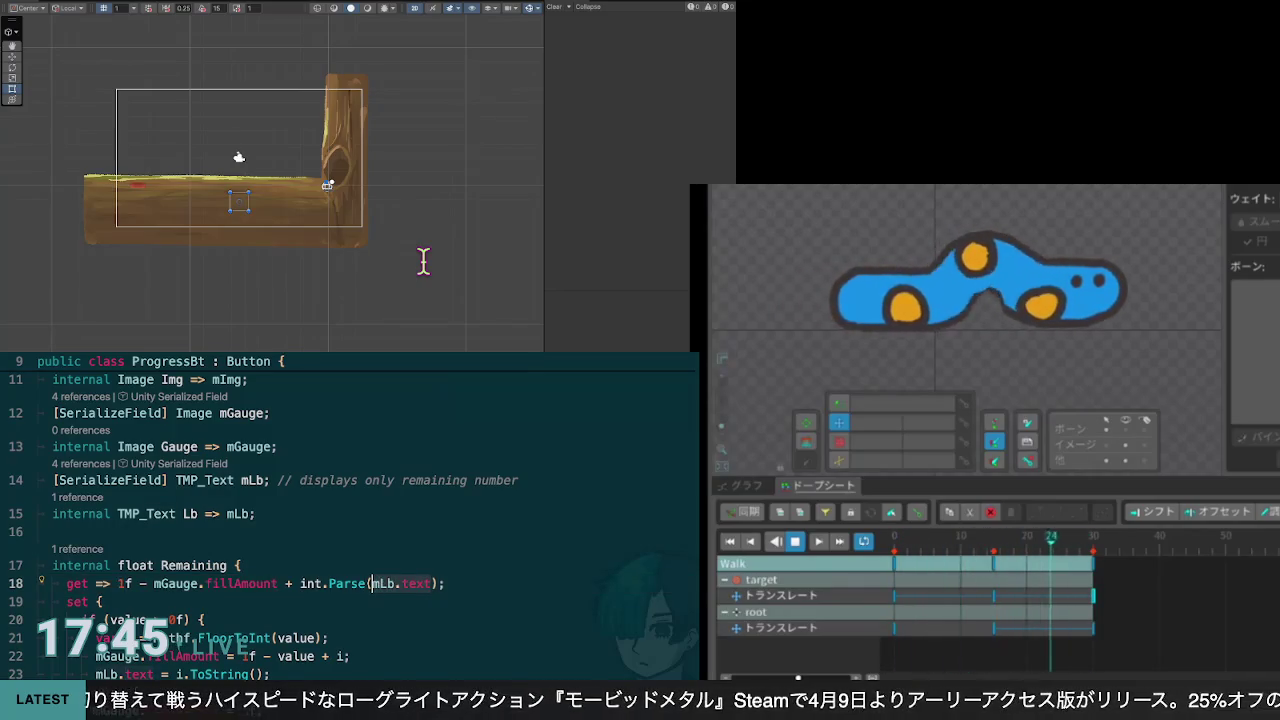
text(?? "0)
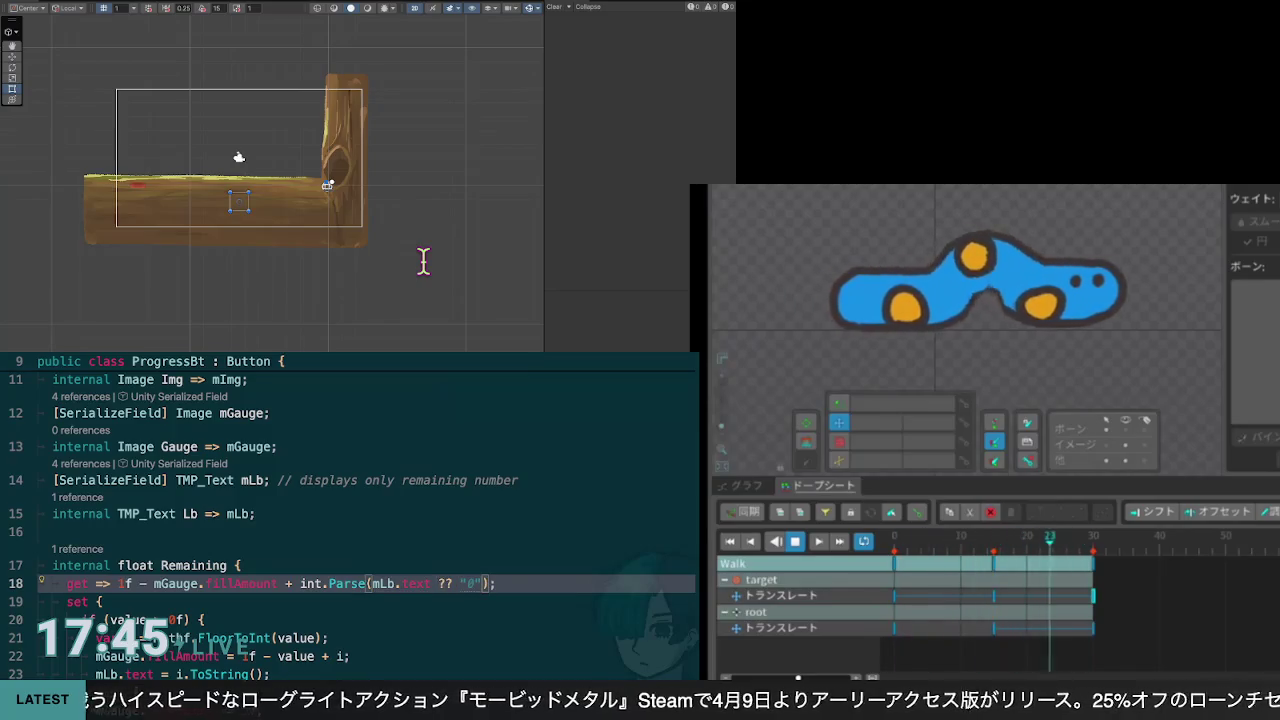
key(Tab)
key(Home)
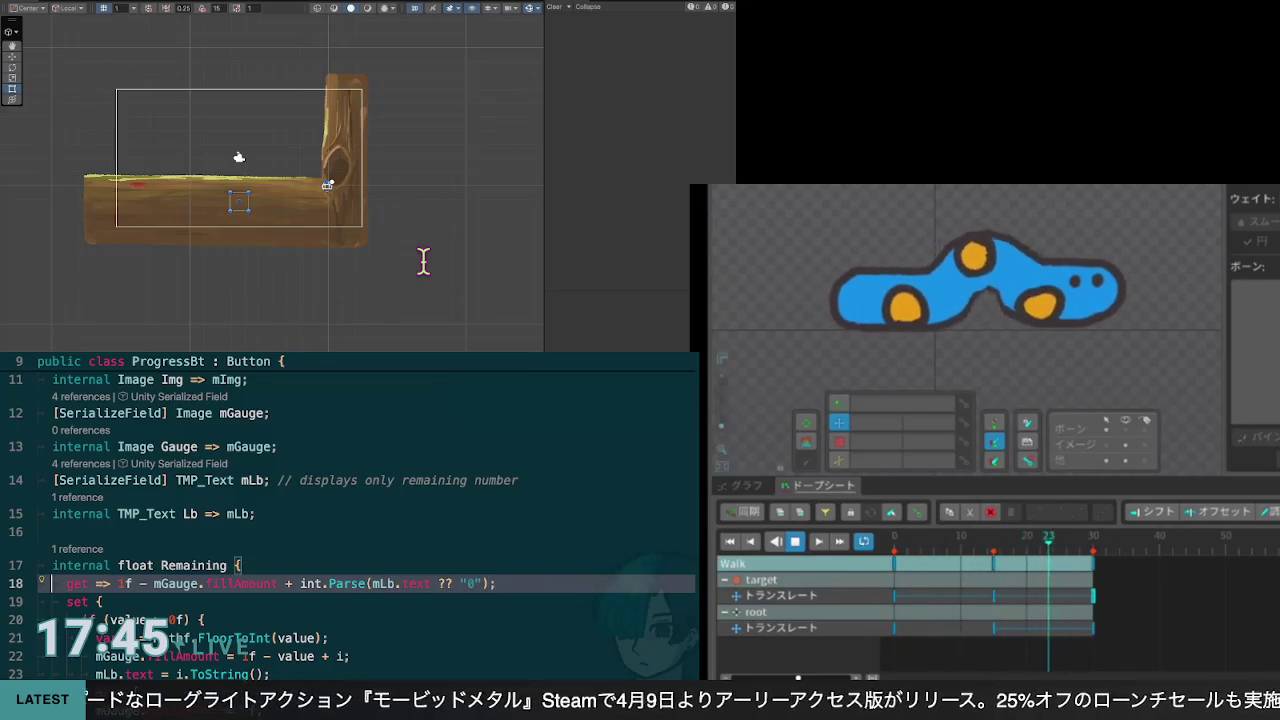
key(ctrl+Right)
key(ctrl+Right)
key(ctrl+Right)
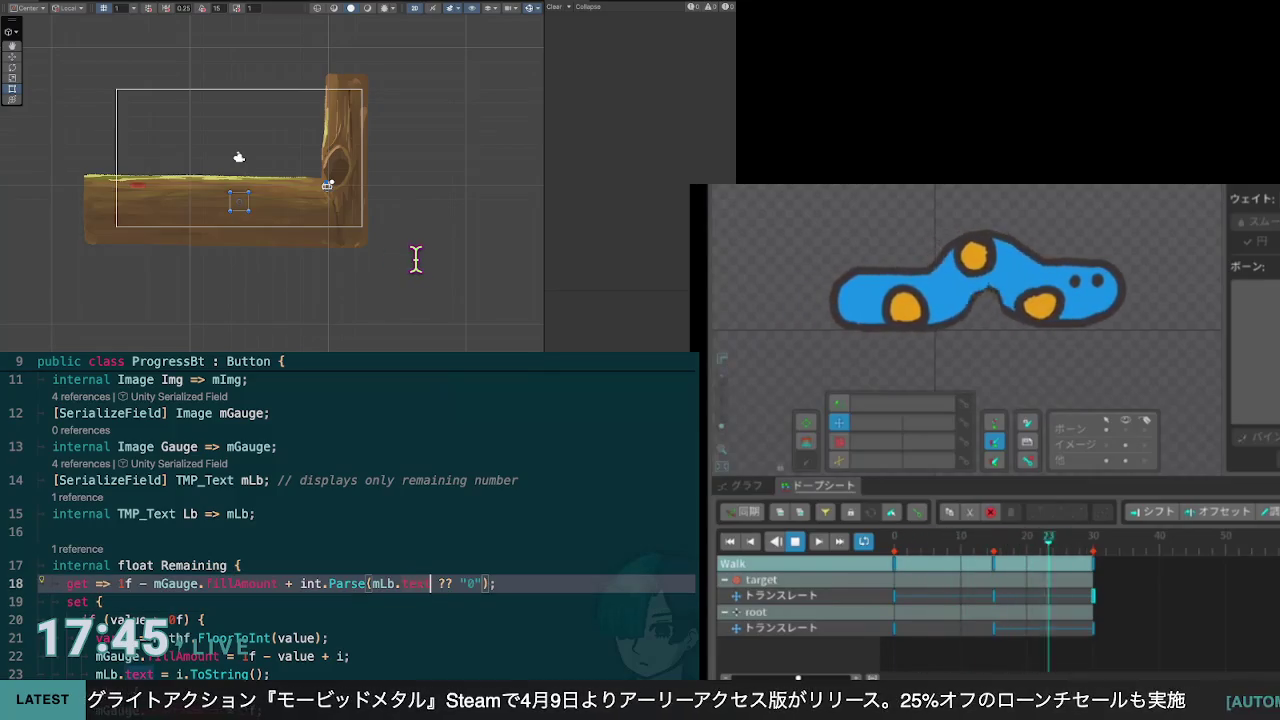
text(.L)
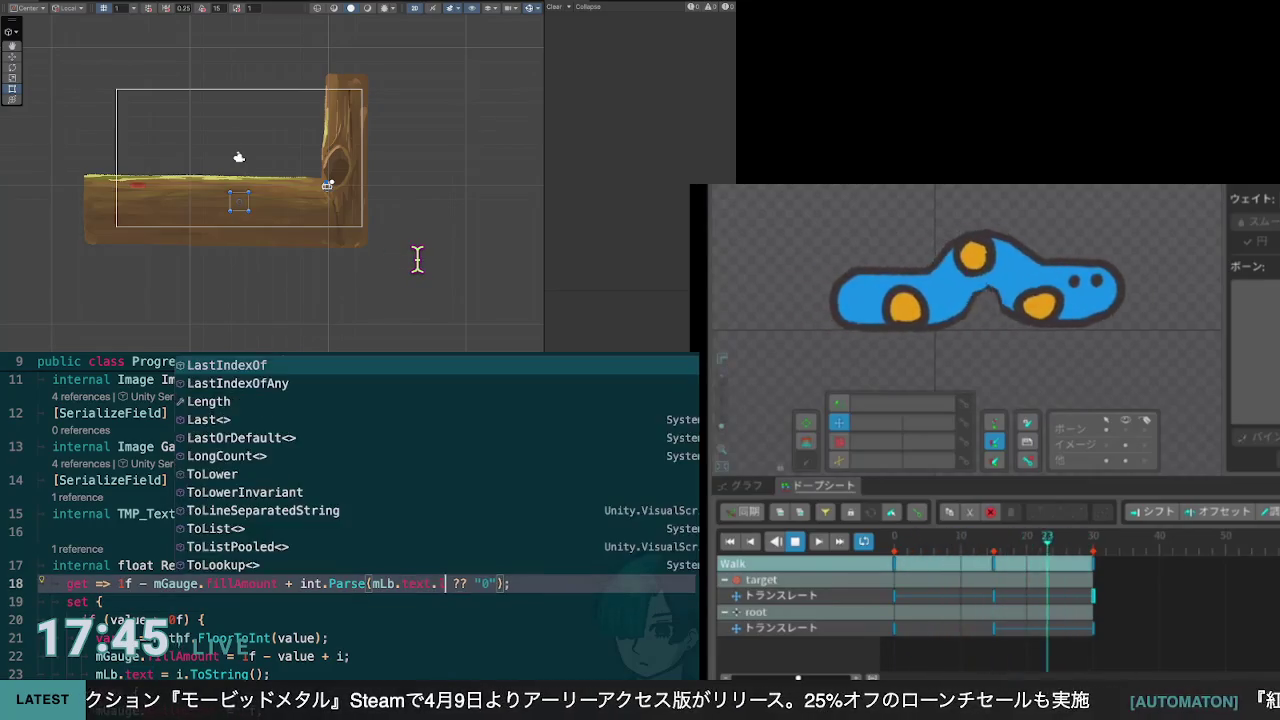
text(Any)
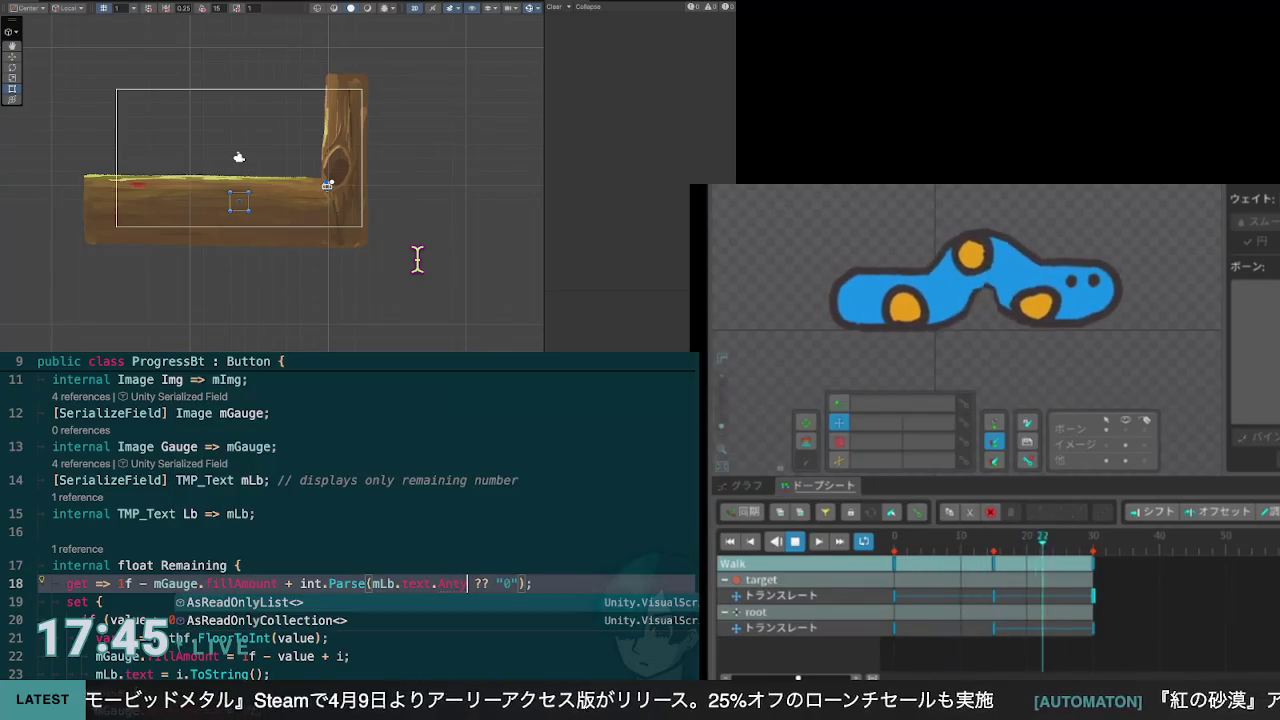
key(BackSpace)
key(BackSpace)
key(BackSpace)
text(Length > 0 ? mLb.text)
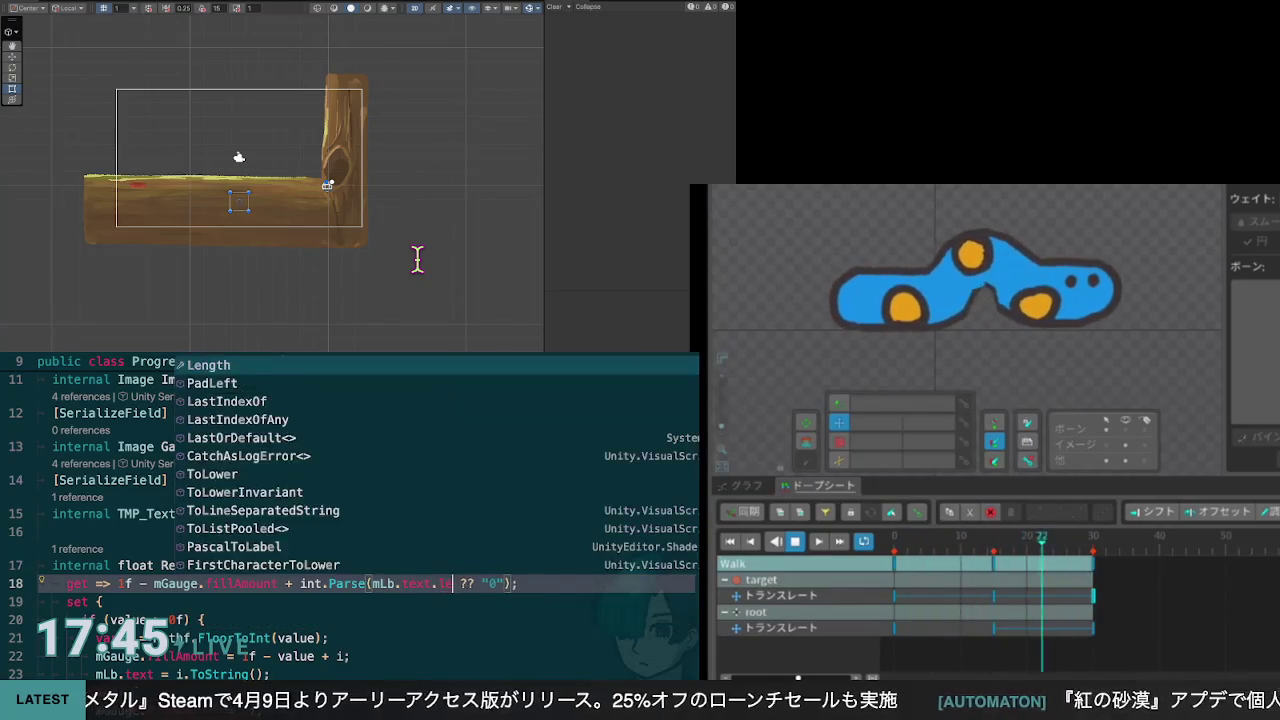
key(ctrl+z)
key(Return)
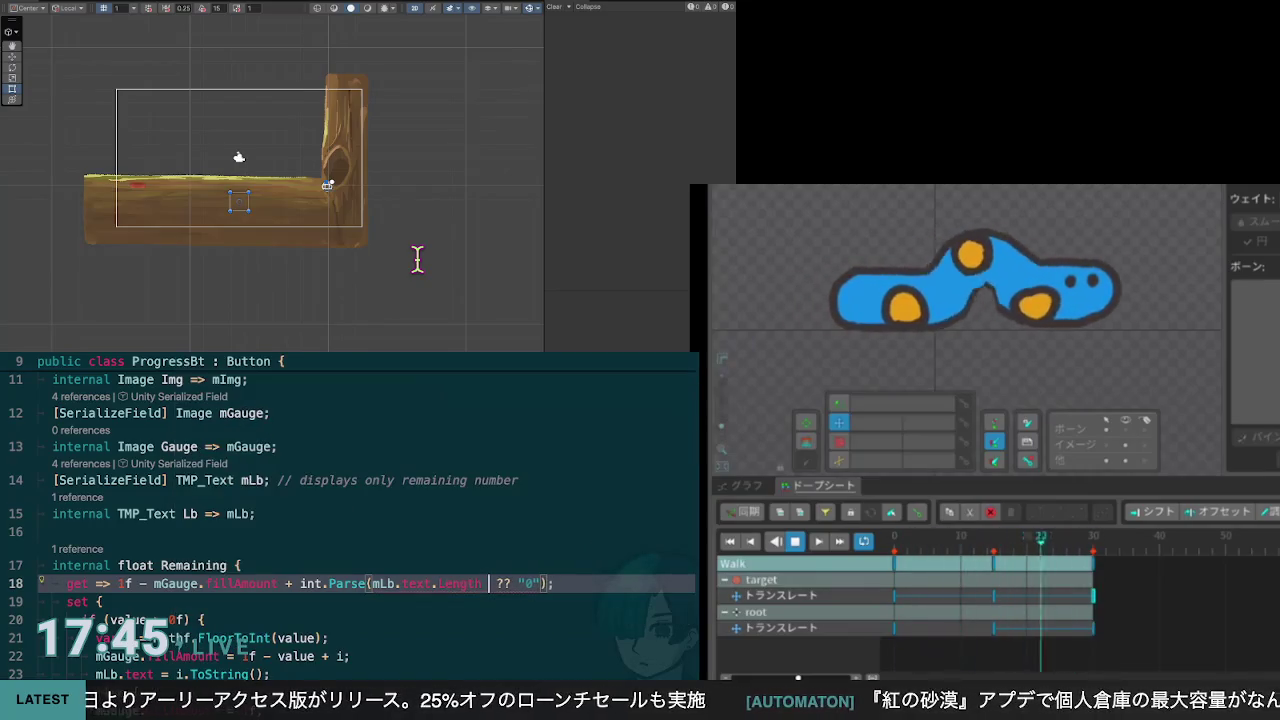
key(BackSpace)
text(0)
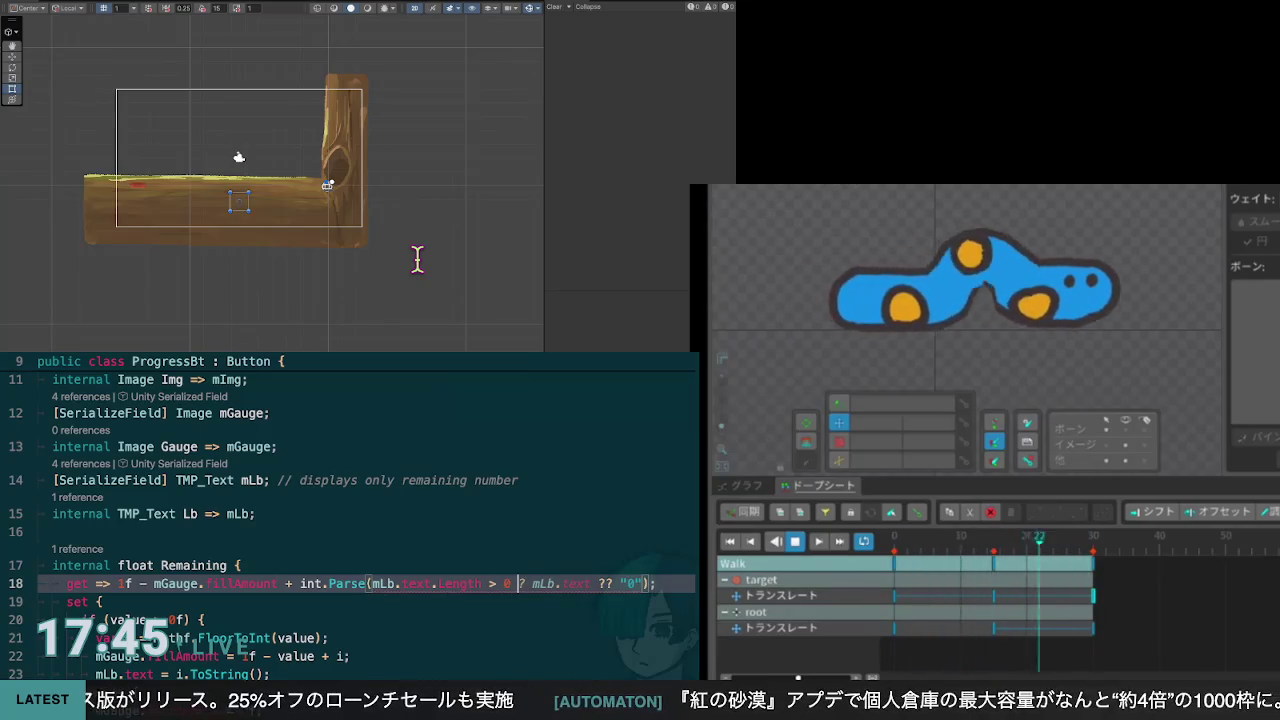
key(Delete)
key(Delete)
text(:)
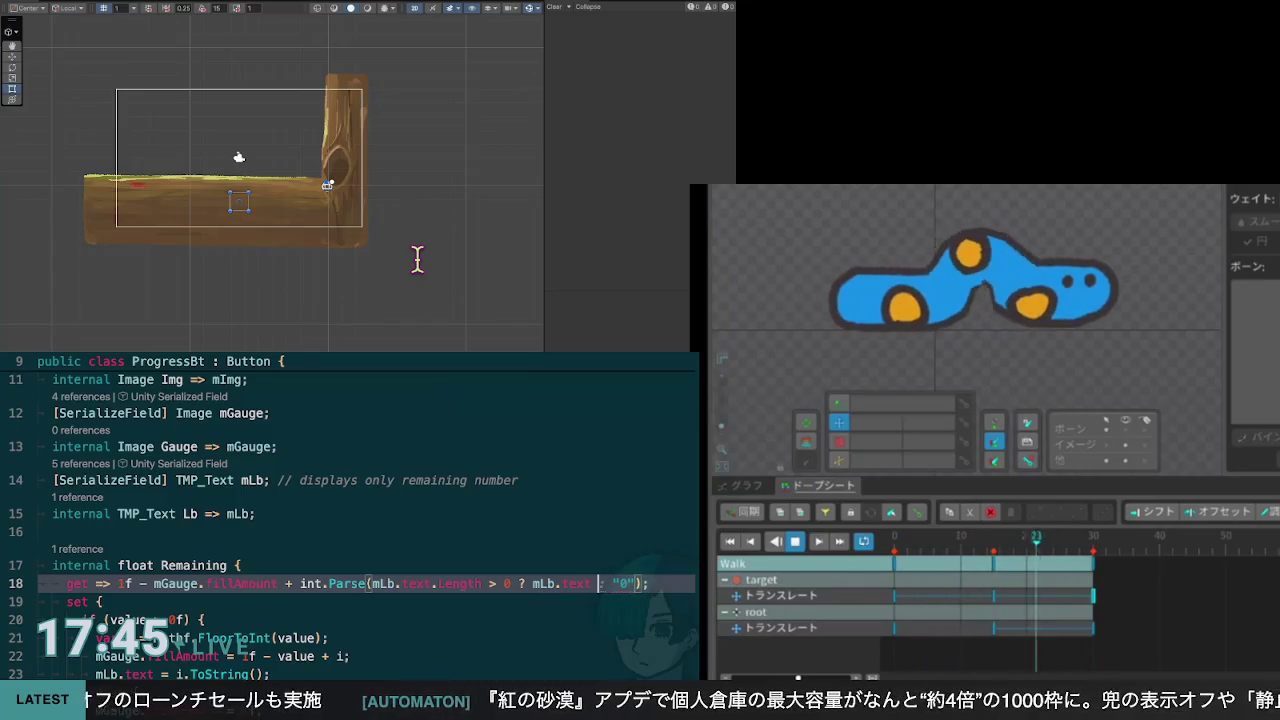
key(Down)
key(Down)
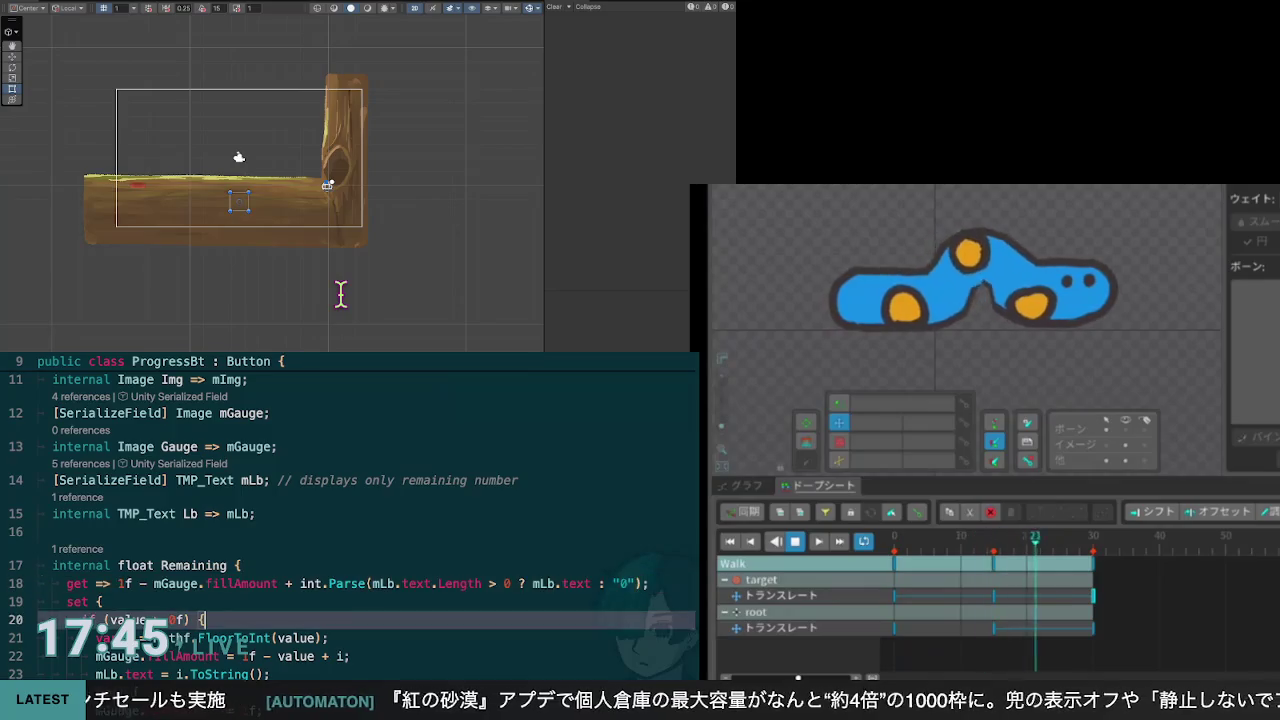
key(Up)
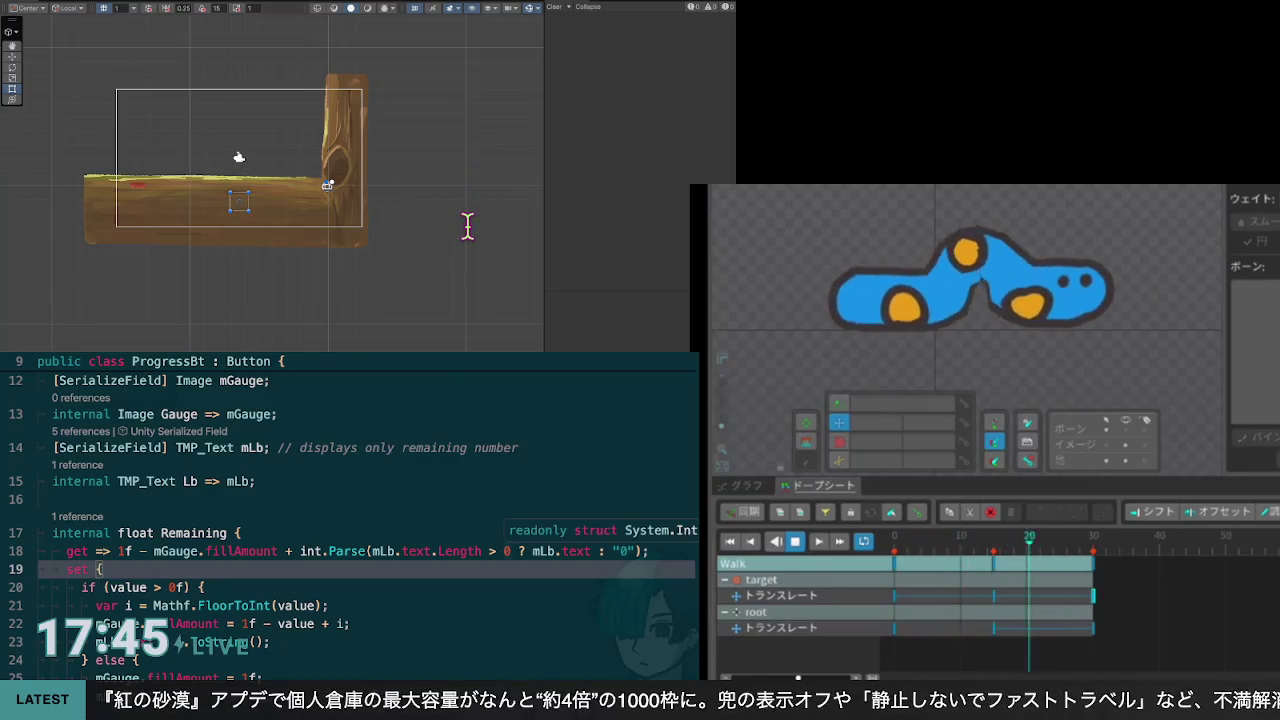
Step: Rewrite line 18's parse as mLb.text.Length > 0 ? int.Parse(mLb.text) : 0f
click(342, 551)
key(ctrl+shift+Right)
key(ctrl+shift+Right)
key(ctrl+shift+Right)
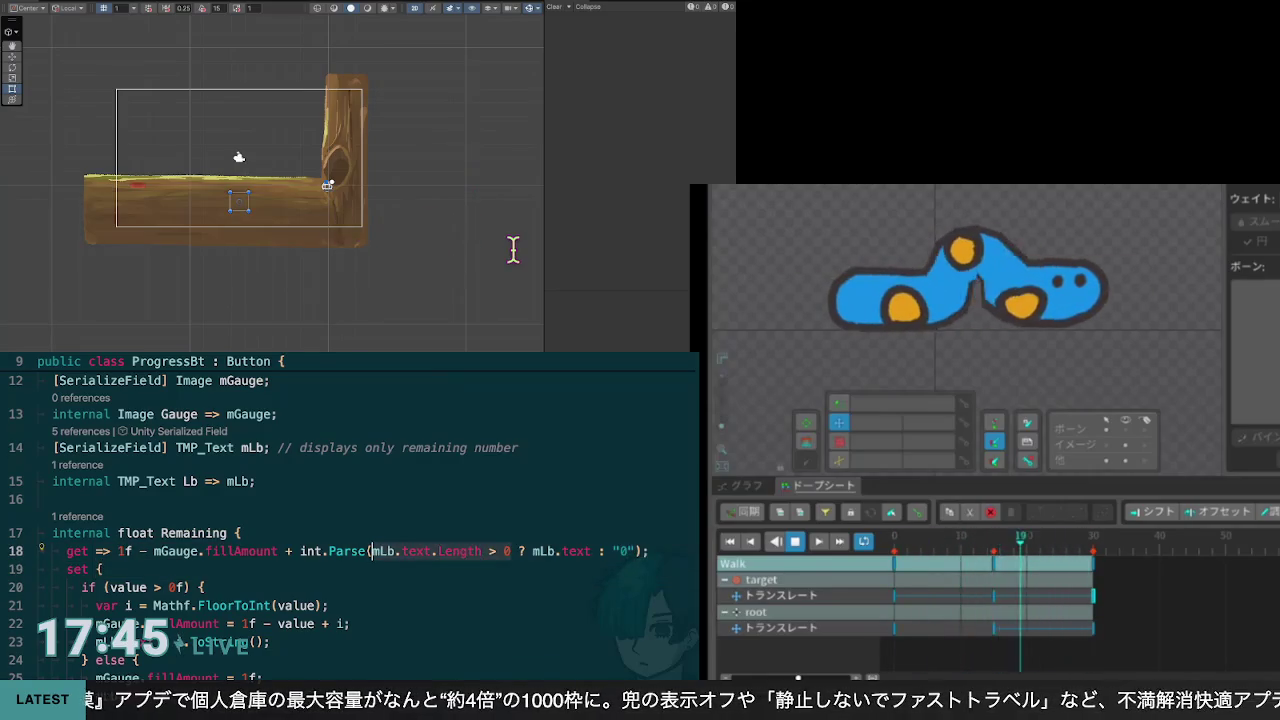
key(Delete)
key(ctrl+Left)
key(ctrl+Left)
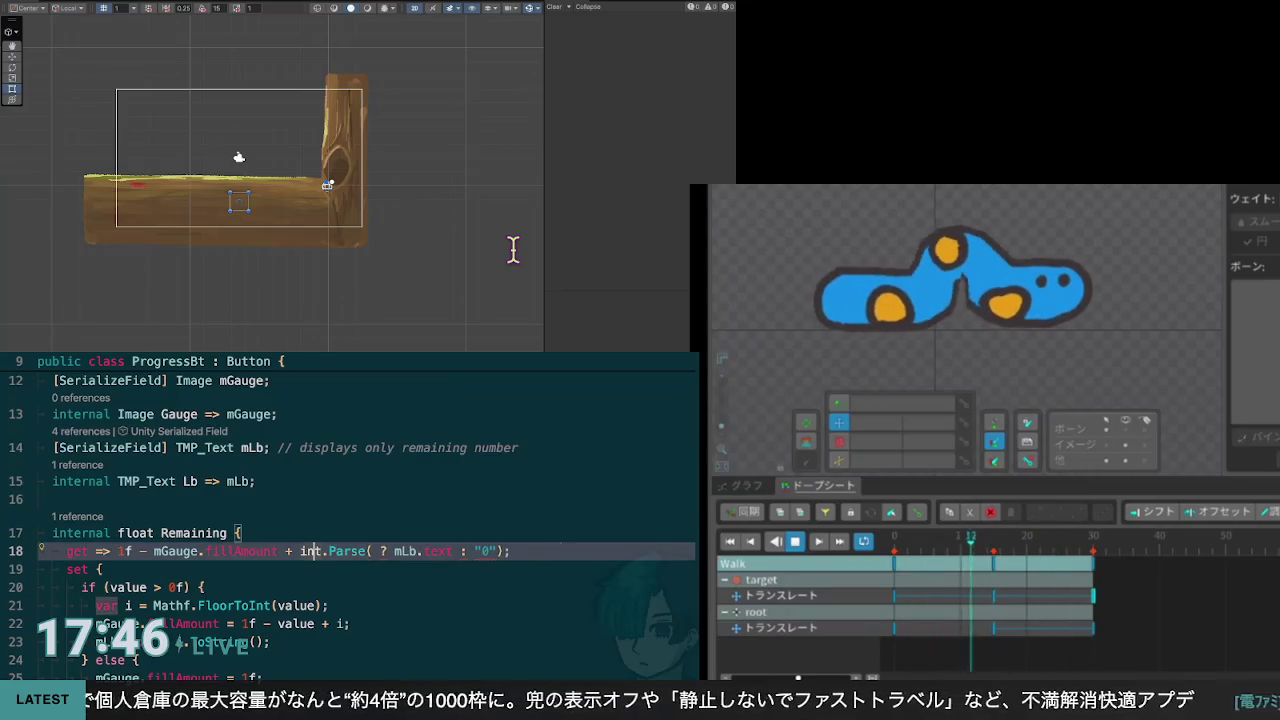
text(f ?)
key(BackSpace)
key(BackSpace)
key(BackSpace)
text(?)
key(End)
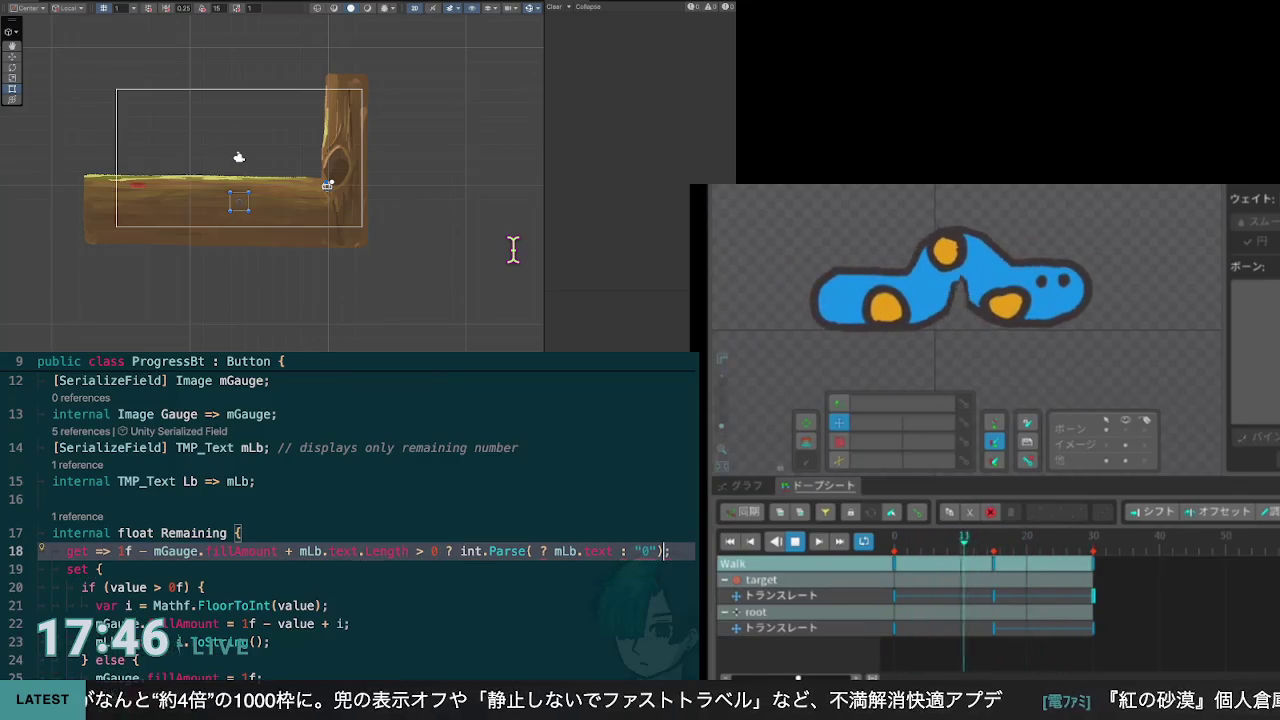
key(BackSpace)
key(BackSpace)
key(BackSpace)
key(BackSpace)
key(ctrl+Left)
key(ctrl+Left)
key(BackSpace)
key(BackSpace)
key(Delete)
key(End)
key(Left)
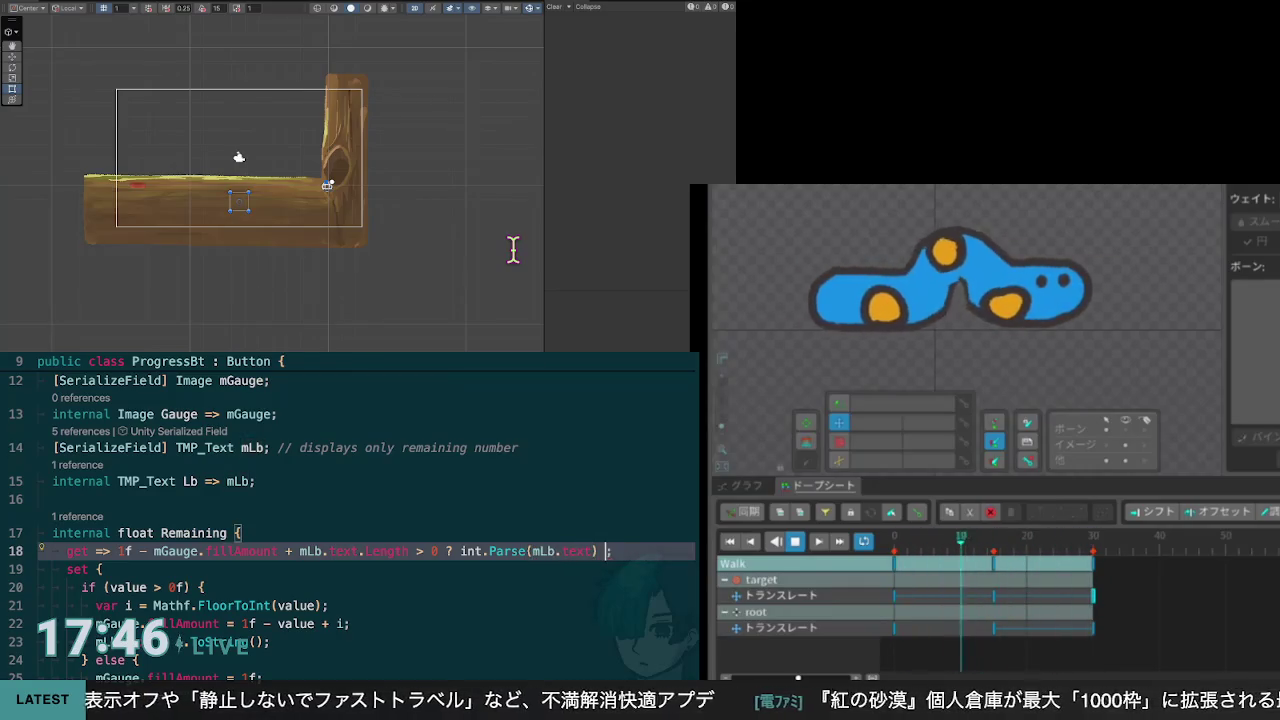
text(")
key(BackSpace)
text(:)
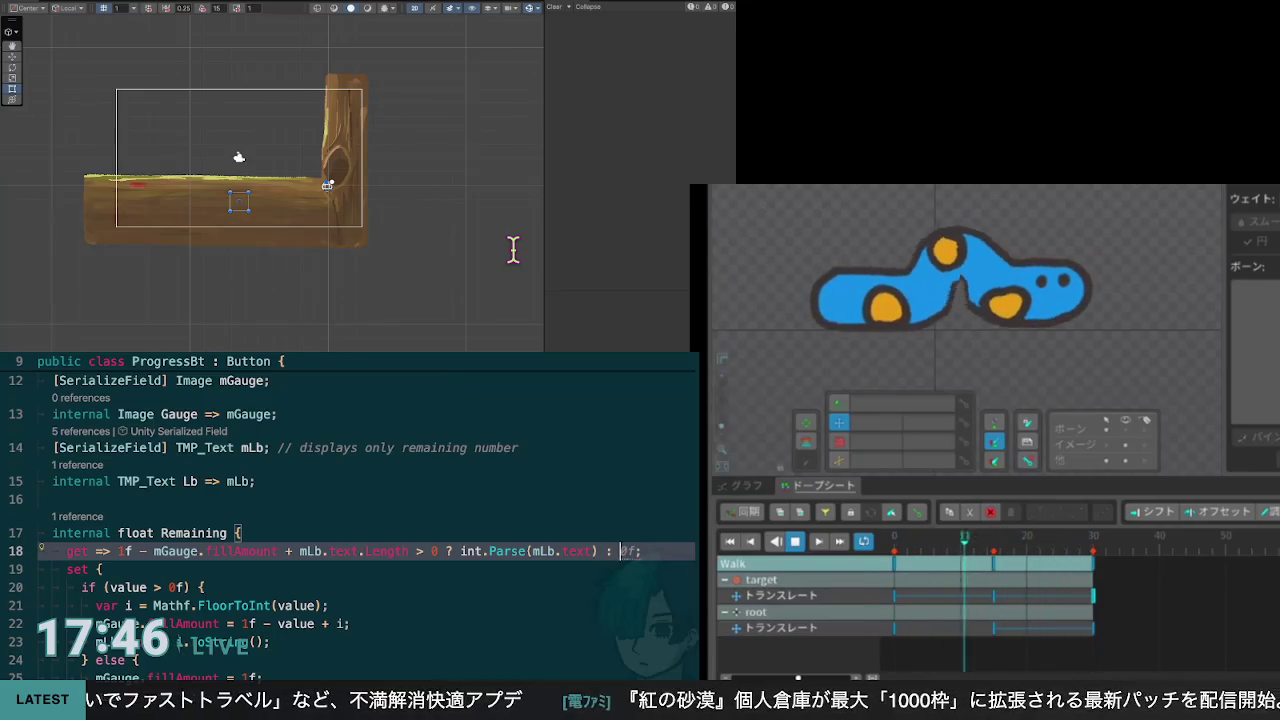
key(Tab)
text(0)
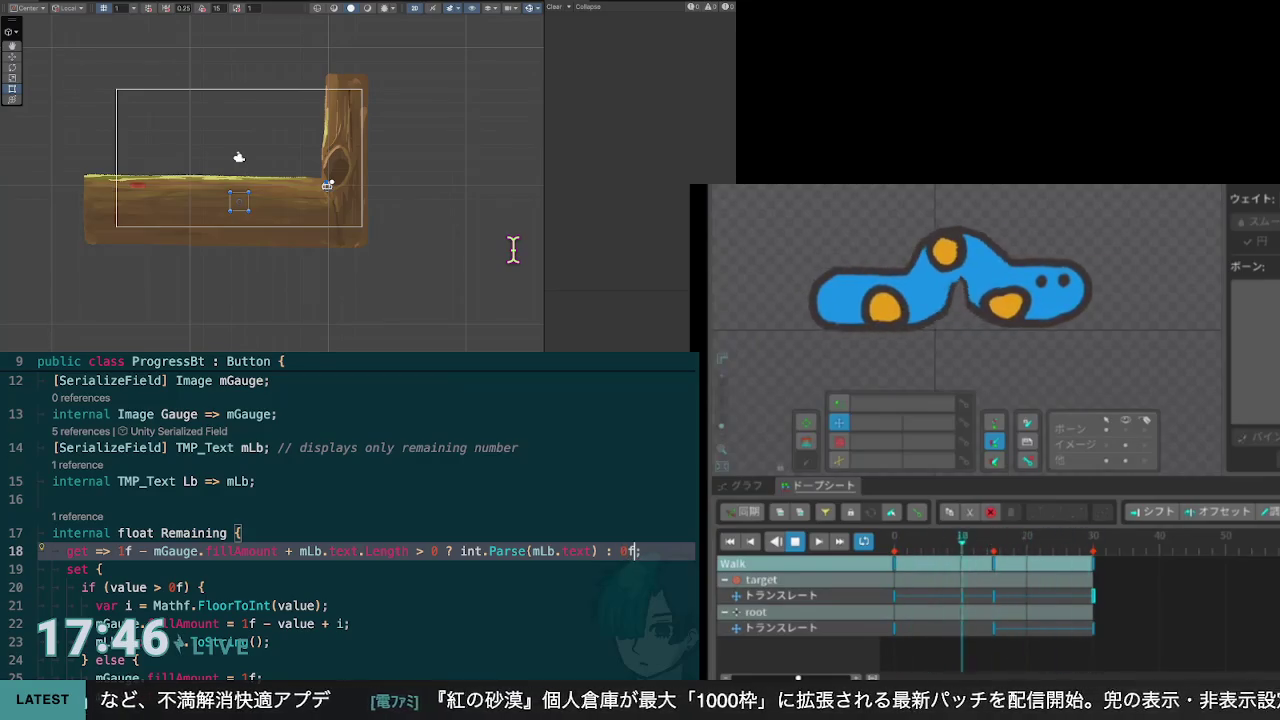
Step: Wrap the length-check ternary in parentheses after 1f - mGauge.fillAmount +
key(Down)
key(Down)
key(Down)
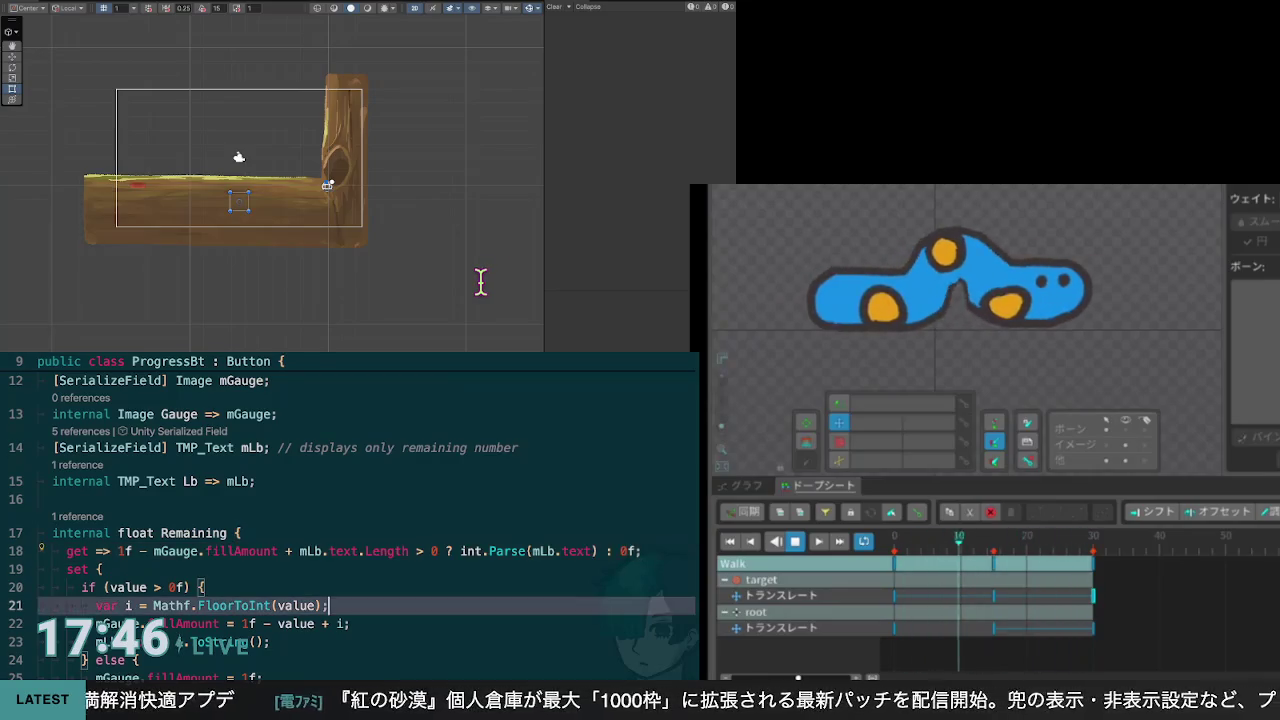
key(Up)
key(Up)
key(Up)
scroll(350, 520, down, 2)
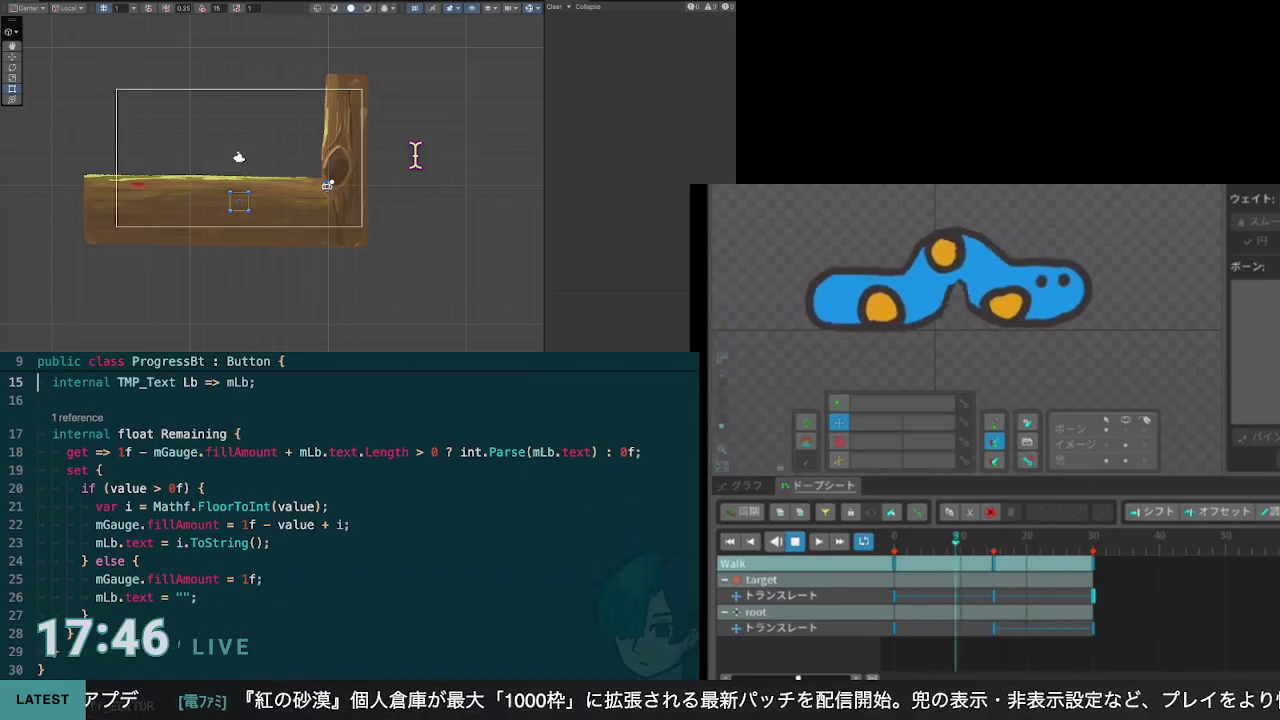
scroll(350, 520, up, 1)
scroll(350, 520, up, 1)
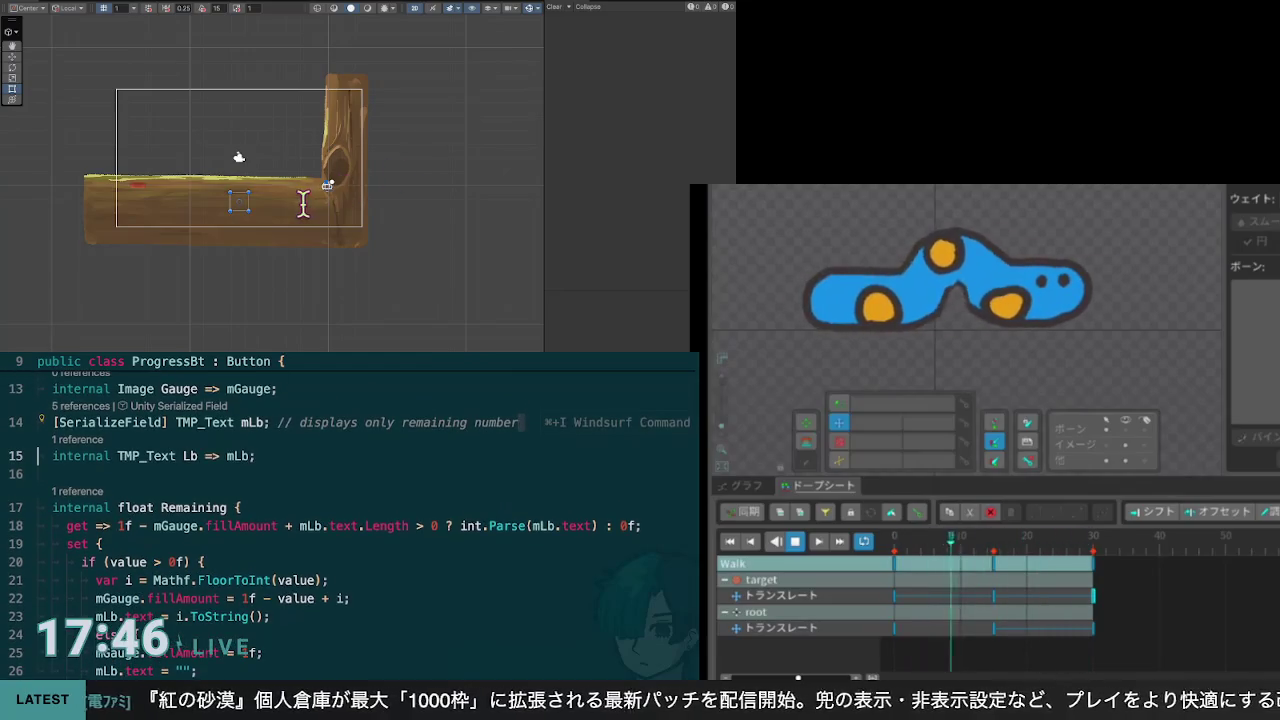
click(299, 525)
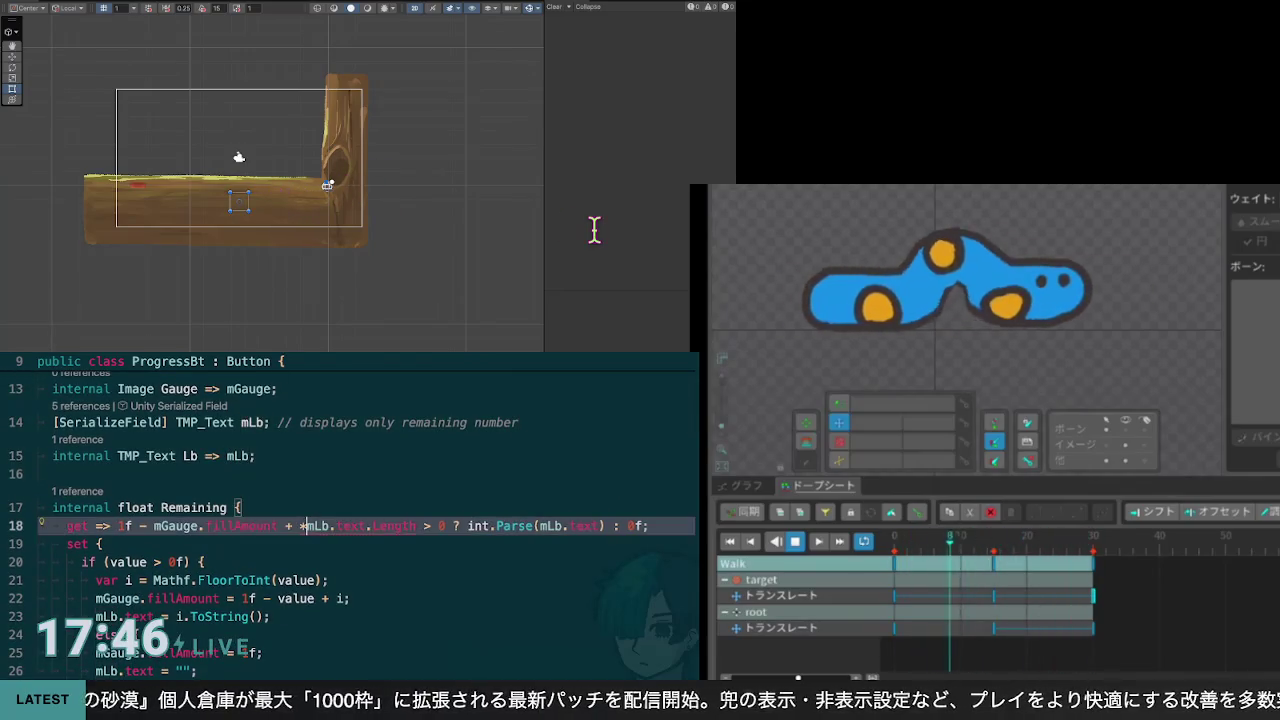
text(()
key(End)
key(Left)
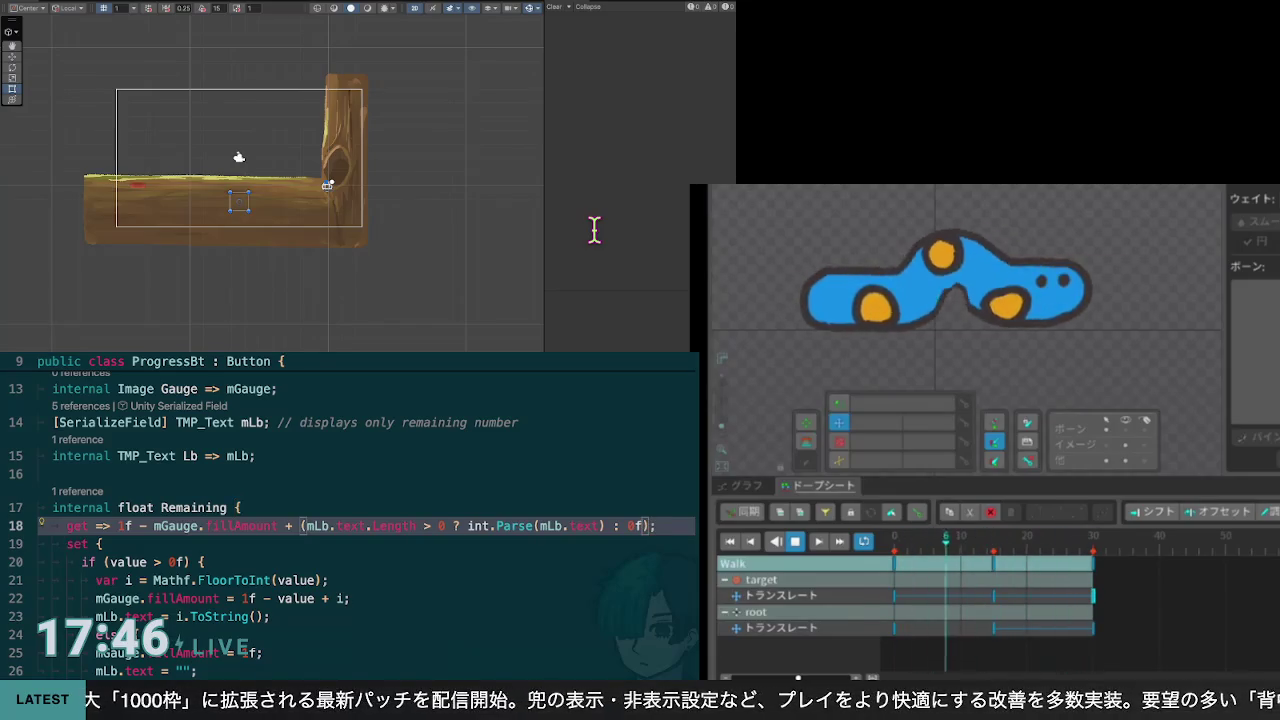
text())
key(Down)
key(Down)
key(Down)
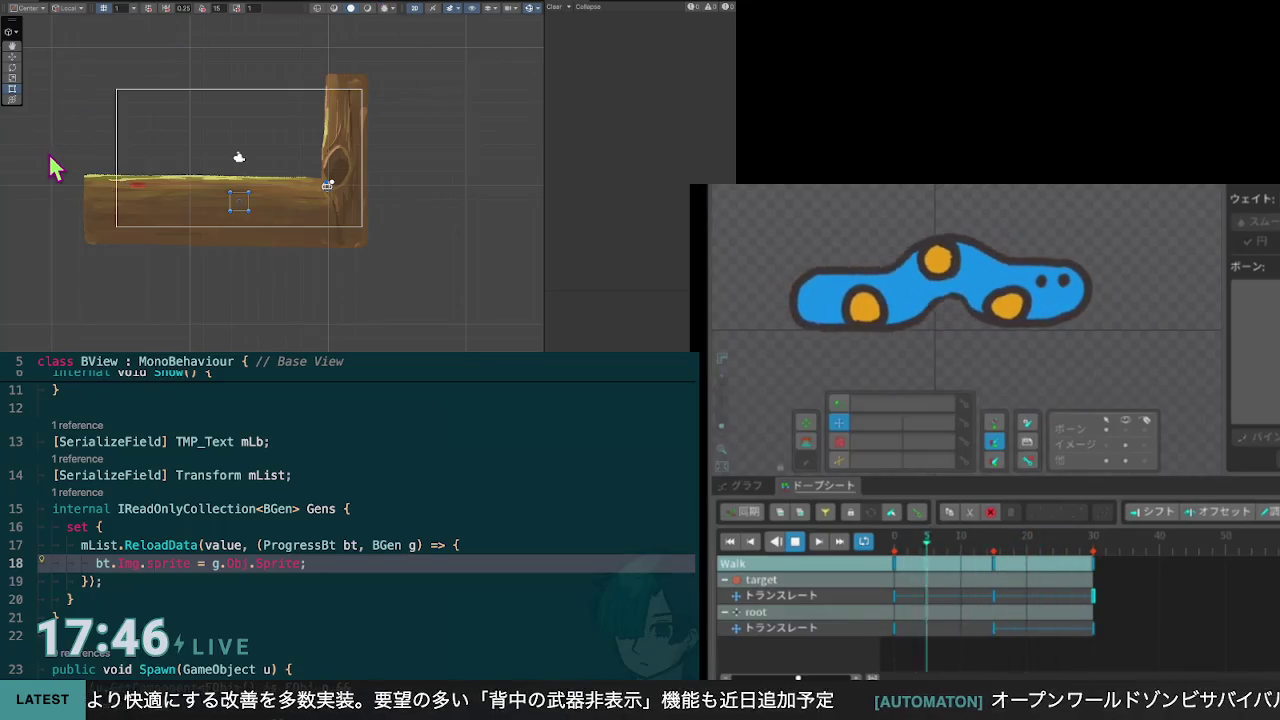
Step: Stop the blob's animation, rewind the playhead to frame 0, and select bone2
click(292, 475)
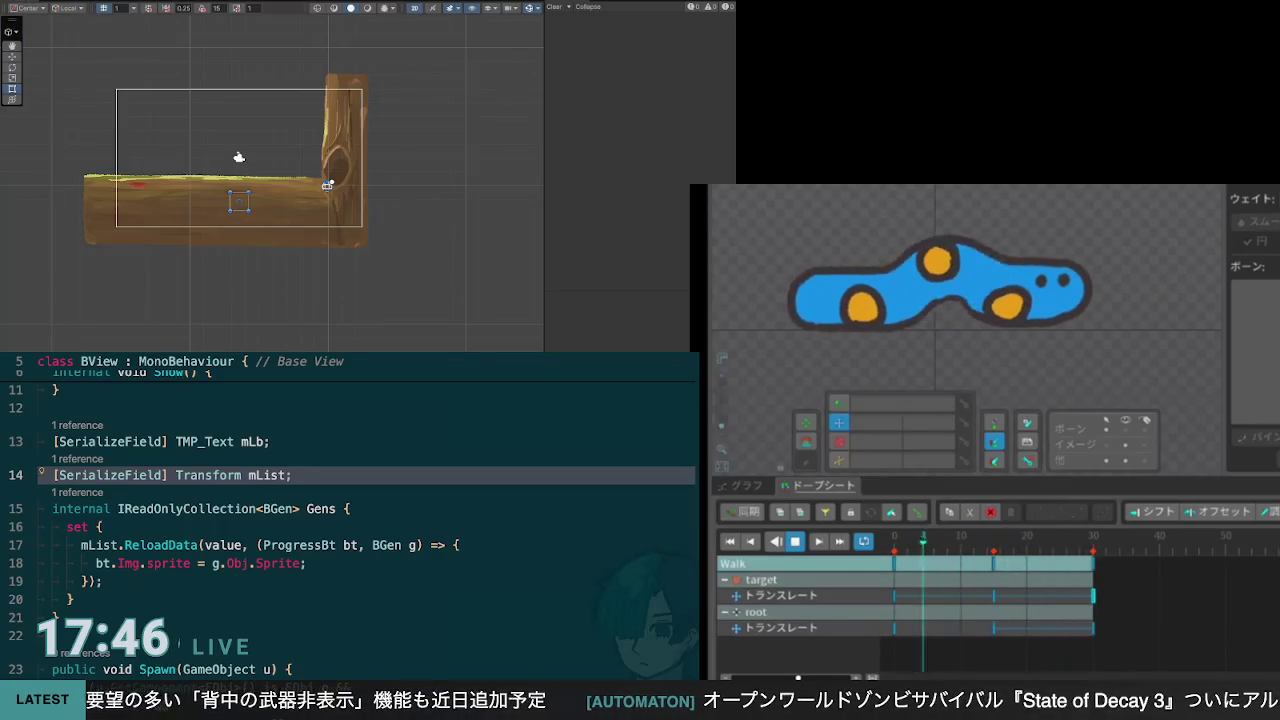
key(Down)
key(Down)
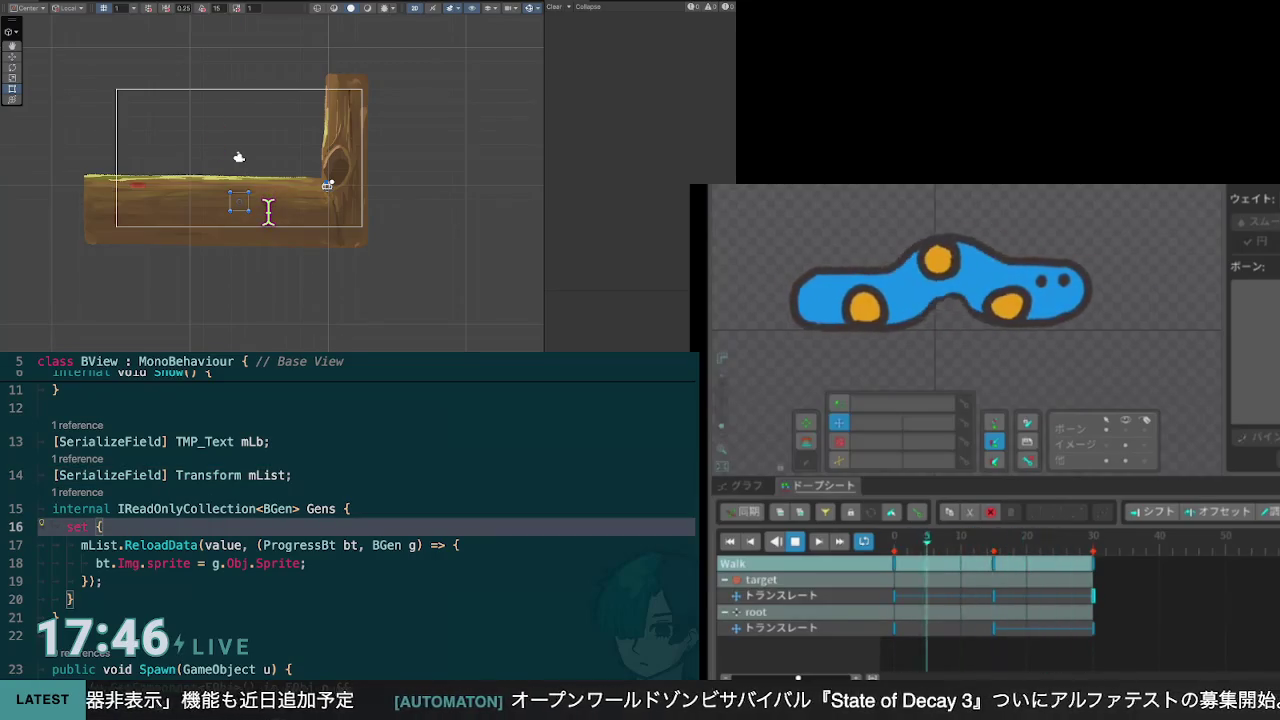
click(798, 545)
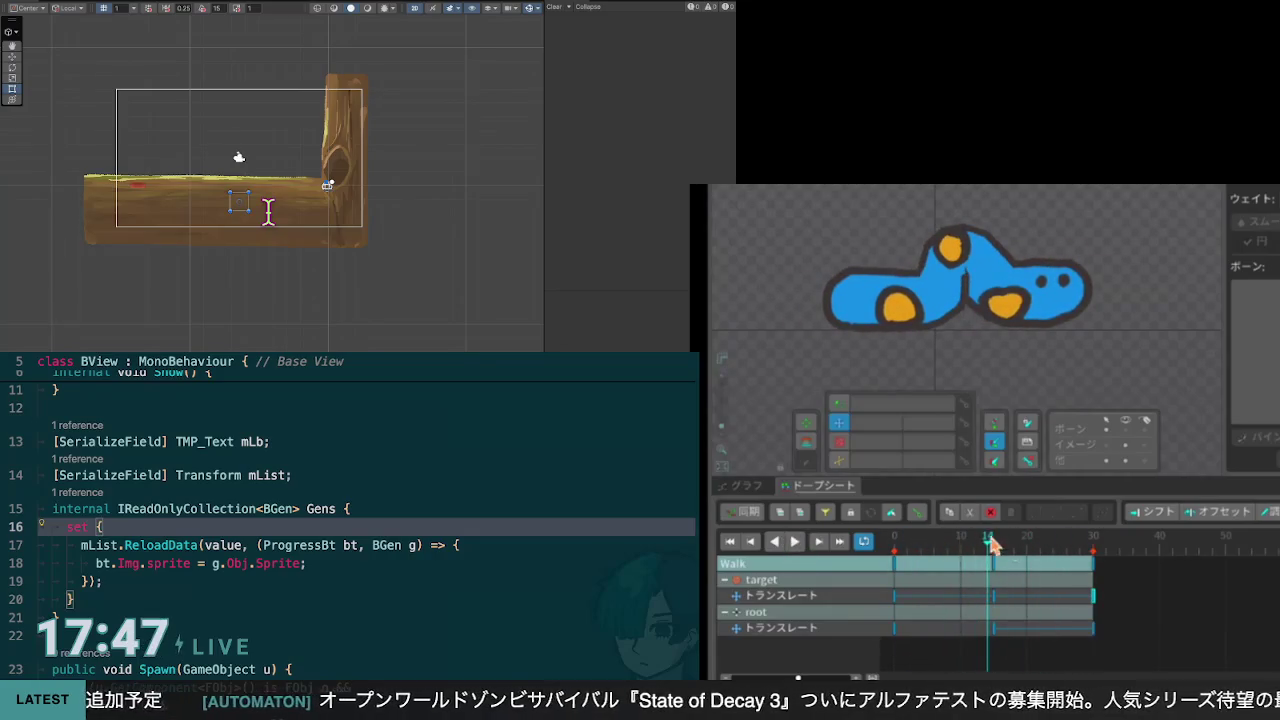
drag(985, 550, 894, 560)
key(Down)
key(Down)
key(Down)
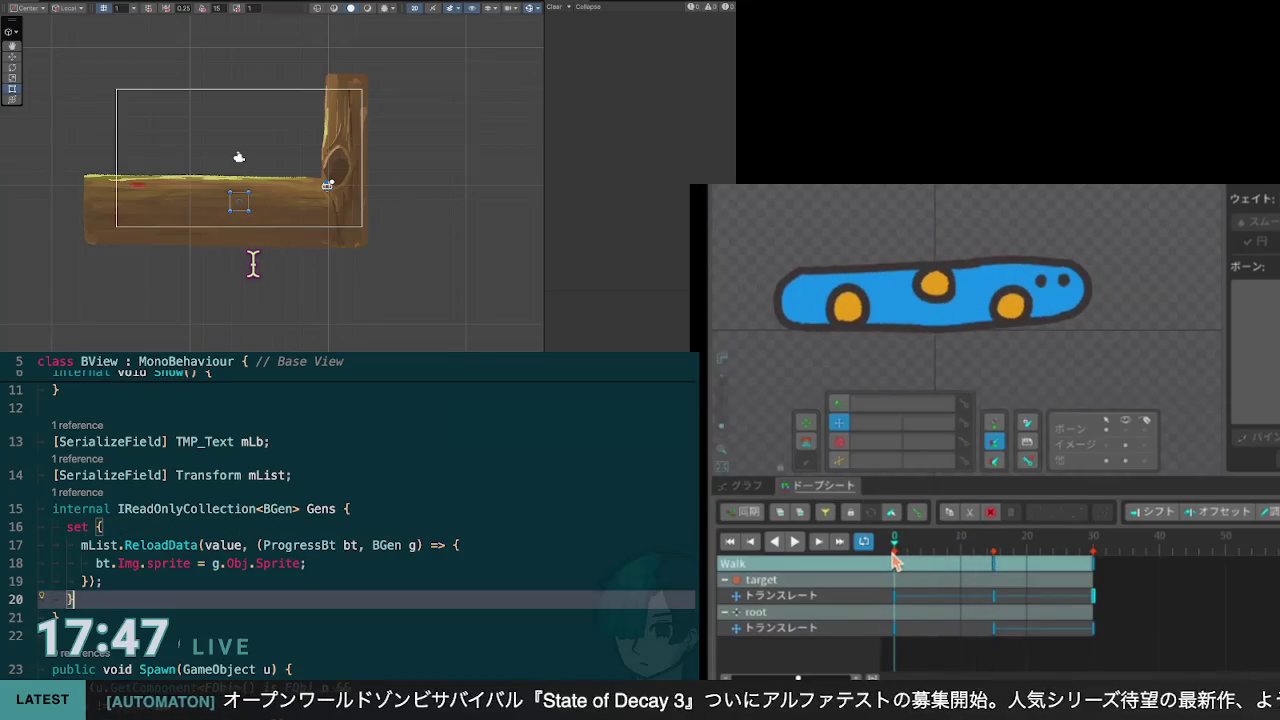
key(Up)
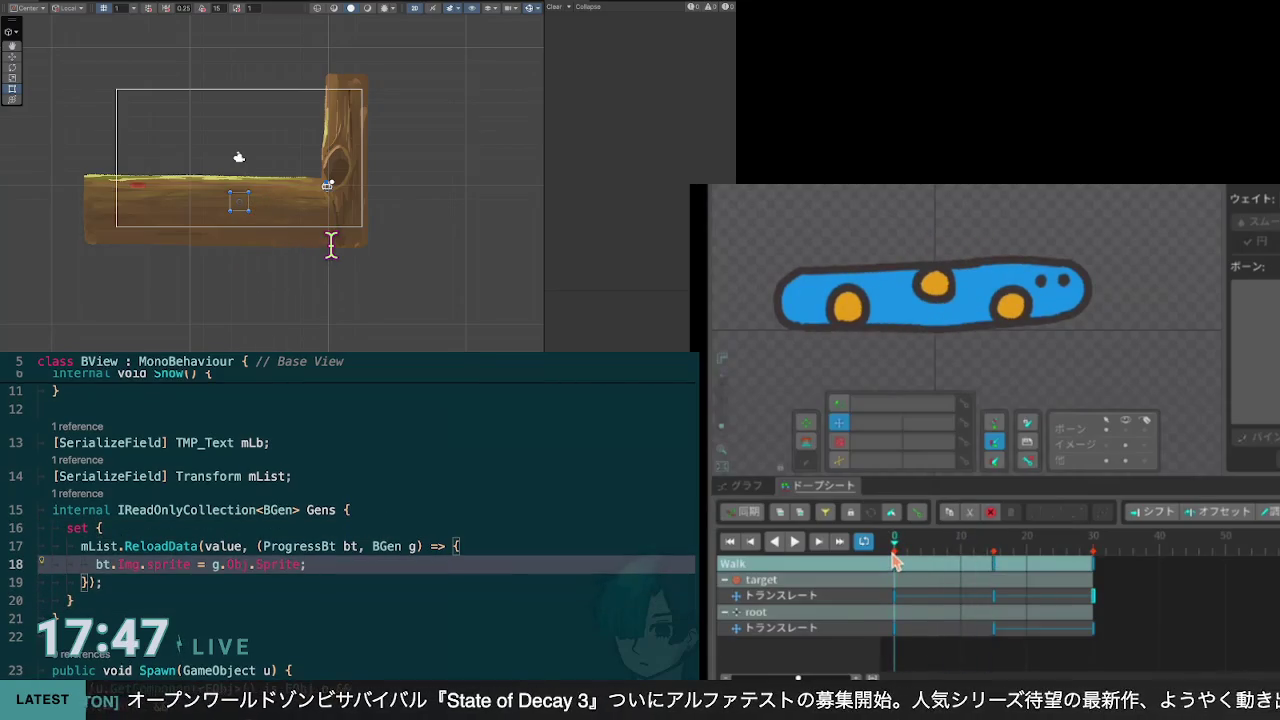
scroll(323, 253, down, 1)
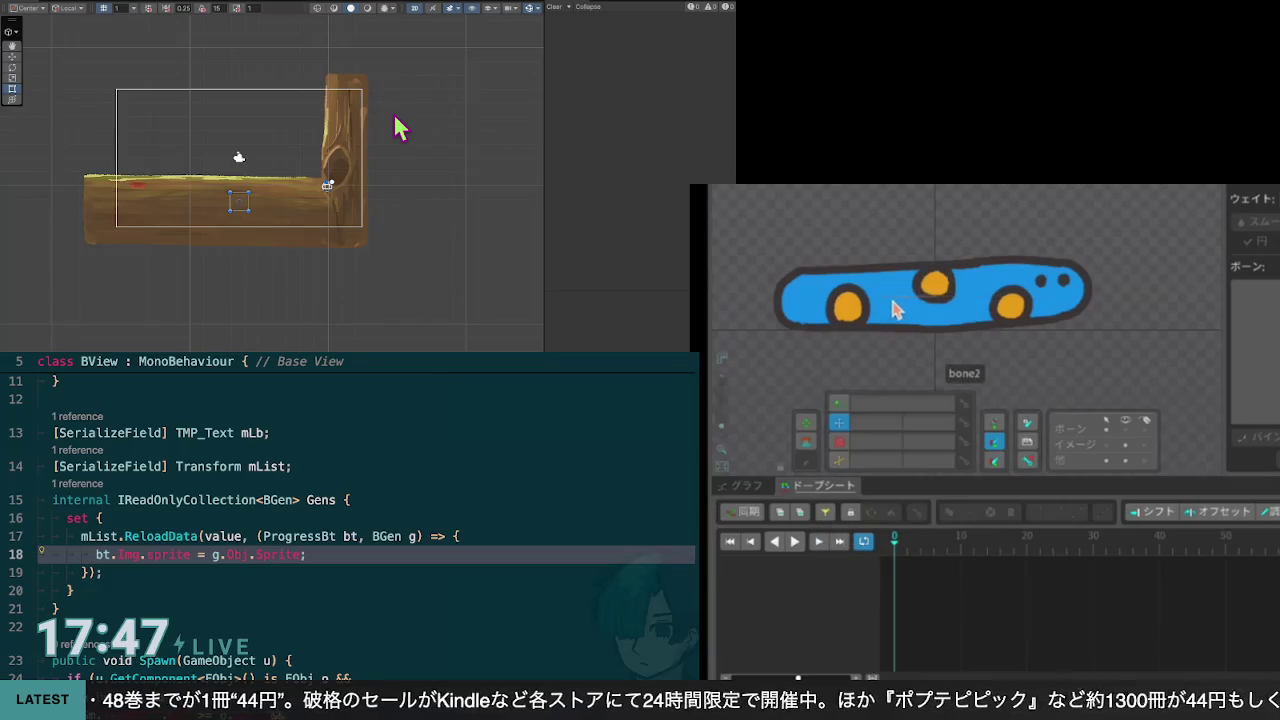
click(900, 305)
Step: Select the target bone, rewind Dmg to its start, and copy all its keys
click(880, 305)
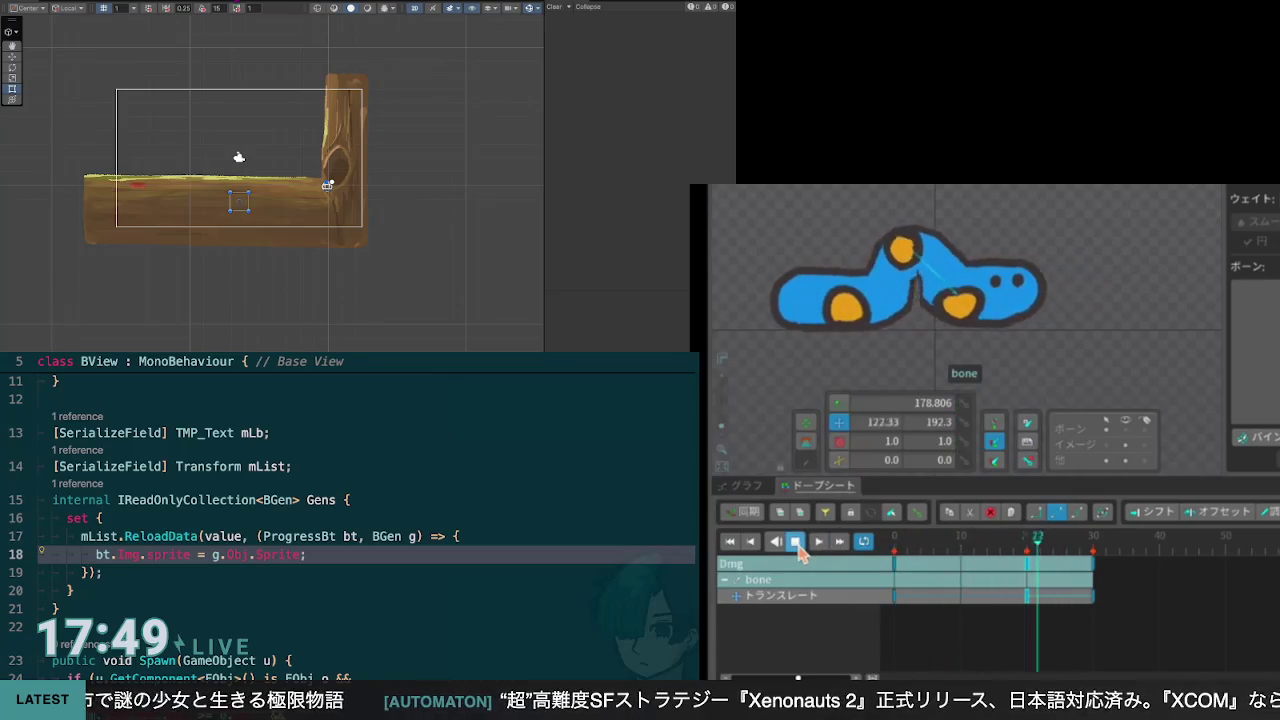
key(Down)
key(Down)
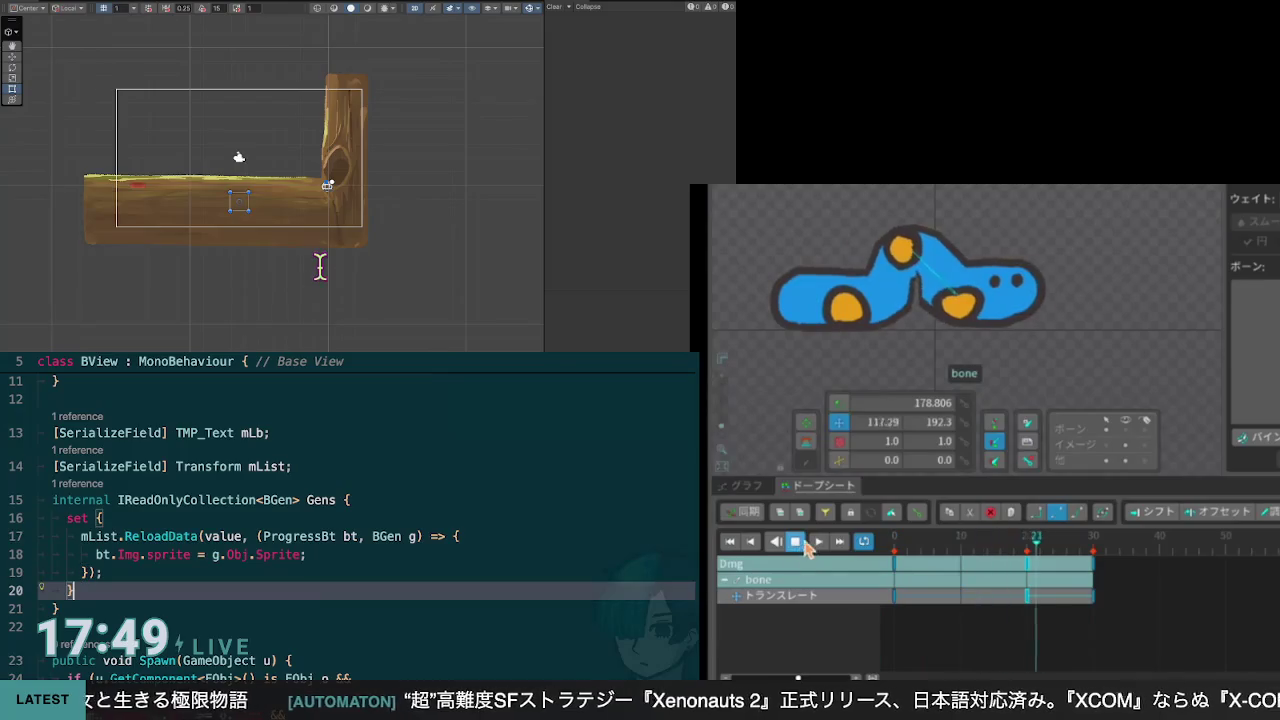
key(Up)
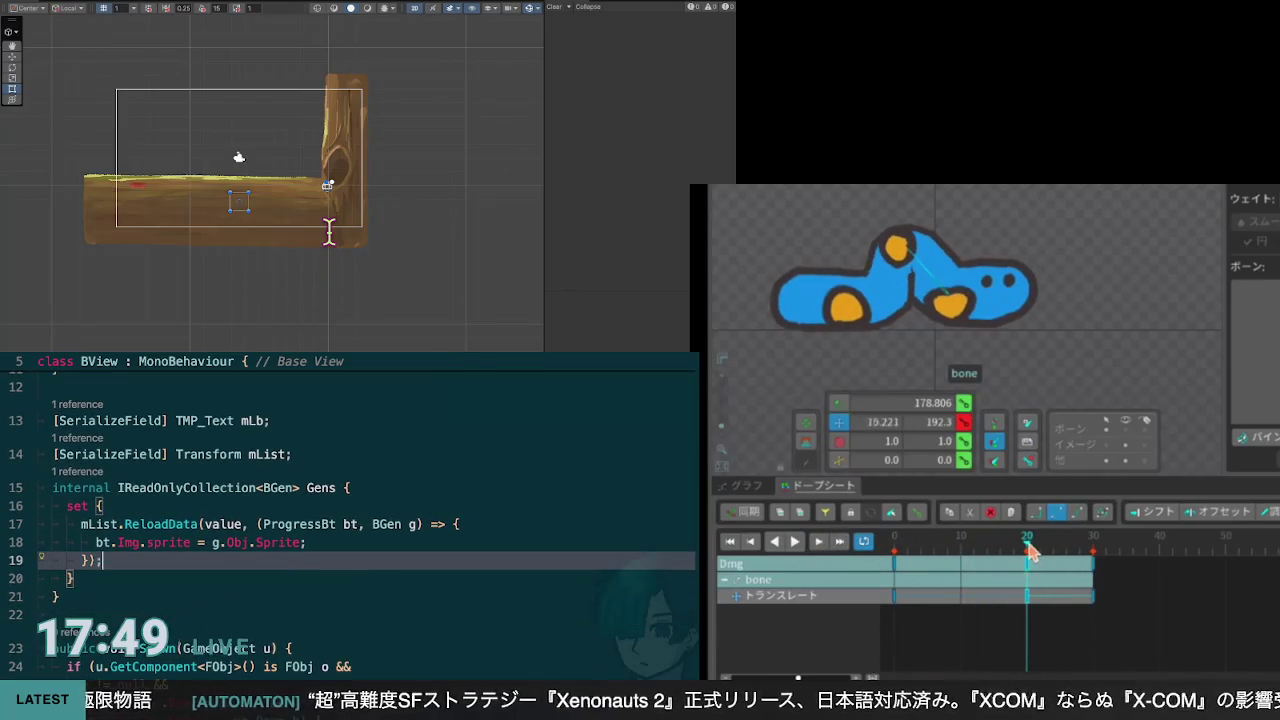
drag(1030, 570, 905, 570)
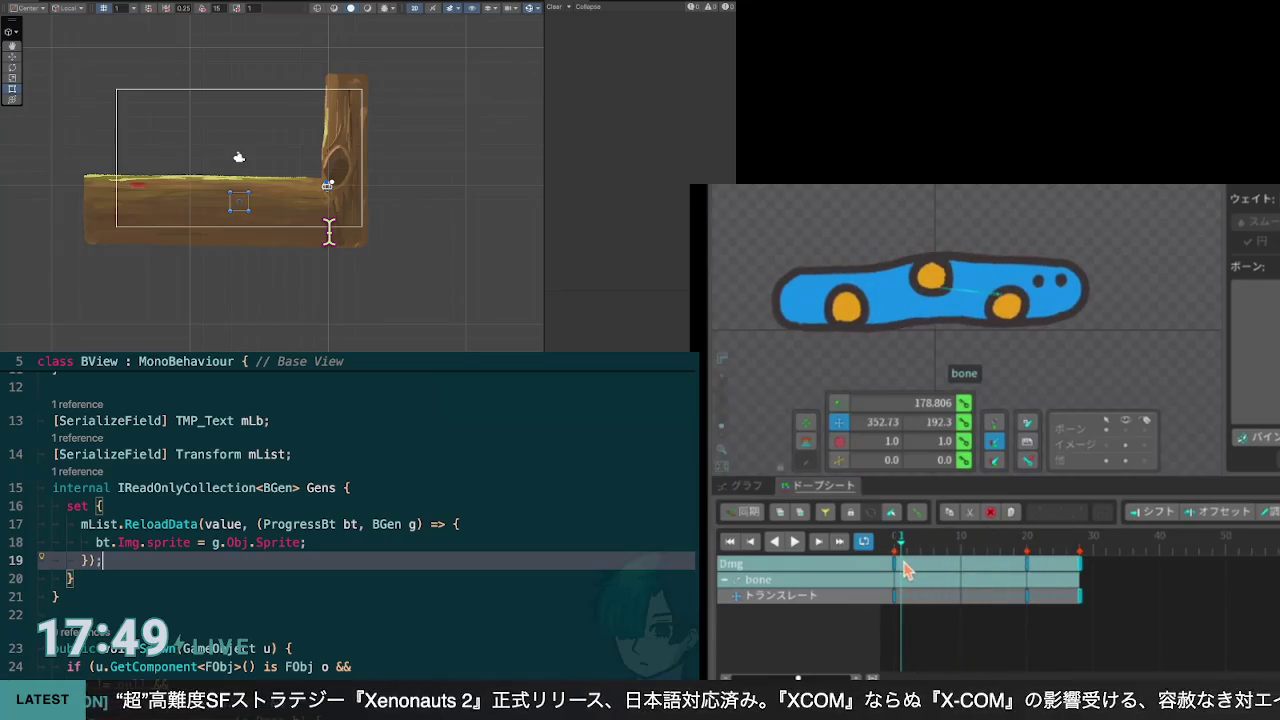
scroll(367, 520, down, 3)
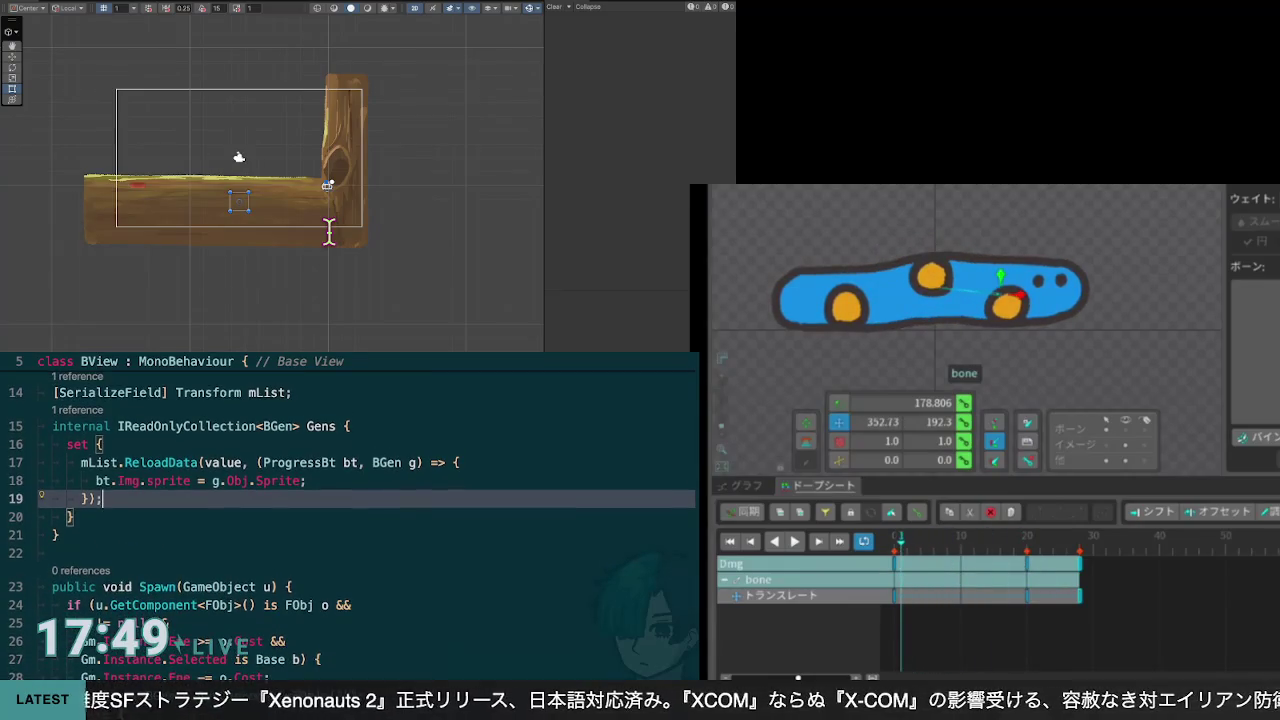
key(Up)
key(ctrl+c)
key(Return)
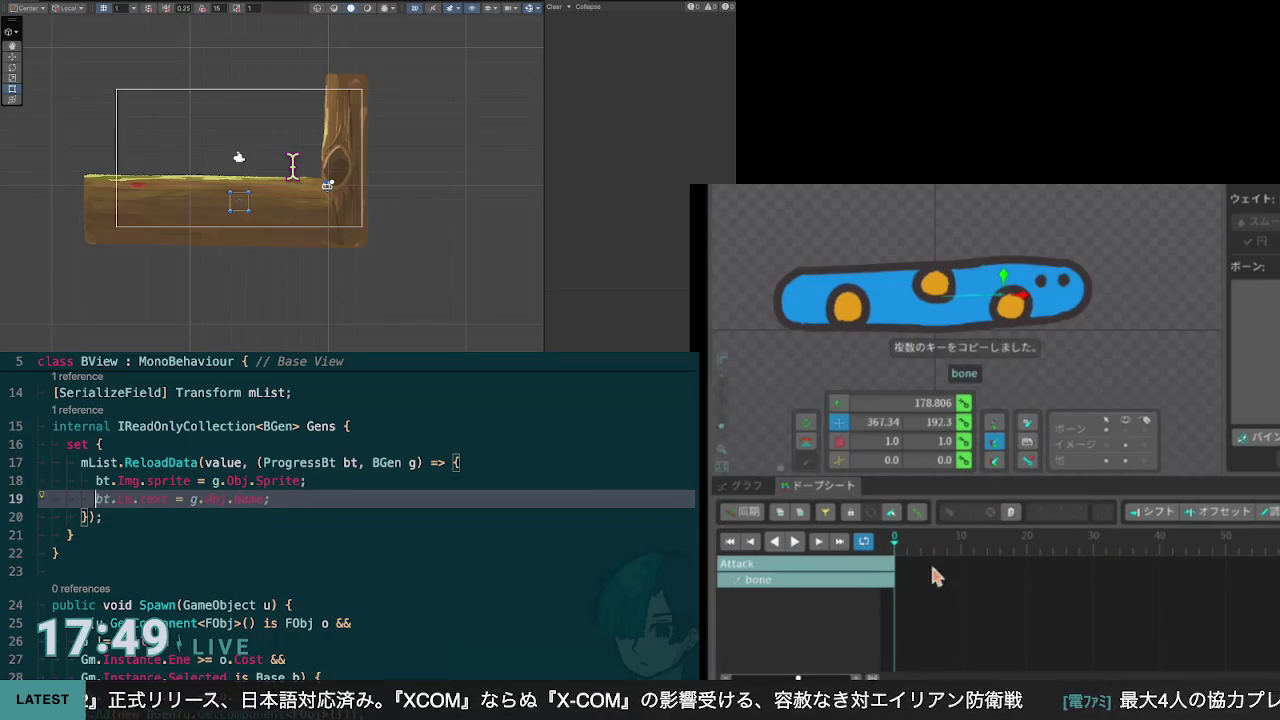
Step: Begin the bt. line and preview the pasted Attack keys at frame 25
text(bt.onClick.R)
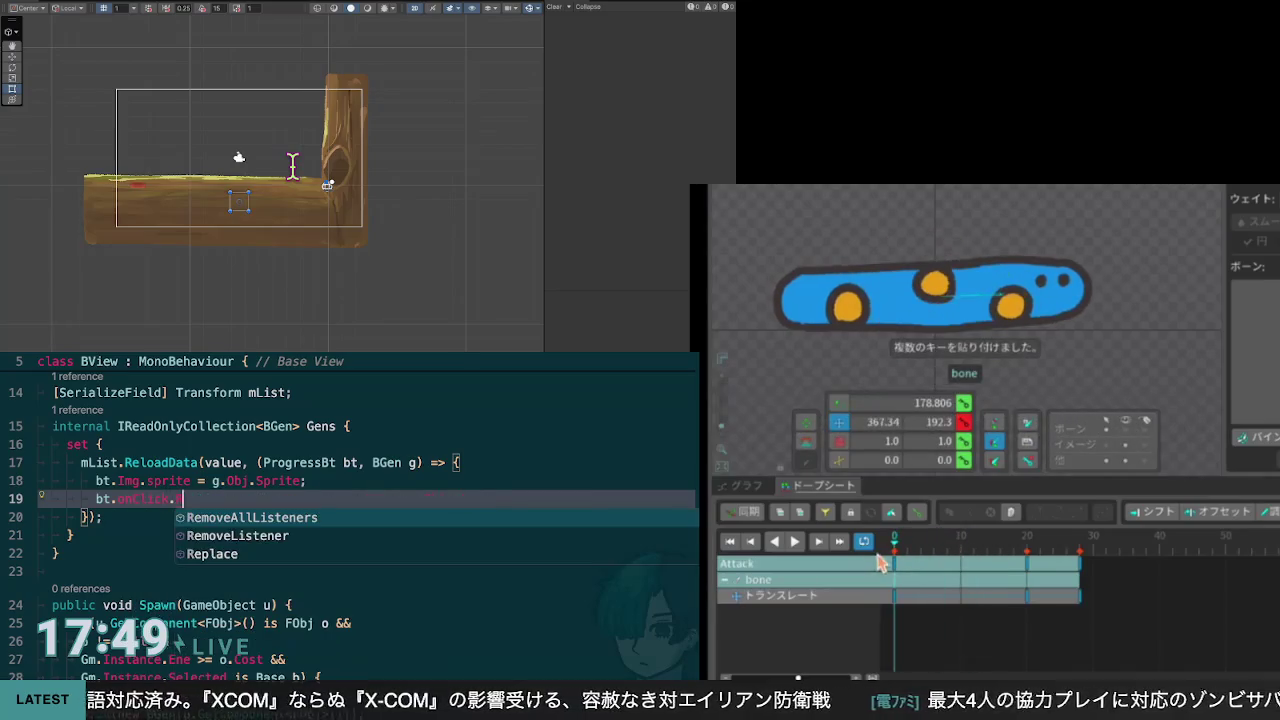
click(794, 543)
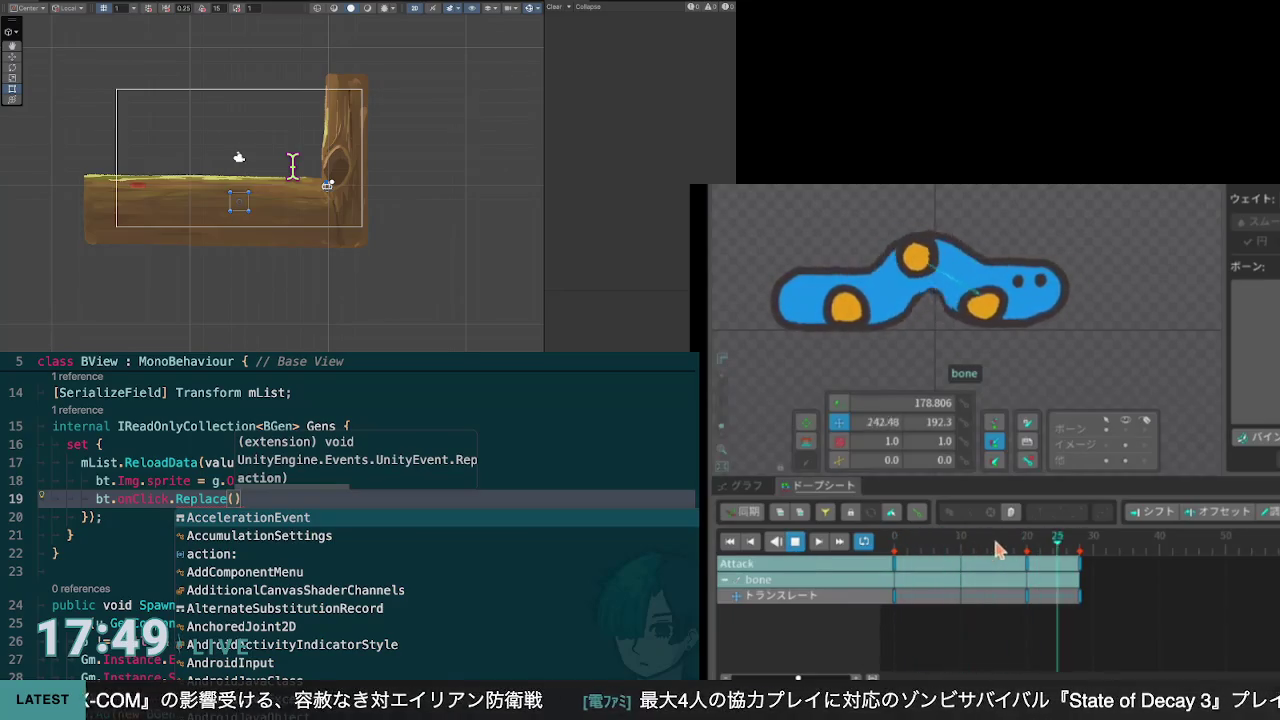
click(796, 549)
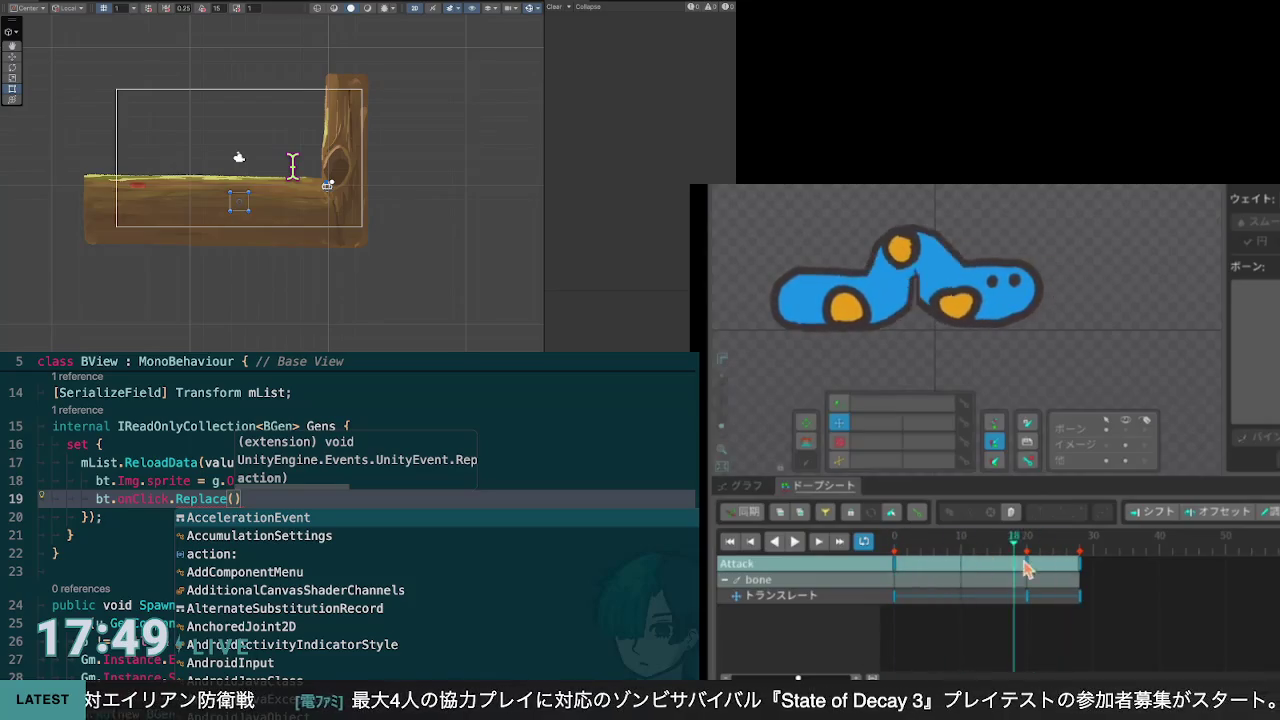
click(1062, 540)
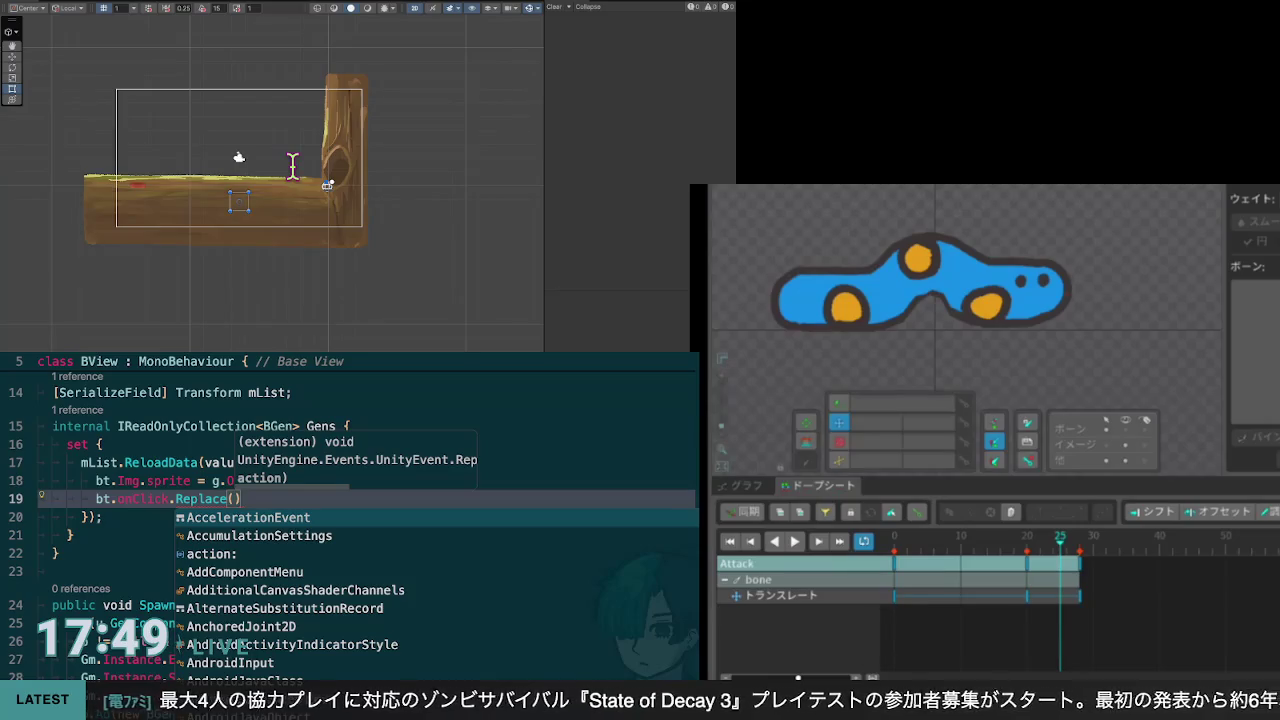
Step: Complete bt.onClick.Replace(() => Spawn(g.Obj.gameObject)) and select the Spawn call
text(())
key(Tab)
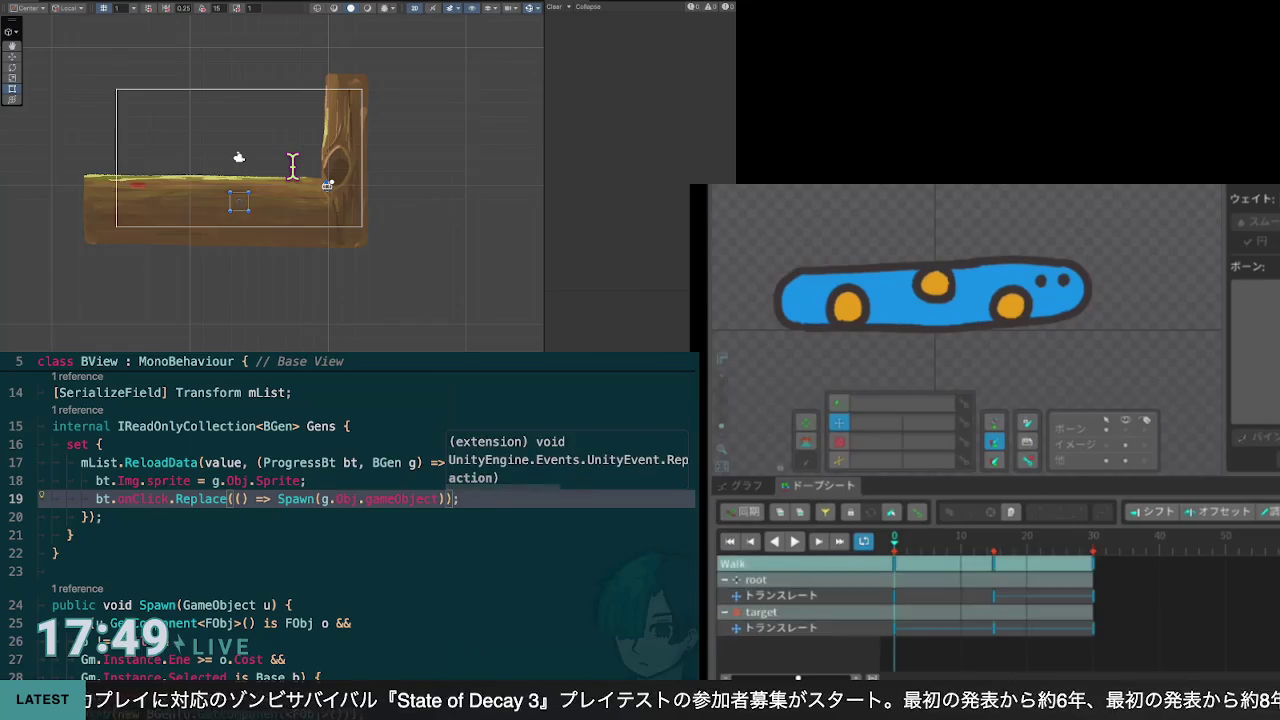
click(795, 542)
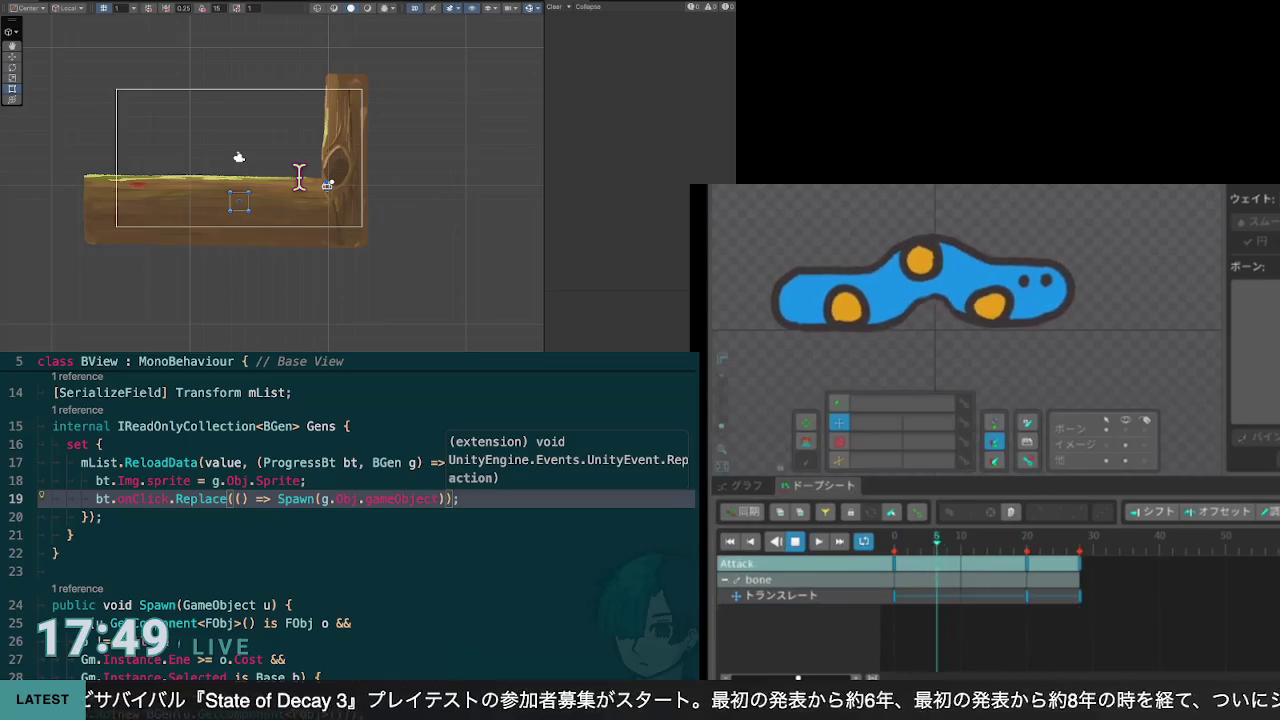
scroll(314, 318, down, 2)
scroll(314, 321, up, 1)
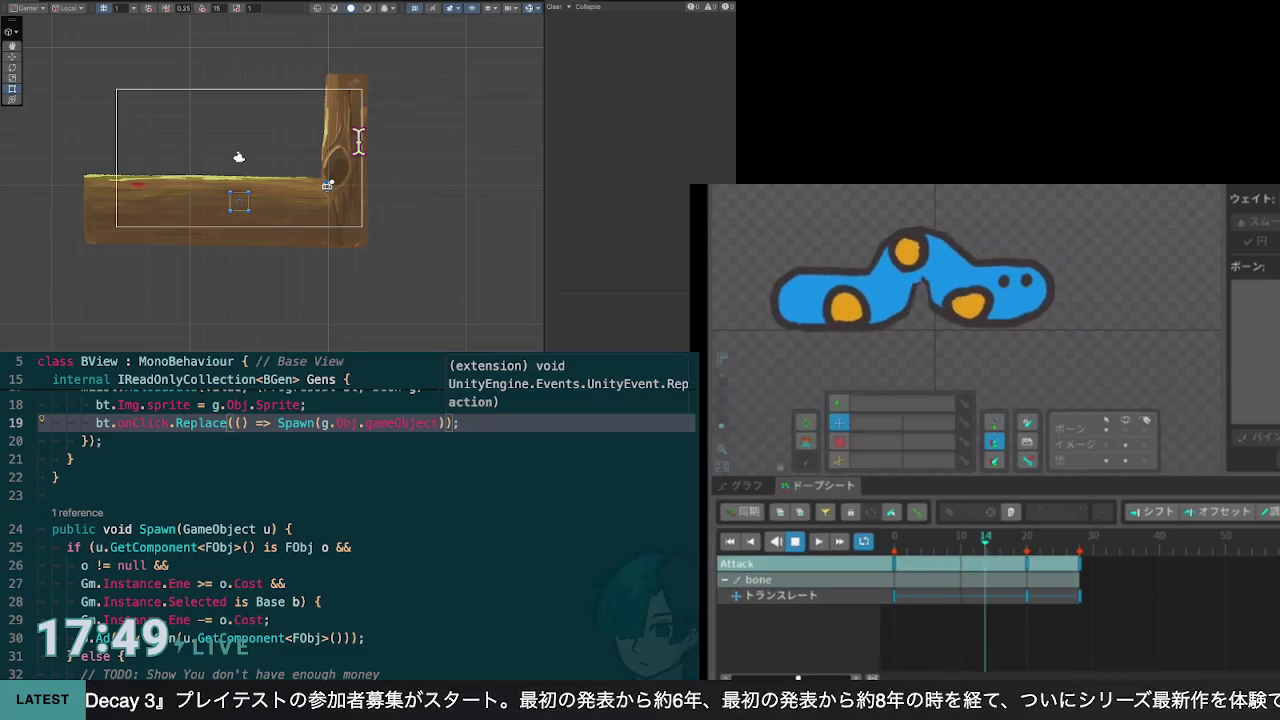
scroll(362, 150, up, 2)
drag(409, 155, 249, 155)
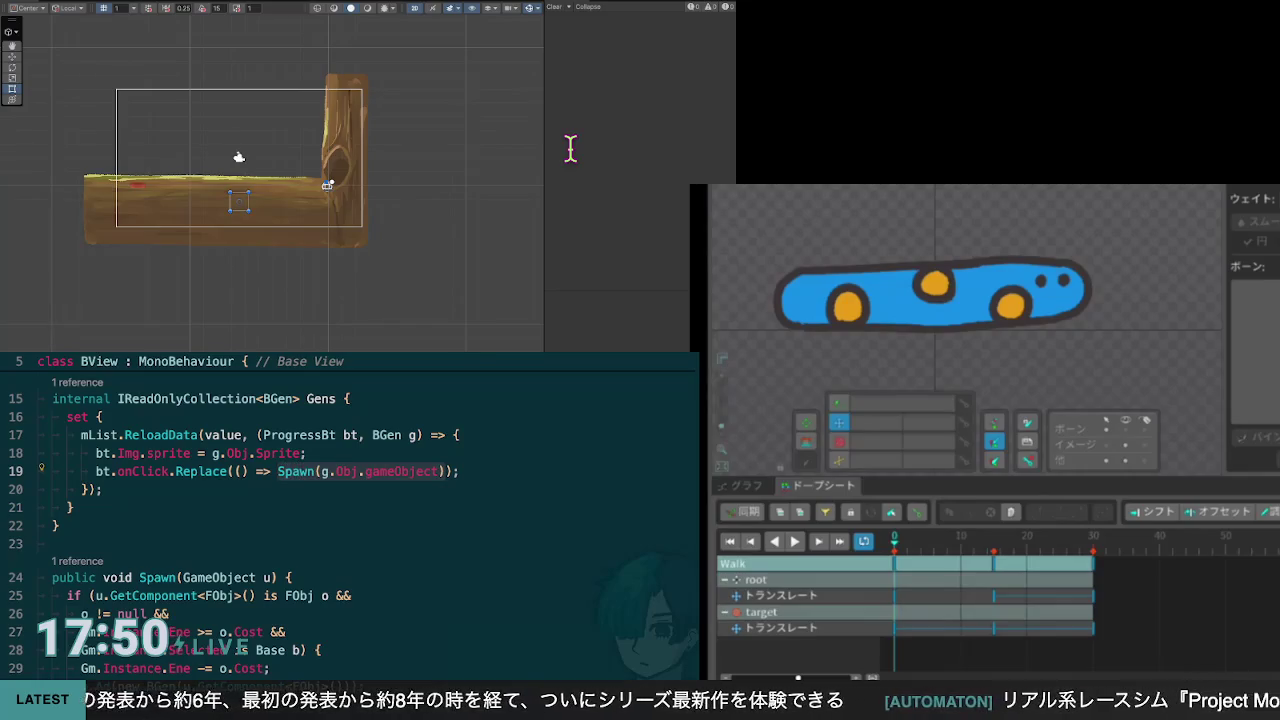
Step: Delete the Spawn call from the onClick lambda, then replay Attack from near its start
key(BackSpace)
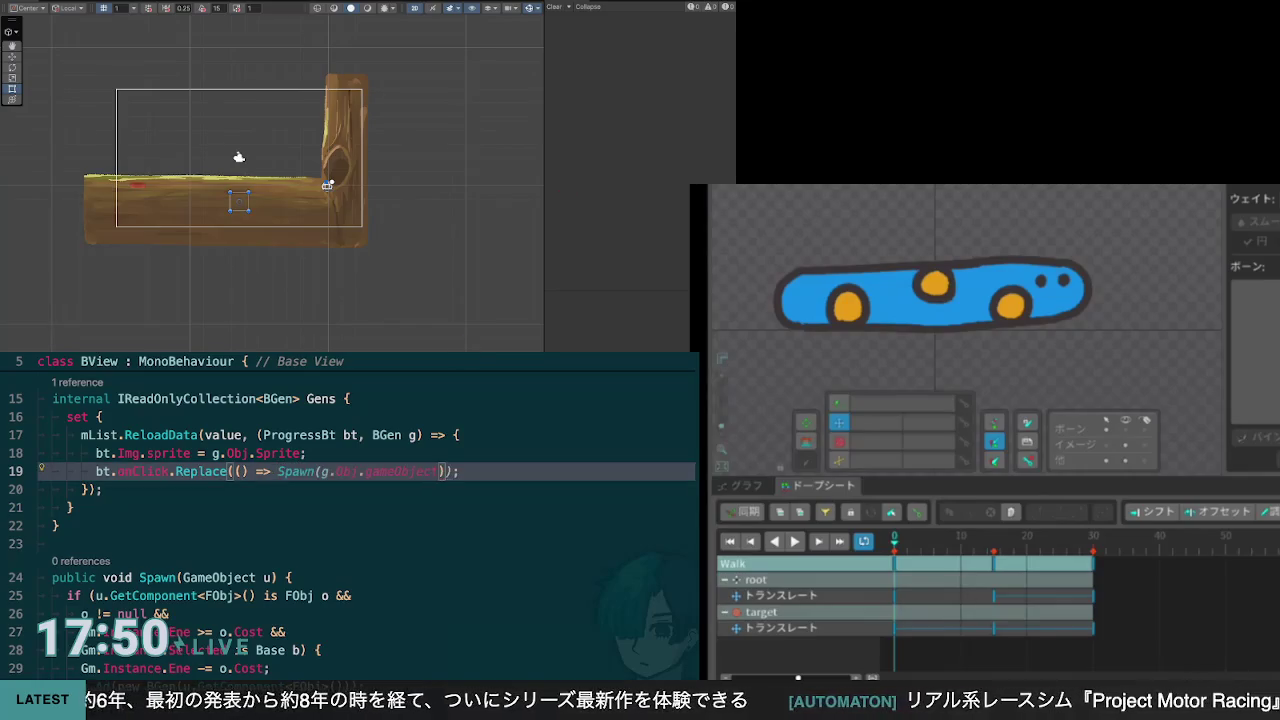
key(Escape)
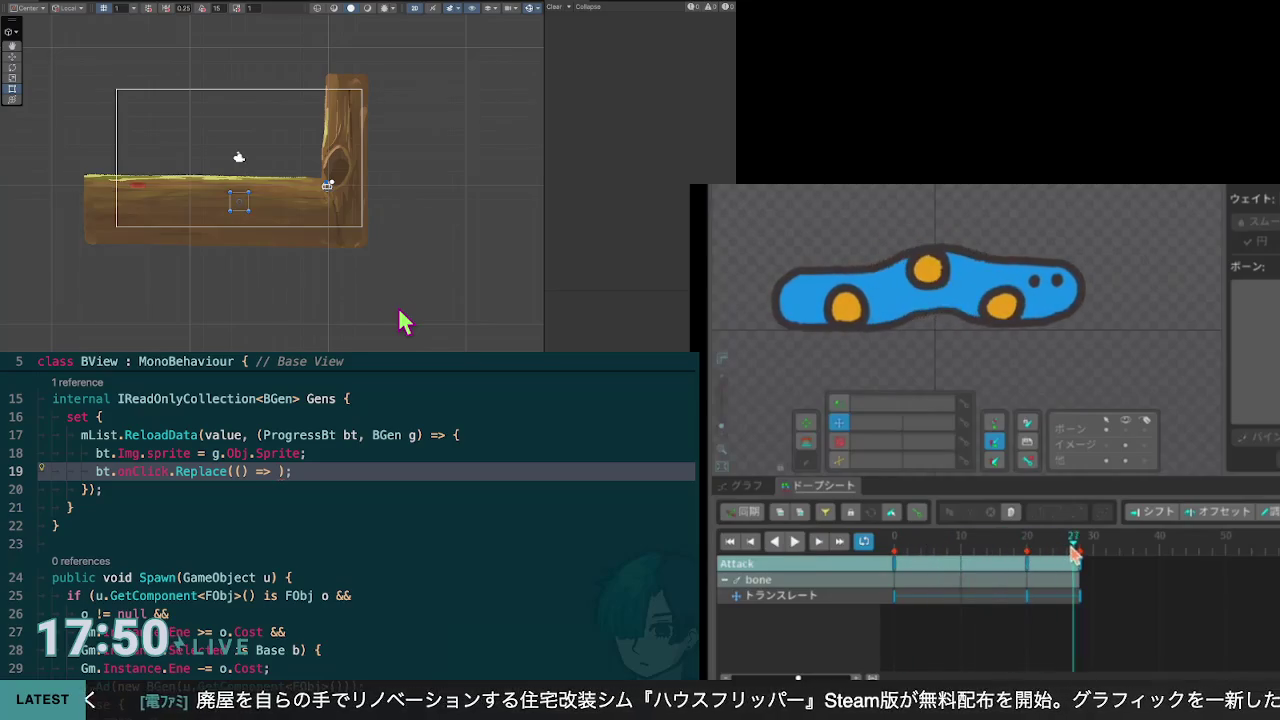
drag(978, 552, 917, 552)
click(796, 545)
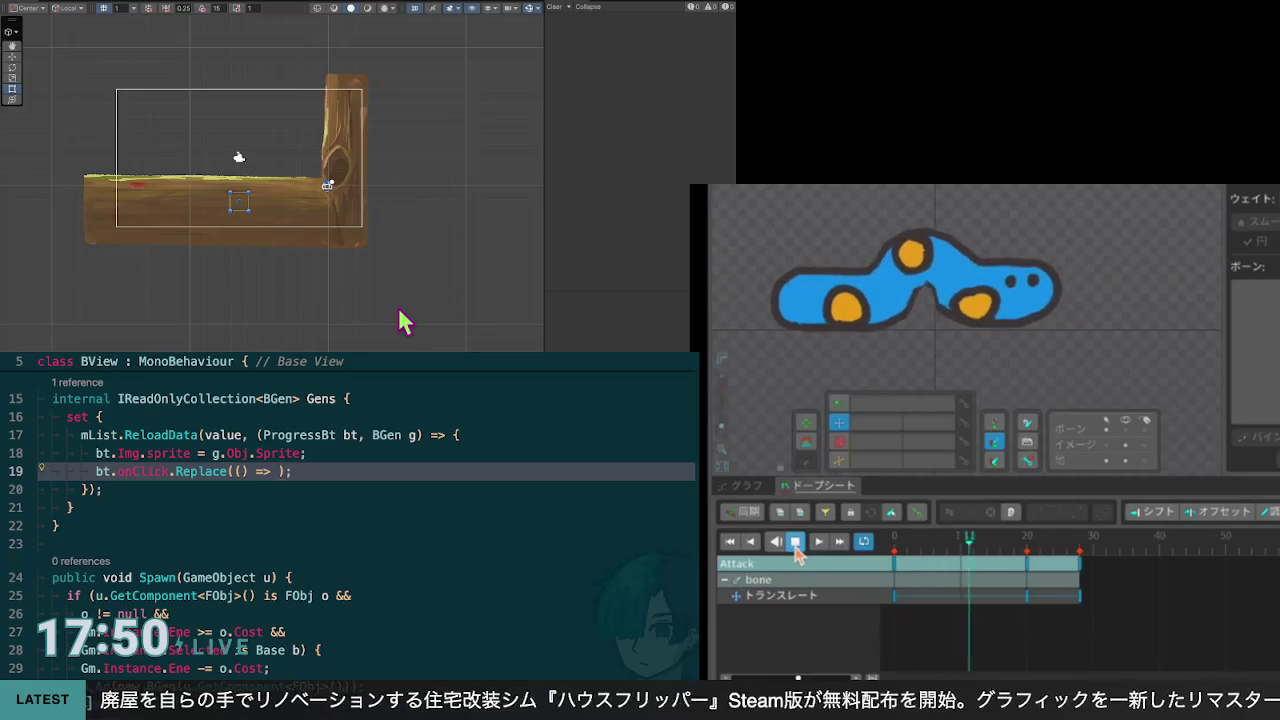
click(797, 545)
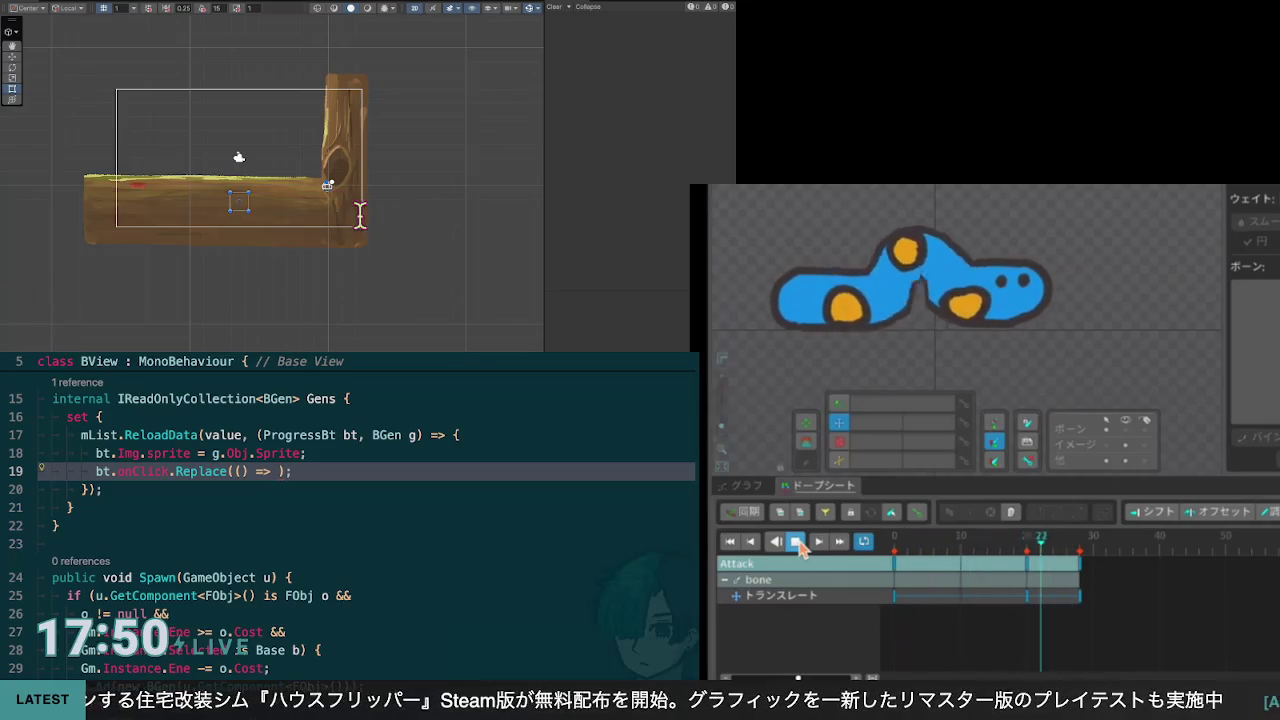
scroll(251, 194, up, 3)
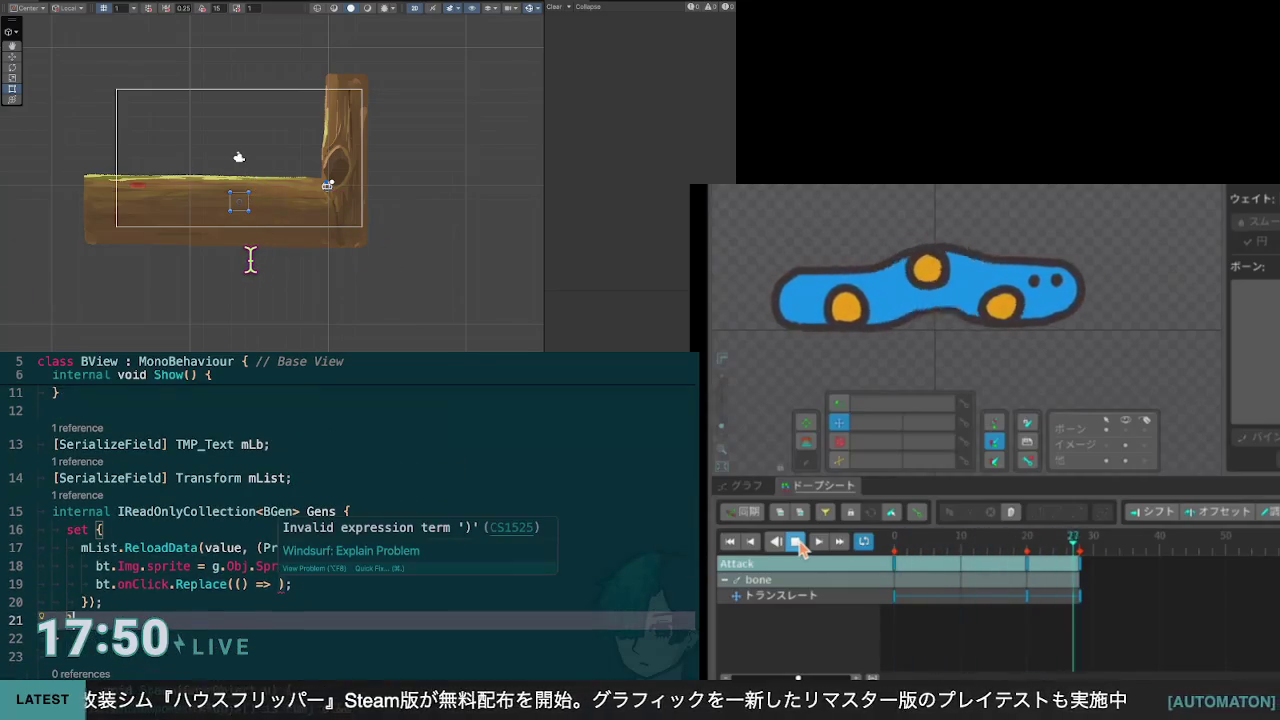
Step: Stop Attack at frame 23, replay it, then rewind to frame 0
click(279, 584)
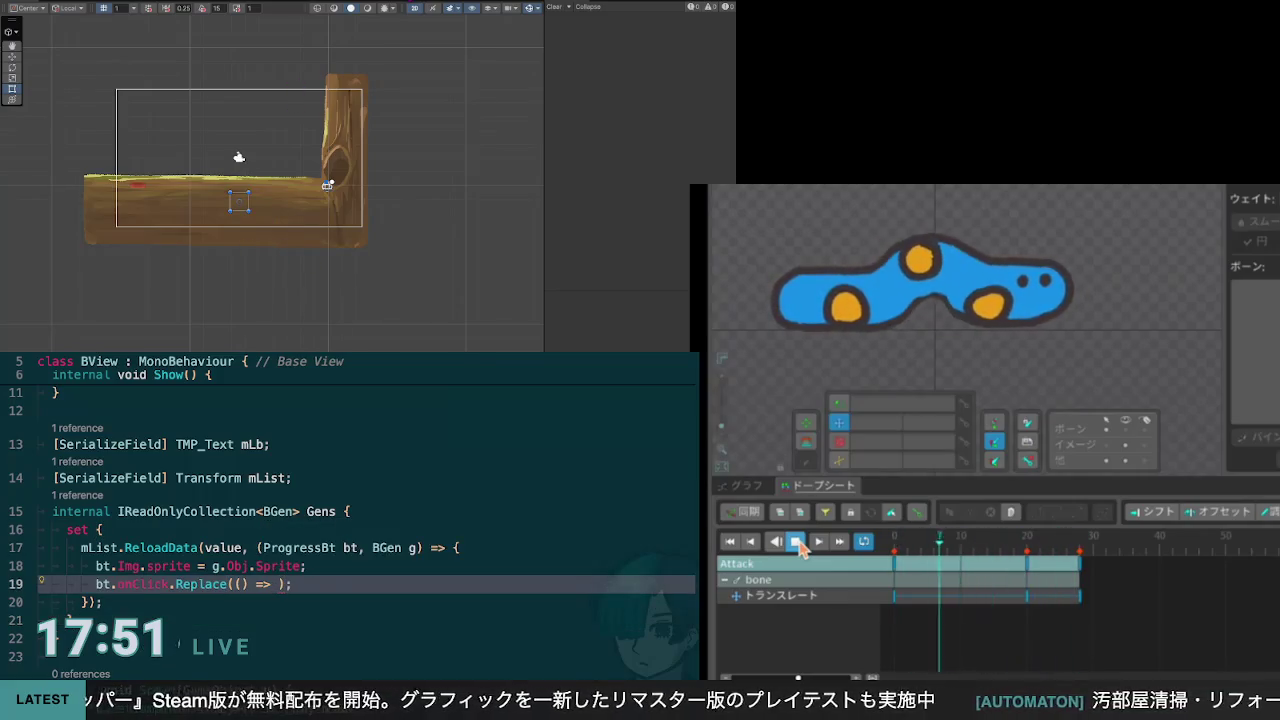
click(796, 542)
click(1047, 548)
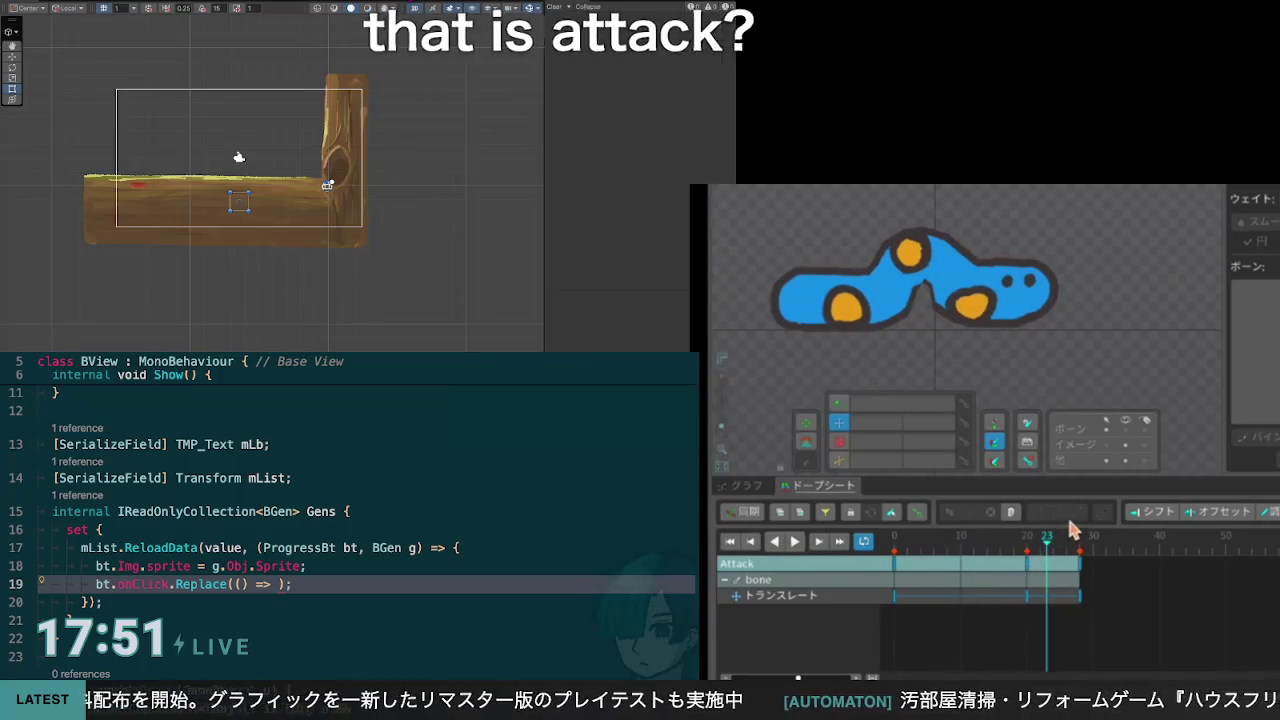
click(795, 542)
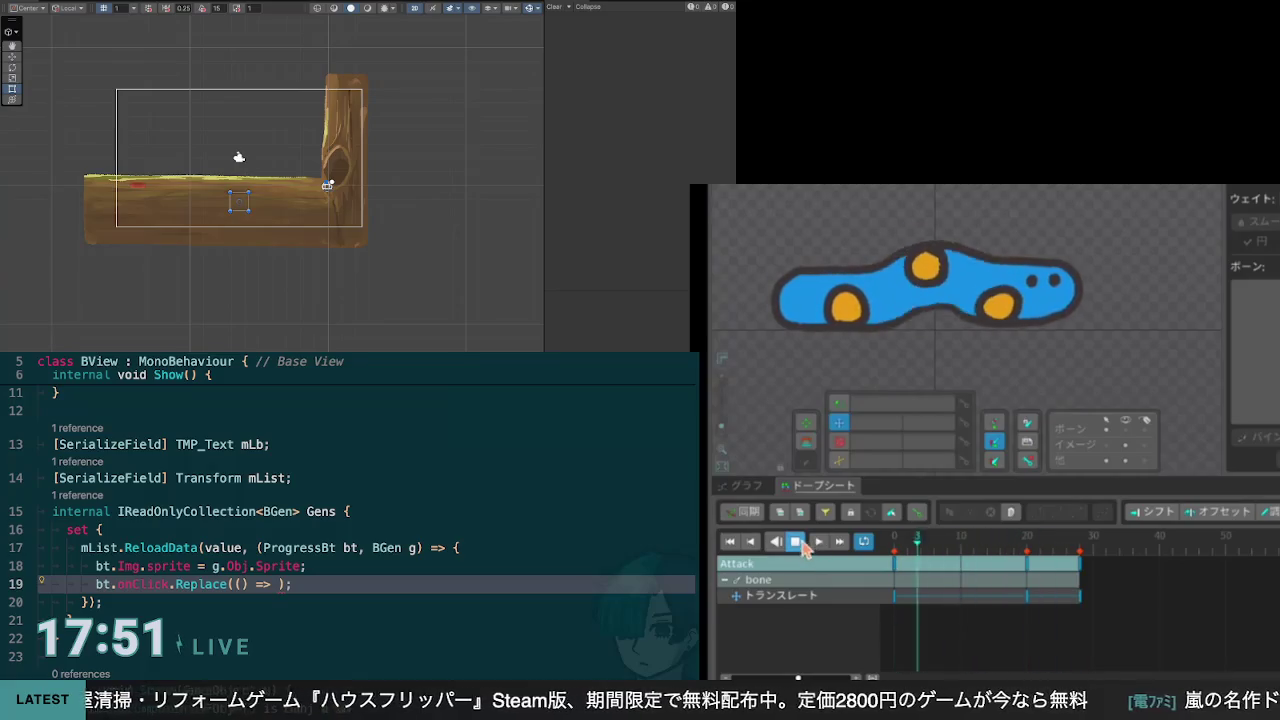
click(797, 542)
drag(915, 548, 884, 556)
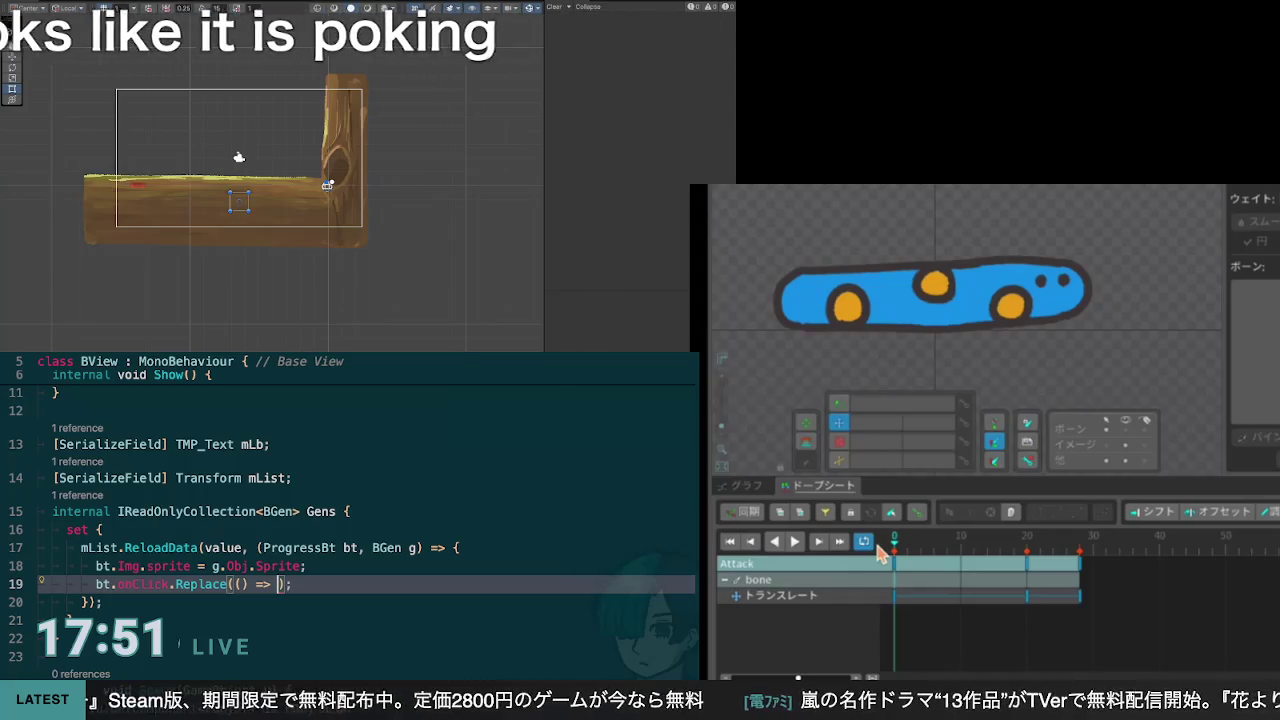
Step: Replay Attack, scrub through frames 18, 0 and 28, then begin a new animation
click(795, 541)
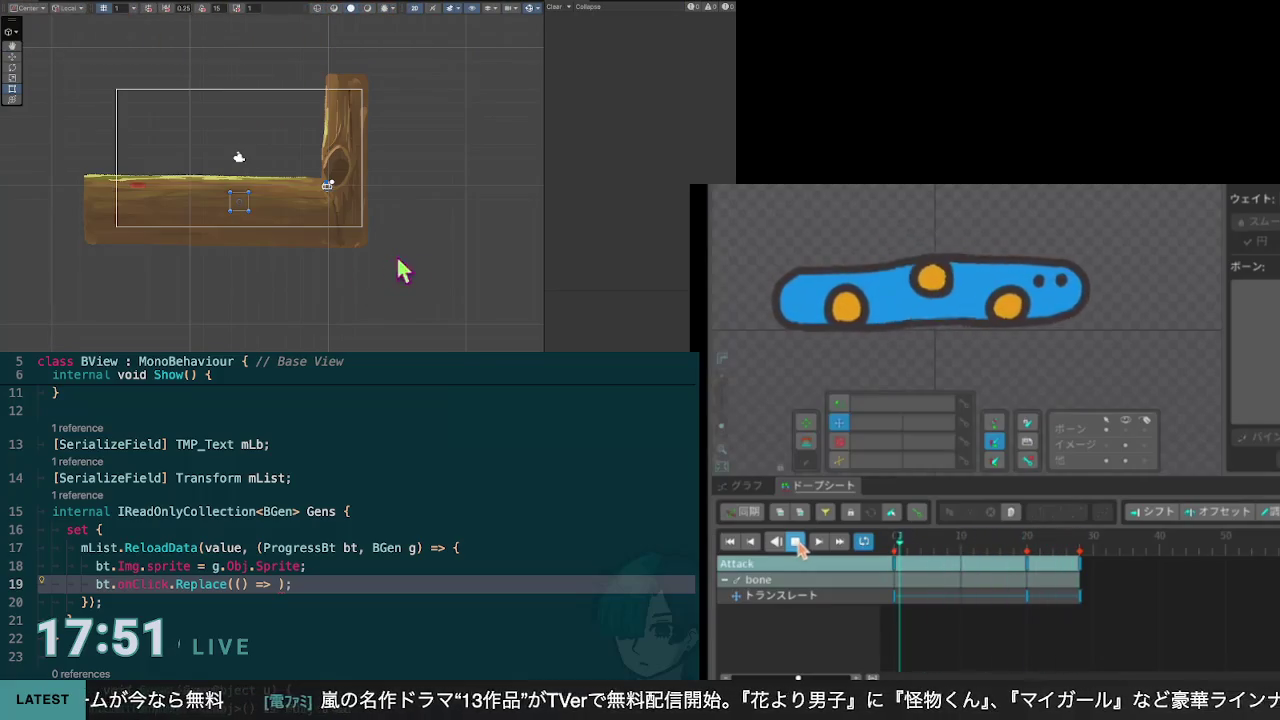
click(796, 541)
click(1012, 550)
mouse_move(1018, 553)
mouse_down()
mouse_move(1080, 553)
mouse_move(894, 555)
mouse_move(1076, 553)
mouse_move(886, 567)
mouse_up()
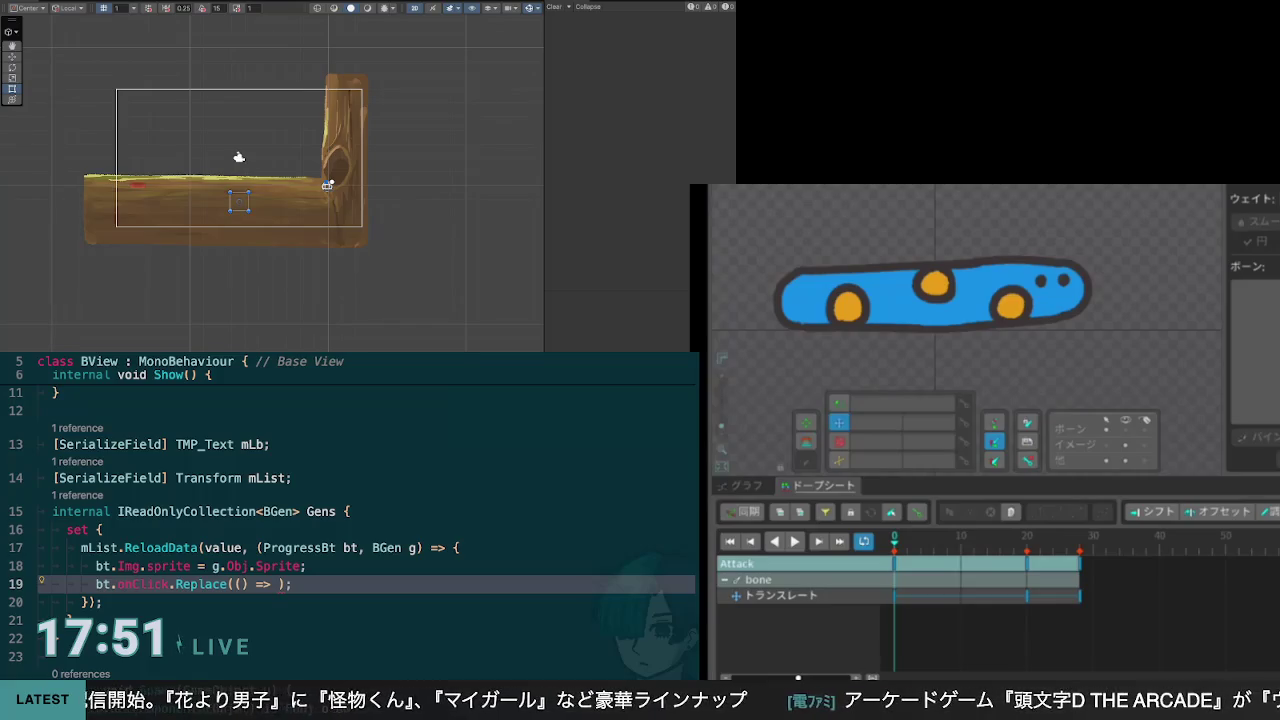
mouse_move(898, 557)
mouse_down()
mouse_move(1080, 556)
mouse_move(943, 571)
mouse_move(966, 586)
mouse_move(1085, 575)
mouse_move(898, 597)
mouse_up()
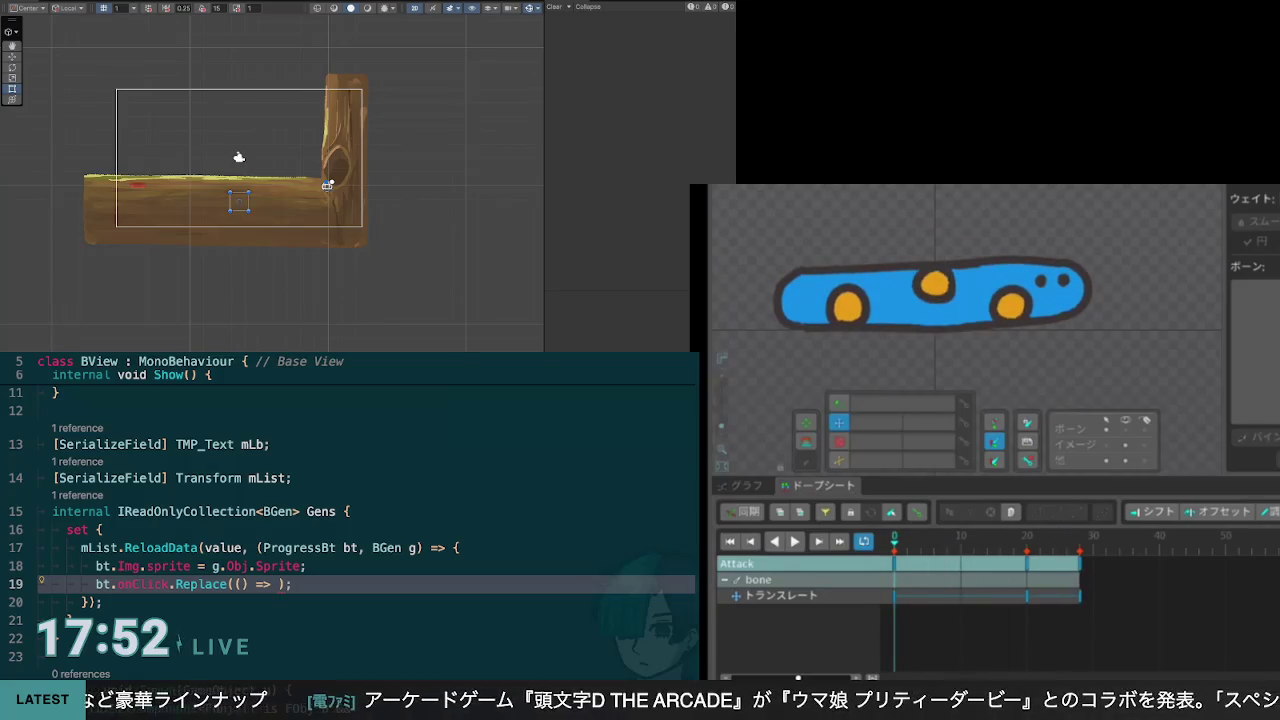
click(780, 512)
text(Atk2)
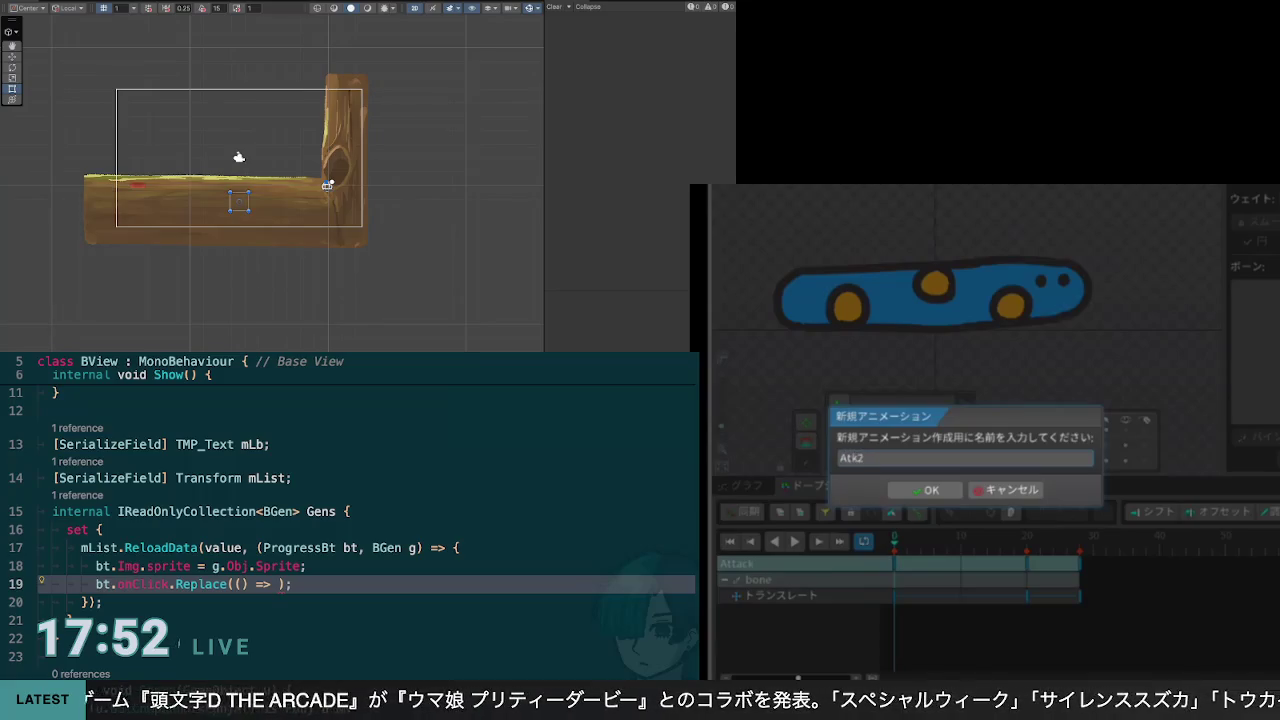
Step: Create the Atk2 animation and key a rotation on the target3 tip
click(944, 492)
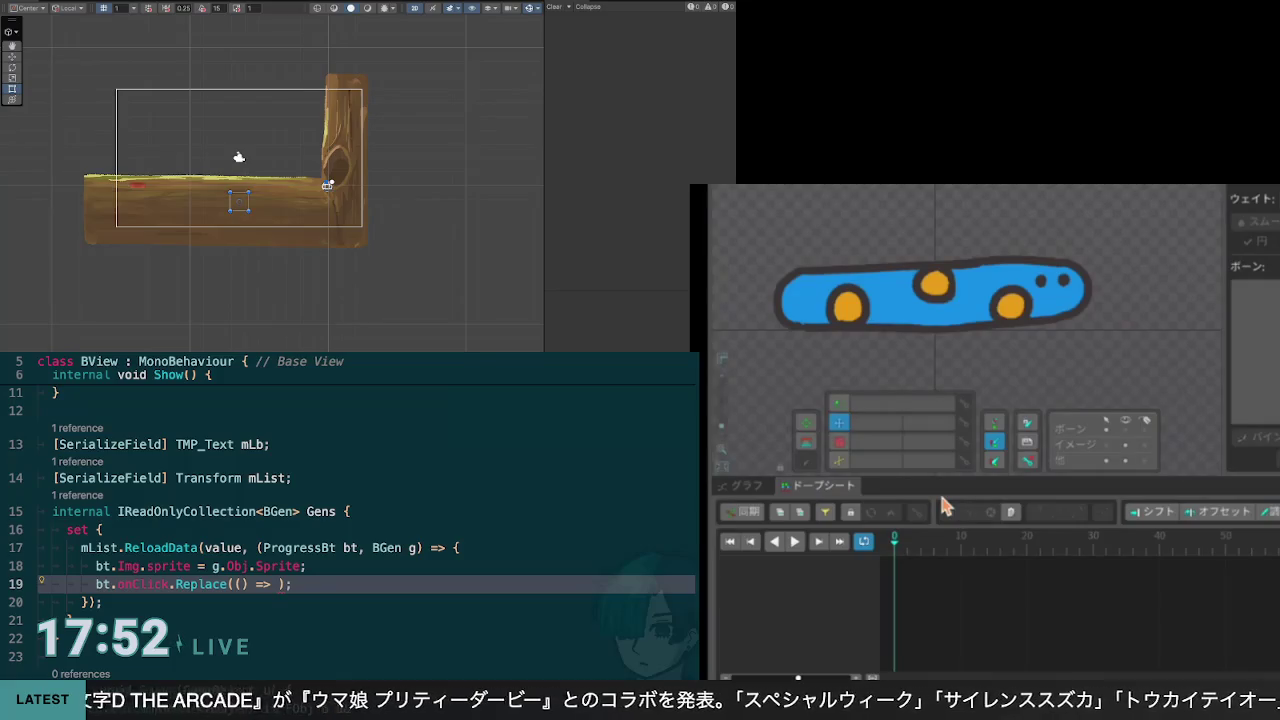
click(1005, 304)
click(1048, 305)
click(843, 405)
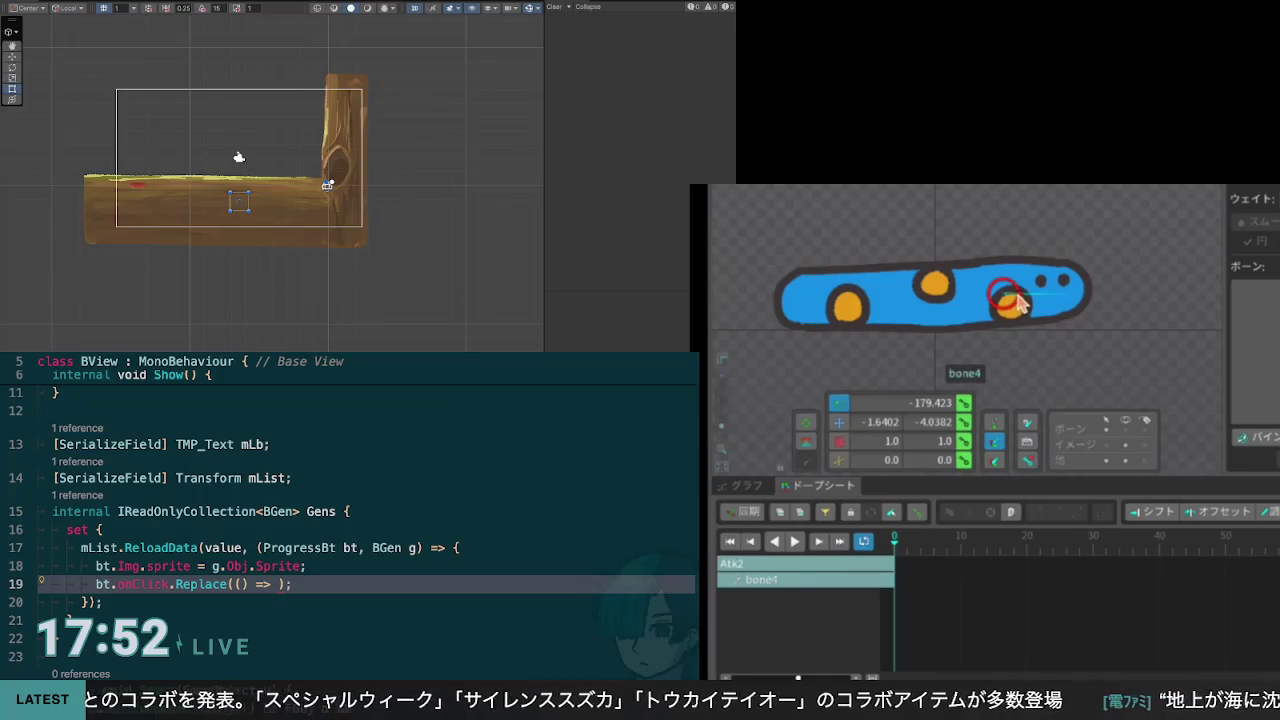
click(1068, 302)
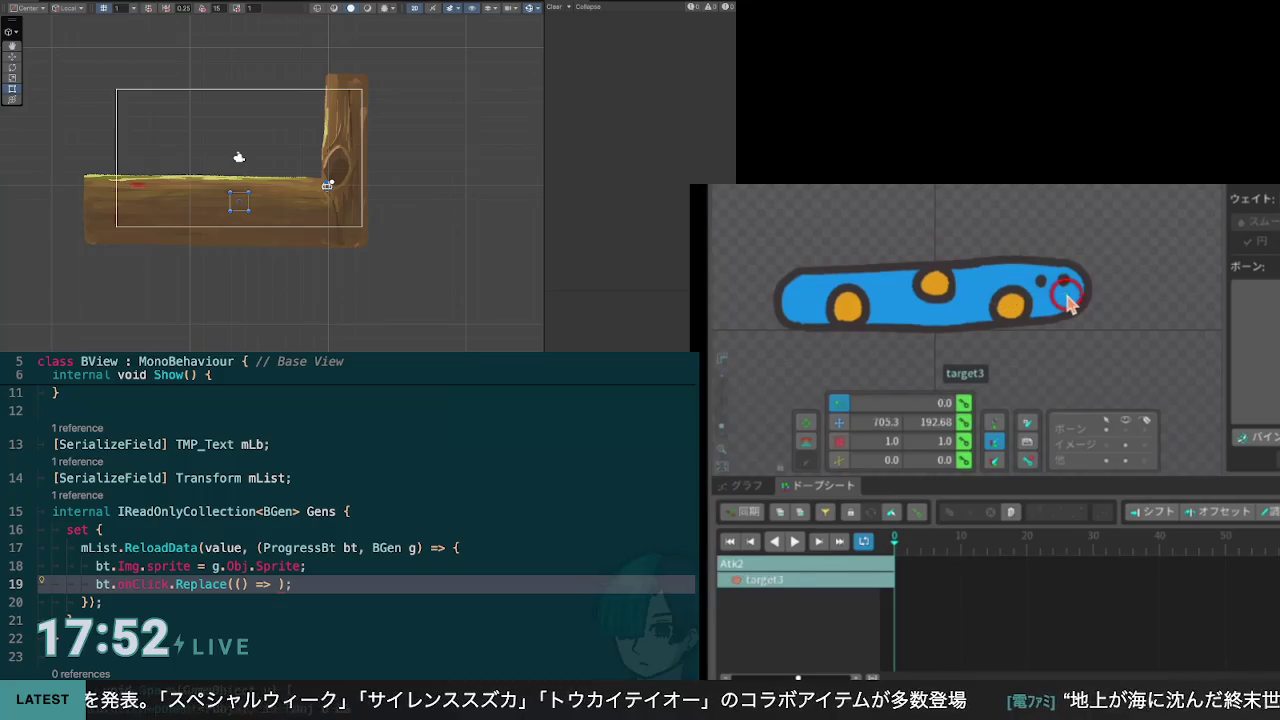
mouse_move(1081, 293)
mouse_down()
mouse_move(1034, 217)
mouse_move(1080, 290)
mouse_move(1051, 209)
mouse_move(1080, 271)
mouse_move(1054, 212)
mouse_move(1074, 282)
mouse_move(1057, 229)
mouse_move(1078, 272)
mouse_move(1066, 233)
mouse_move(1063, 277)
mouse_move(1070, 228)
mouse_move(1111, 232)
mouse_move(1128, 287)
mouse_move(1146, 237)
mouse_move(1134, 283)
mouse_move(1127, 232)
mouse_move(1133, 290)
mouse_move(1127, 238)
mouse_move(1133, 287)
mouse_move(1126, 270)
mouse_up()
Step: Try moving target3 to bend the blob's tip, then undo the last move
click(840, 423)
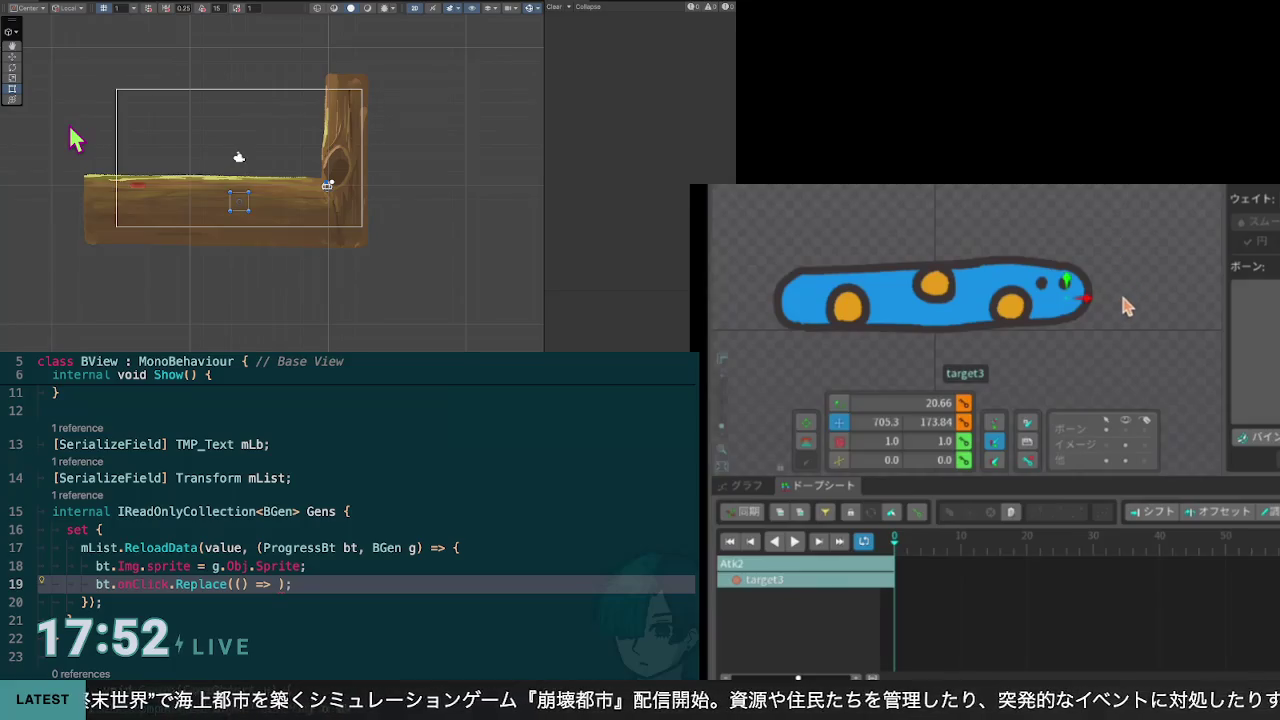
click(68, 444)
mouse_move(1128, 306)
mouse_down()
mouse_move(1127, 249)
mouse_move(1130, 309)
mouse_move(1123, 252)
mouse_move(1117, 321)
mouse_move(1128, 245)
mouse_move(1125, 302)
mouse_move(1131, 289)
mouse_move(1130, 268)
mouse_move(1130, 309)
mouse_move(1120, 233)
mouse_move(1126, 286)
mouse_move(1117, 302)
mouse_move(1119, 235)
mouse_move(1110, 303)
mouse_up()
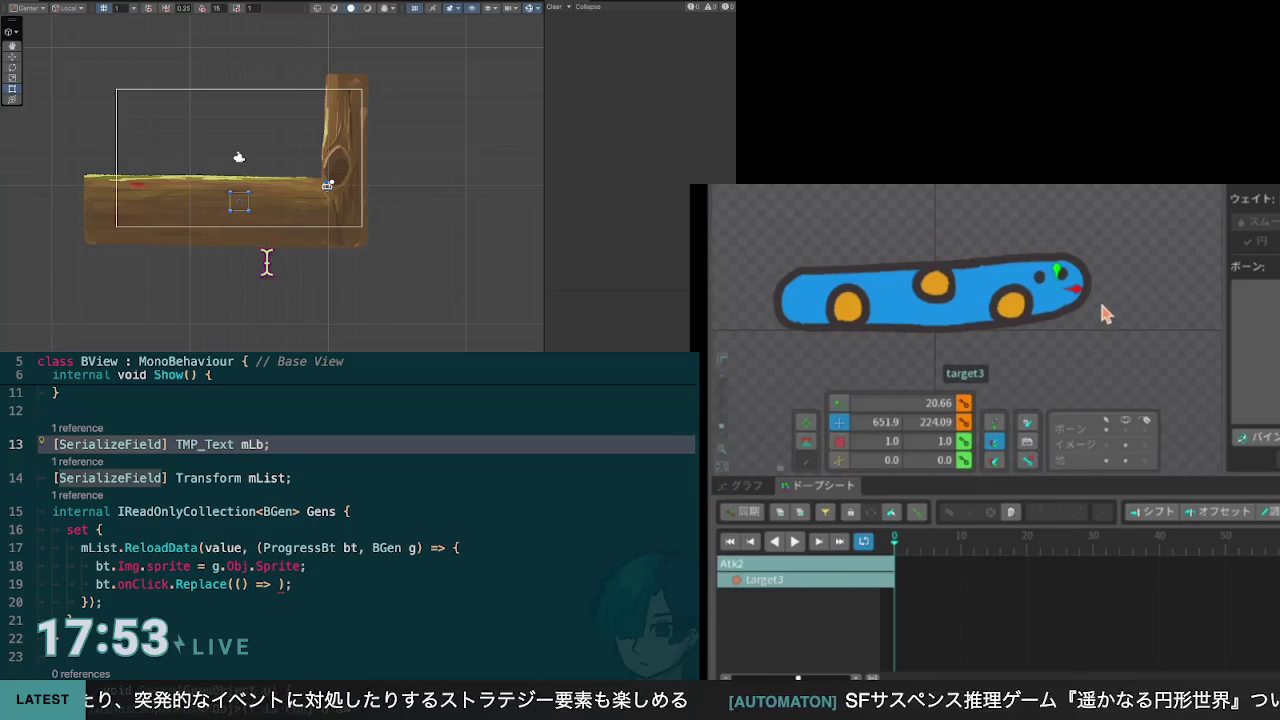
click(324, 266)
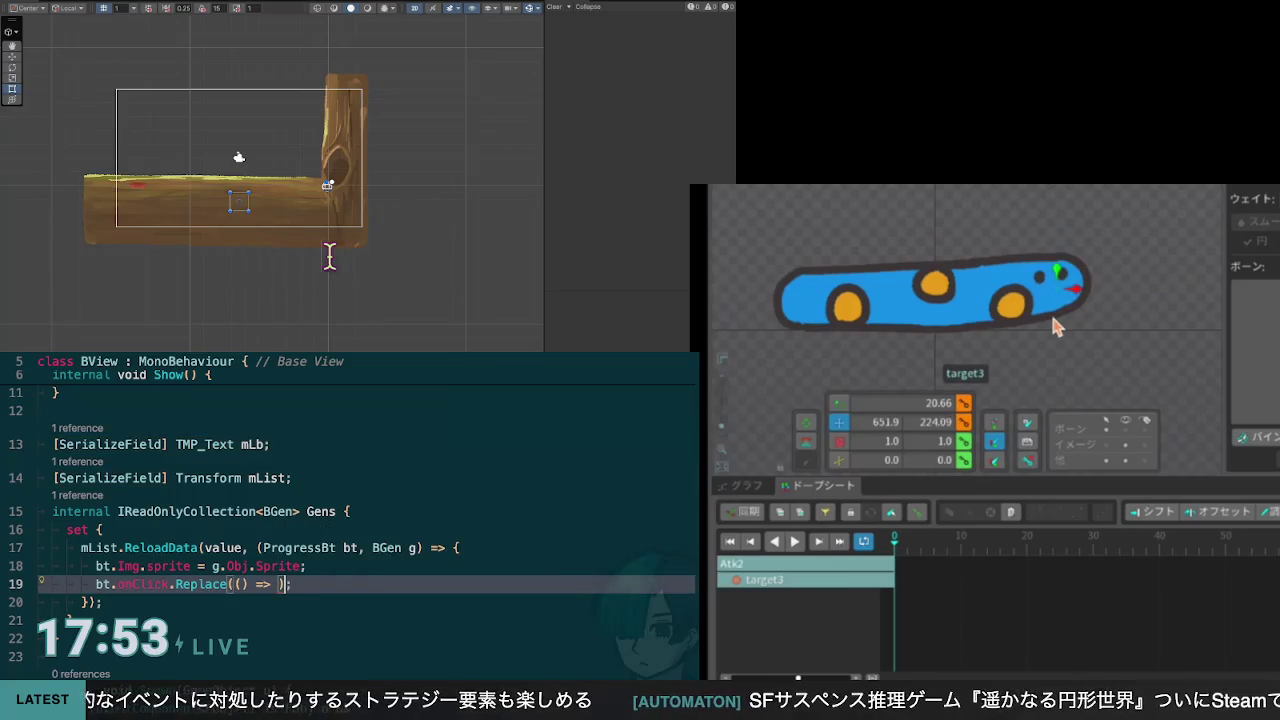
mouse_move(1128, 336)
mouse_down()
mouse_move(1163, 246)
mouse_move(1146, 318)
mouse_move(1161, 330)
mouse_move(1144, 240)
mouse_move(1149, 331)
mouse_move(1153, 275)
mouse_move(1150, 285)
mouse_up()
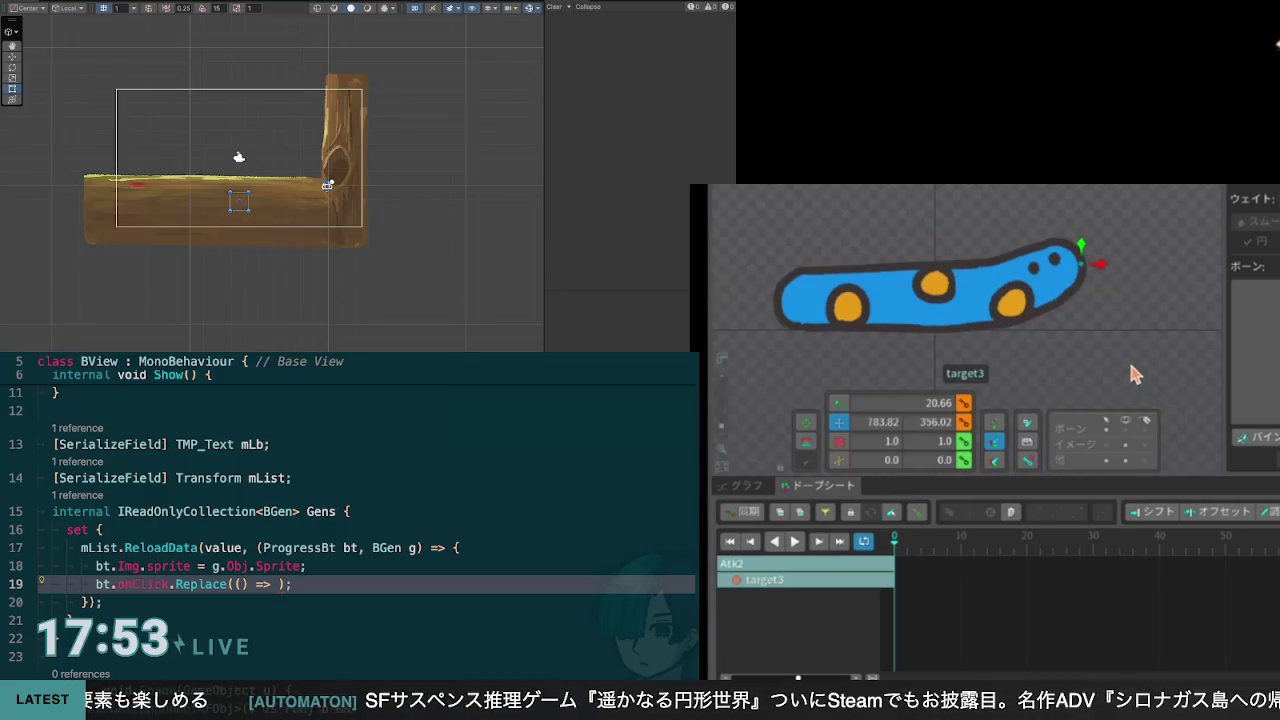
key(ctrl+z)
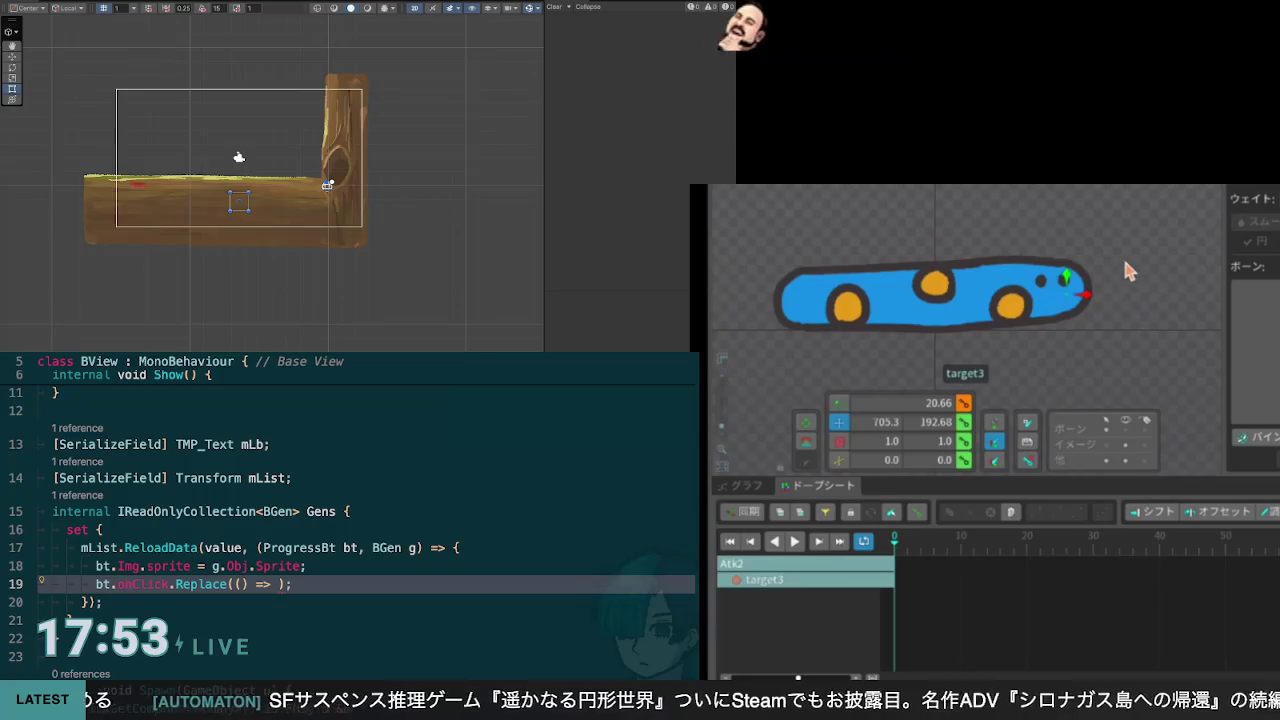